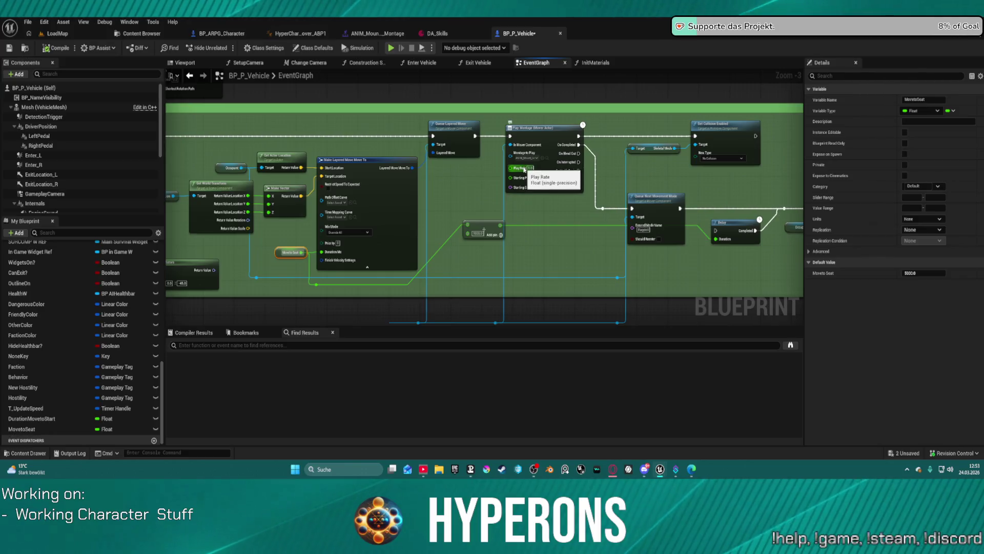
- Move the Delay node left beside the Add pin node, nudge it into place, and pan the graph
click(524, 168)
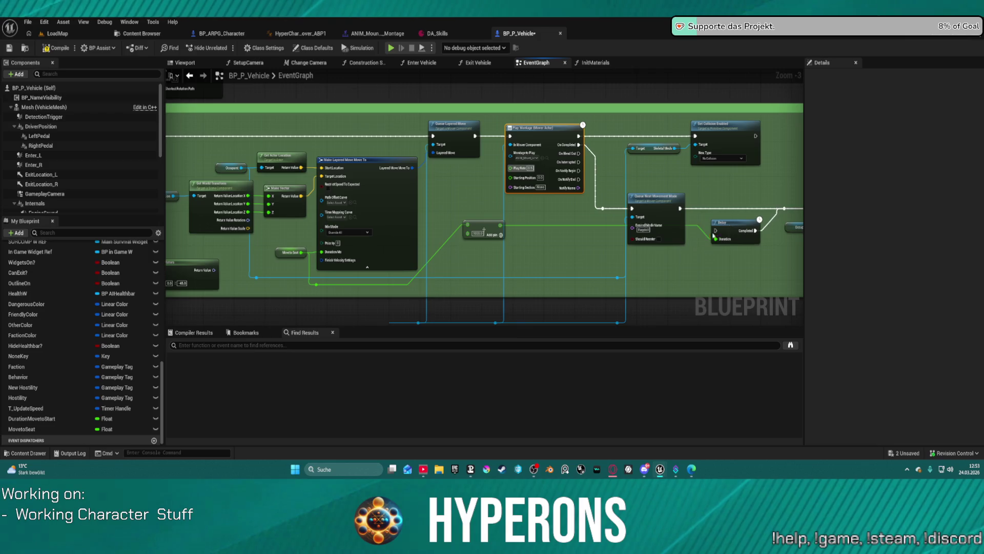
mouse_move(736, 232)
mouse_down()
mouse_move(564, 240)
mouse_move(547, 223)
mouse_up()
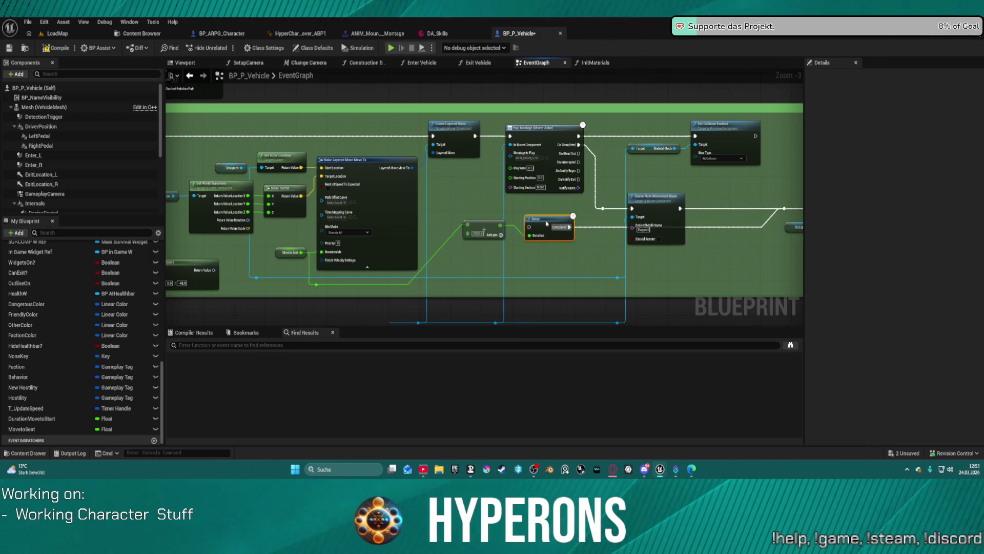
drag(549, 222, 552, 218)
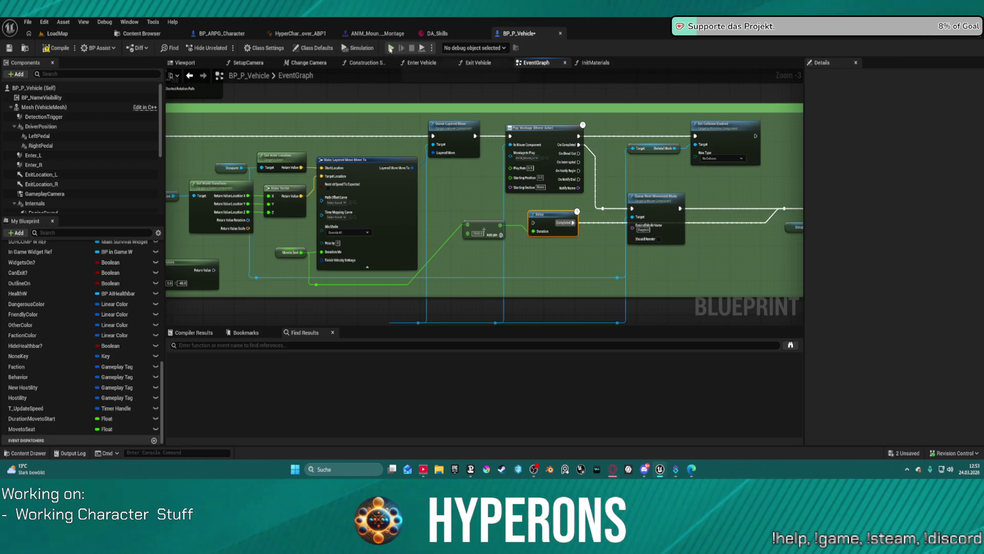
drag(381, 131, 545, 138)
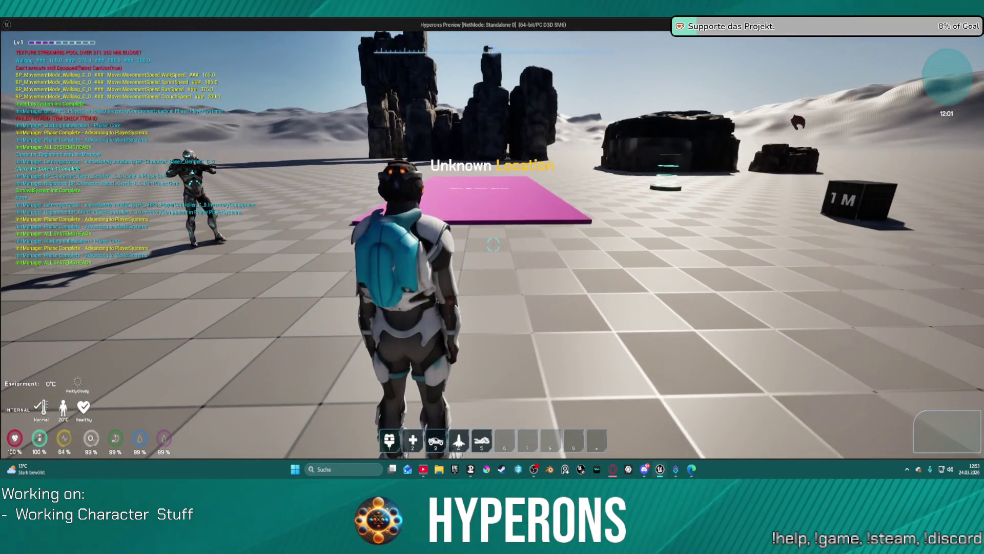
- Spawn the hoverbike with hotbar slot 5, walk over, mount it with F, then stop the simulation
key(5)
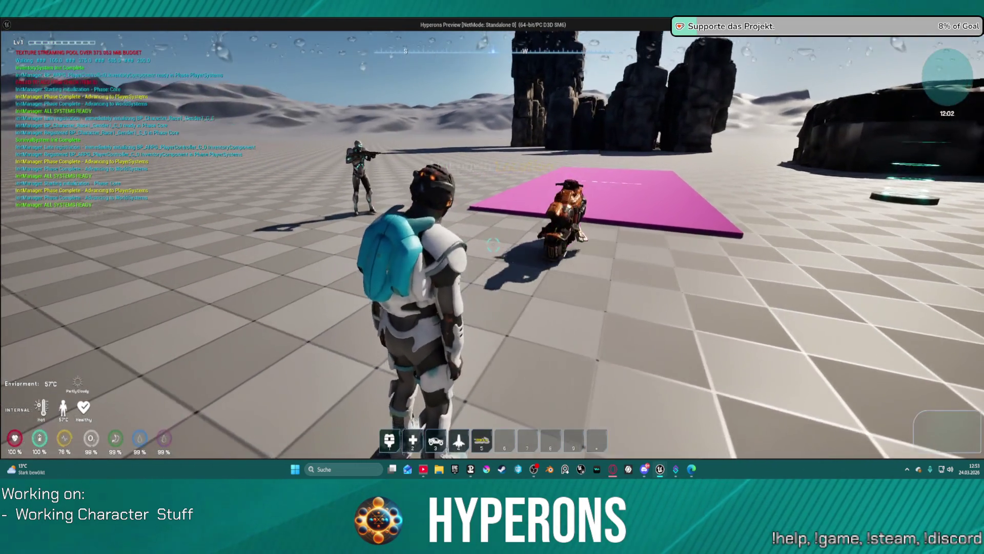
key(w)
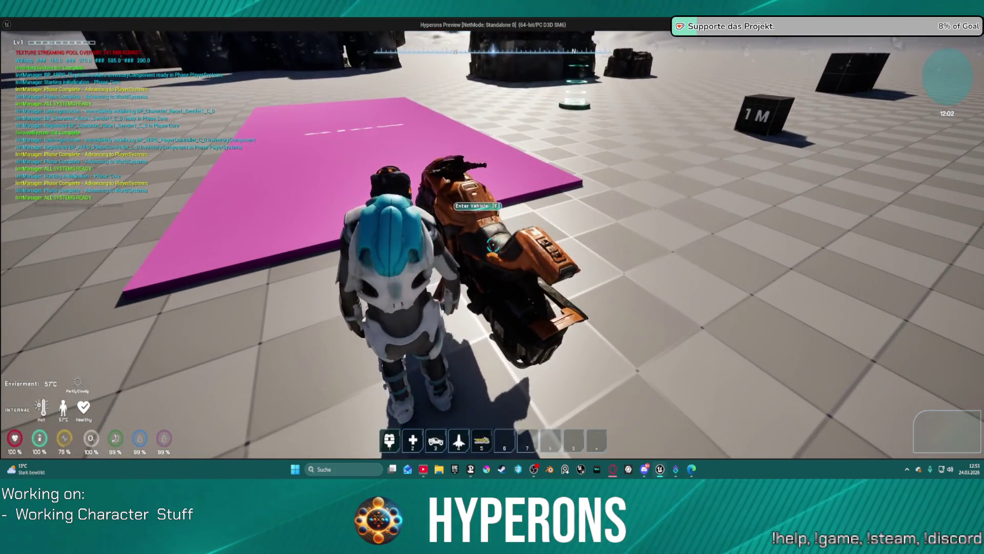
key(a)
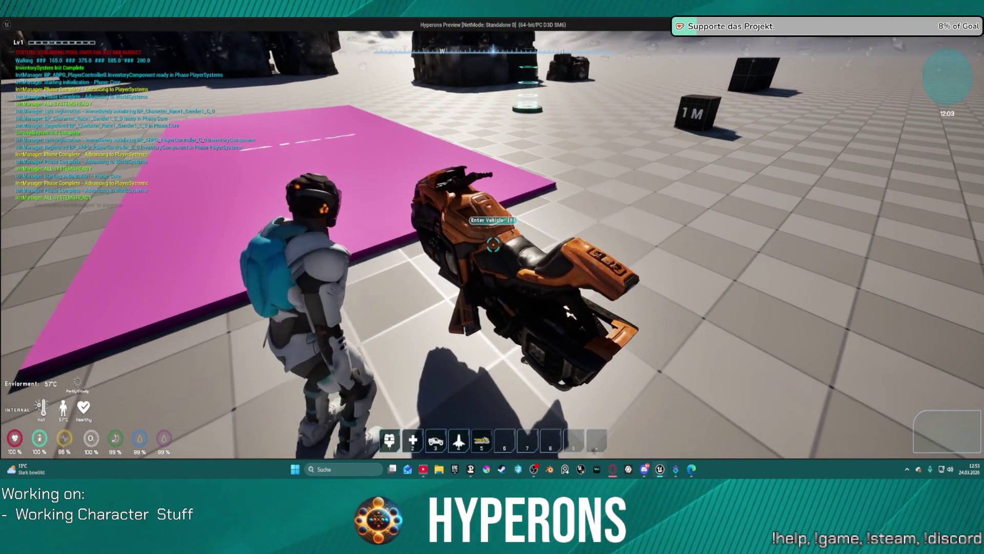
key(d)
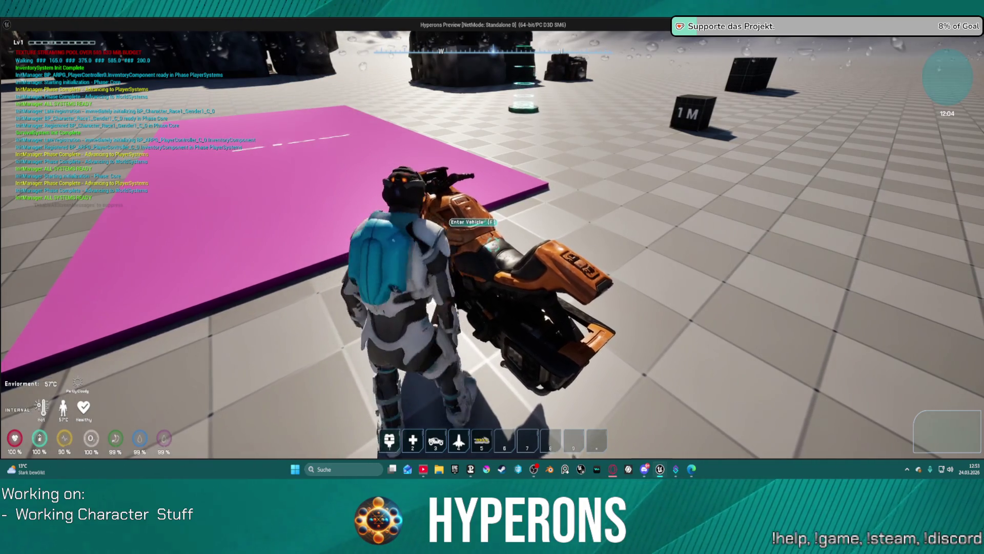
key(f)
key(alt+Tab)
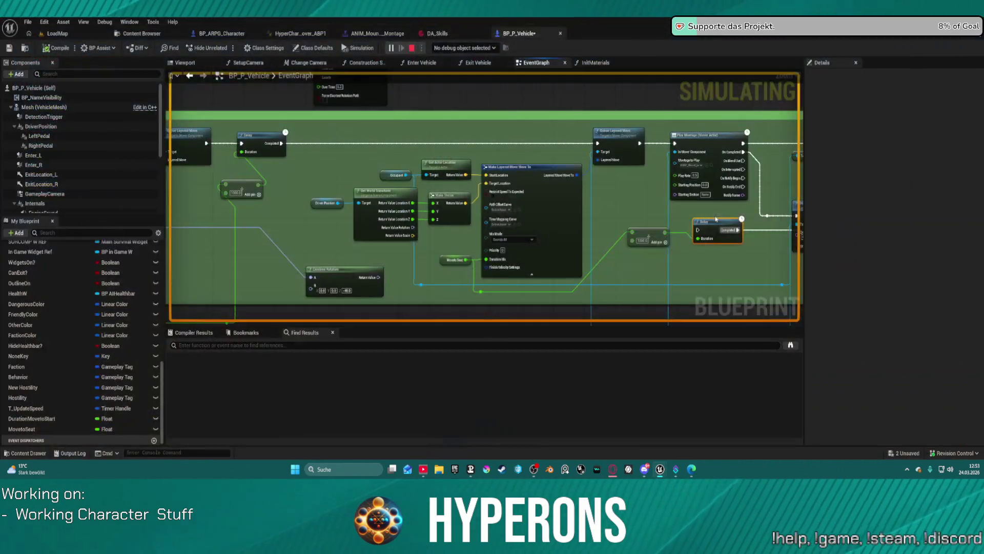
key(Escape)
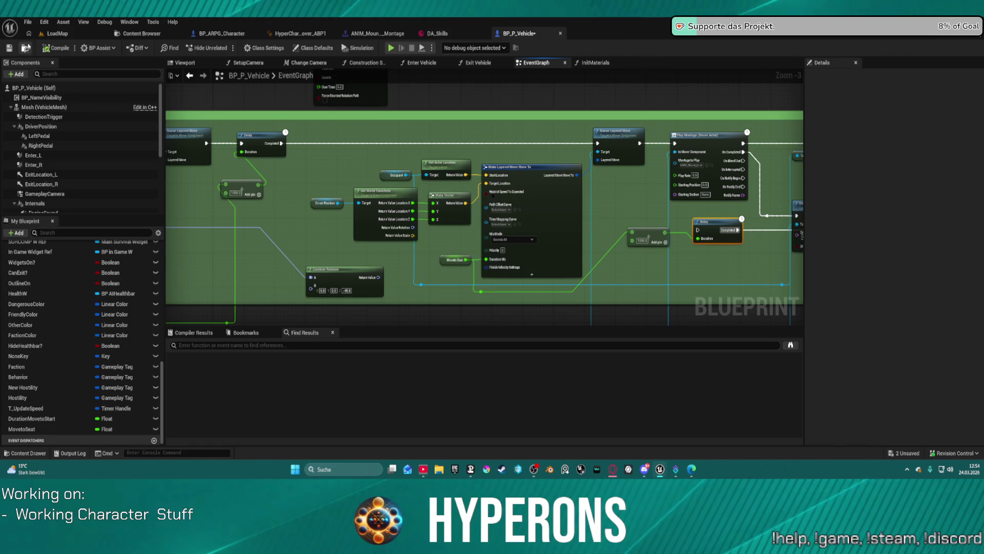
- Open BP_Hoverbike from the vehicle Blueprint folder and show its 3D Viewport
click(142, 33)
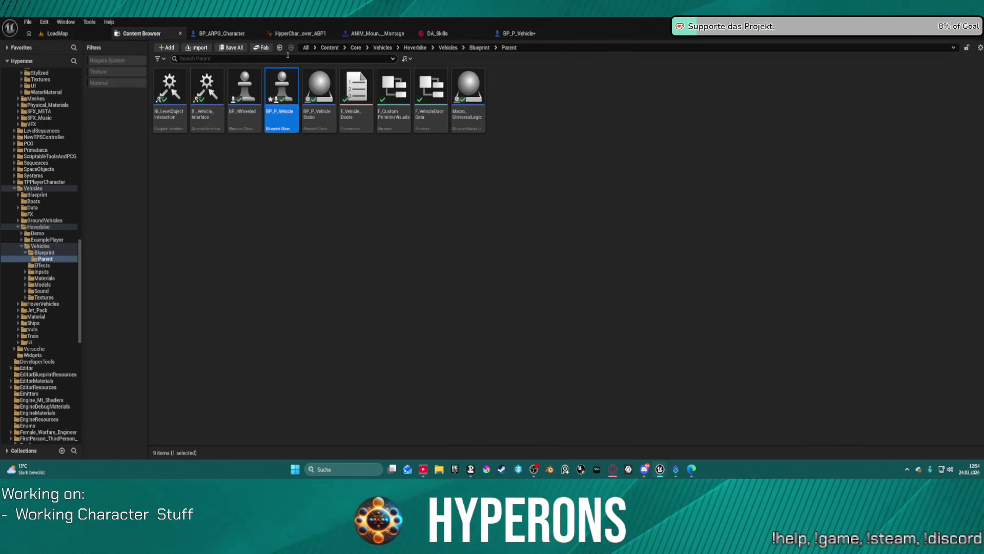
click(480, 48)
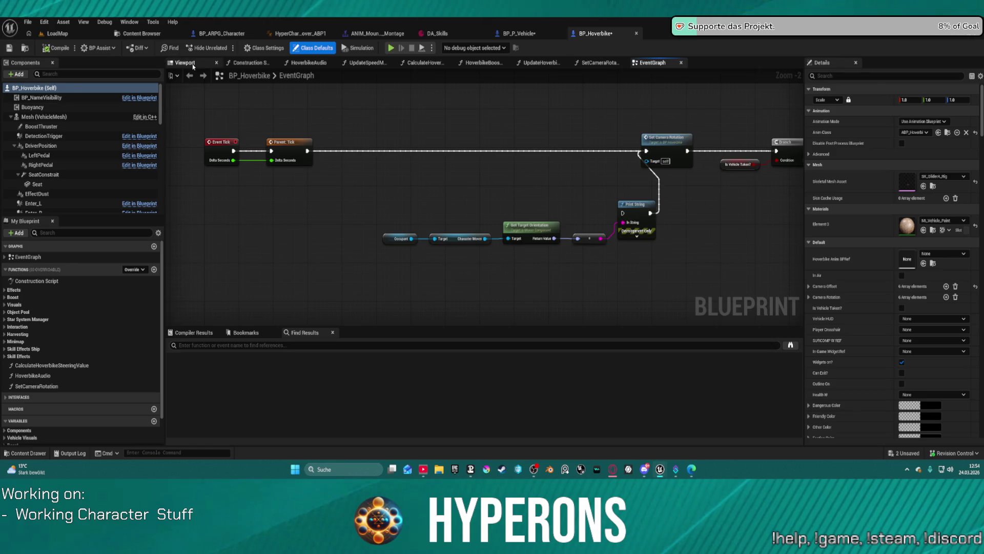
click(194, 66)
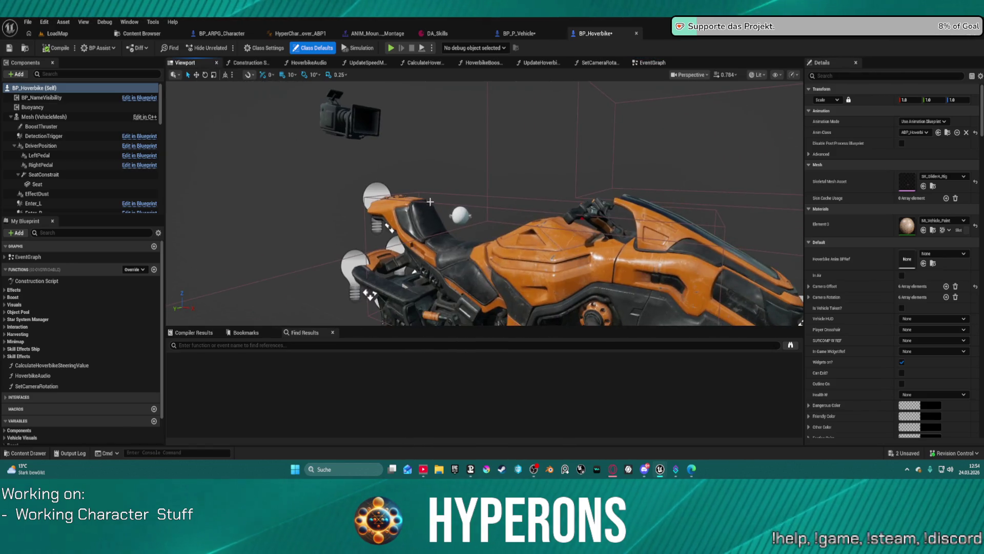
- Select the Seat component, orbit and zoom around the hoverbike, then return to BP_P_Vehicle
click(461, 214)
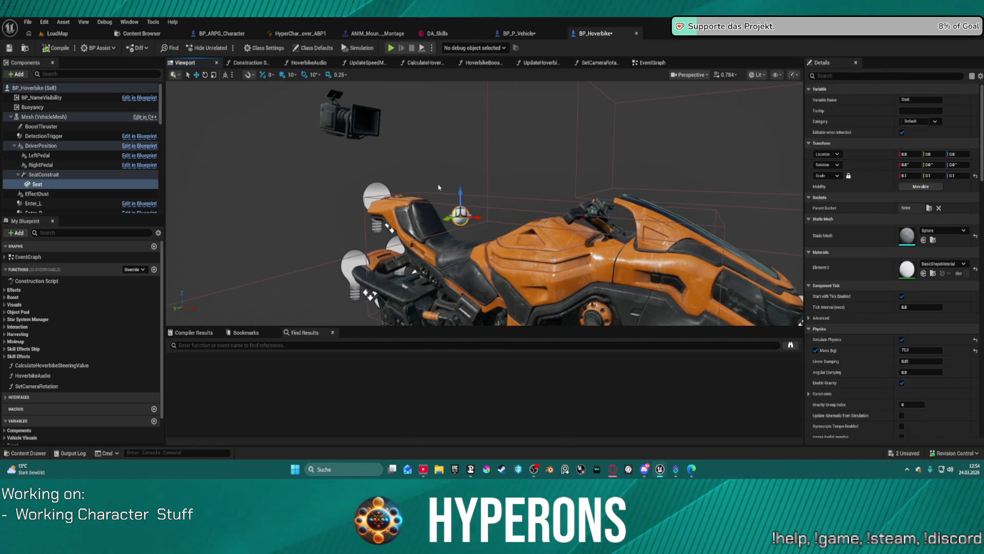
drag(358, 153, 338, 113)
mouse_move(227, 158)
mouse_down()
mouse_move(206, 158)
mouse_move(227, 159)
mouse_up()
scroll(73, 186, down, 5)
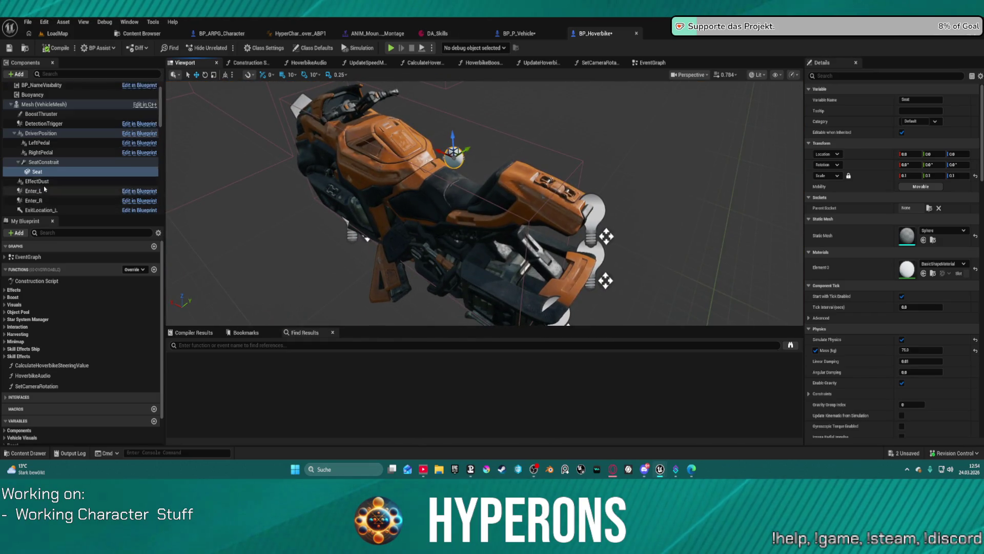
scroll(74, 187, down, 8)
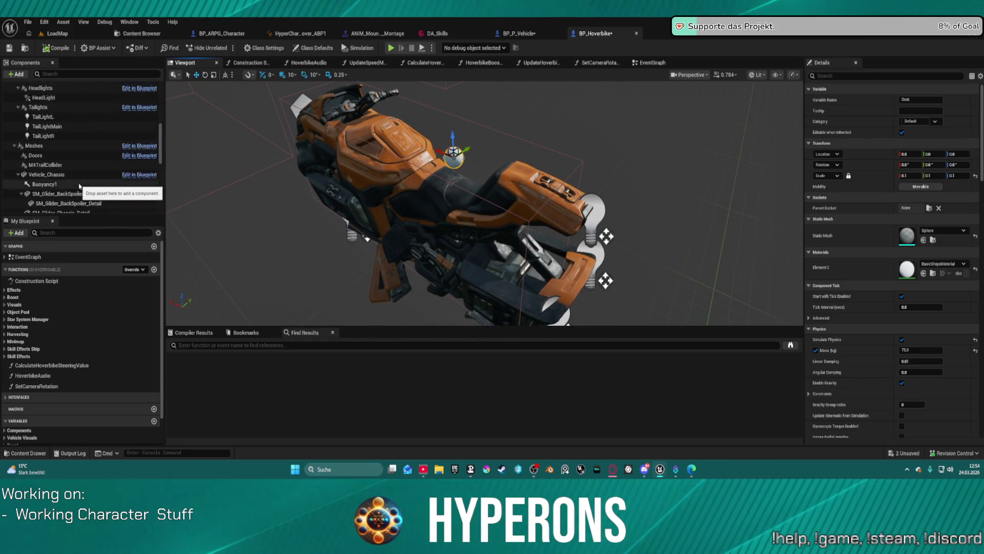
scroll(85, 187, down, 3)
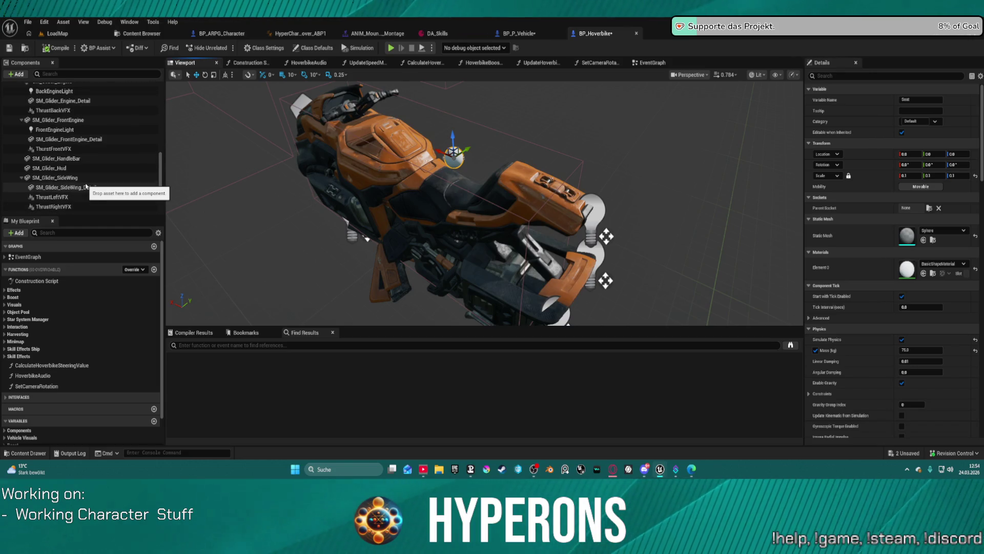
scroll(86, 186, down, 6)
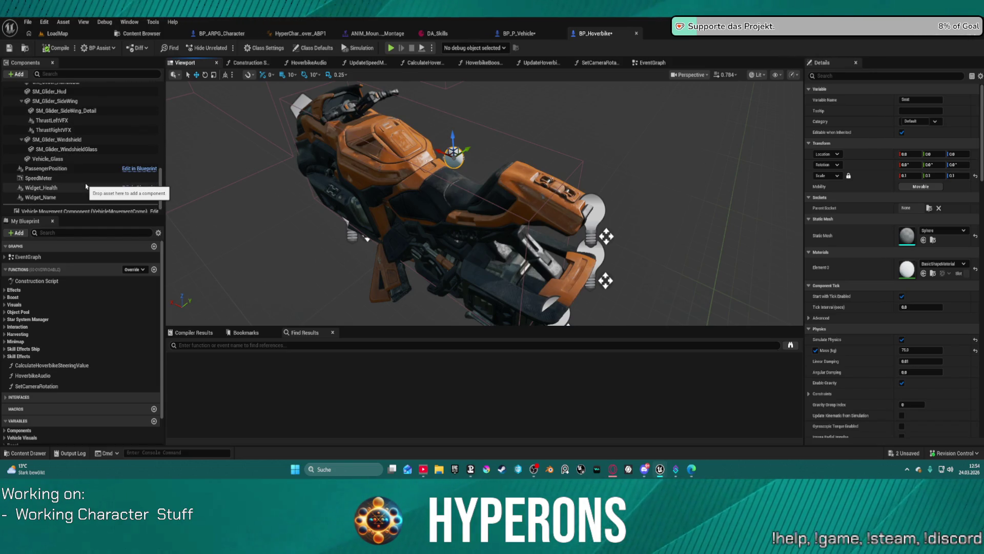
scroll(87, 187, up, 5)
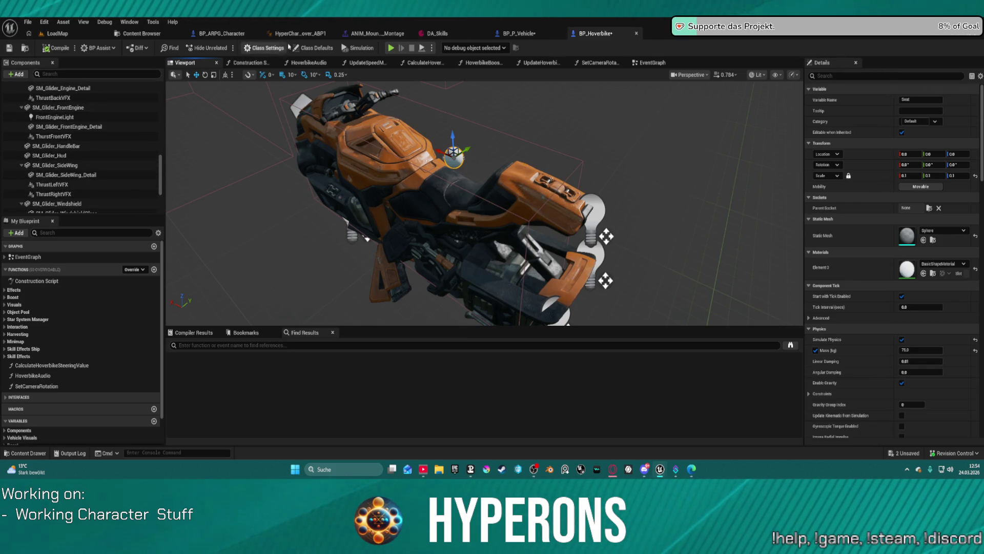
click(518, 33)
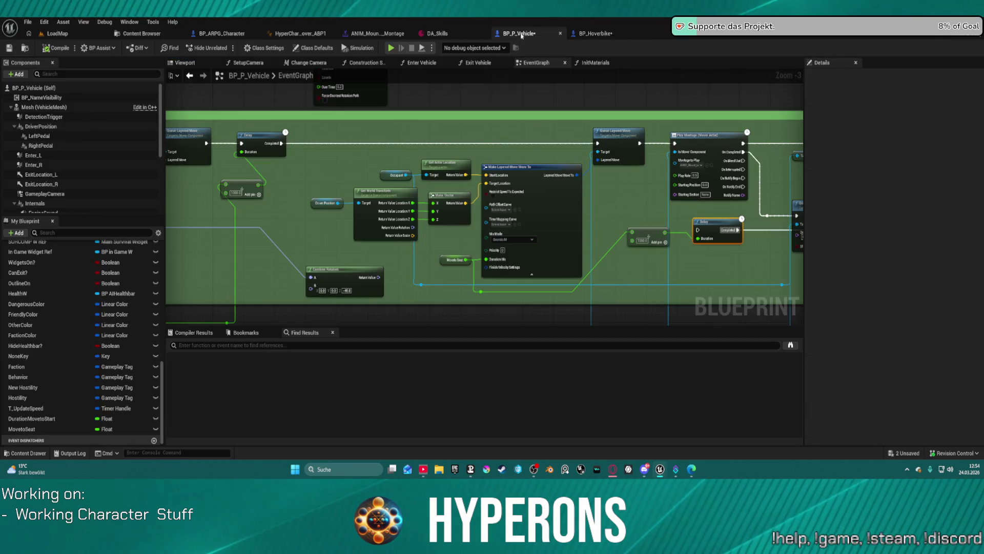
- Select the DriverPosition component in BP_P_Vehicle's Components panel
scroll(76, 196, down, 8)
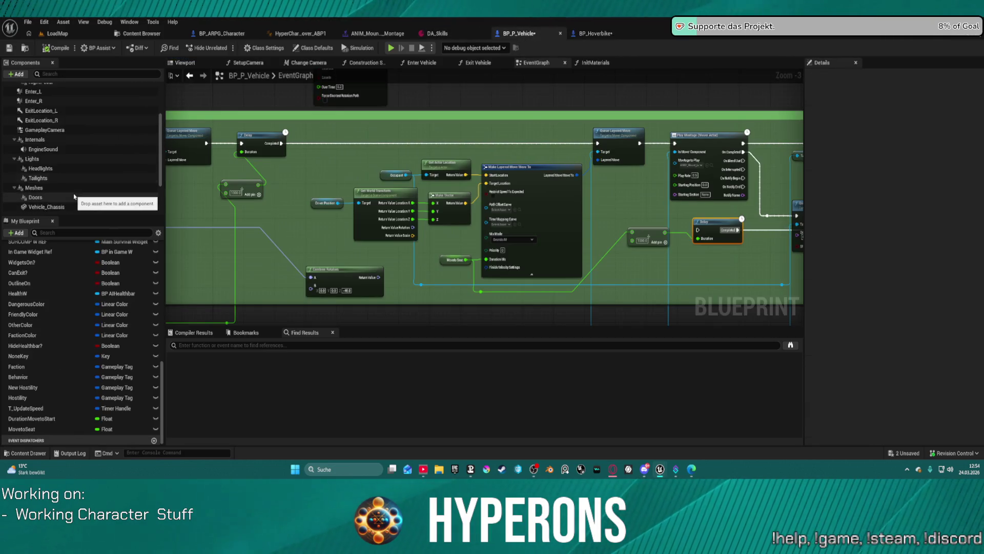
scroll(74, 194, up, 8)
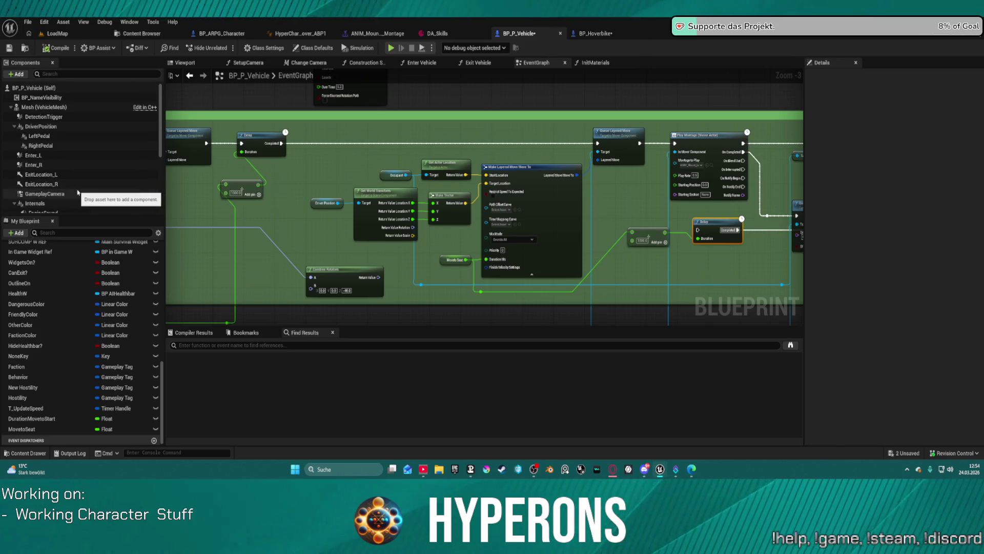
click(71, 126)
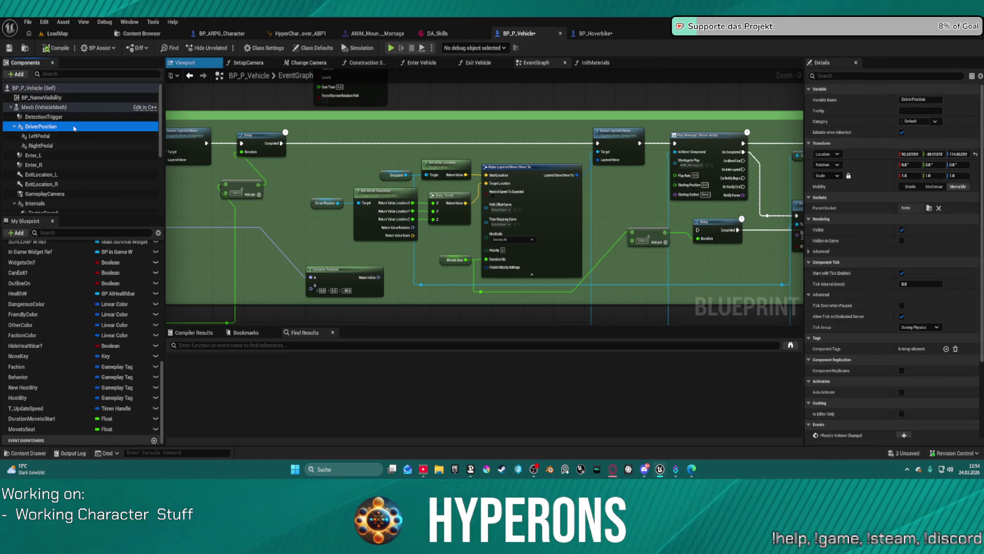
click(311, 201)
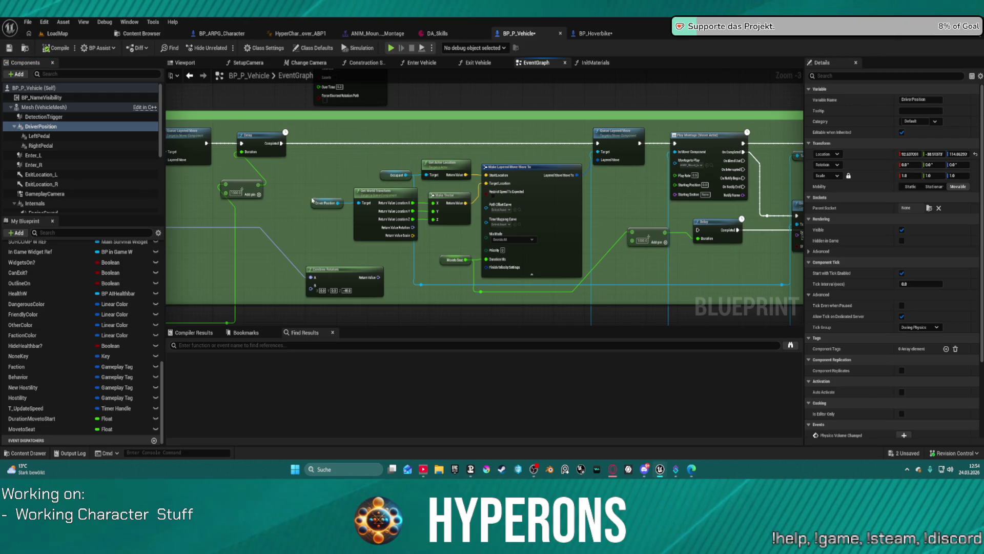
click(72, 126)
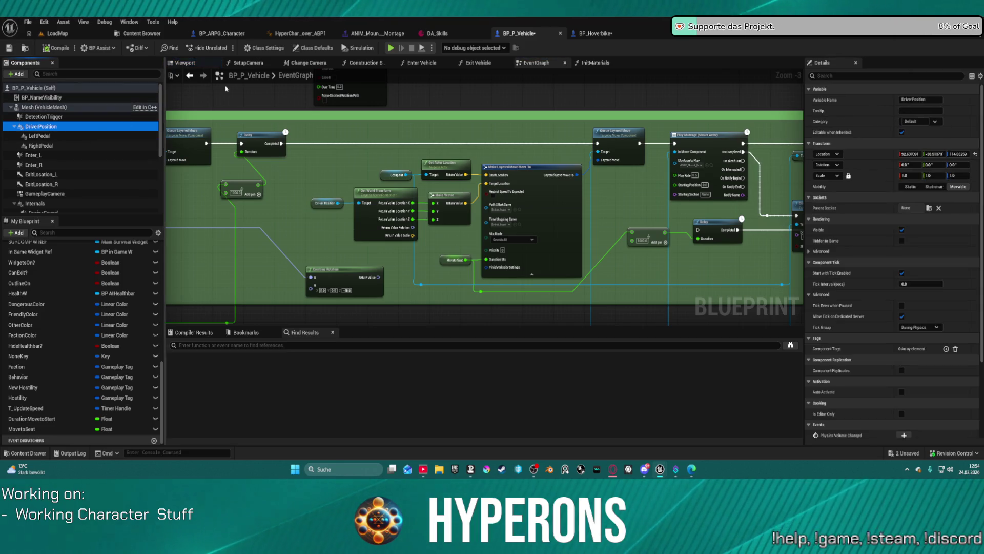
- Select BP_Hoverbike's DriverPosition component, orbit around it, then return to BP_P_Vehicle
click(594, 33)
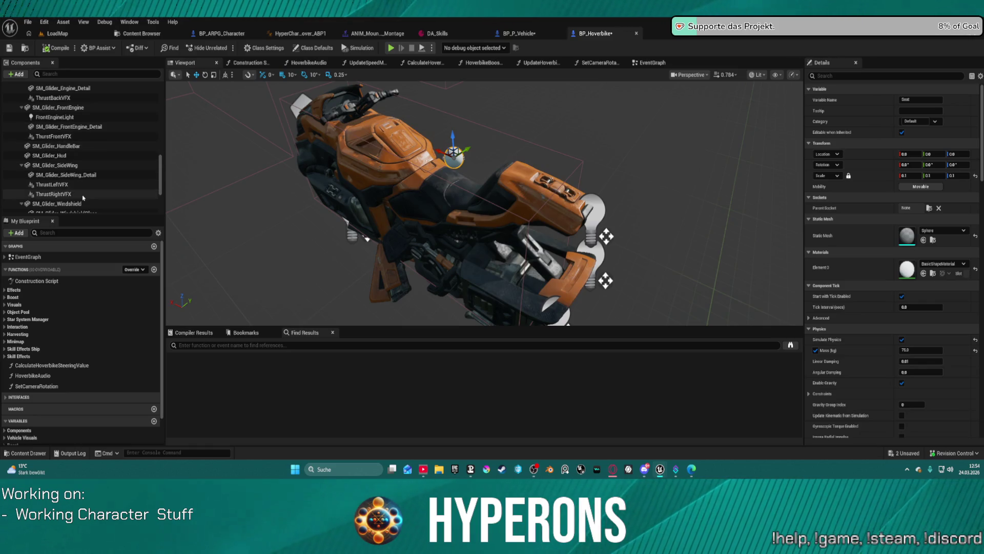
scroll(102, 153, up, 10)
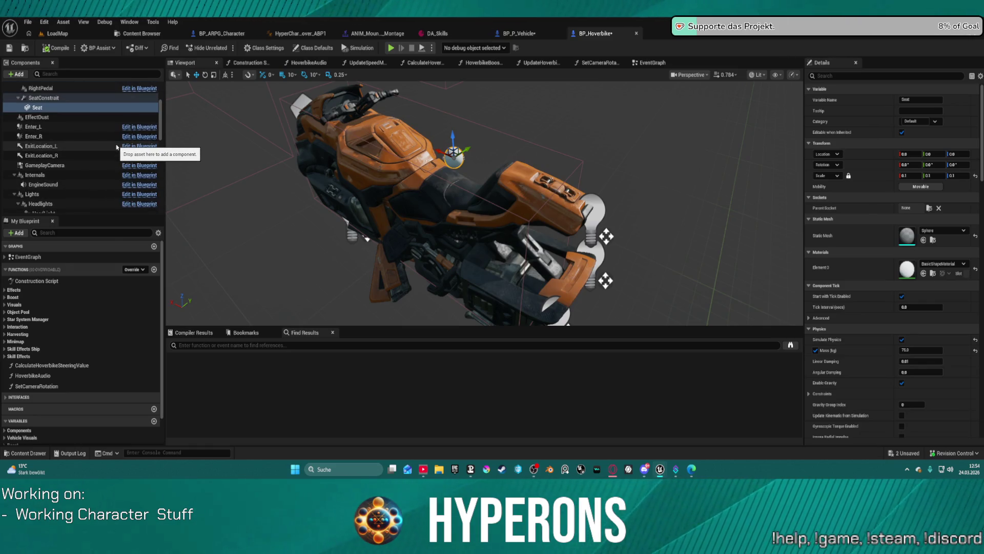
scroll(117, 147, up, 3)
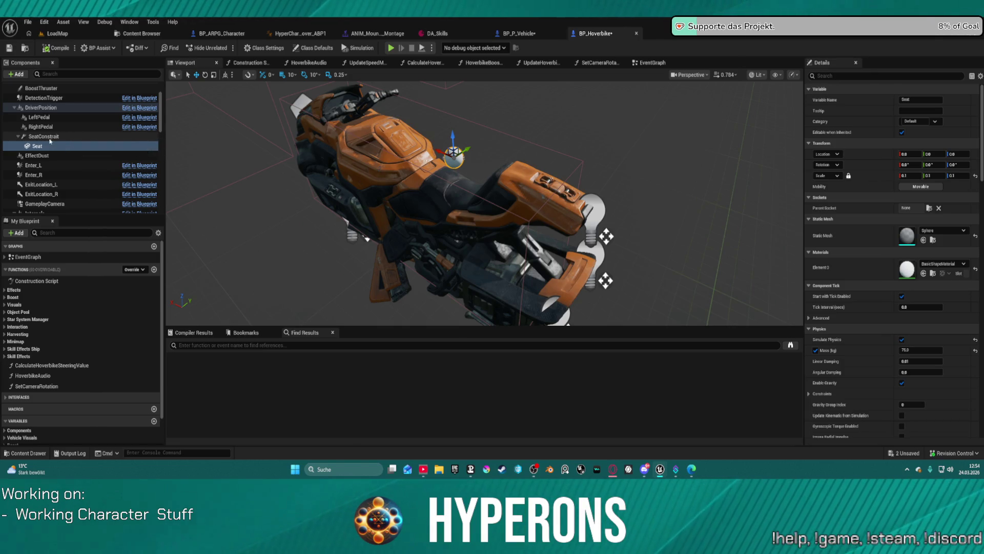
scroll(49, 141, up, 1)
click(97, 122)
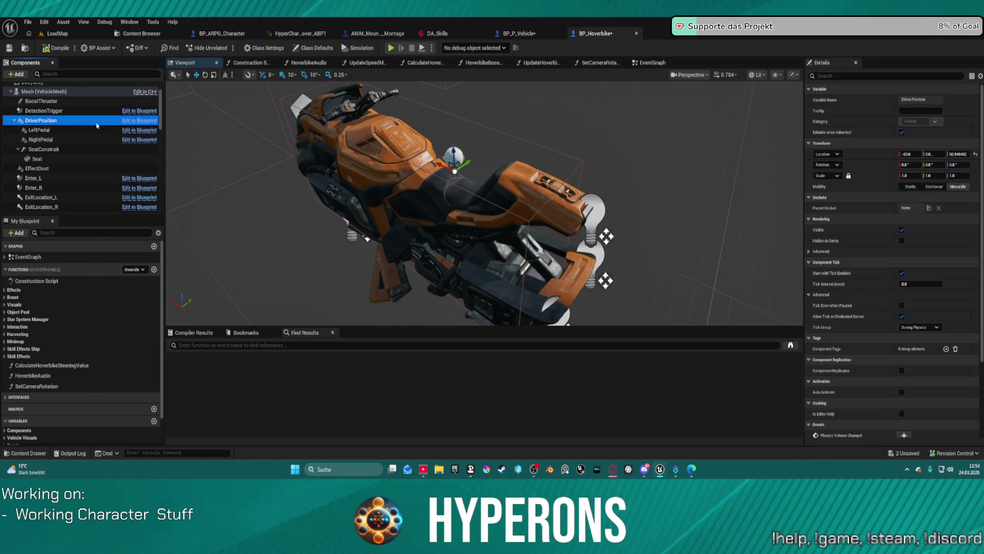
mouse_move(358, 205)
mouse_down()
mouse_move(441, 221)
mouse_move(482, 185)
mouse_move(405, 205)
mouse_up()
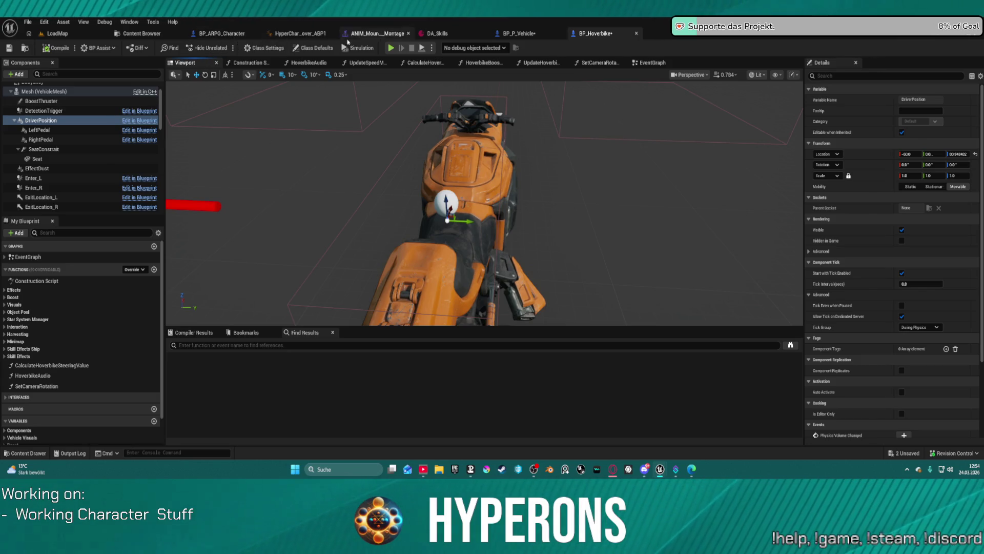
click(512, 34)
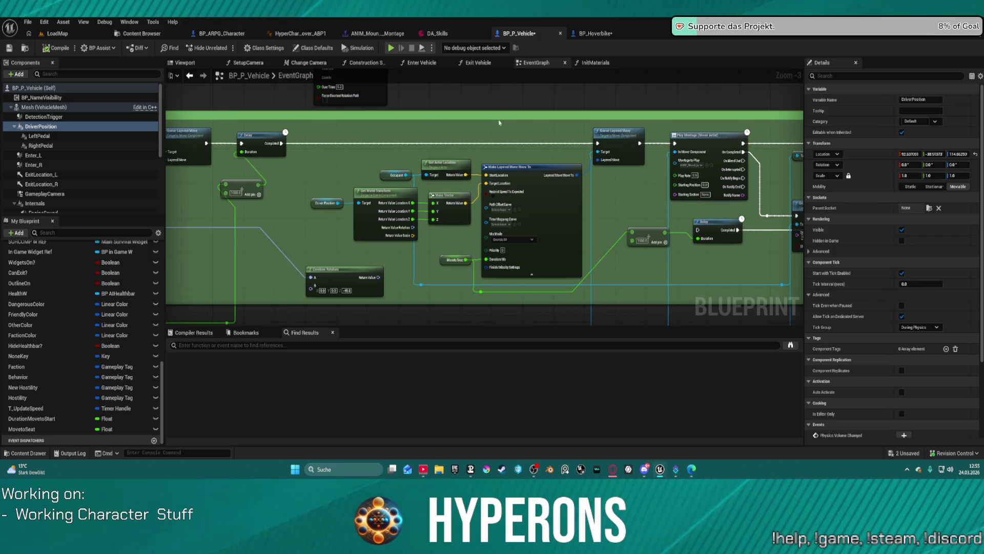
- Move Set Collision Enabled left and wire Delay's Completed pin into its exec input
drag(500, 122, 318, 116)
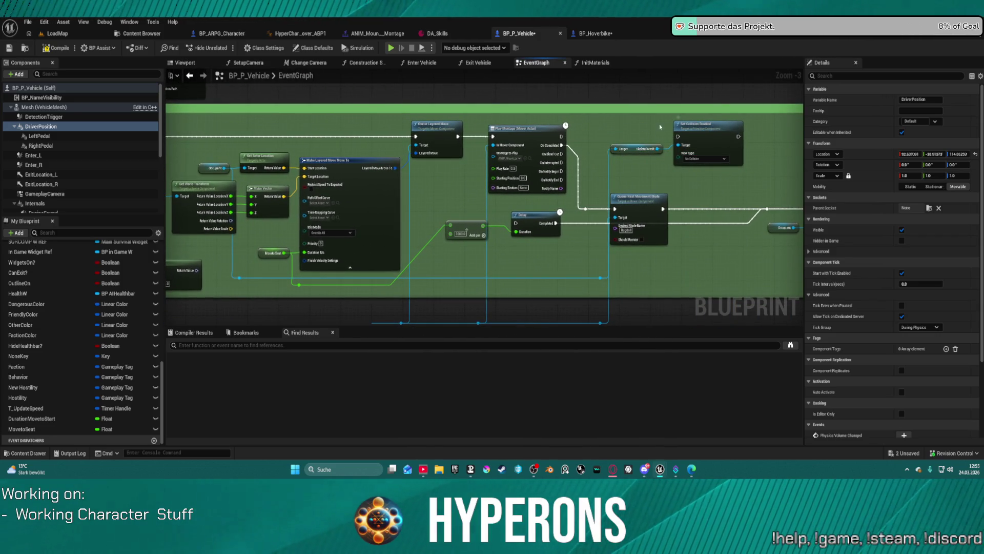
mouse_move(661, 127)
mouse_down()
mouse_move(748, 153)
mouse_move(521, 132)
mouse_move(377, 134)
mouse_up()
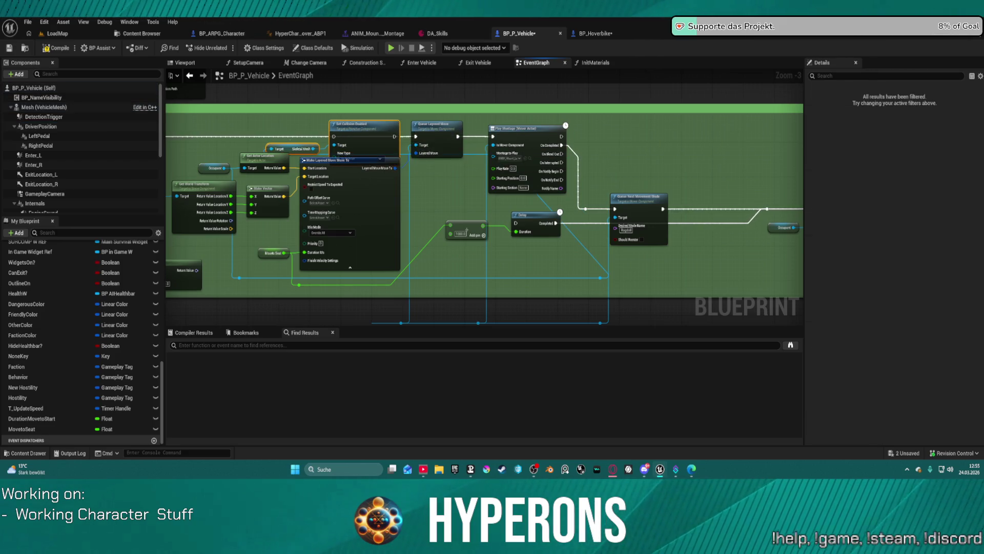
drag(174, 139, 321, 141)
drag(245, 141, 564, 140)
key(Escape)
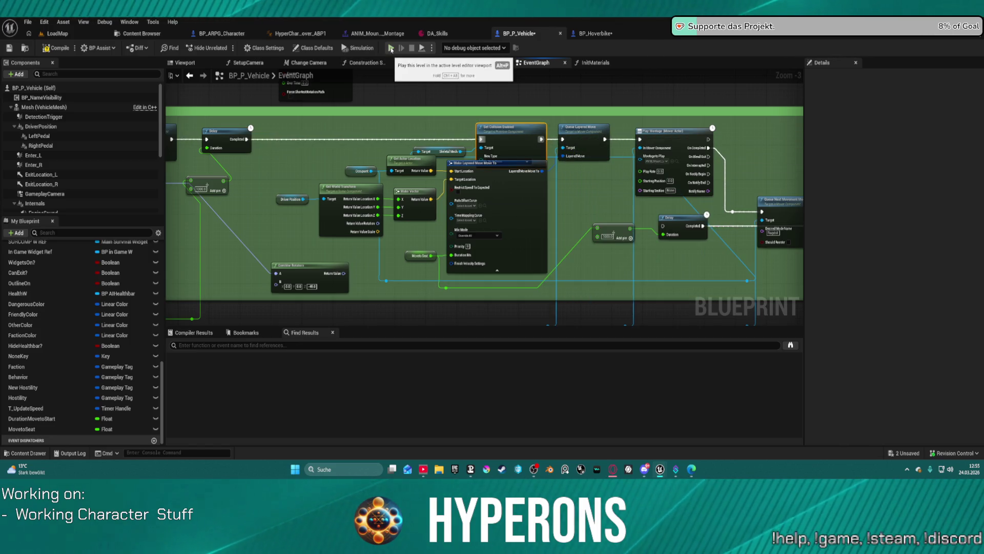
drag(737, 153, 519, 147)
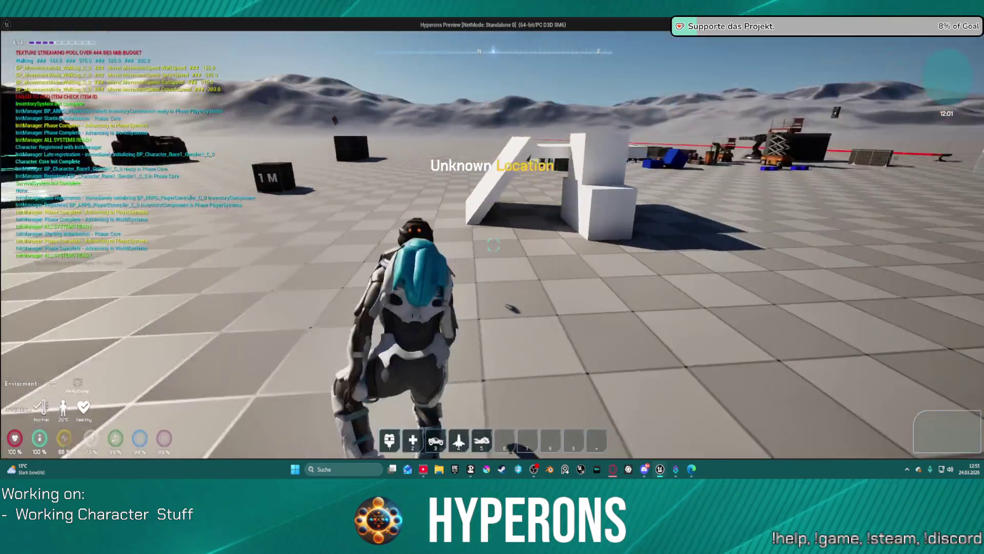
key(5)
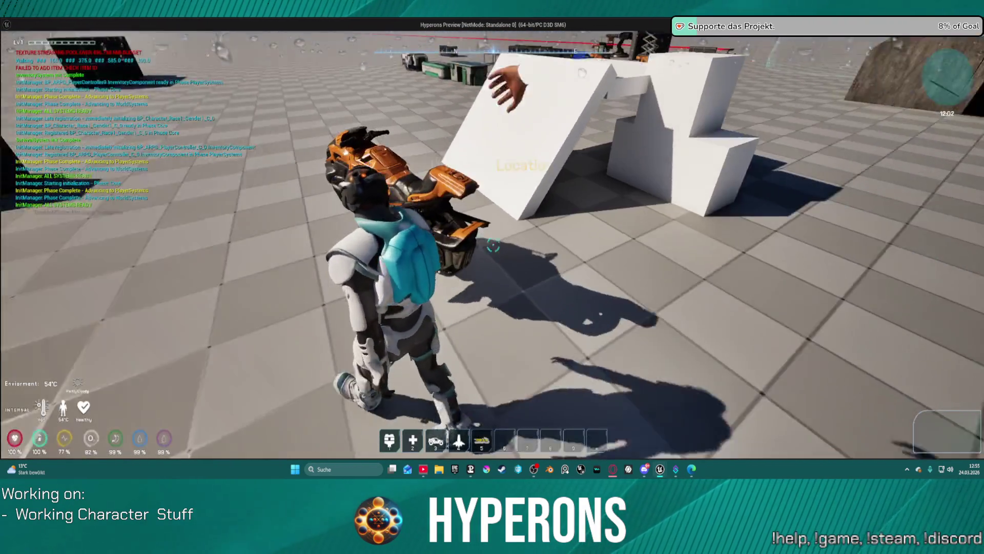
key(w)
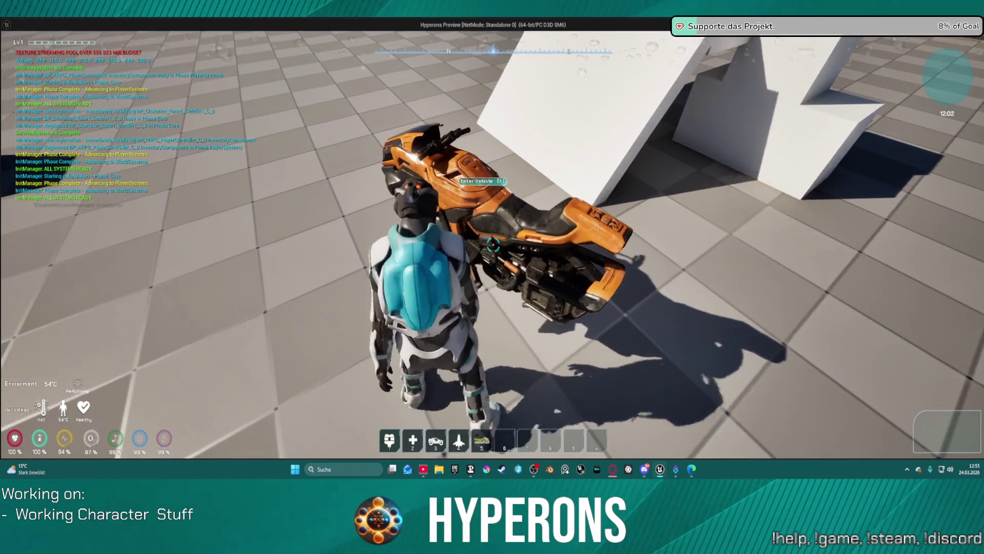
key(a)
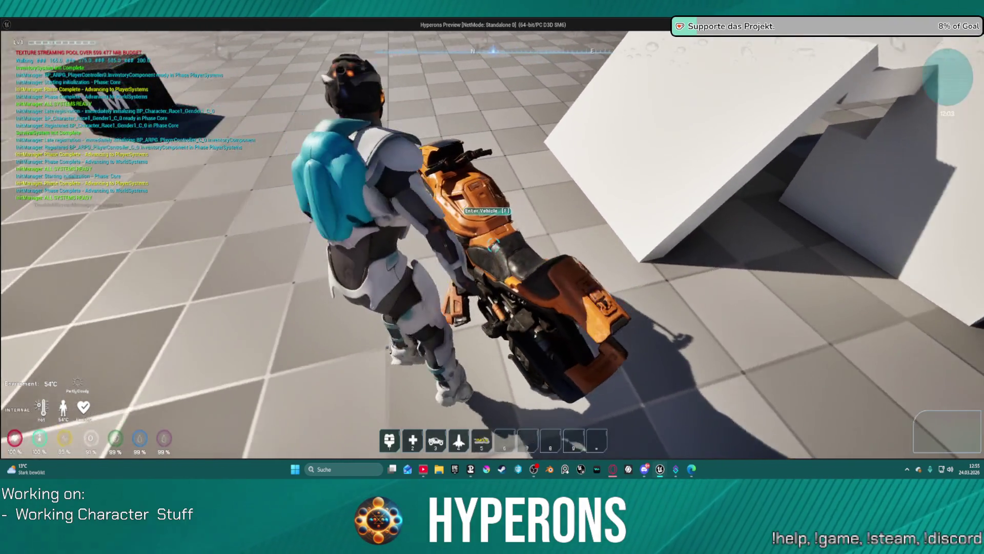
key(f)
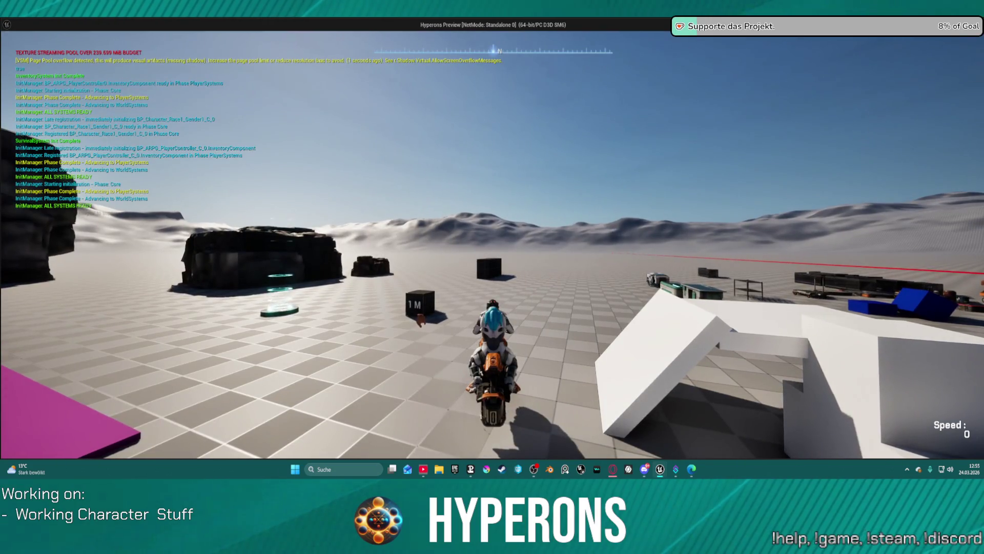
key(Escape)
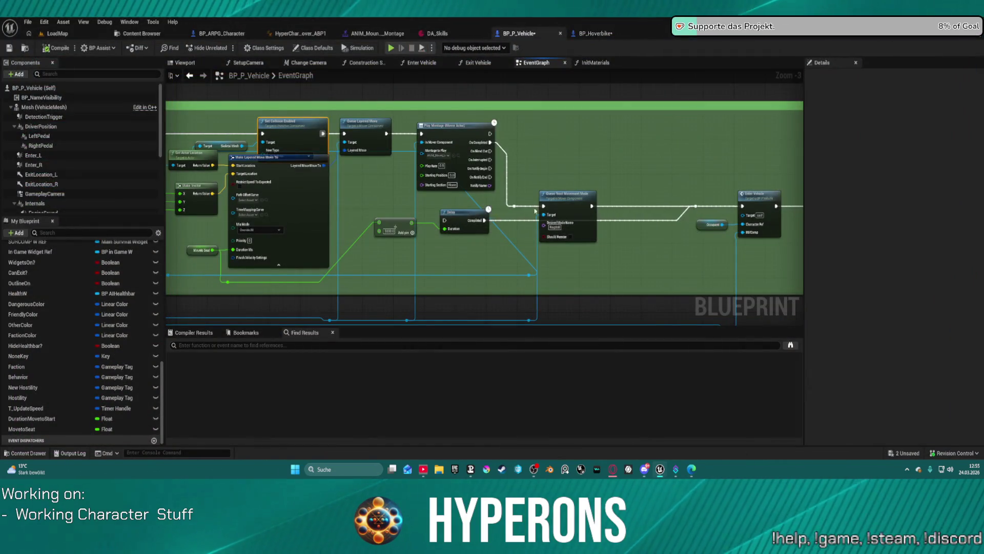
- Add a Set Actor Rotation node from the Occupant reference and position it
mouse_move(404, 291)
mouse_down()
mouse_move(629, 241)
mouse_move(579, 240)
mouse_up()
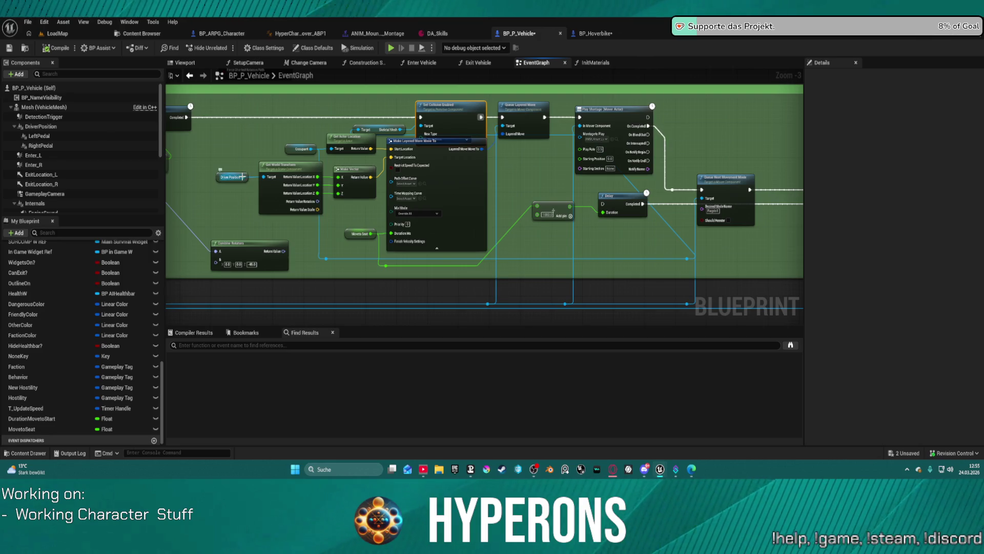
mouse_move(259, 252)
mouse_down()
mouse_move(313, 234)
mouse_move(308, 207)
mouse_move(349, 241)
mouse_move(220, 241)
mouse_move(222, 228)
mouse_move(241, 218)
mouse_move(411, 220)
mouse_move(682, 198)
mouse_move(755, 201)
mouse_move(770, 213)
mouse_move(466, 228)
mouse_up()
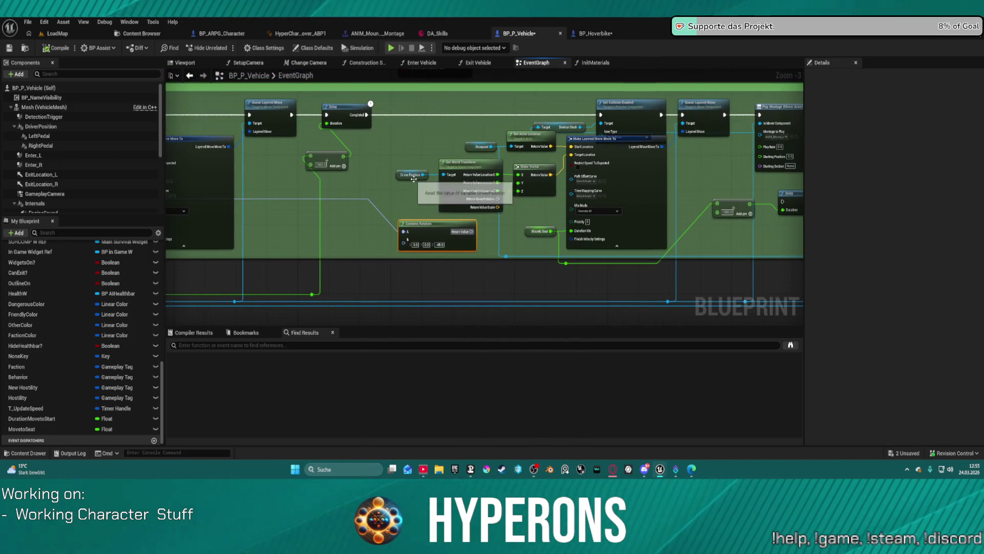
mouse_move(490, 148)
mouse_down()
mouse_move(431, 137)
mouse_move(459, 126)
mouse_up()
text(set)
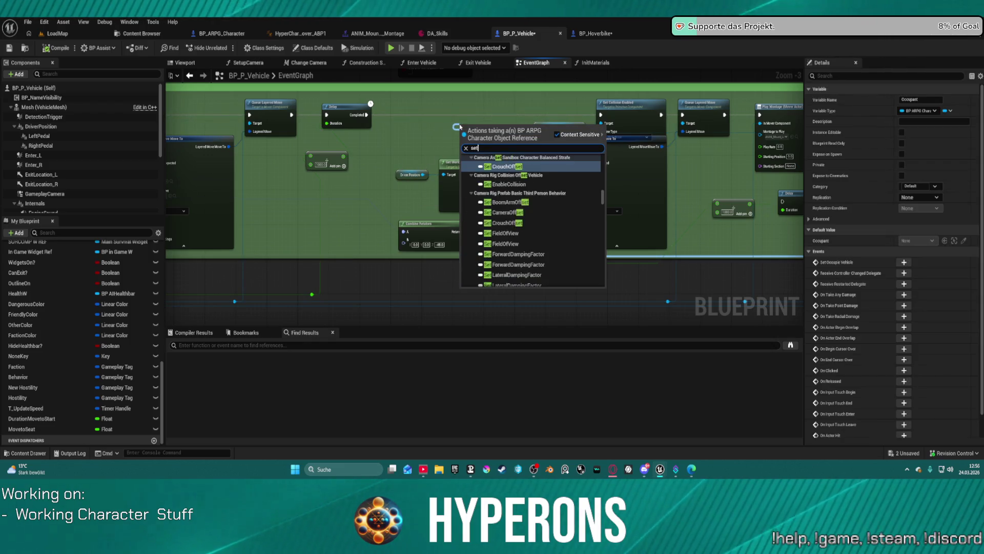
text( actor)
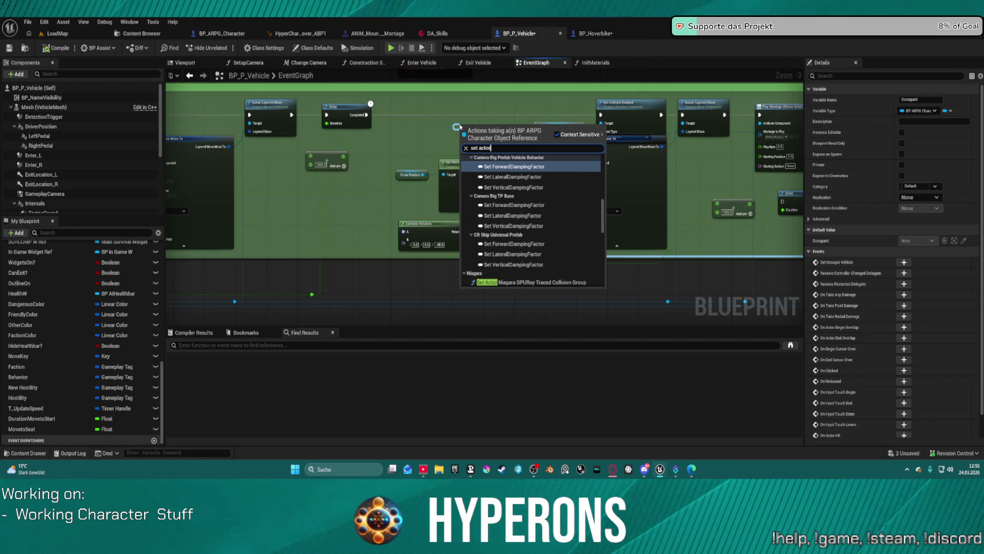
text( r)
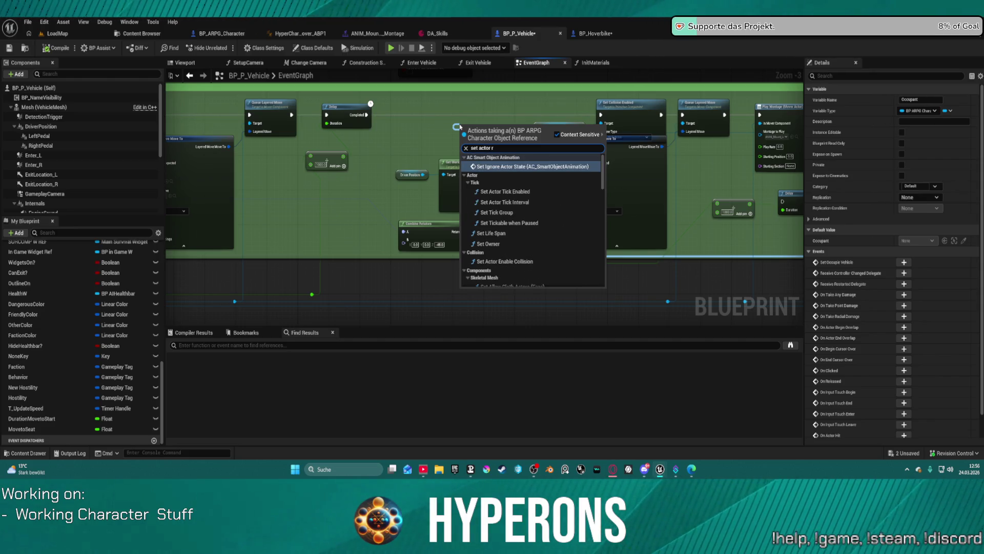
text(ota)
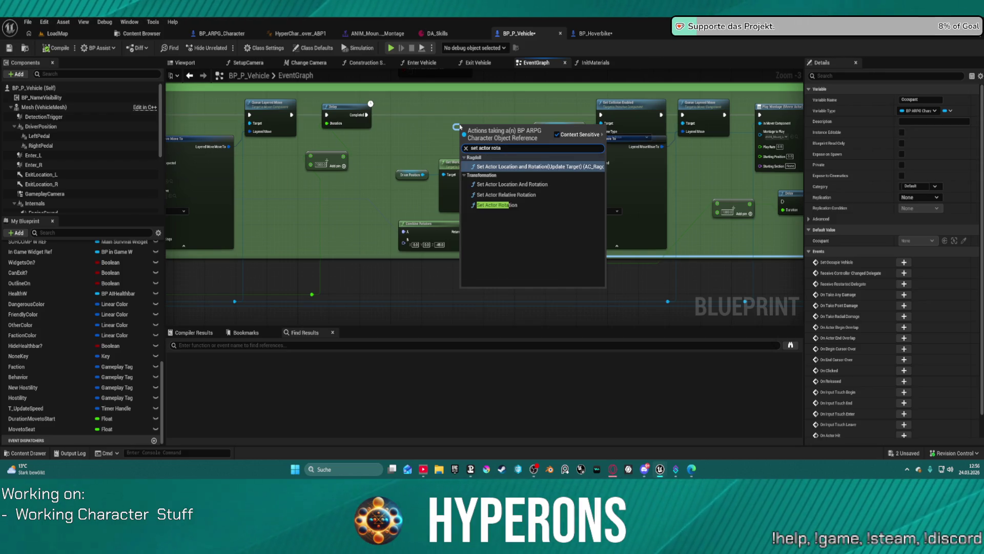
click(500, 205)
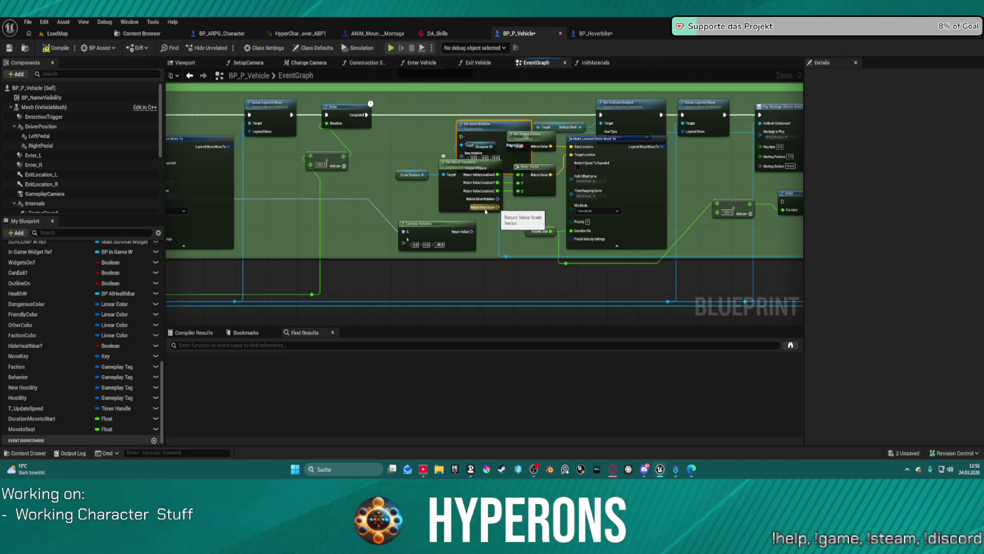
mouse_move(575, 143)
mouse_down()
mouse_move(518, 134)
mouse_move(572, 121)
mouse_move(605, 128)
mouse_move(559, 123)
mouse_up()
- Chain Queue Layered Move → Set Actor Rotation → Set Collision Enabled, with Combine Rotators feeding New Rotation
mouse_move(573, 121)
mouse_down()
mouse_move(555, 113)
mouse_move(566, 121)
mouse_move(645, 106)
mouse_up()
click(533, 123)
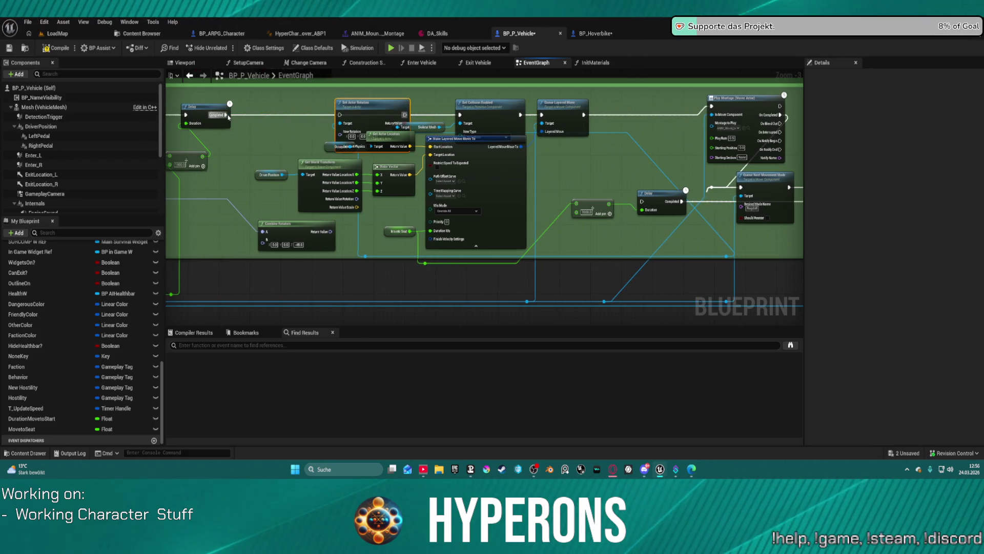
drag(229, 116, 339, 115)
drag(405, 115, 462, 116)
click(453, 151)
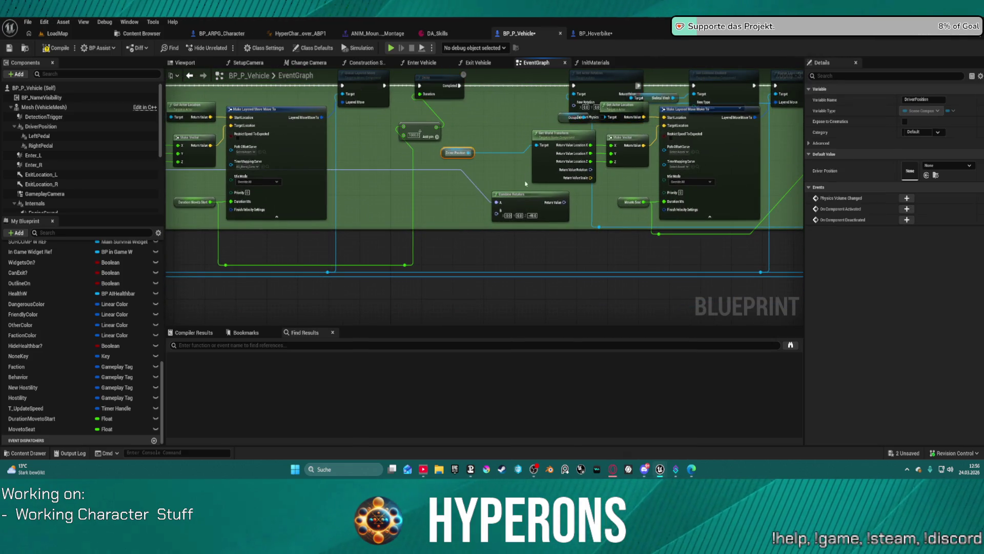
drag(566, 203, 574, 102)
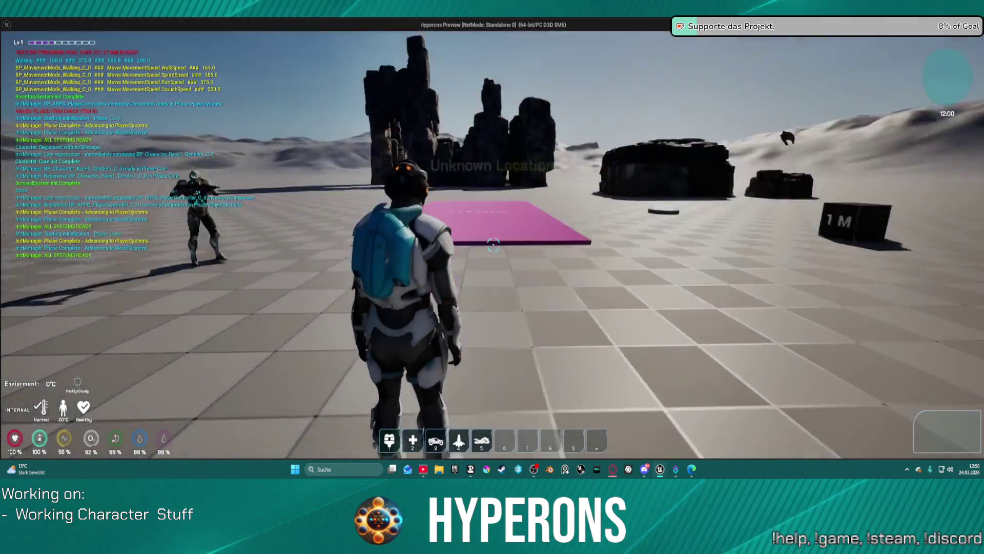
- Walk to the hoverbike on the pink platform, mount it with F, and close the preview
key(w)
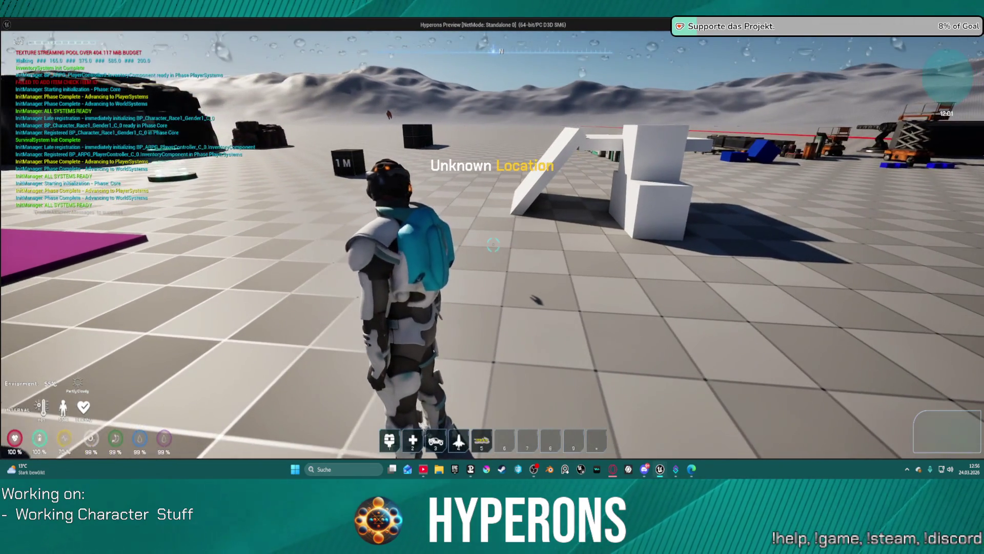
key(w)
key(w)
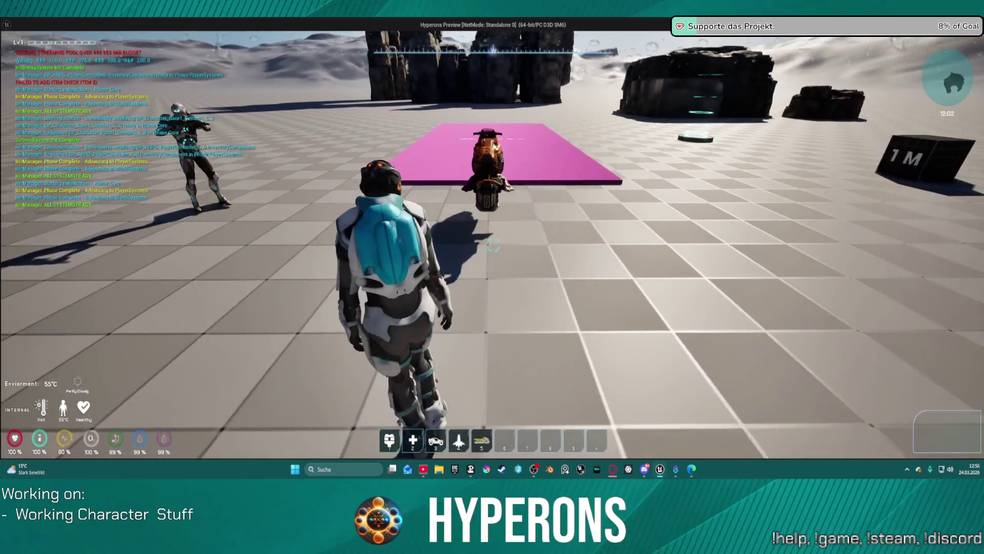
key(w)
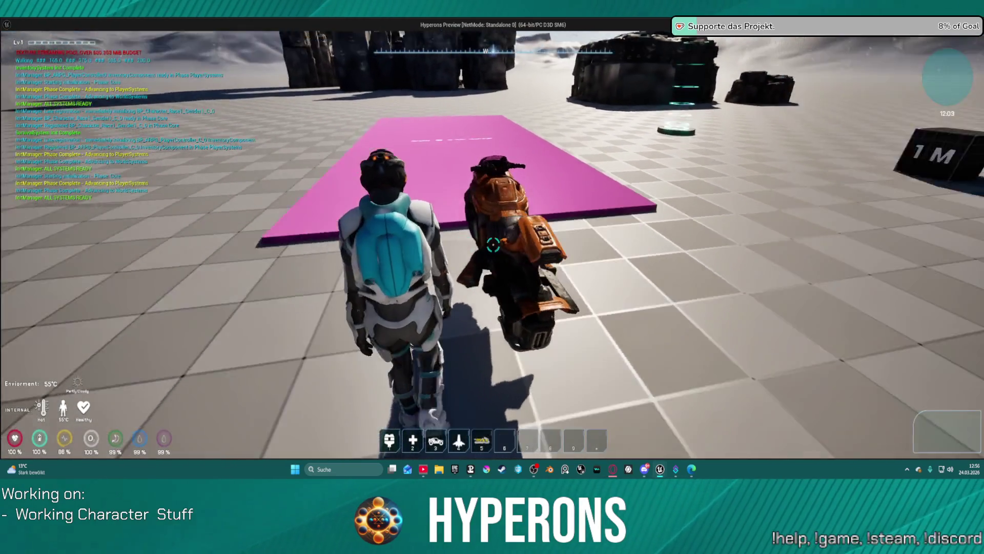
key(w)
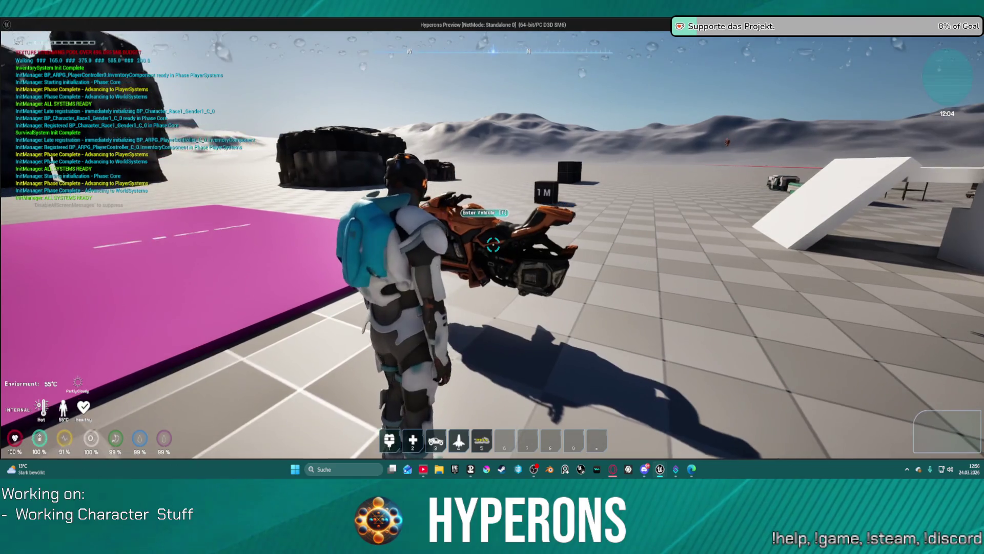
key(w)
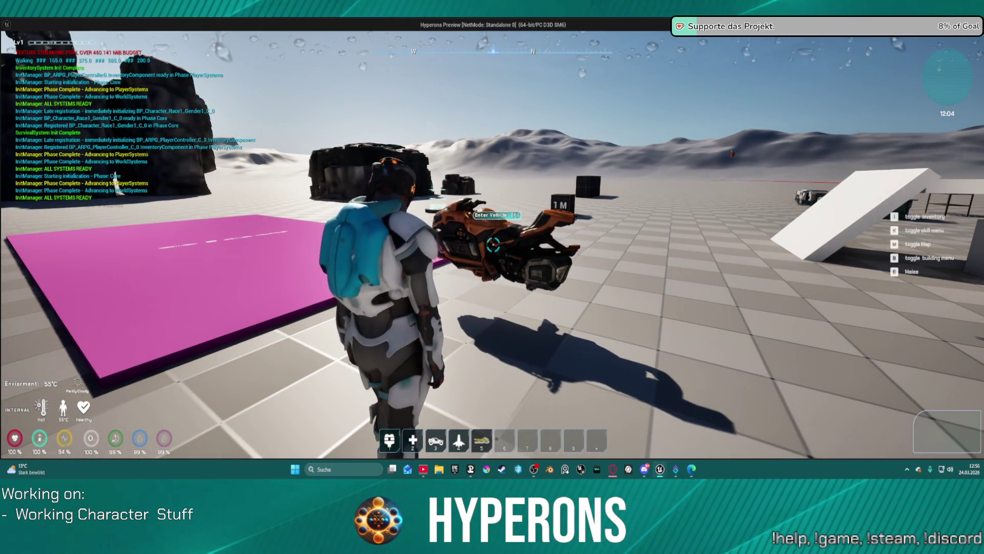
key(f)
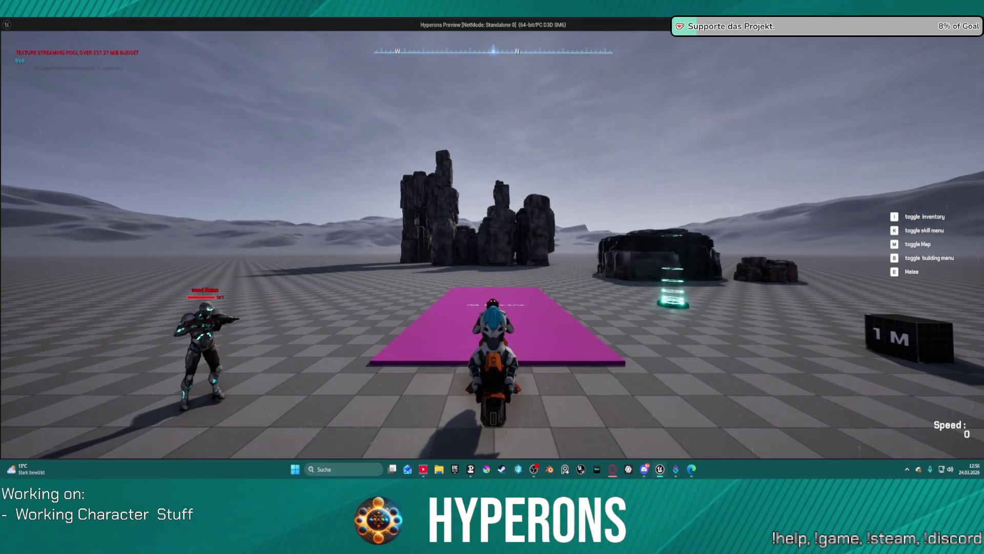
key(Escape)
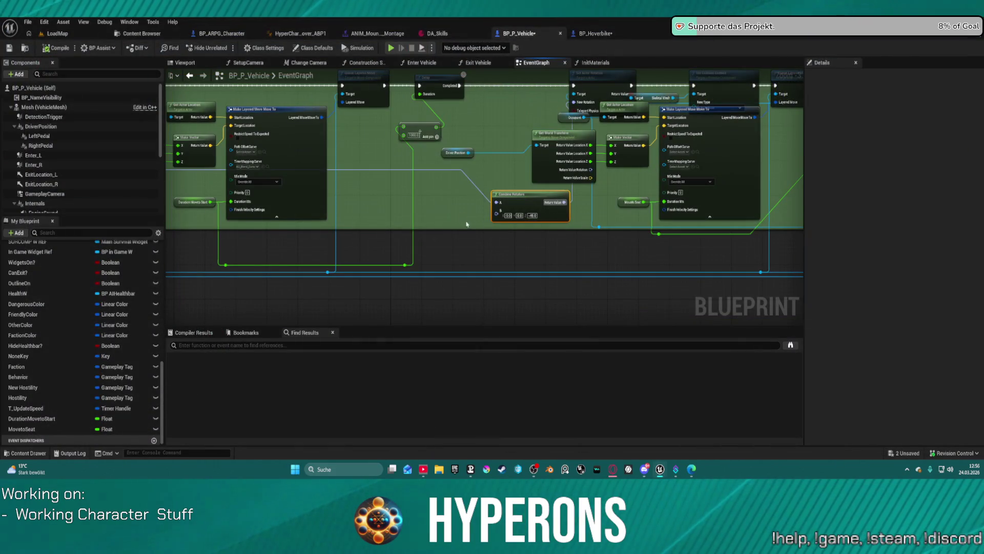
- Connect Queue Layered Move's exec output to the Delay and launch a standalone play test
mouse_move(584, 173)
mouse_down()
mouse_move(454, 194)
mouse_move(468, 214)
mouse_move(566, 204)
mouse_move(494, 222)
mouse_up()
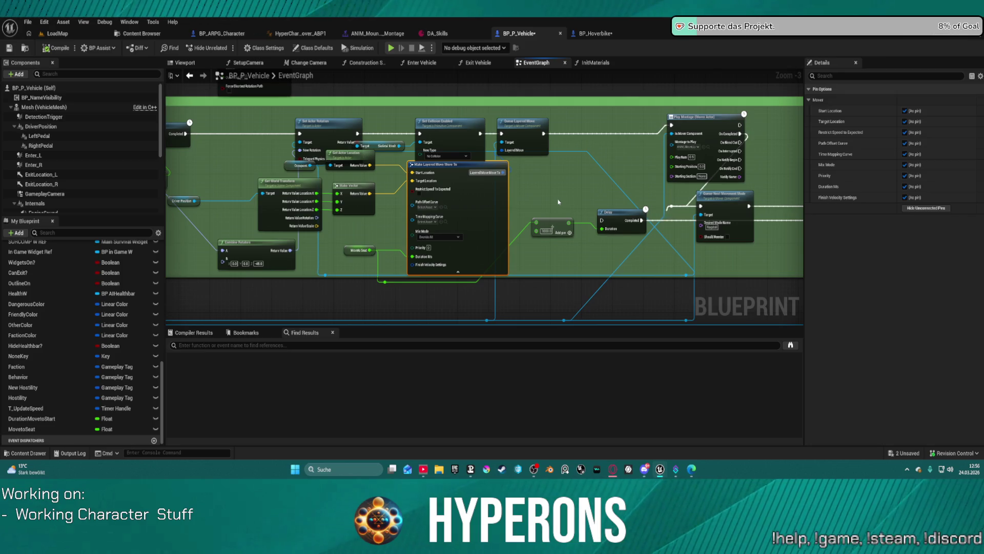
mouse_move(544, 135)
mouse_down()
mouse_move(661, 194)
mouse_move(603, 220)
mouse_up()
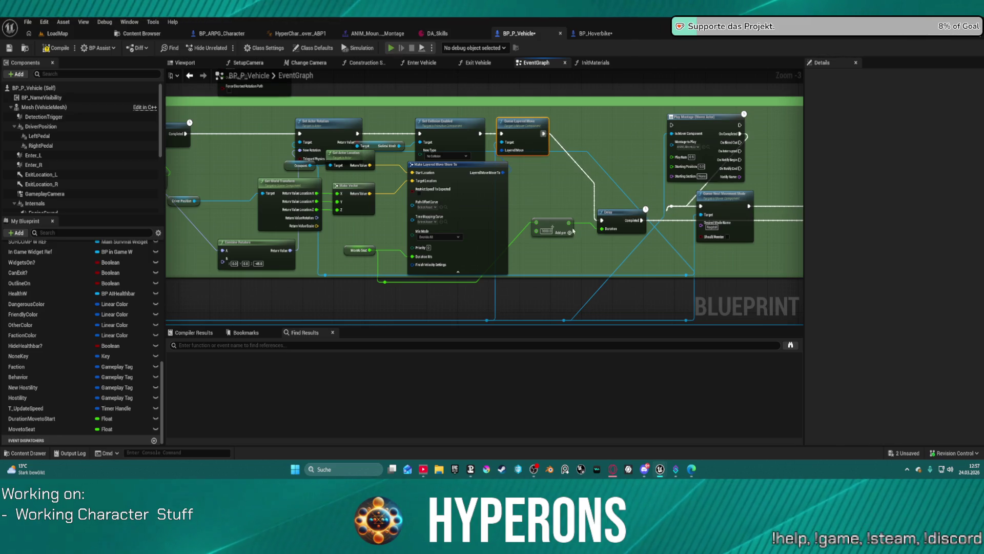
key(alt+p)
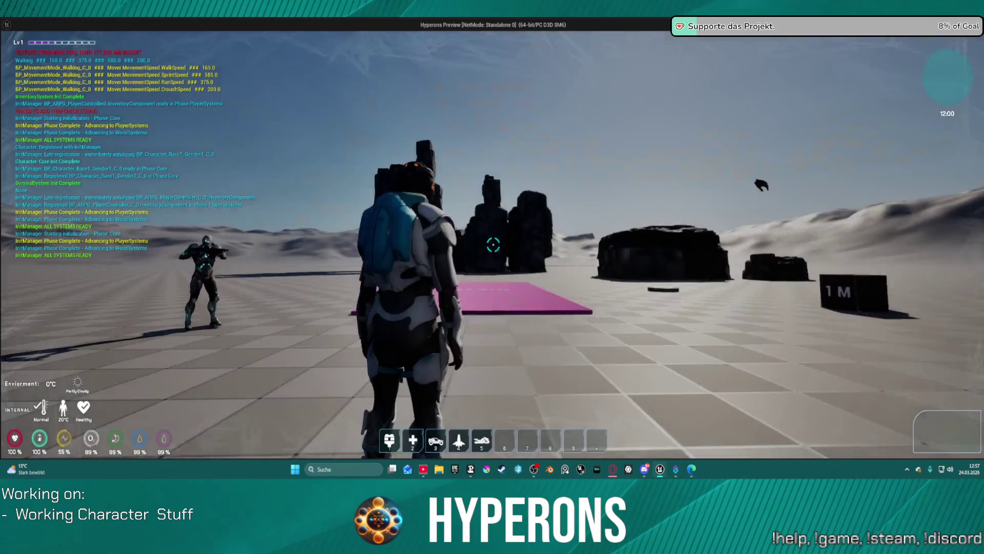
- Walk to the hoverbike, mount it with F, then leave the preview and stop the session
key(w)
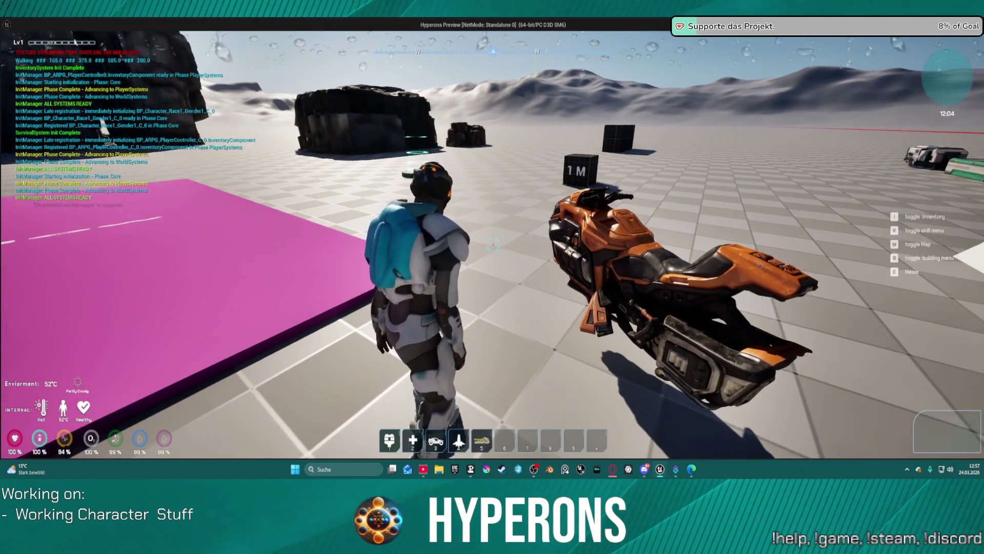
key(f)
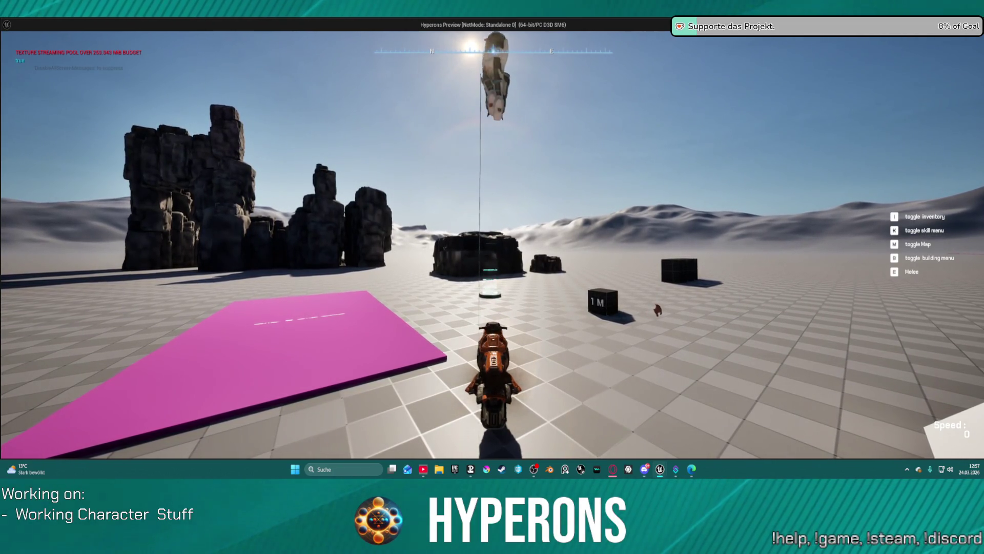
key(alt+Tab)
key(Escape)
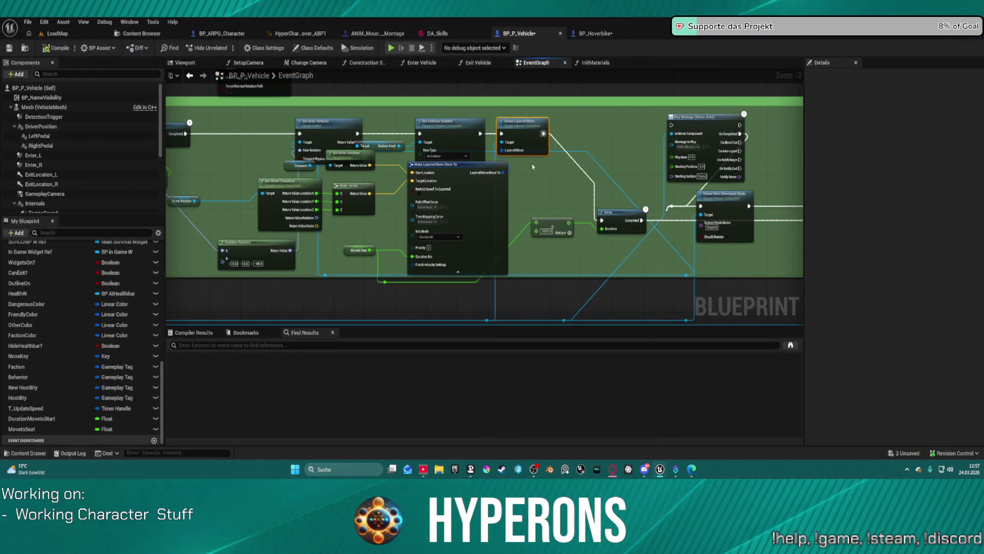
- Reposition the Delay and Make Layered Move nodes and set Time Mapping Curve to AO_Blend_Curve
mouse_move(630, 212)
mouse_down()
mouse_move(616, 191)
mouse_move(626, 220)
mouse_up()
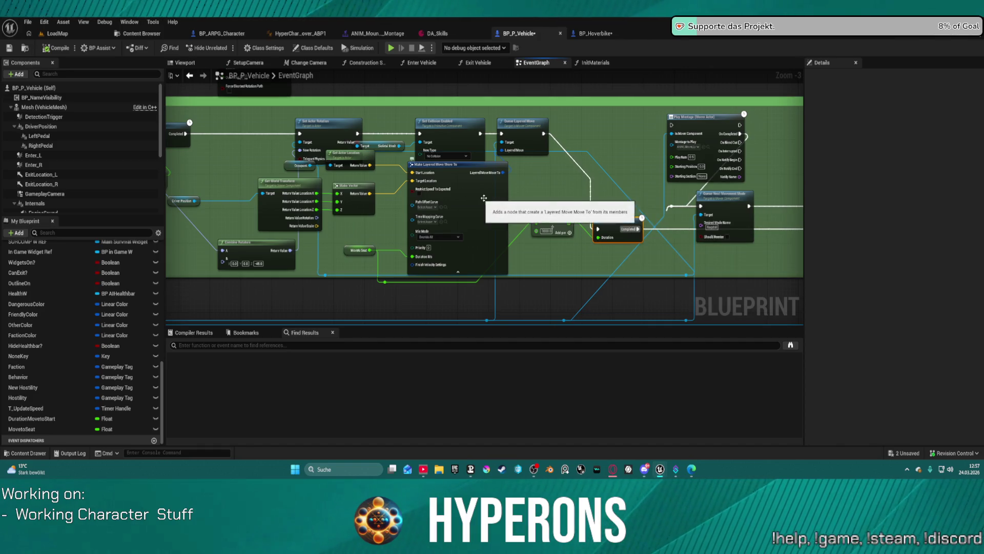
mouse_move(495, 205)
mouse_down()
mouse_move(473, 235)
mouse_move(484, 232)
mouse_move(480, 221)
mouse_move(519, 216)
mouse_up()
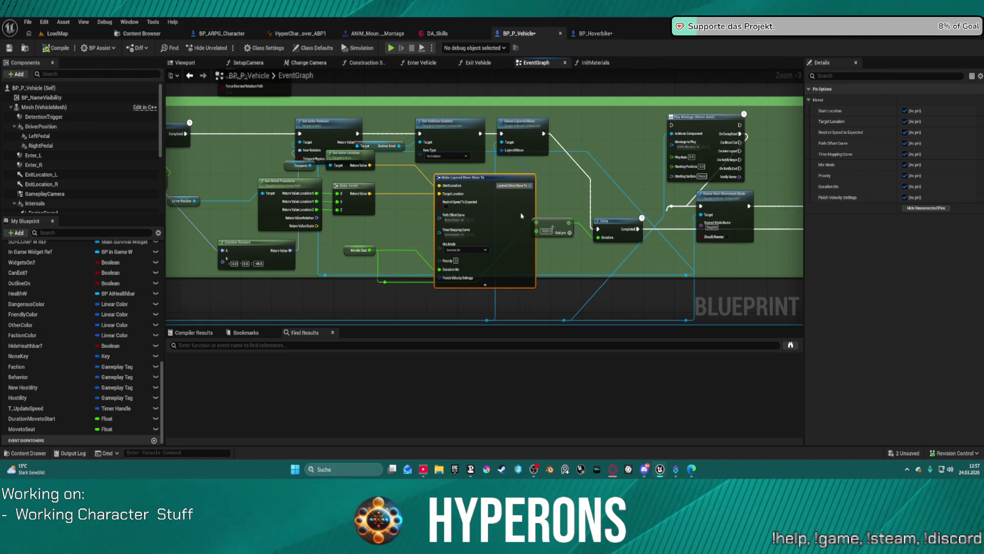
click(452, 234)
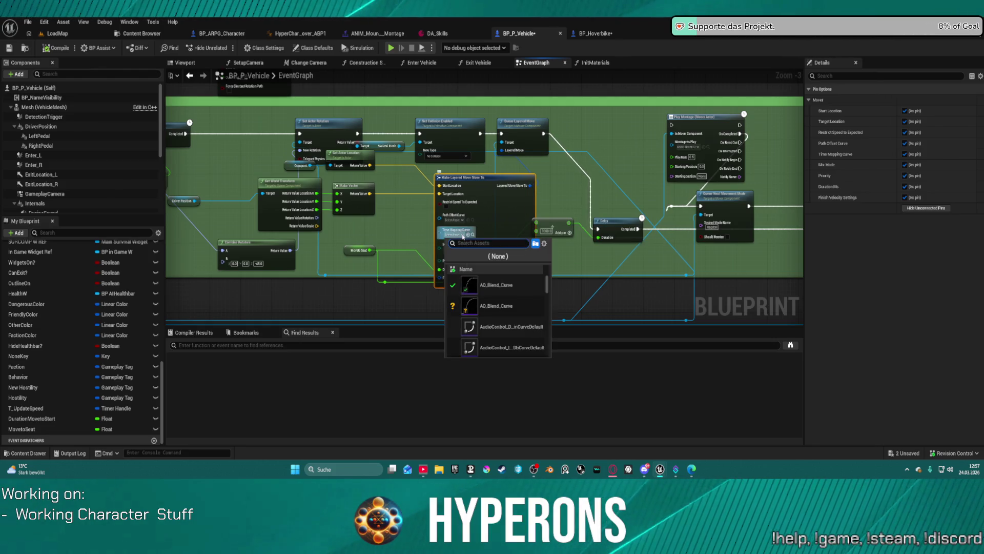
click(485, 285)
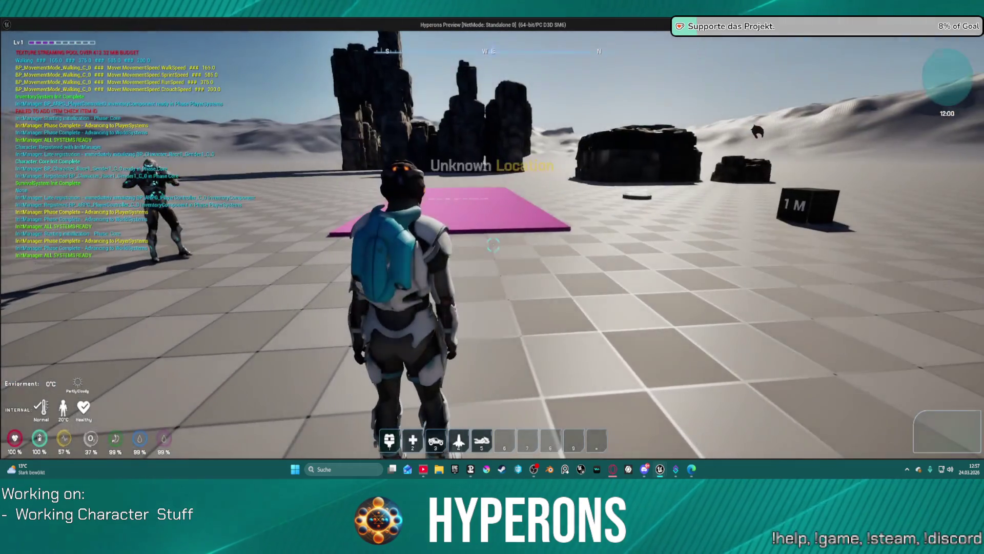
- Walk the character up beside the hoverbike, mount it with F, then stop the play session
key(w)
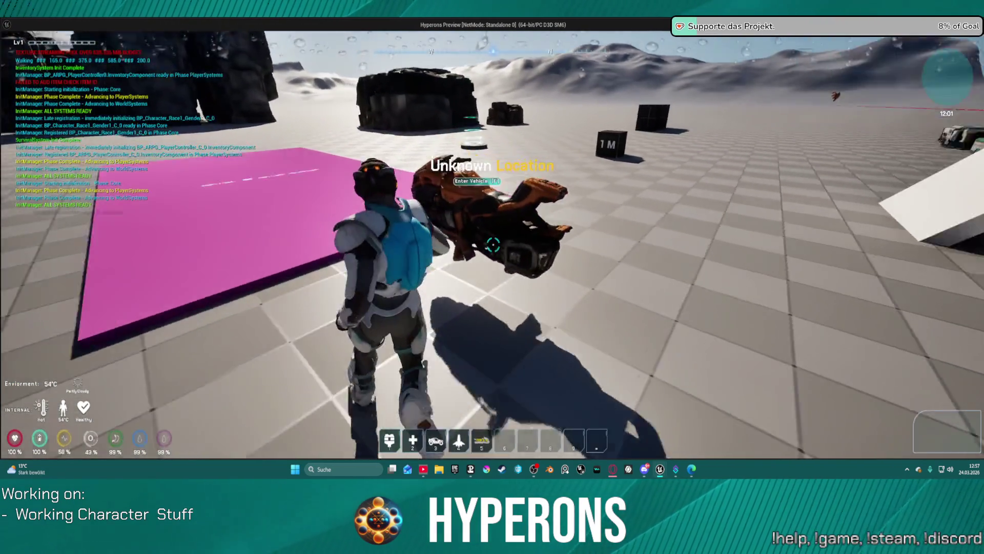
key(w)
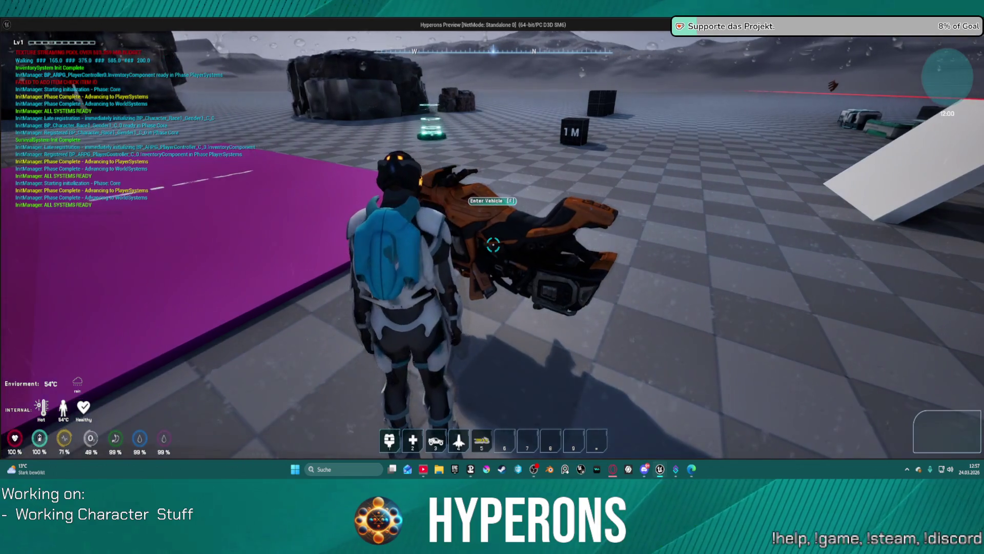
key(a)
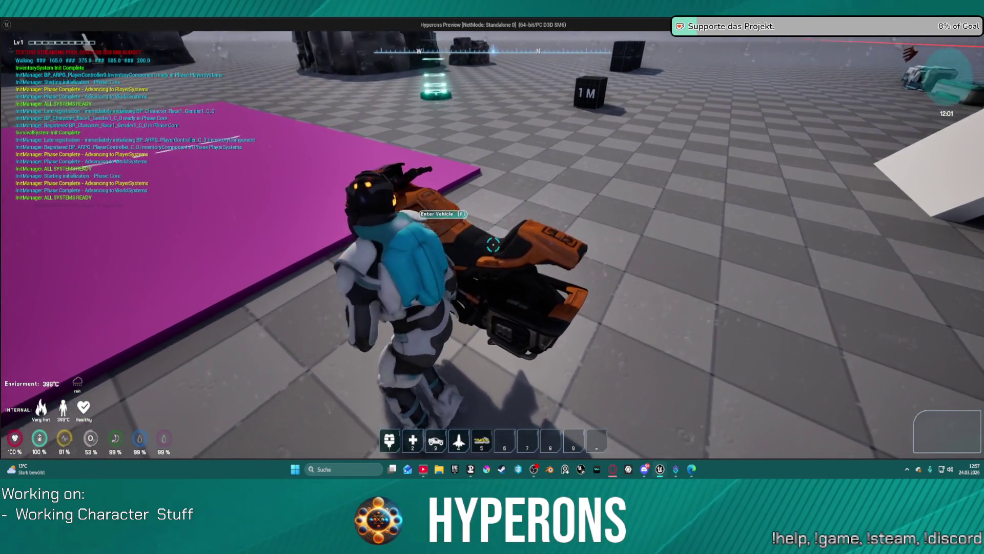
key(s)
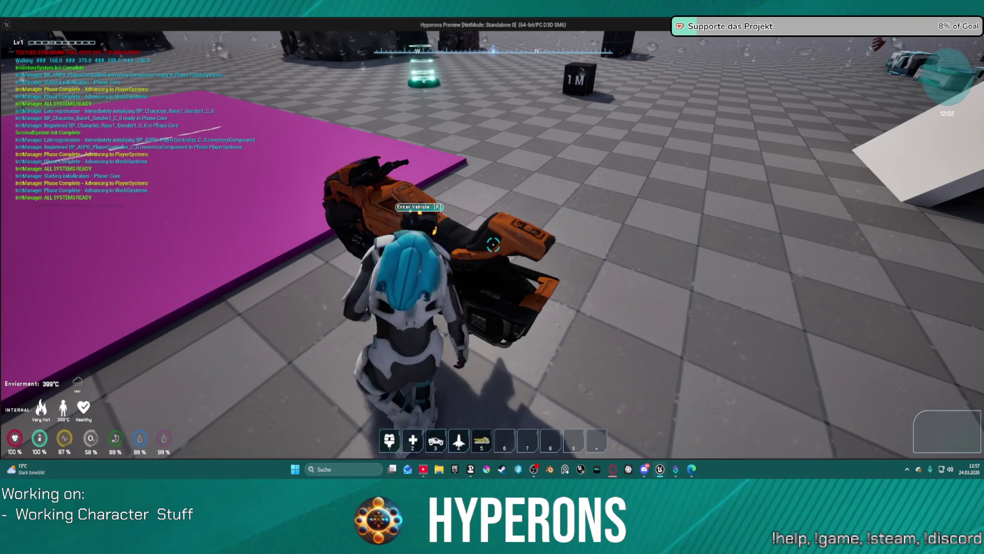
key(f)
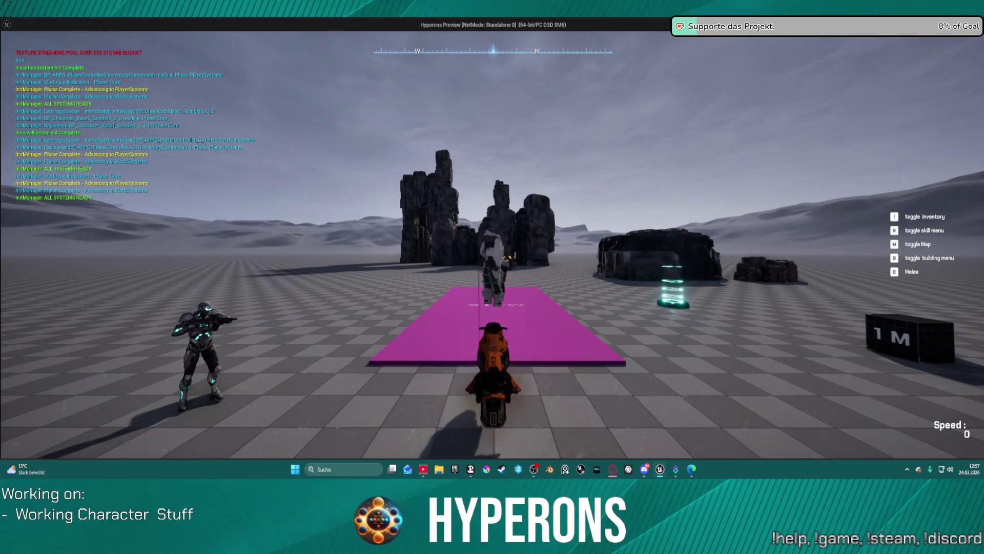
key(Escape)
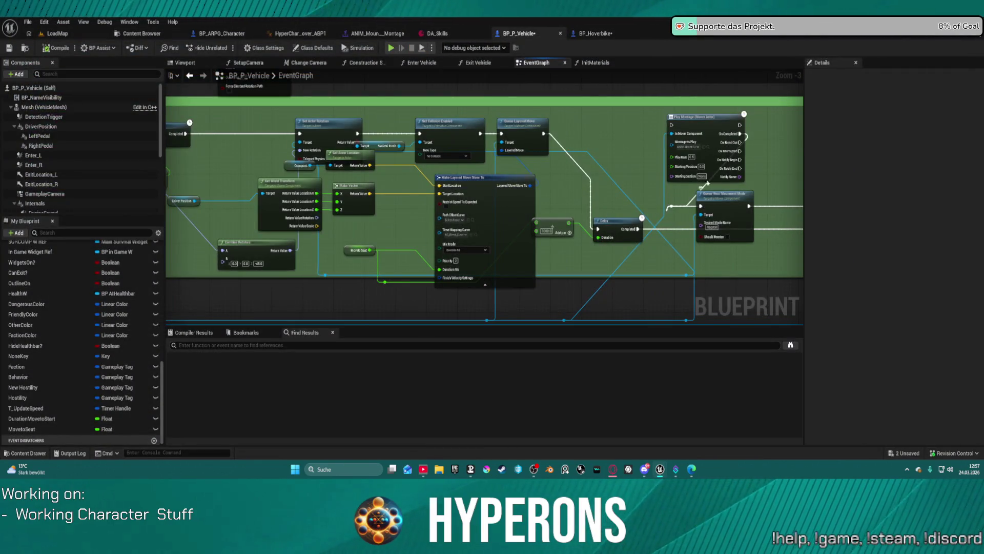
- Select the Play Montage node after Queue Layered Move and relaunch Standalone play with Alt+P
click(677, 117)
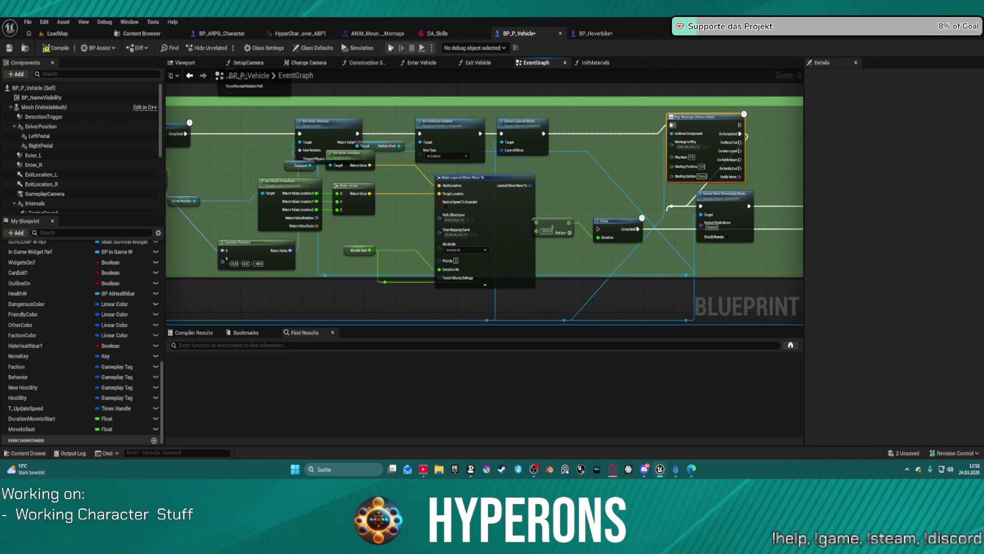
key(alt+p)
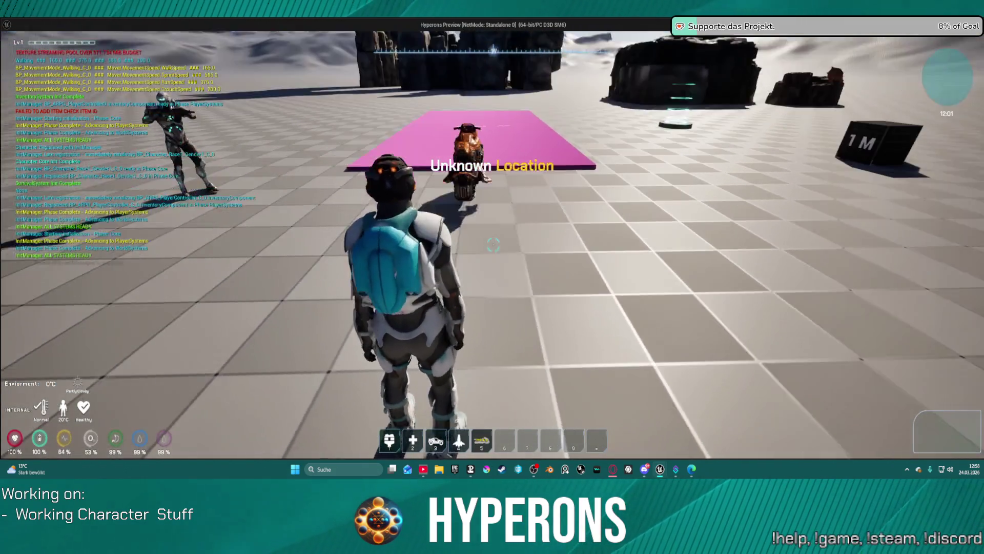
- Walk around to the hoverbike's side, mount it with F, then end the play session
key(w)
key(w)
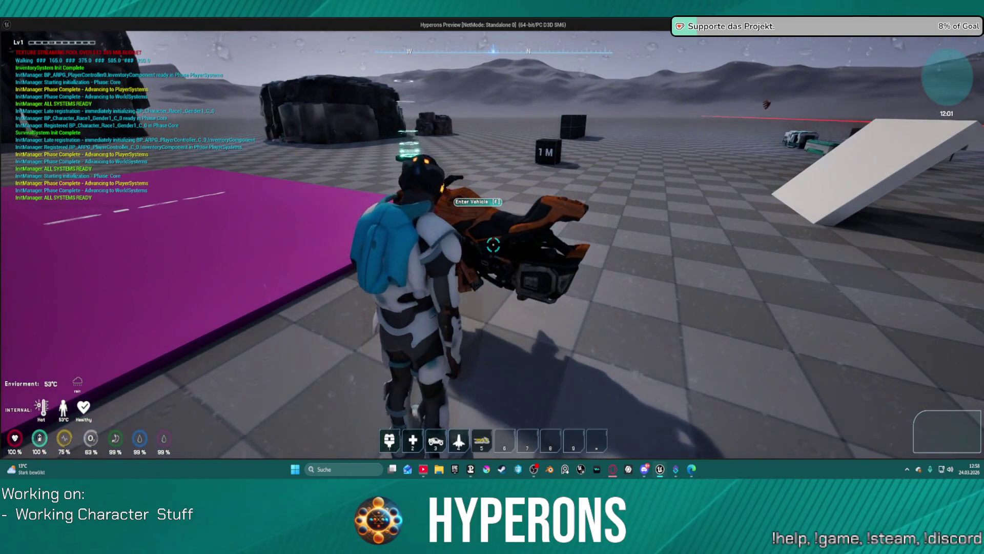
key(a)
key(f)
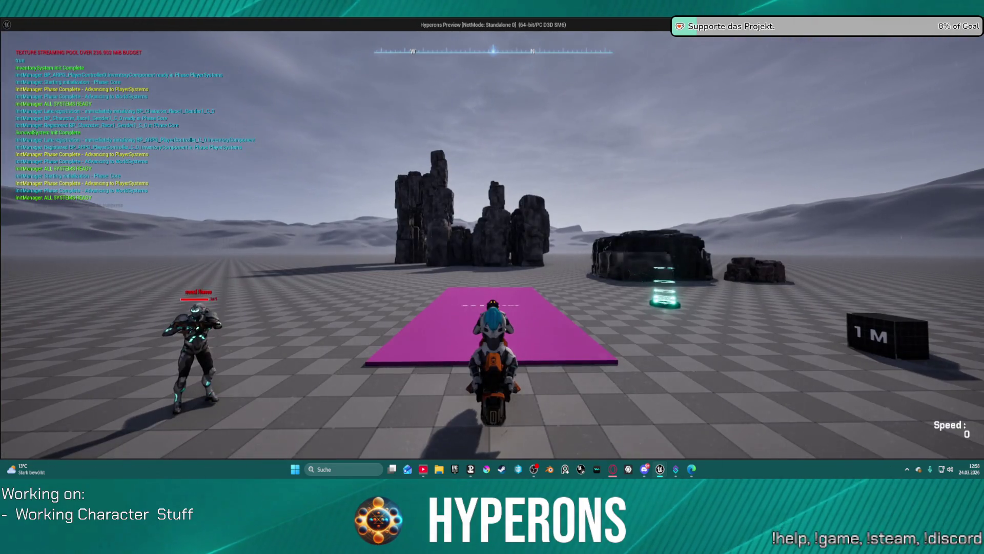
key(Escape)
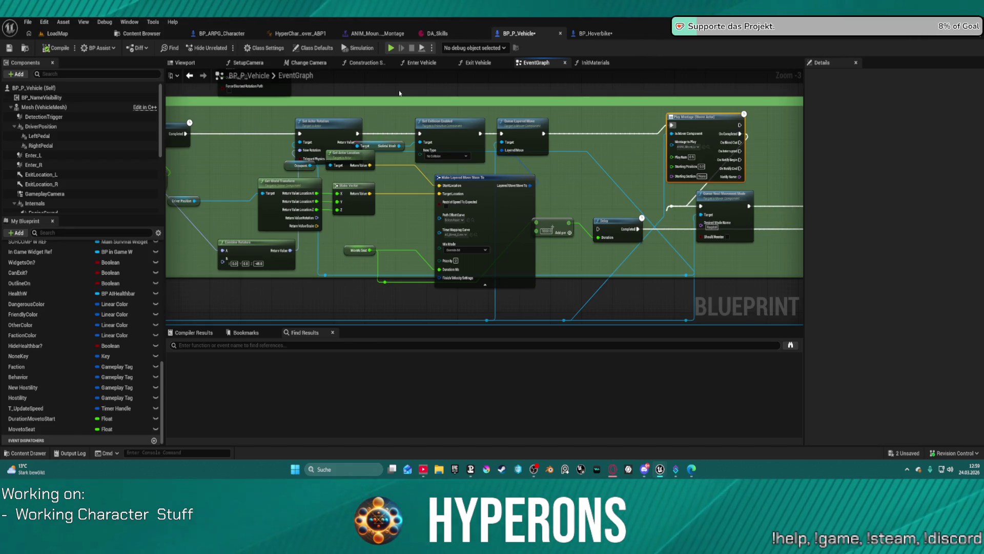
- Launch Standalone play from the Blueprint editor toolbar's Play button
click(395, 48)
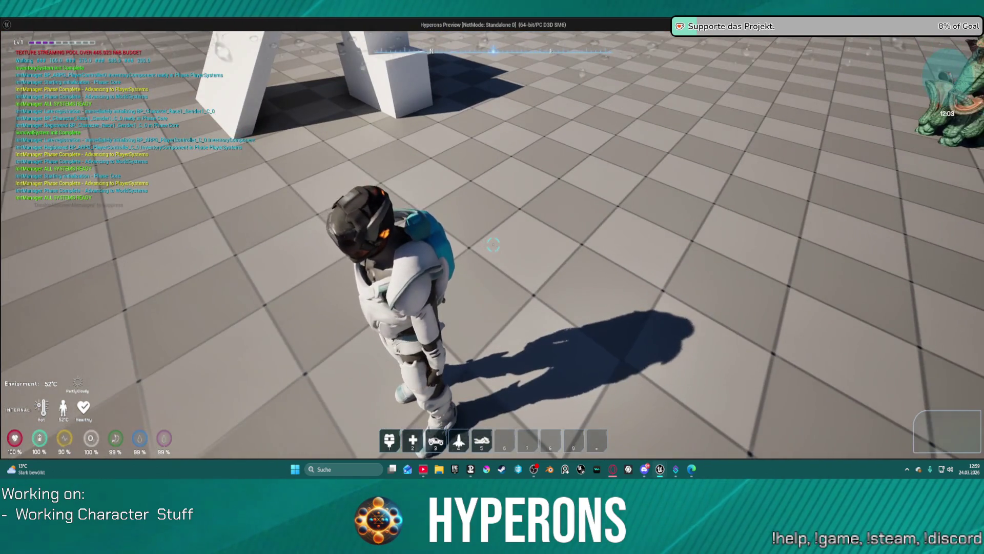
- Summon the hoverbike with 5, jump onto the white block, and mount the bike with F
key(w)
key(5)
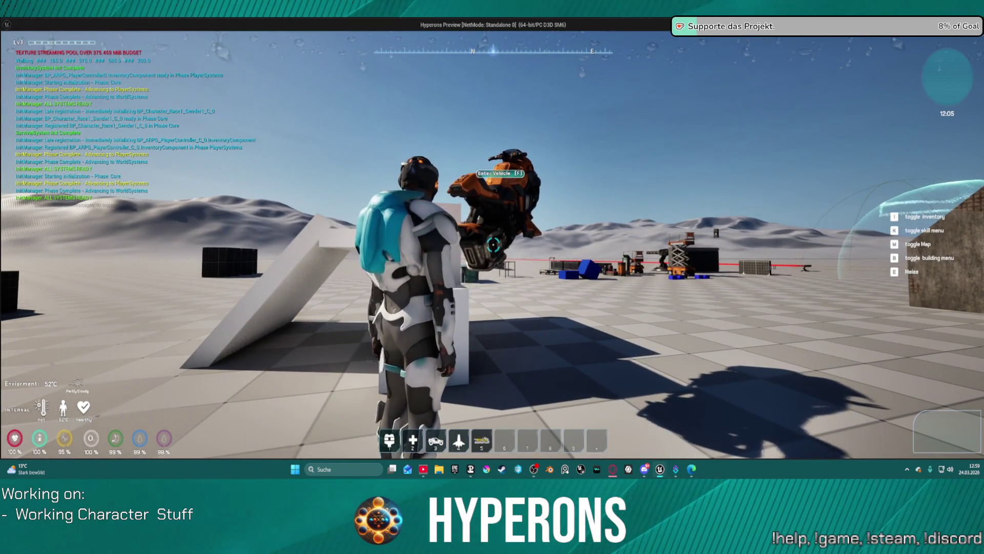
key(space)
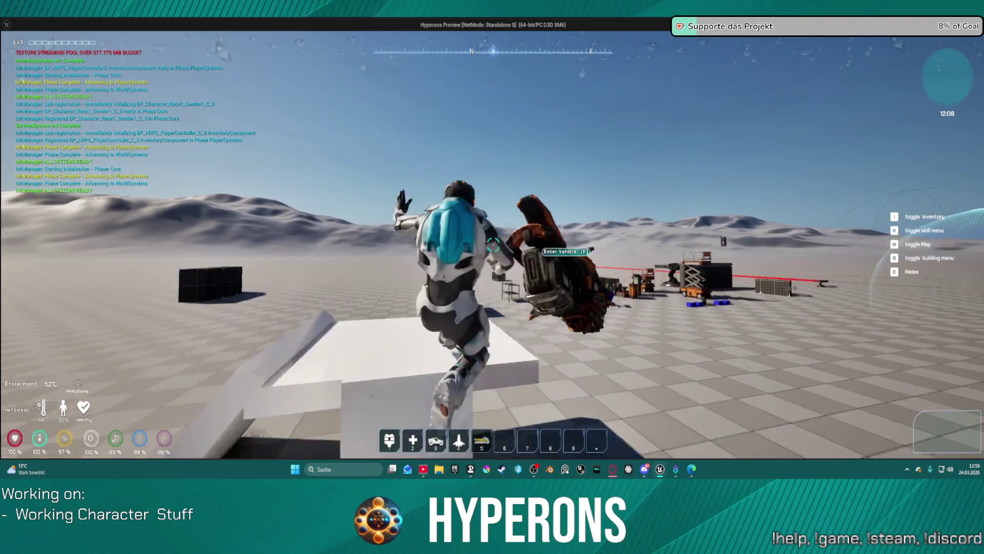
key(w)
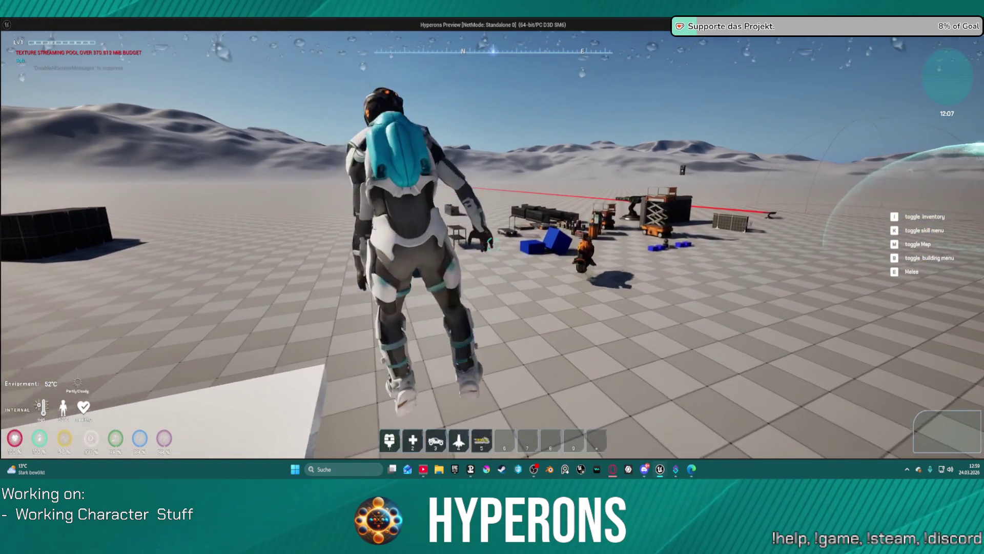
key(f)
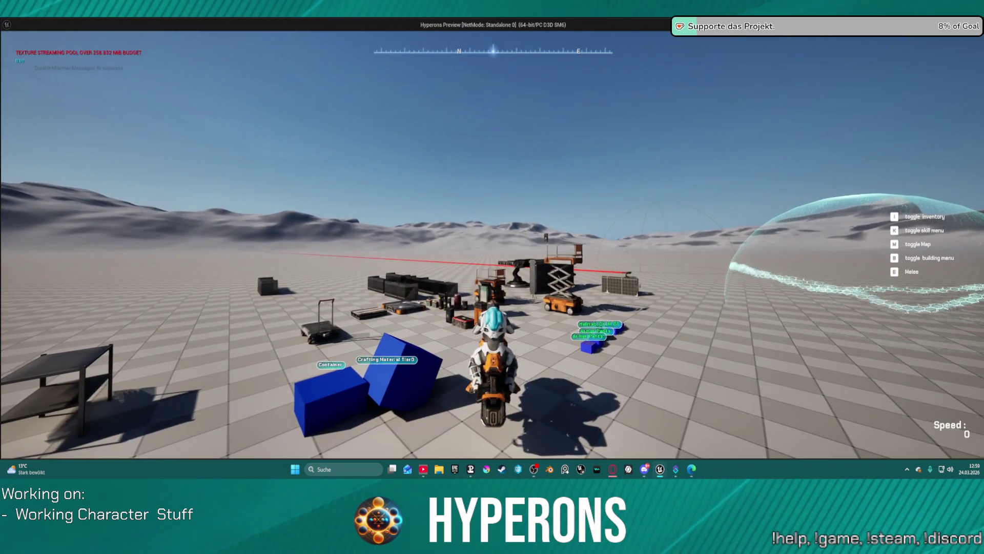
- Drive the hoverbike forward, steer right then left, and dismount with F
key(w)
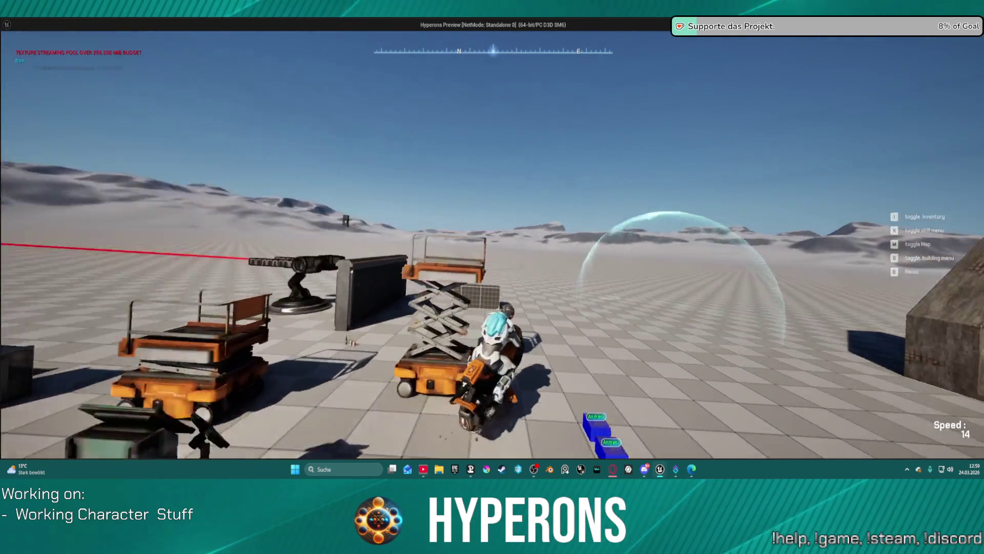
key(d)
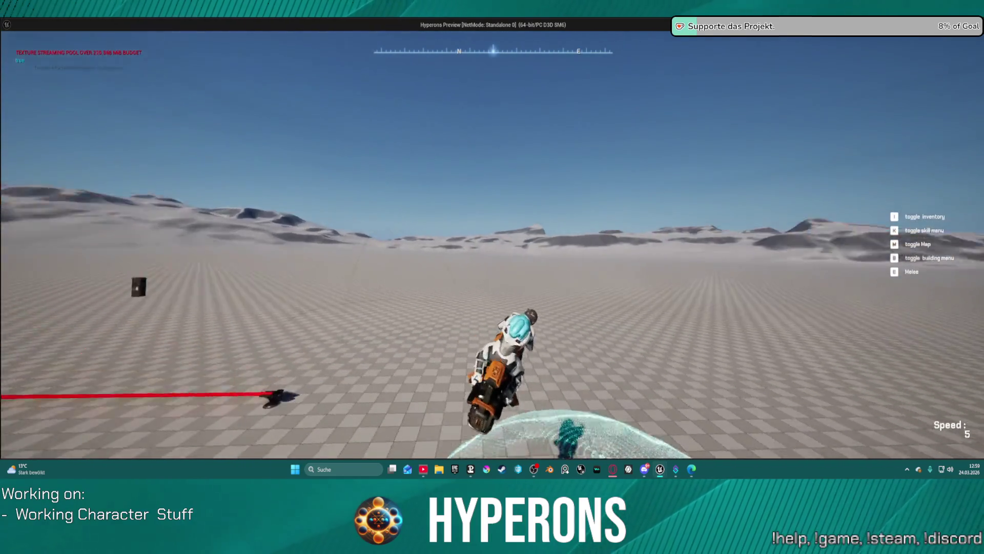
key(w)
key(a)
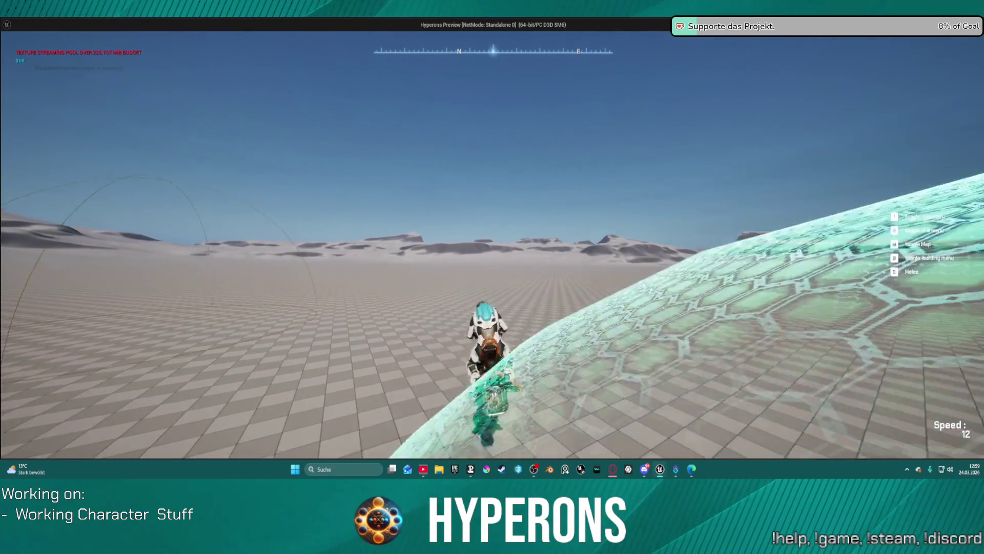
key(f)
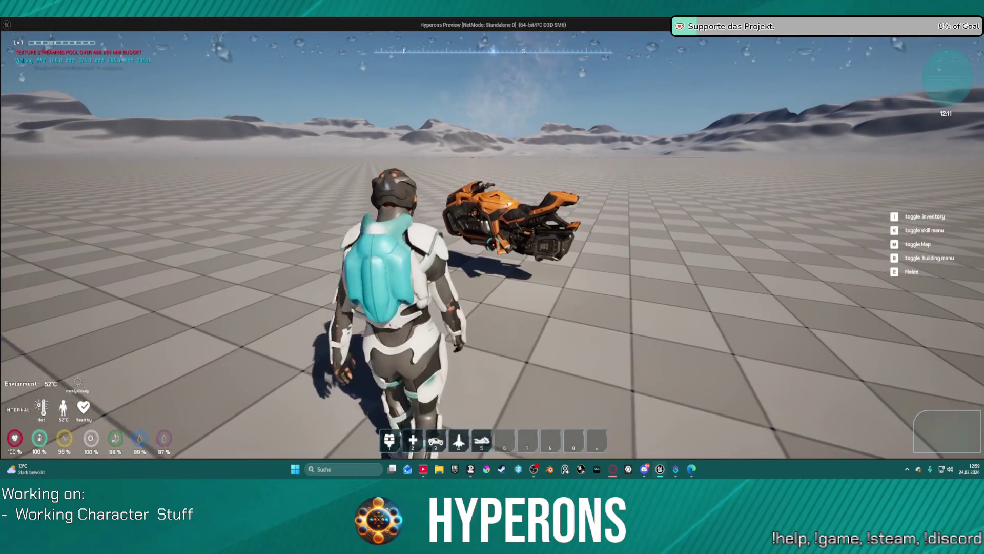
- Walk back to the hoverbike, remount it with F, then stop the play session
key(w)
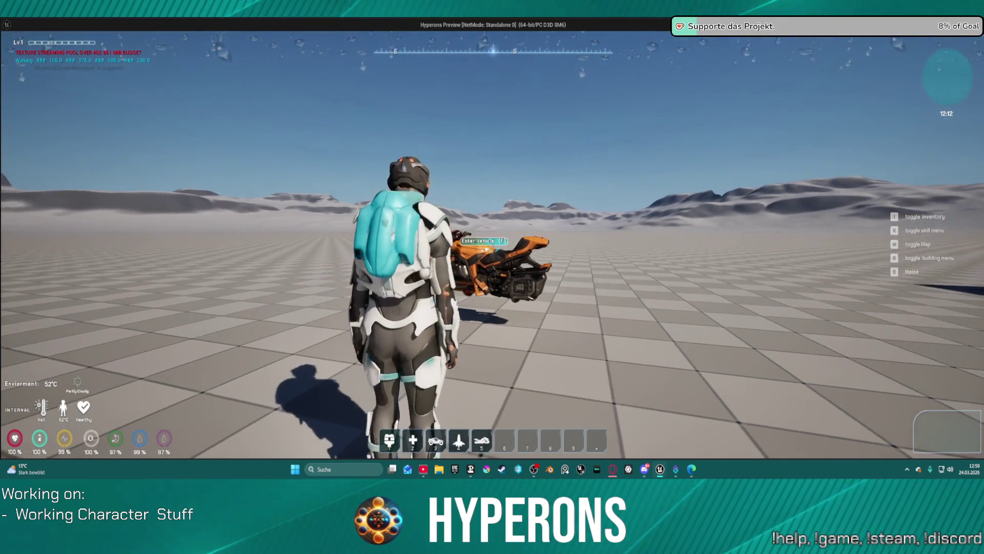
key(d)
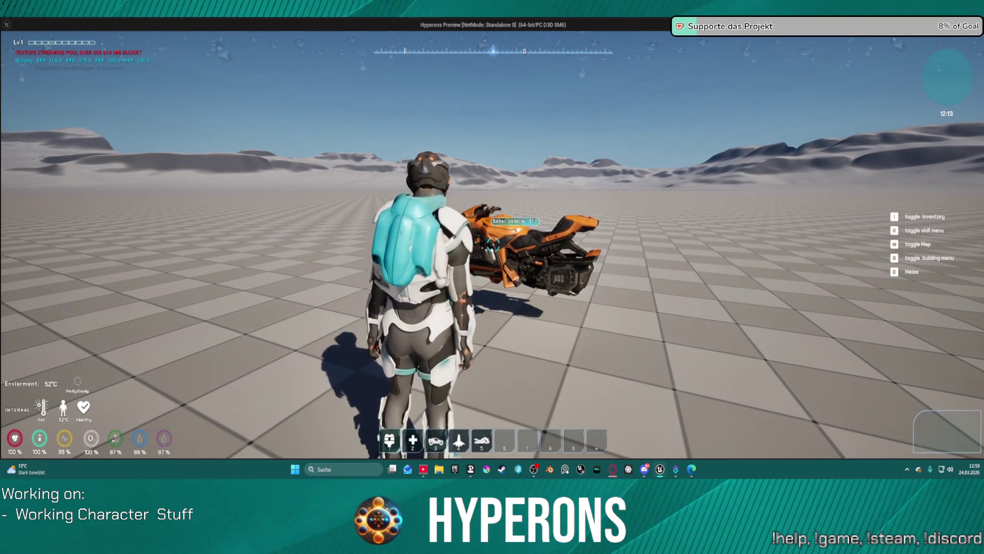
key(w)
key(a)
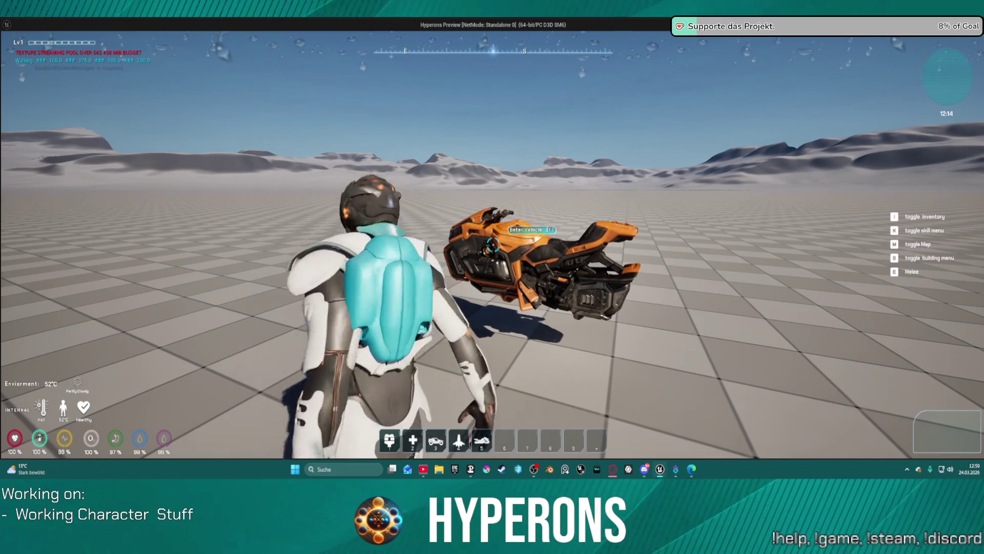
key(f)
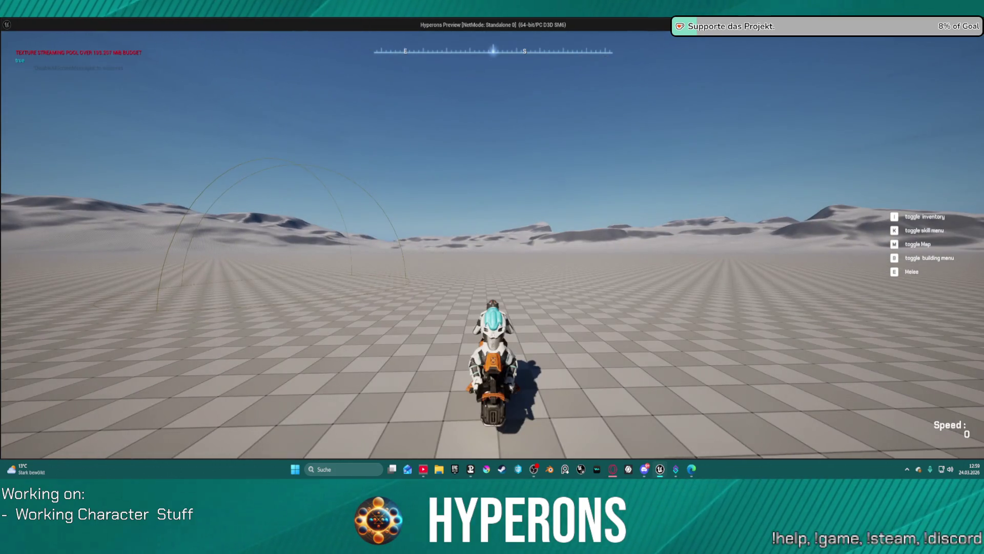
key(Escape)
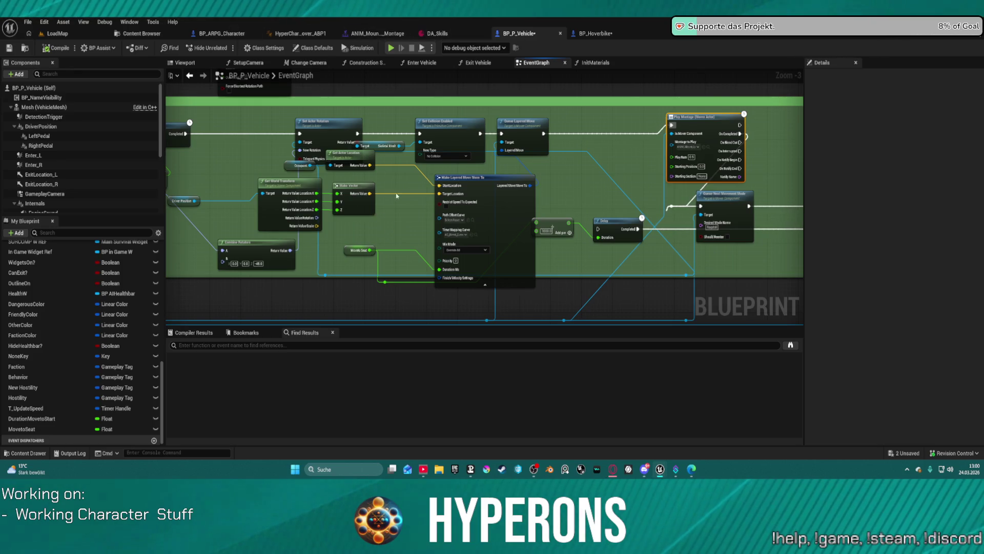
- Break the Layered Move link, shift Queue Layered Move right, and drag a new link from its input
mouse_move(396, 196)
mouse_down()
mouse_move(506, 220)
mouse_move(528, 209)
mouse_move(429, 214)
mouse_up()
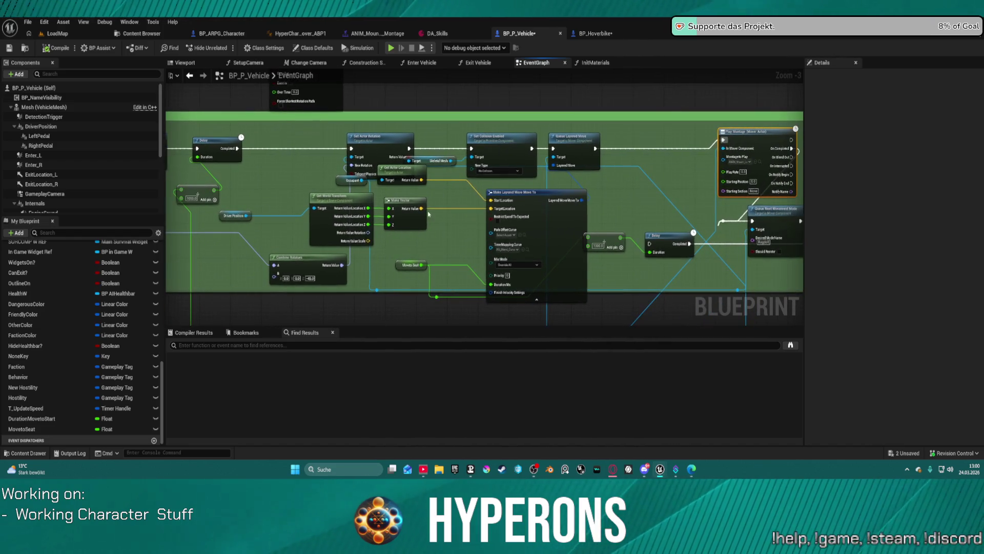
scroll(538, 231, up, 3)
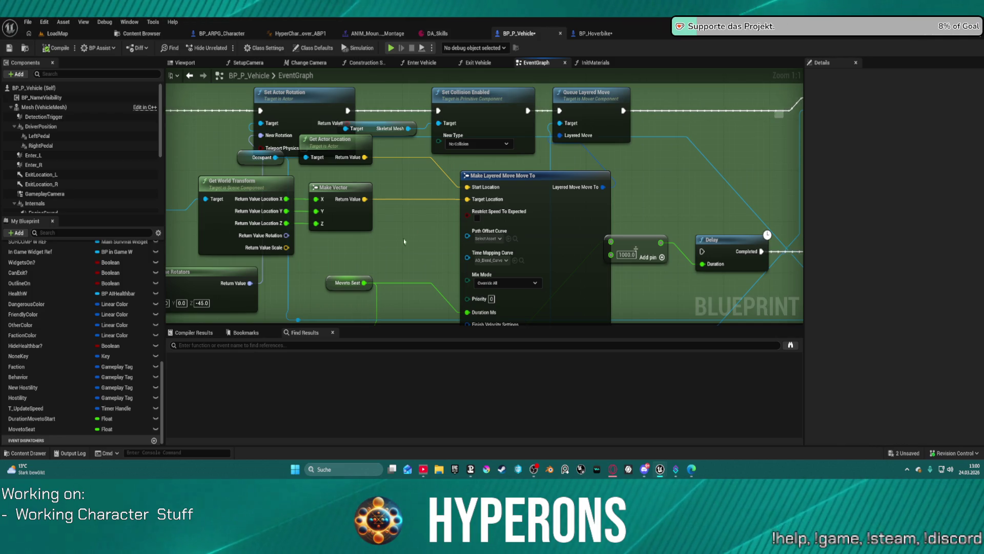
mouse_move(429, 250)
mouse_down()
mouse_move(418, 165)
mouse_move(441, 275)
mouse_move(436, 318)
mouse_up()
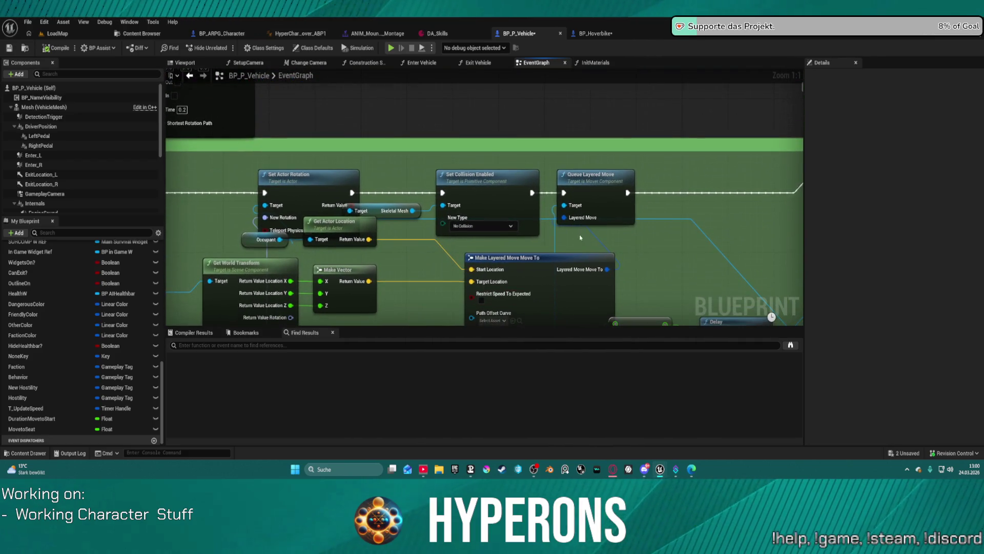
alt+click(599, 238)
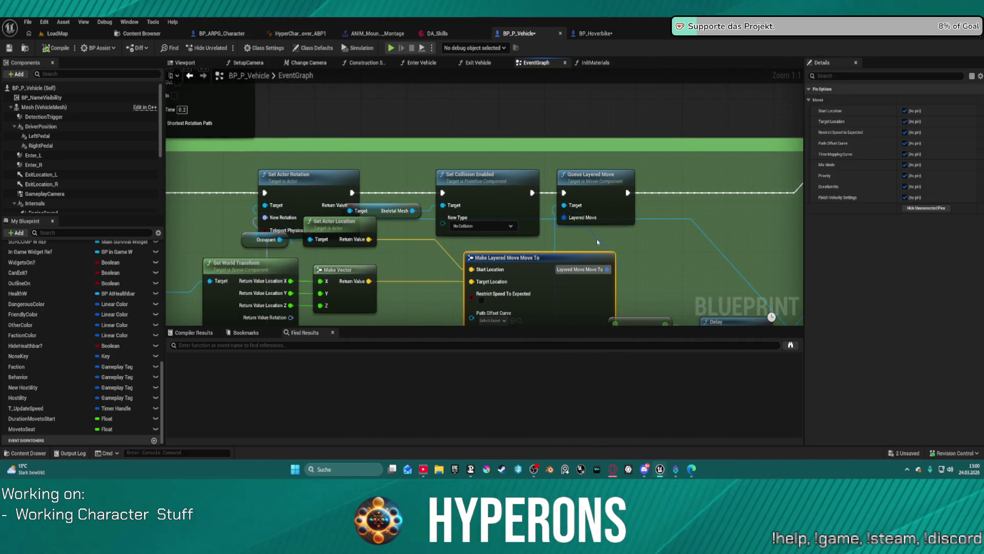
drag(605, 181, 701, 174)
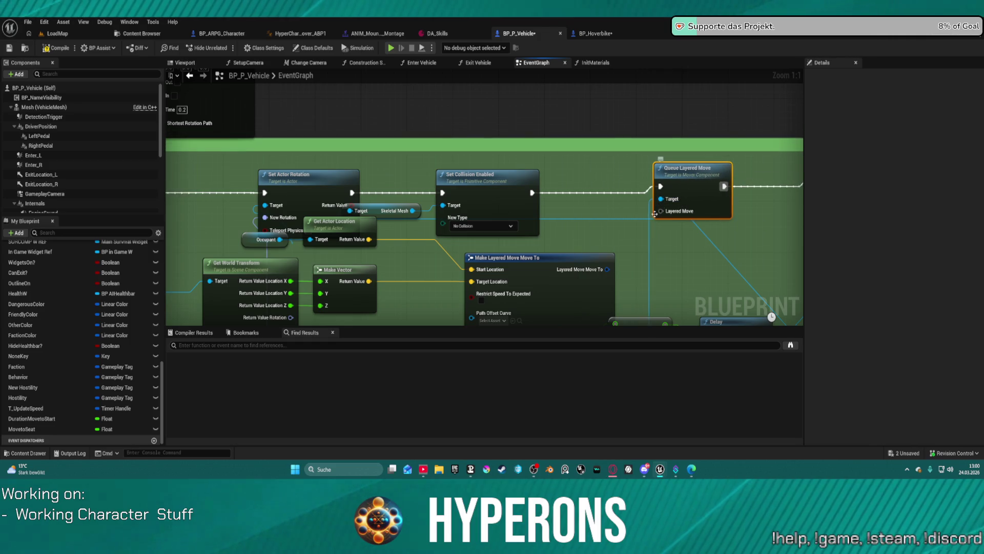
mouse_move(661, 217)
mouse_down()
mouse_move(647, 187)
mouse_move(599, 175)
mouse_up()
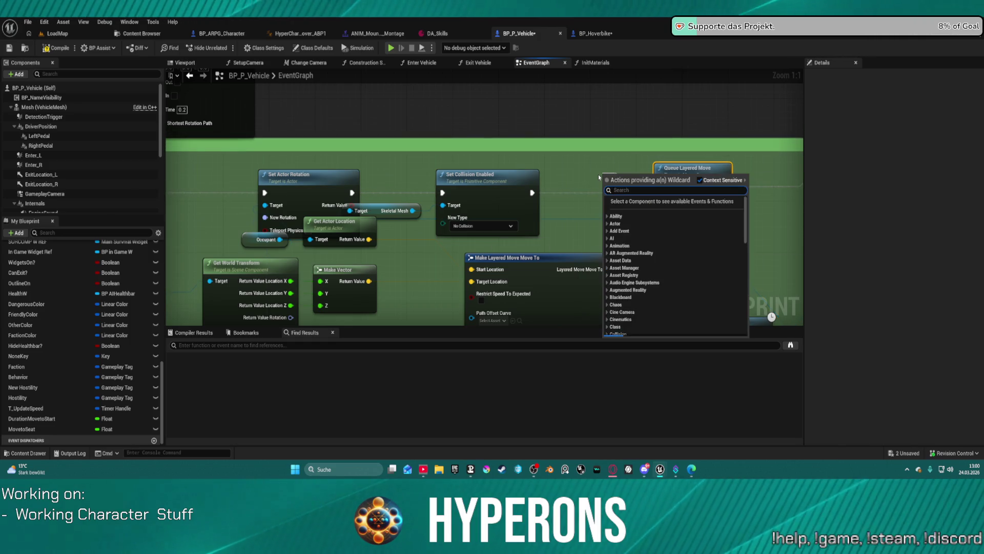
text(laye)
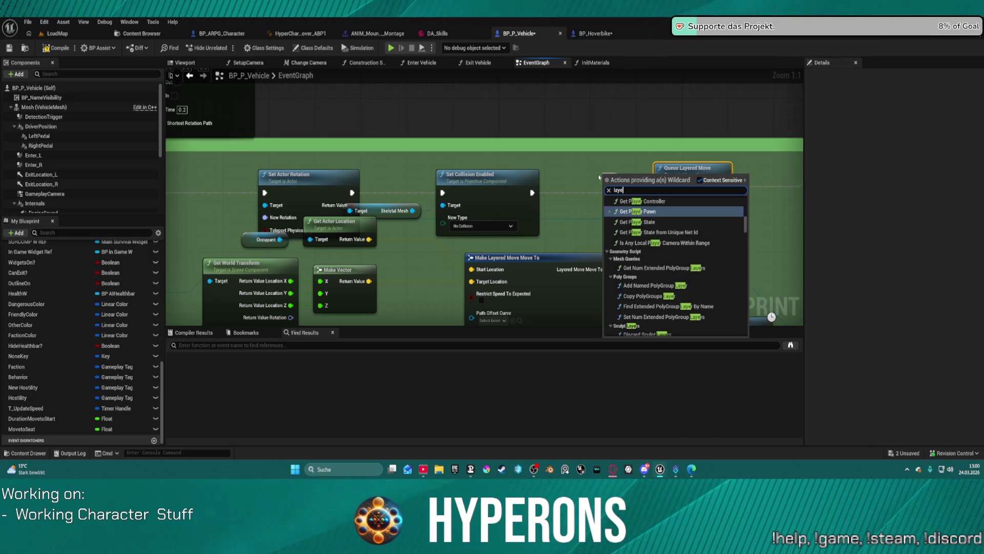
text(red)
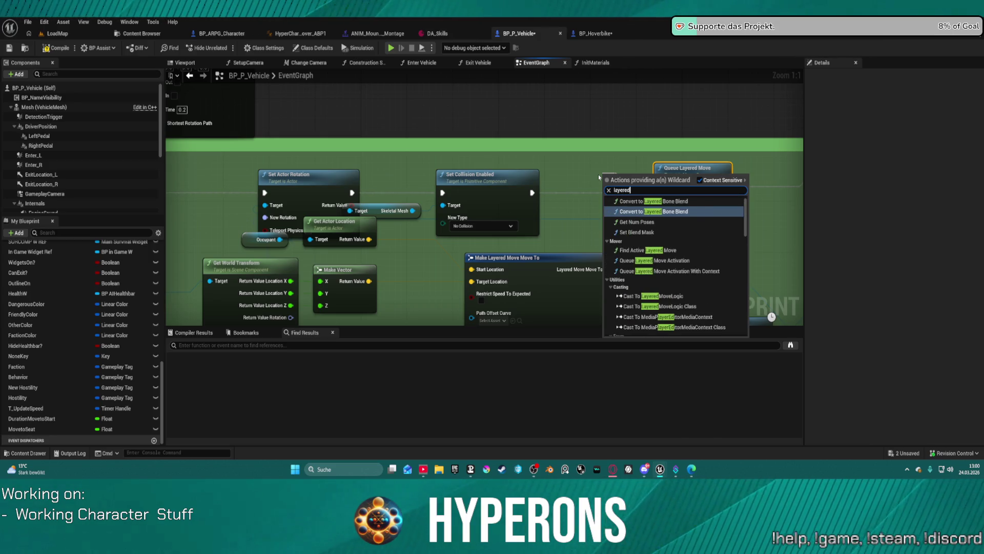
text( t)
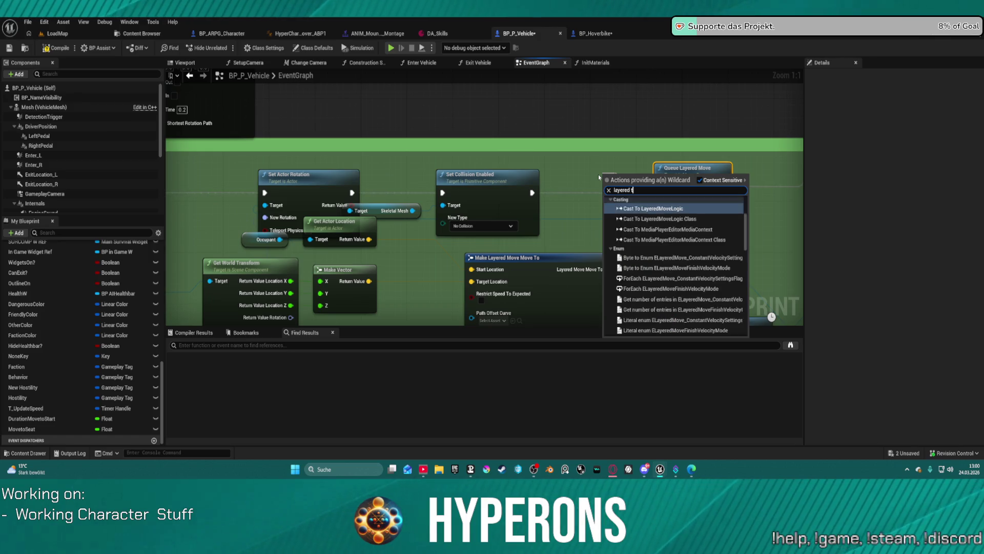
text(ele)
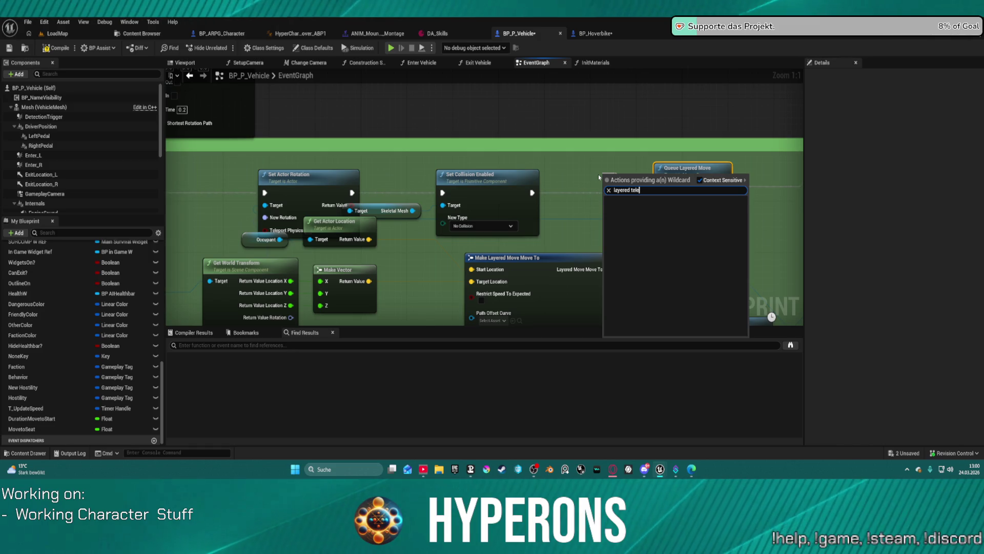
key(BackSpace)
key(BackSpace)
key(BackSpace)
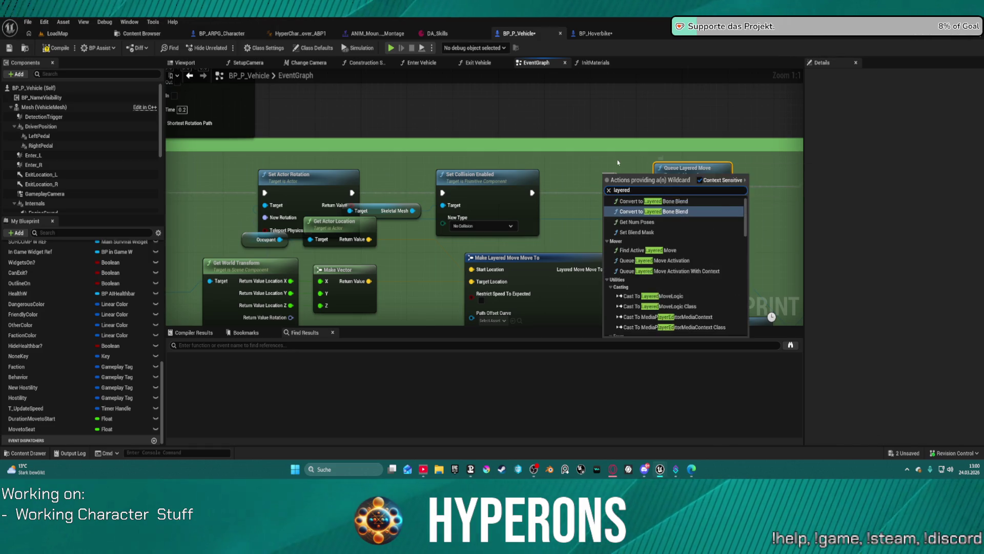
click(668, 167)
drag(532, 193, 601, 172)
text(move)
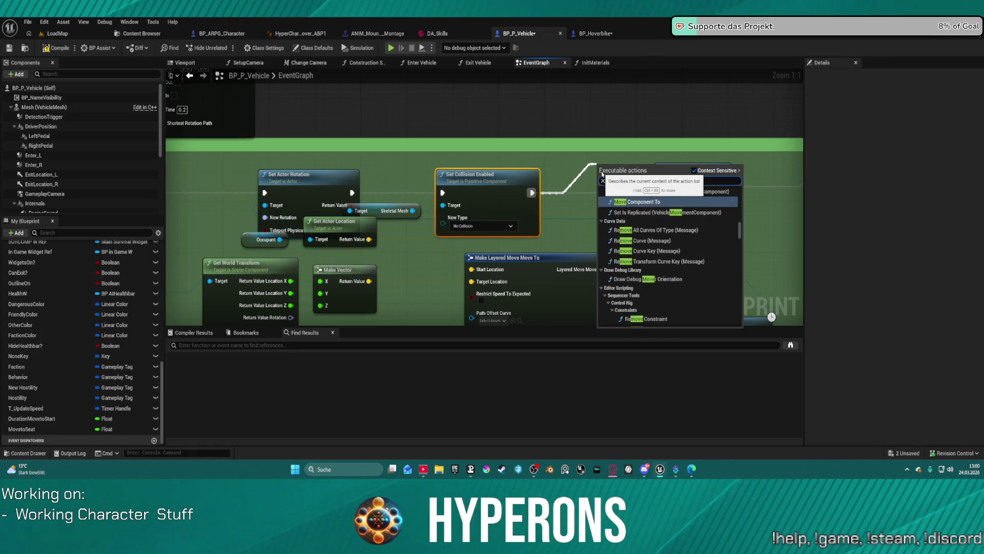
text(d)
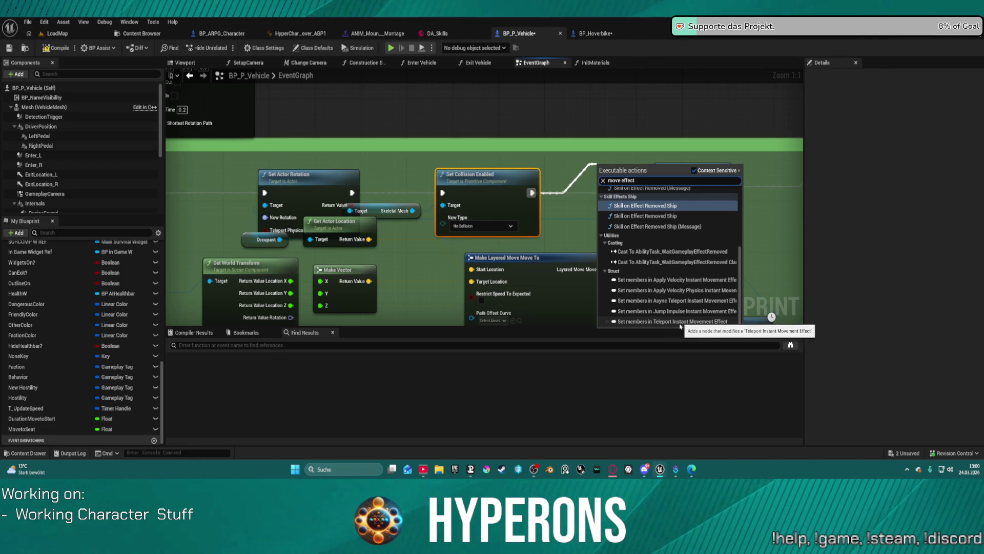
scroll(665, 299, up, 5)
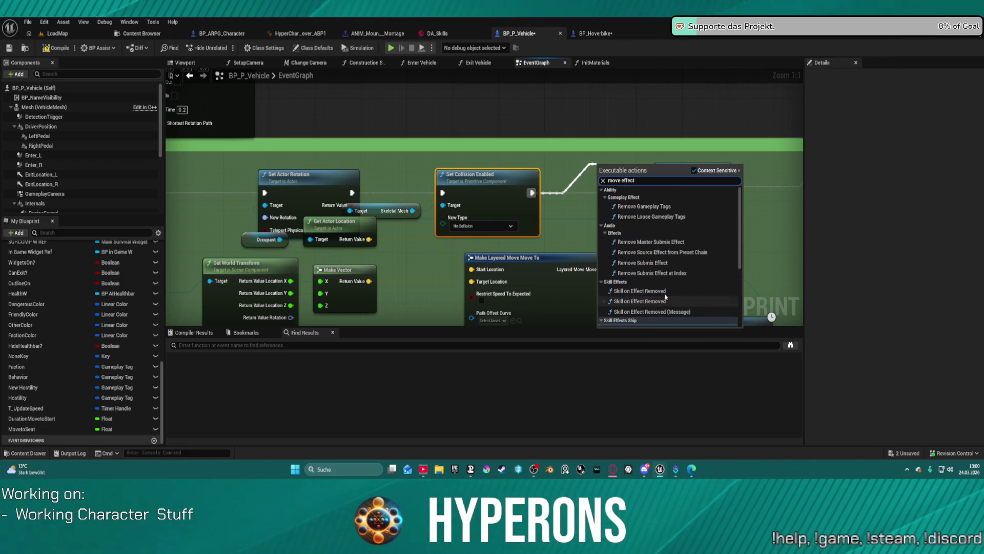
click(415, 226)
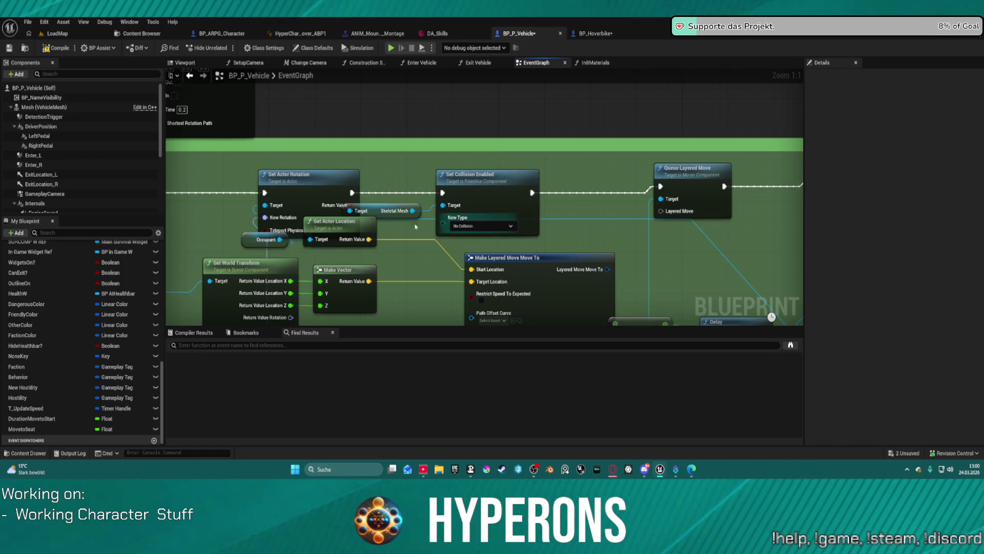
mouse_move(611, 241)
mouse_down()
mouse_move(472, 173)
mouse_move(486, 131)
mouse_move(498, 169)
mouse_move(486, 197)
mouse_move(450, 144)
mouse_up()
- Add a reroute point on the mover component wire and a Queue Instant Movement Effect node from it
double_click(515, 129)
text(movemen)
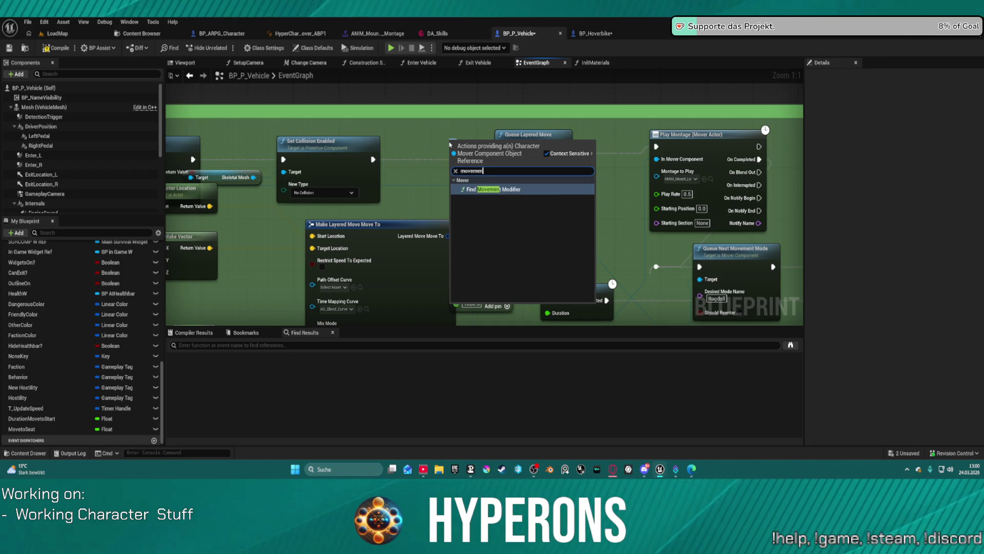
key(Escape)
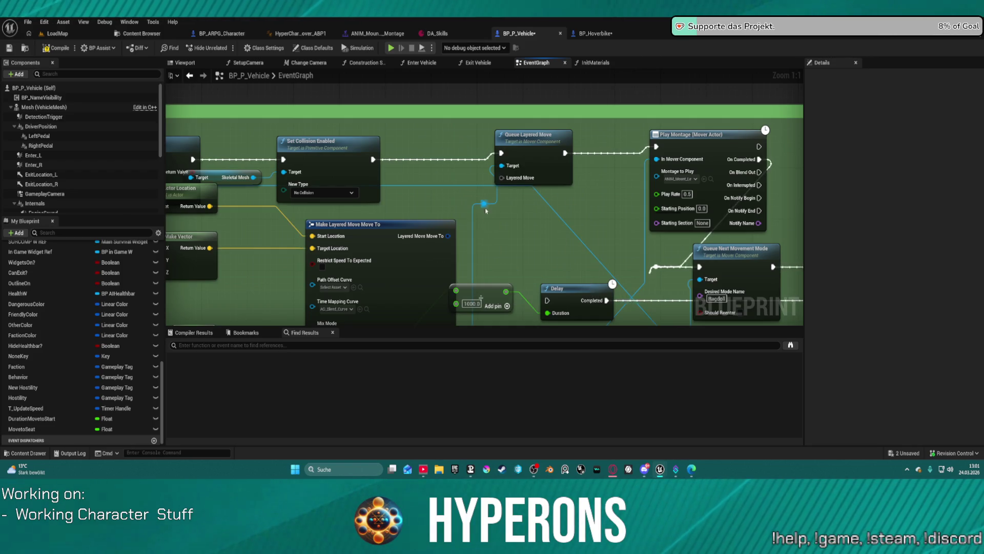
drag(485, 205, 525, 221)
text(effect)
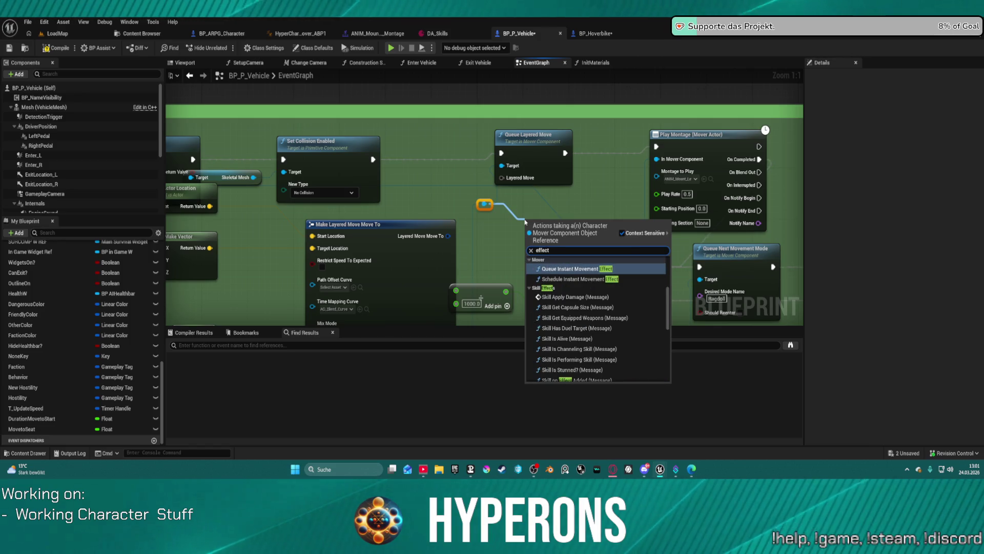
click(591, 270)
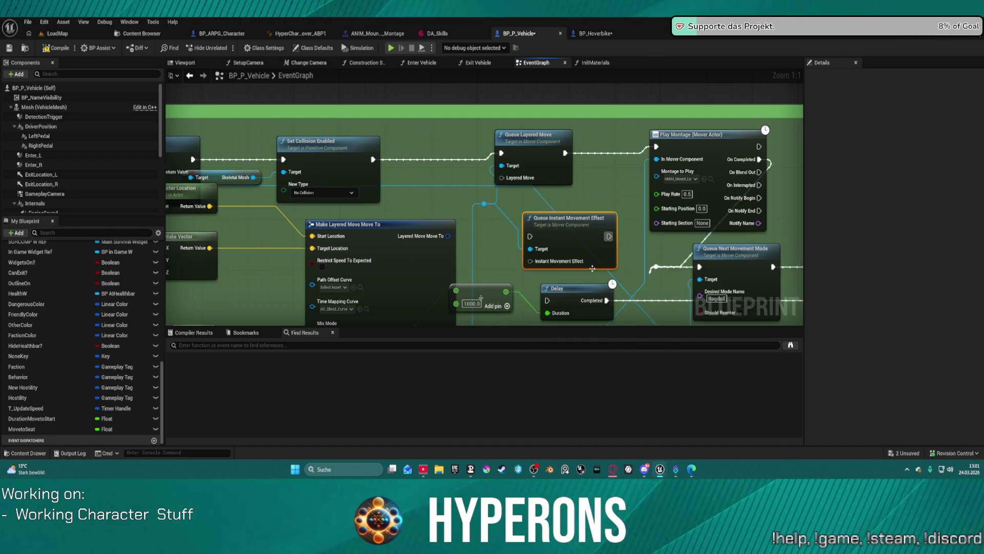
- Search 'layered eff' for a node to feed Instant Movement Effect, then pan to Make Layered Move Move To
drag(536, 236, 470, 211)
text(layer)
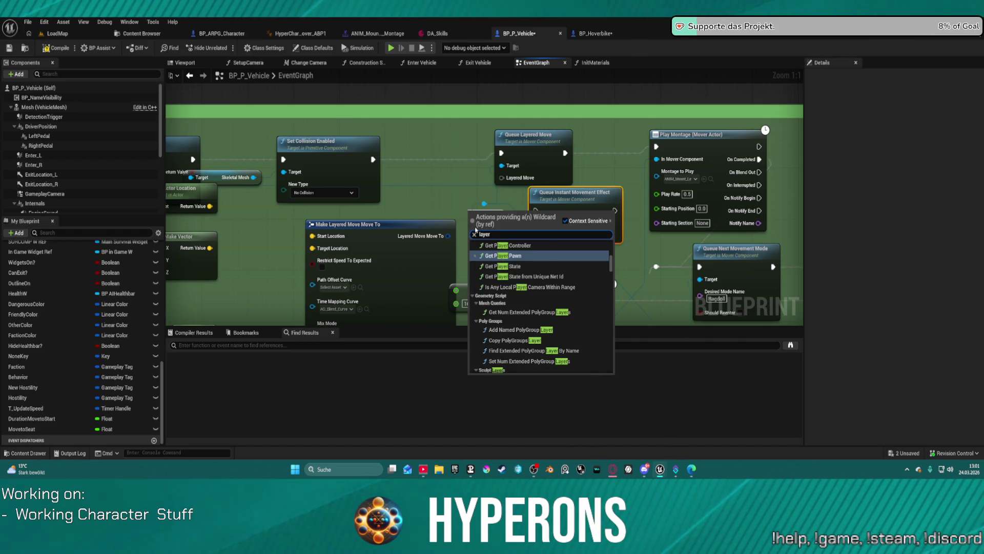
text(ed e)
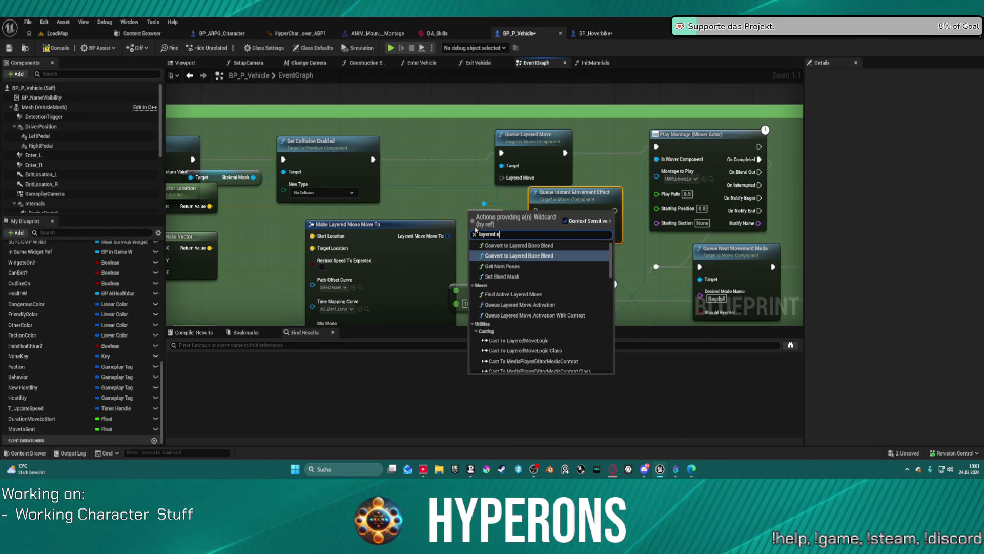
text(ff)
key(BackSpace)
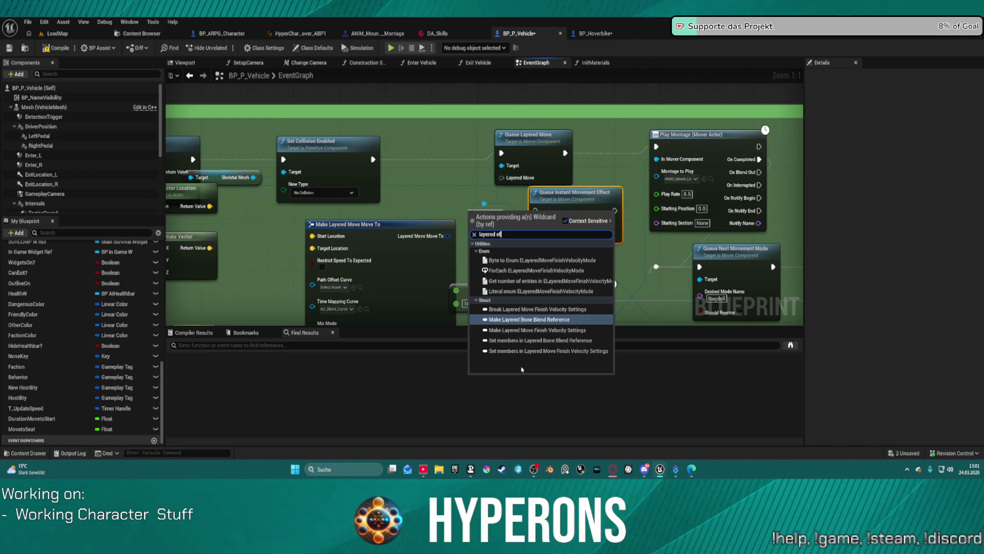
key(BackSpace)
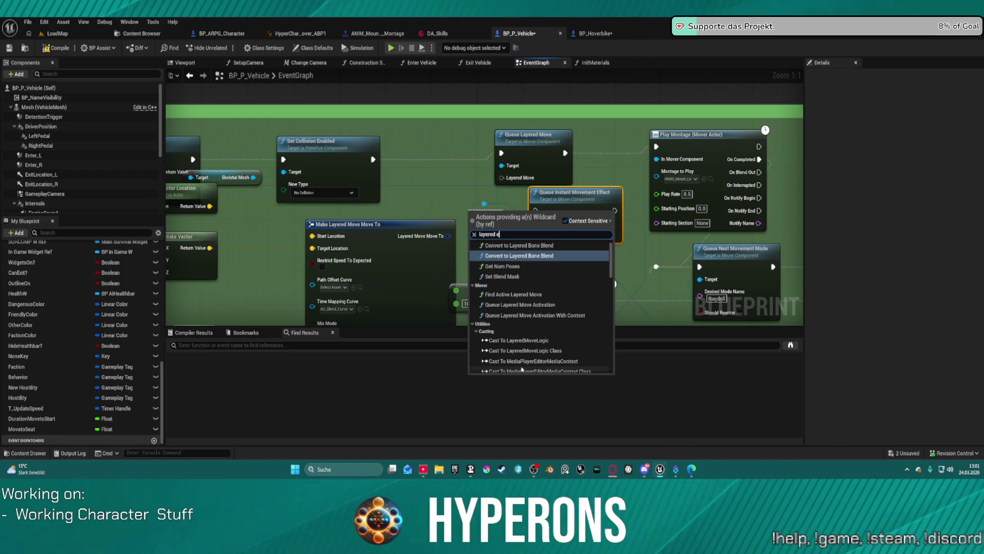
scroll(563, 319, down, 10)
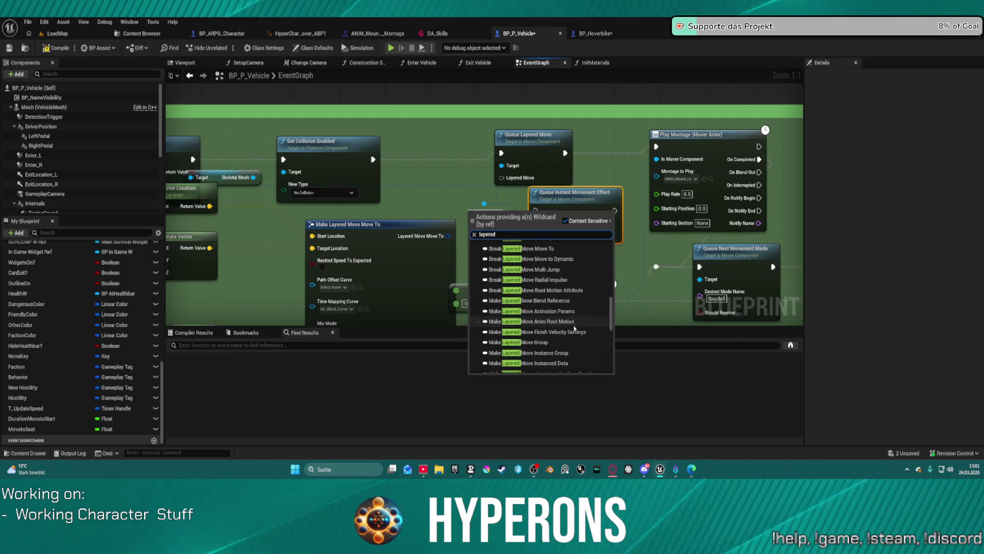
scroll(576, 313, down, 3)
scroll(576, 334, down, 2)
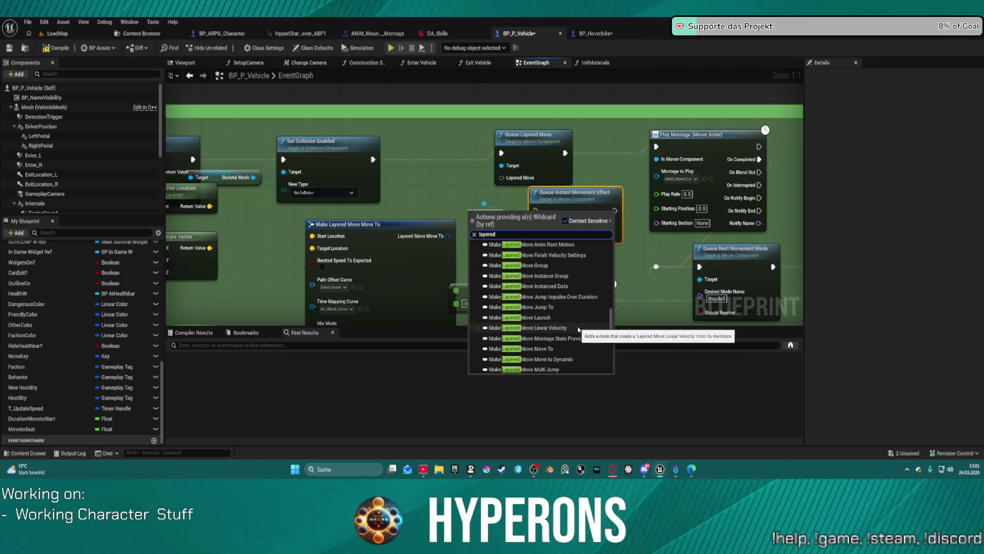
scroll(580, 331, down, 2)
scroll(589, 337, down, 1)
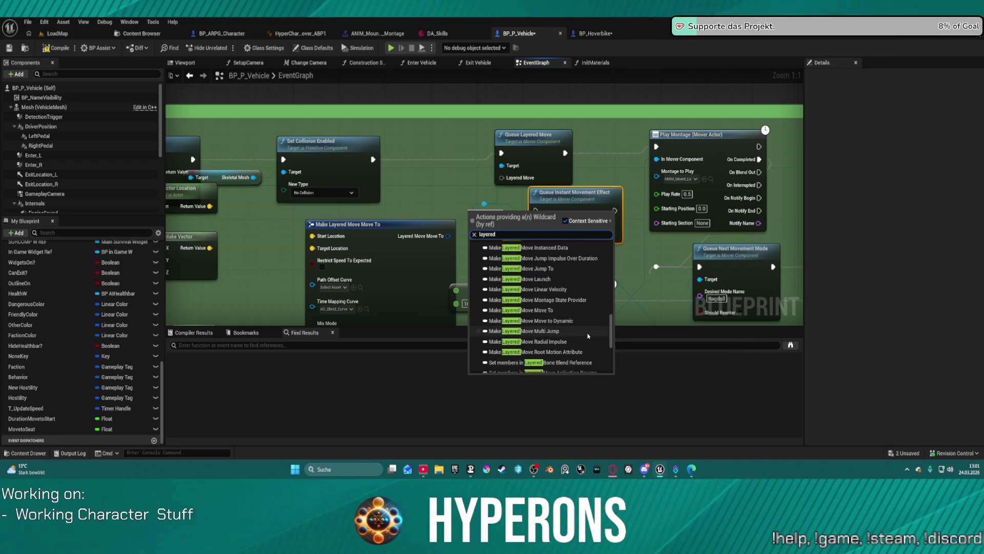
scroll(587, 340, down, 2)
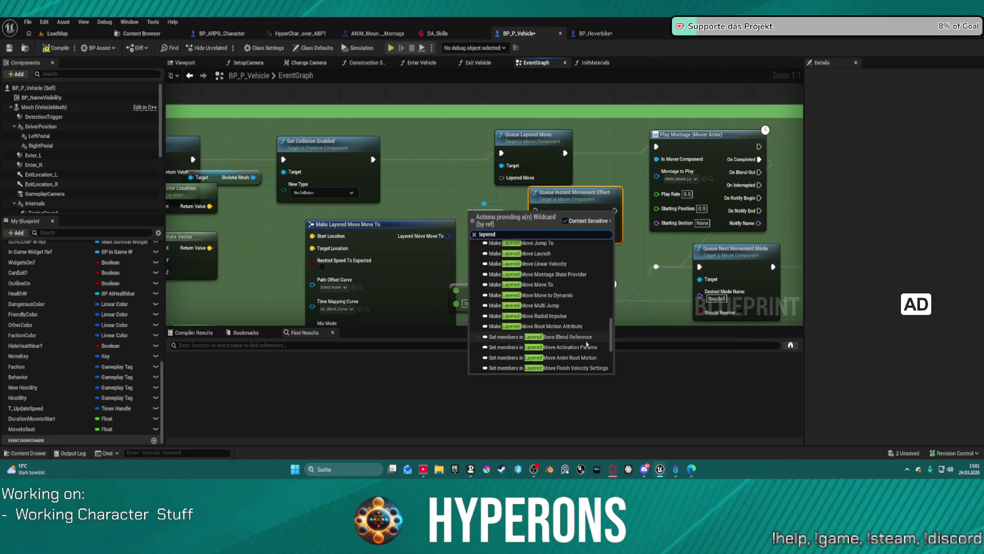
scroll(587, 340, up, 5)
scroll(582, 328, up, 3)
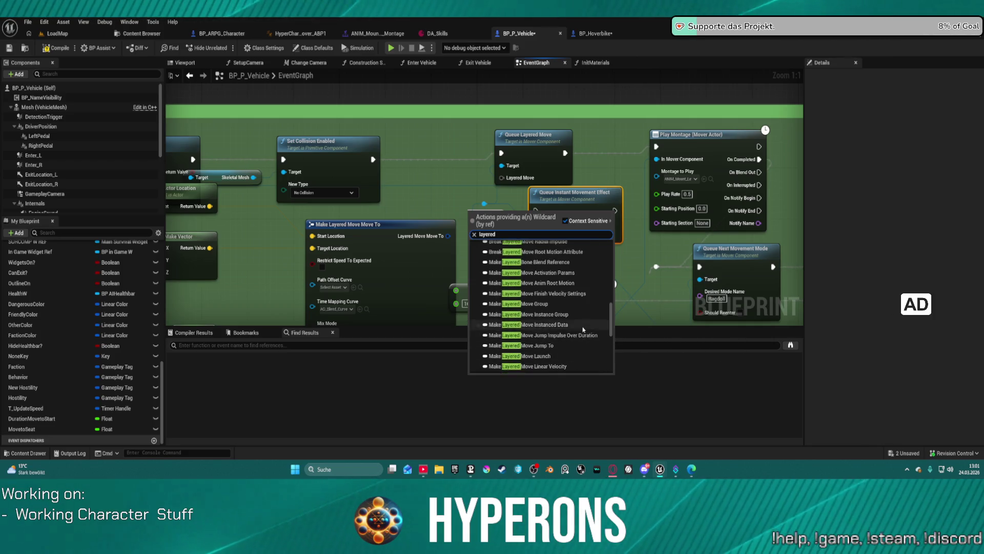
scroll(548, 278, up, 1)
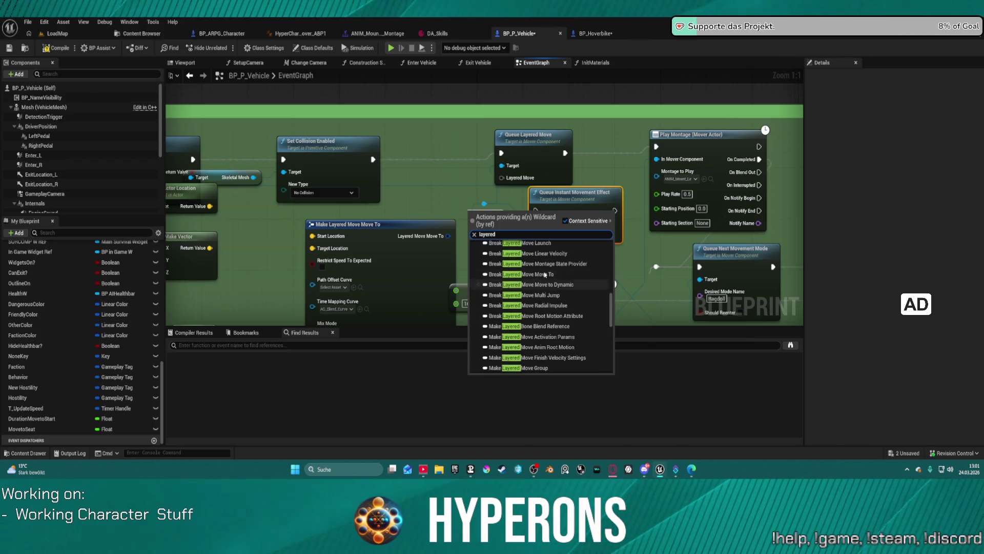
mouse_move(560, 286)
mouse_down()
mouse_move(769, 251)
mouse_move(800, 237)
mouse_up()
mouse_move(668, 218)
mouse_down()
mouse_move(411, 195)
mouse_move(351, 196)
mouse_move(272, 216)
mouse_up()
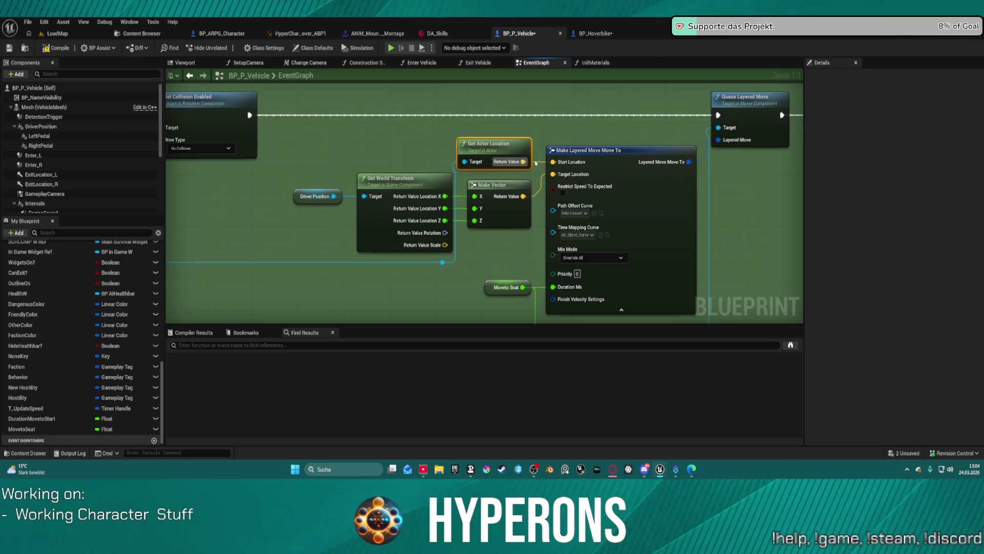
- Break Get Actor Location's link to Start Location, then play-test summoning (5) and mounting (F) the hoverbike
alt+click(538, 164)
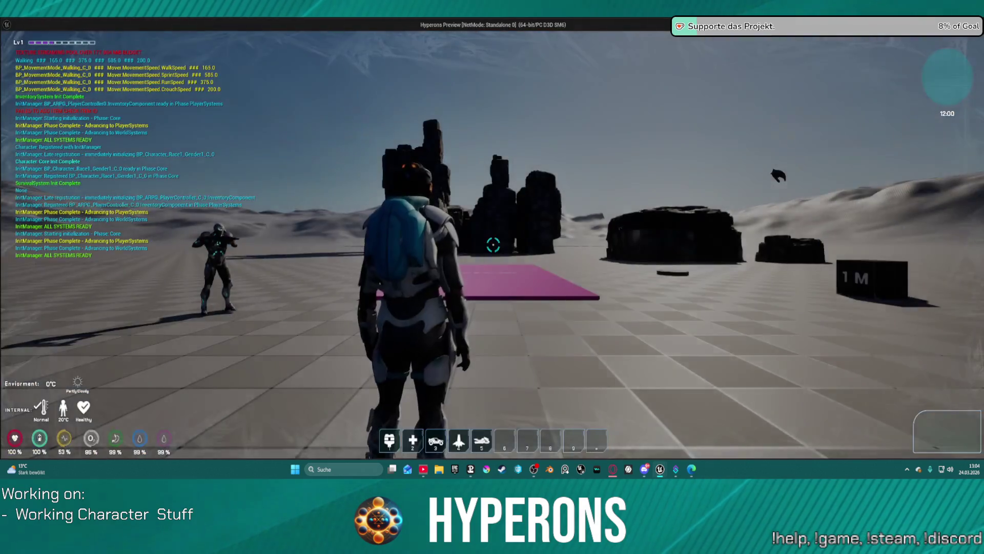
key(5)
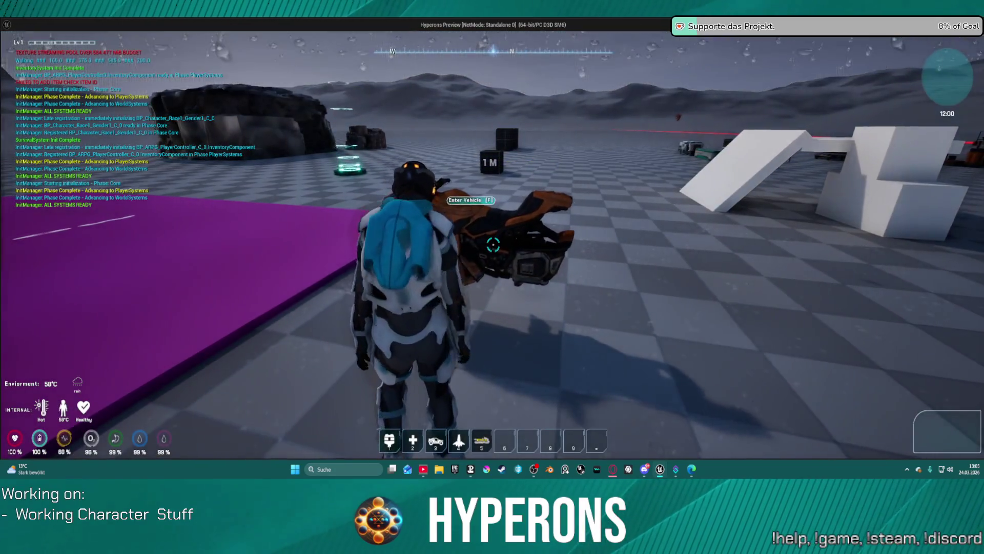
key(f)
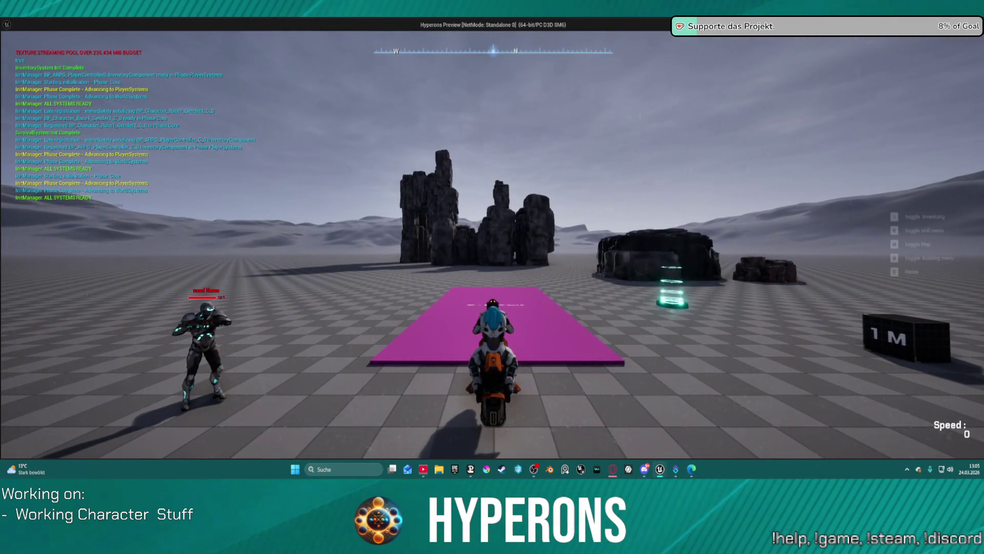
key(Escape)
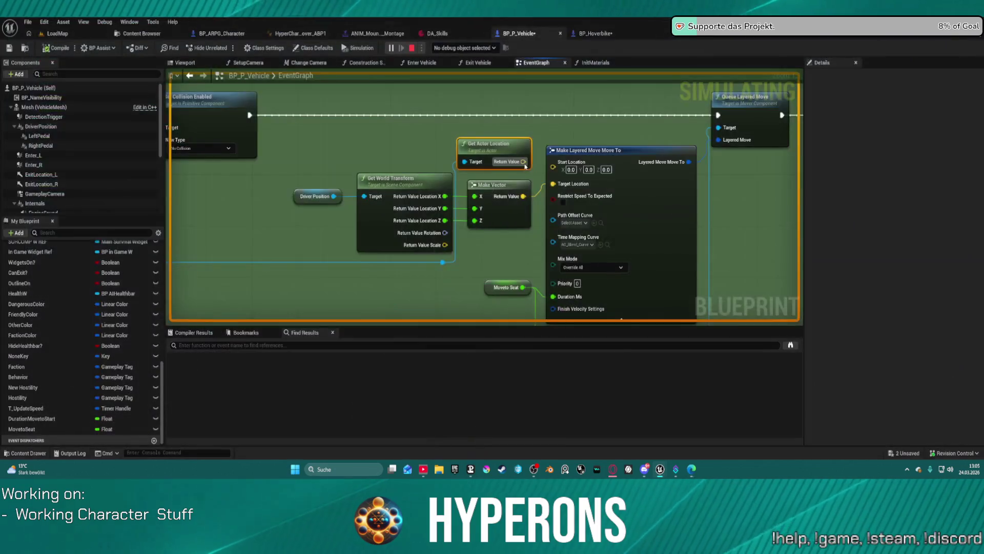
- Move Get Actor Location left and drag an Enter_L getter node into the EventGraph
drag(492, 144, 407, 143)
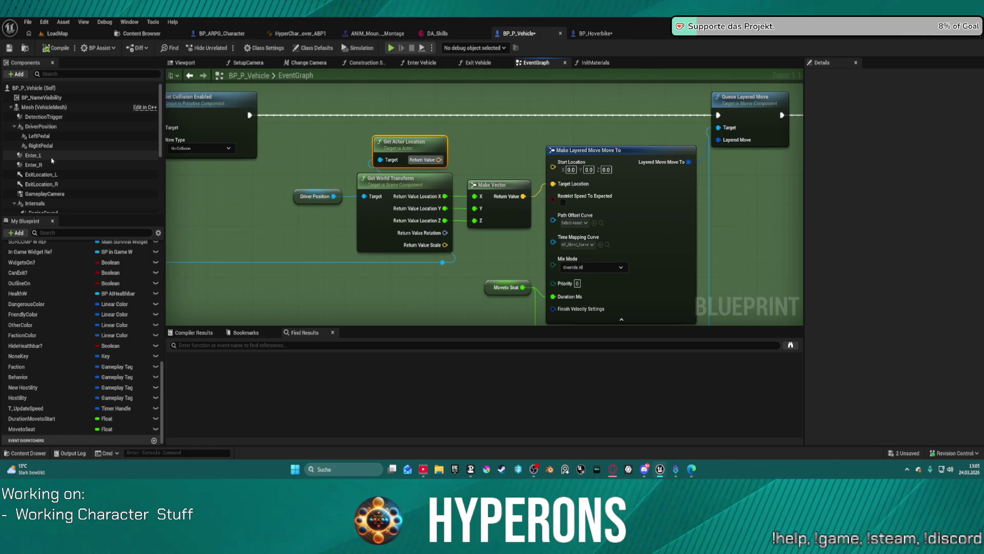
scroll(52, 161, down, 2)
click(34, 130)
mouse_move(34, 131)
mouse_down()
mouse_move(406, 157)
mouse_move(468, 122)
mouse_up()
drag(392, 119, 393, 118)
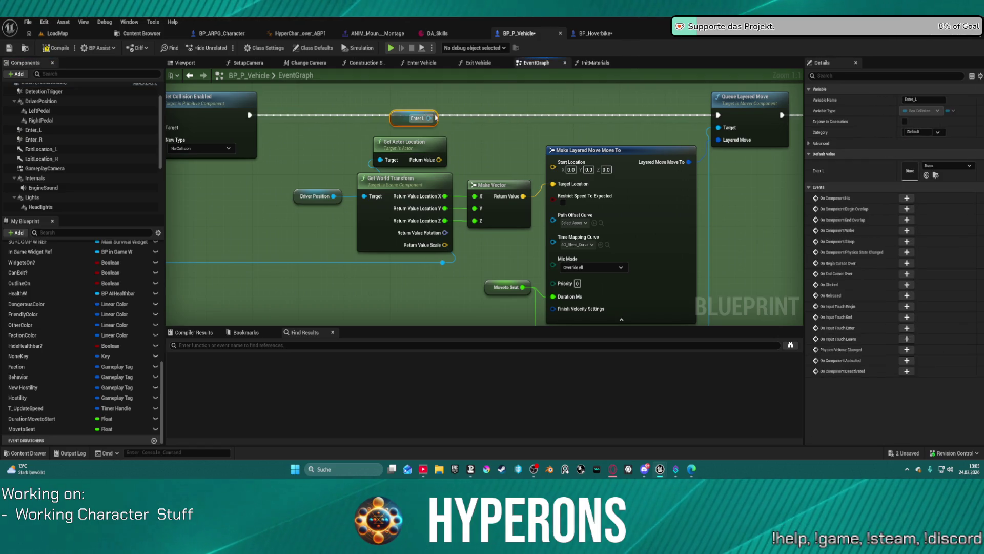
- Wire Enter L's Get World Location into Start Location, then launch a play test with Alt+P
drag(429, 117, 467, 128)
text(get)
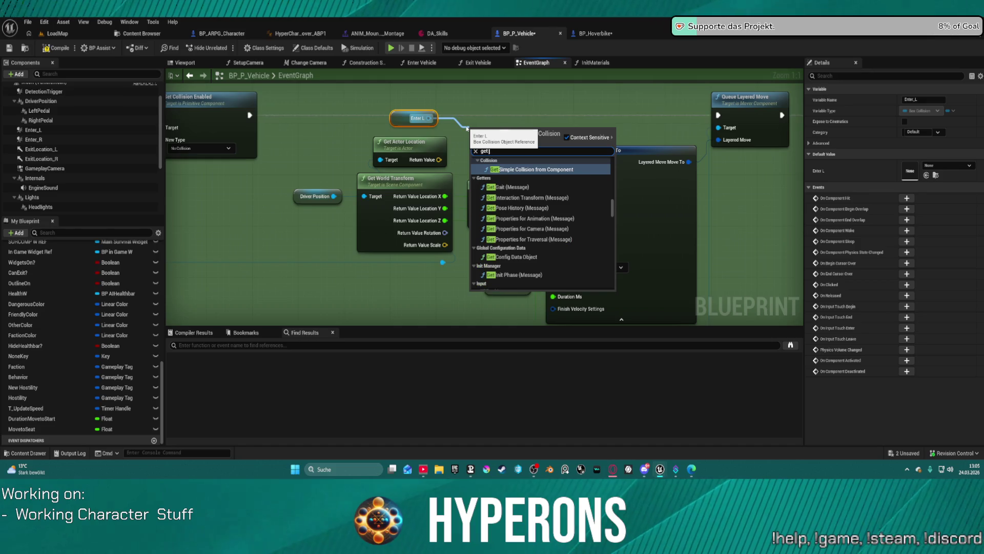
text( locatio)
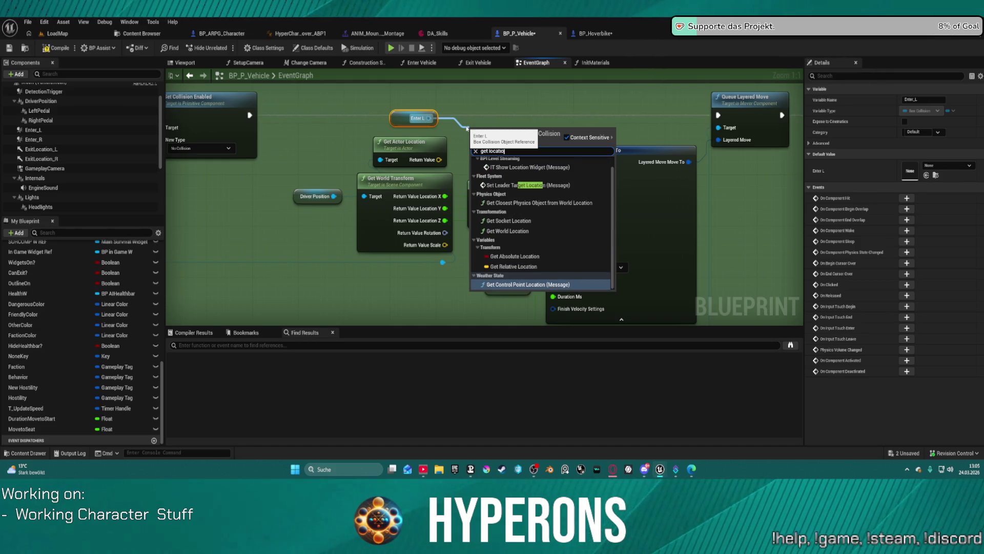
click(510, 230)
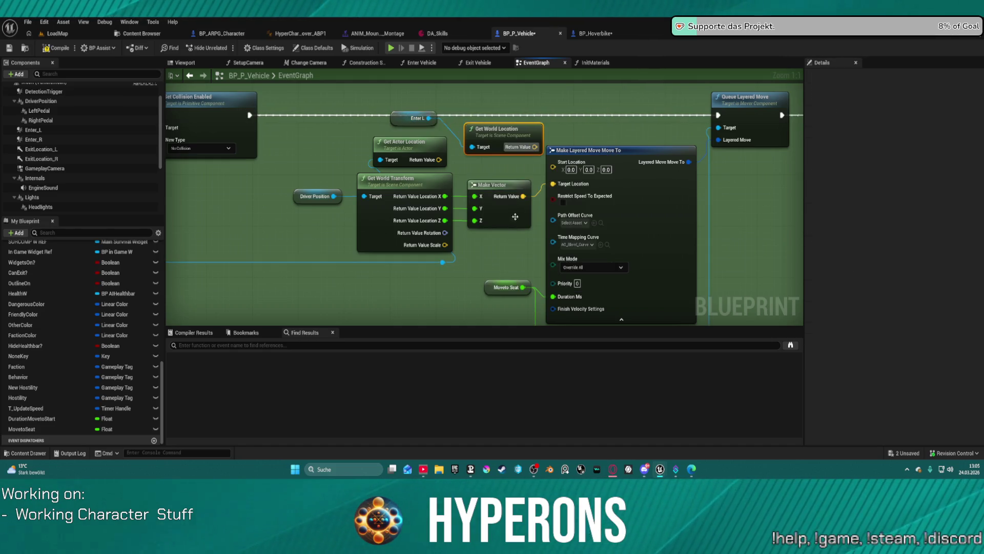
drag(535, 146, 556, 167)
drag(505, 129, 480, 122)
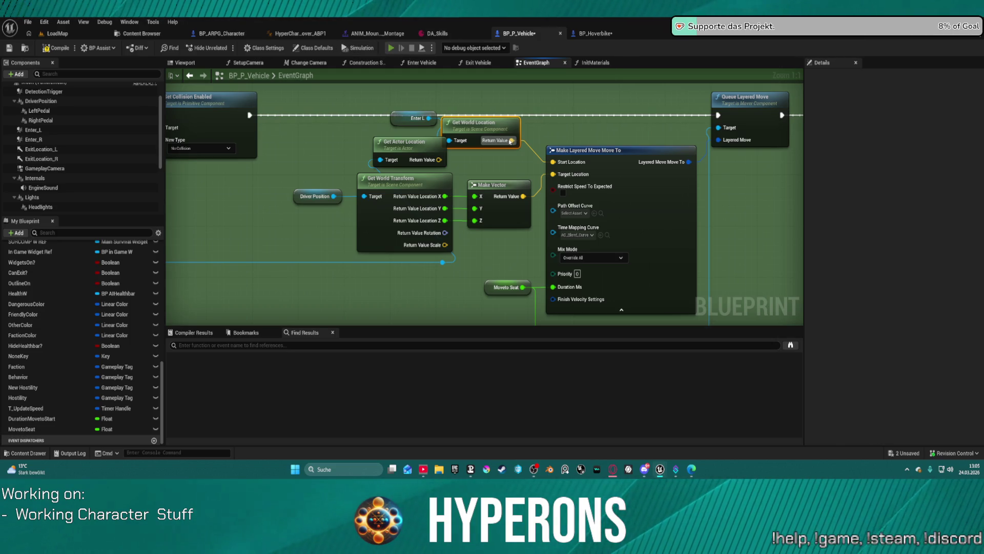
key(alt+p)
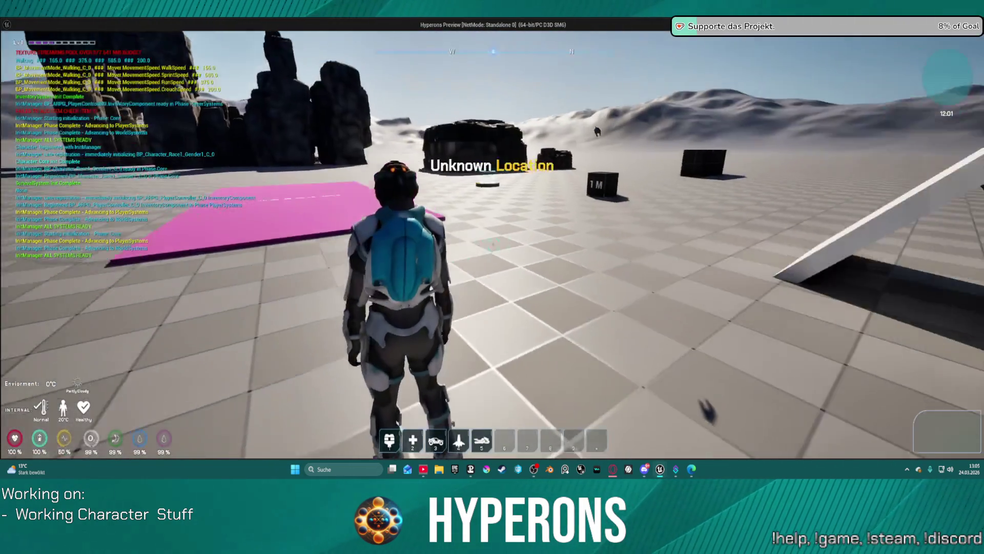
- Play-test running and jumping across the level to the parked hoverbike, then stop the session
key(w)
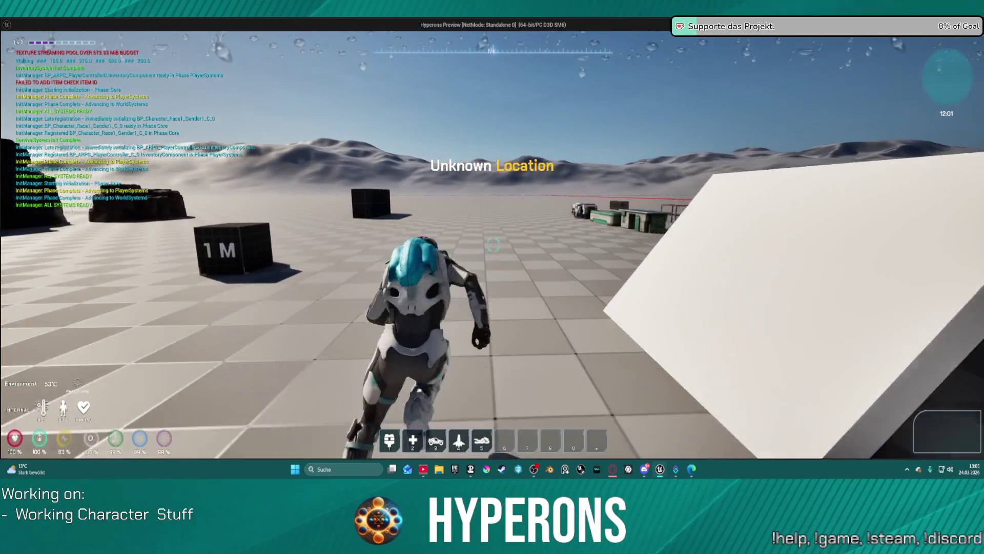
key(space)
key(space)
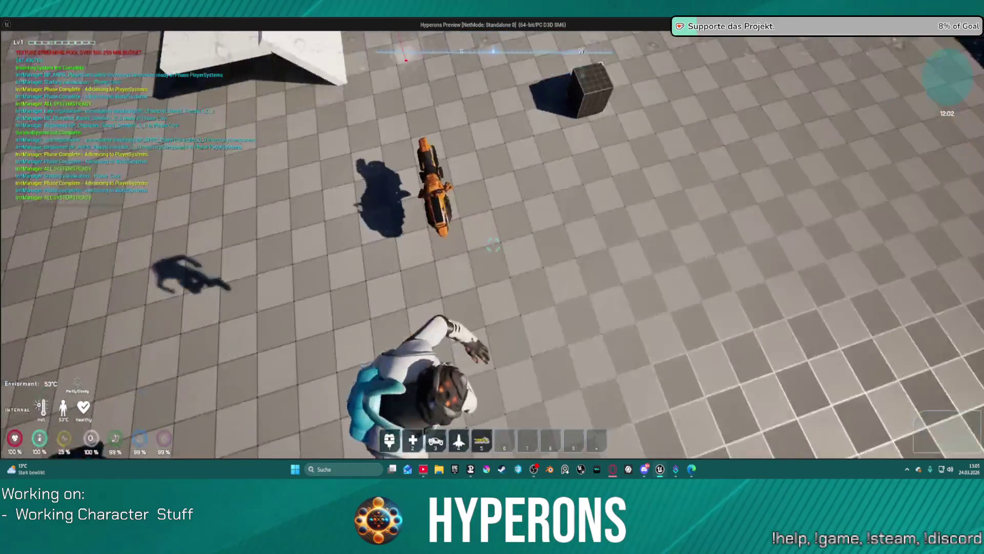
key(w)
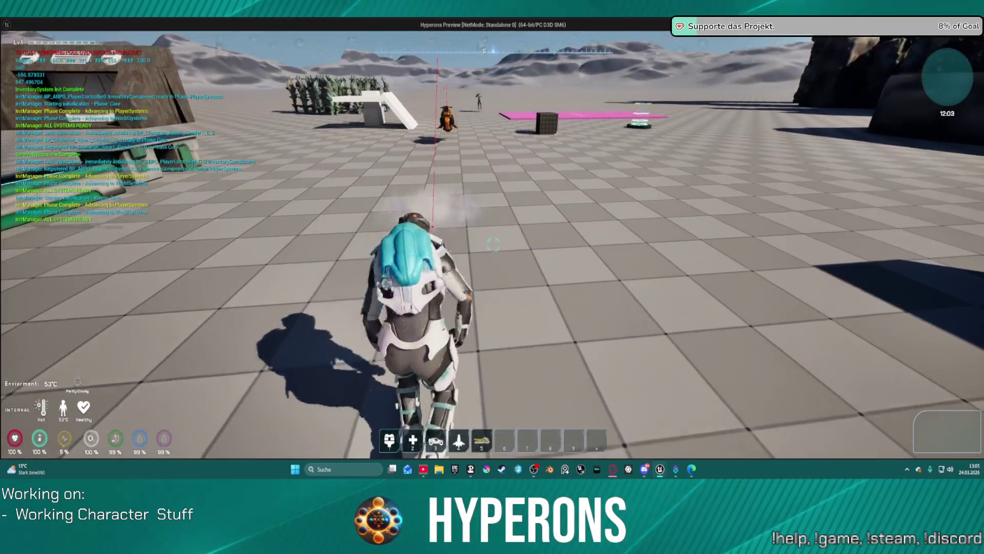
key(w)
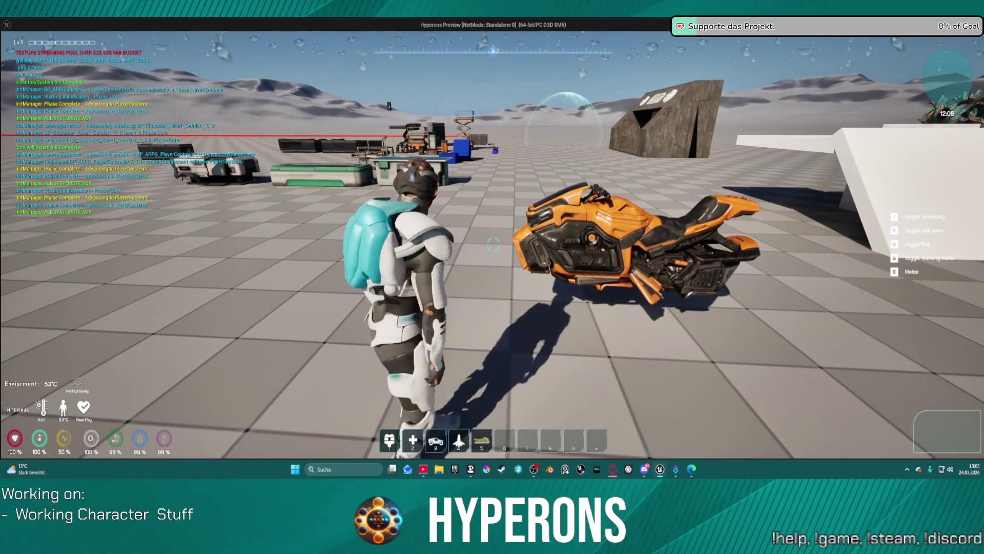
key(e)
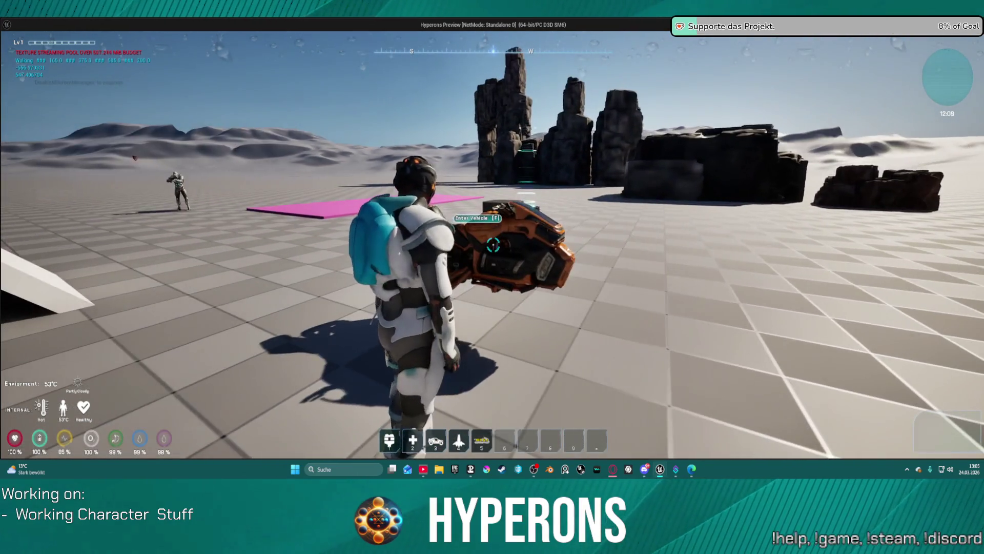
key(Escape)
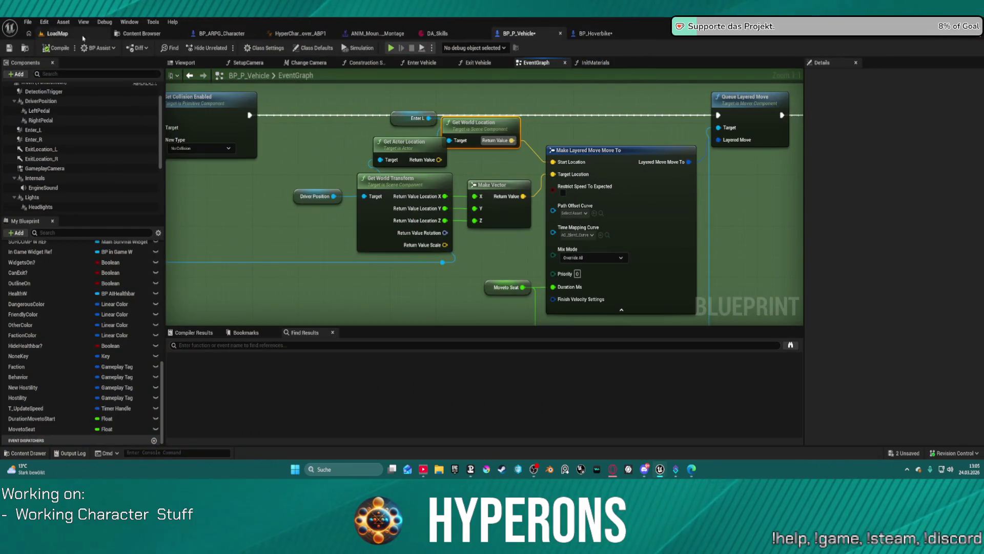
- With Enter_L and Enter_R both selected, set their Pawn collision response to Overlap
ctrl+click(33, 130)
scroll(937, 314, down, 10)
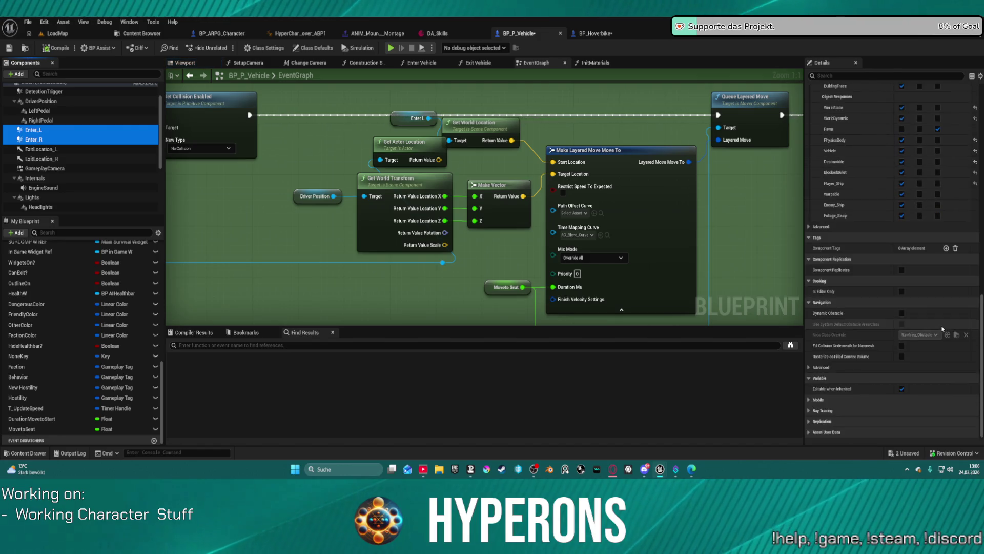
click(918, 183)
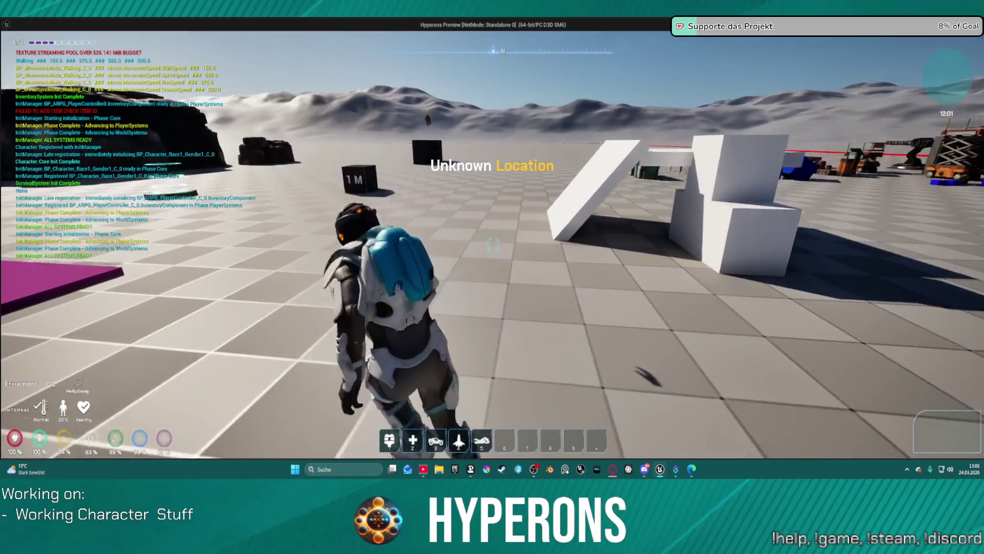
- In the play test, walk the character beside the hoverbike and mount it with F
key(w)
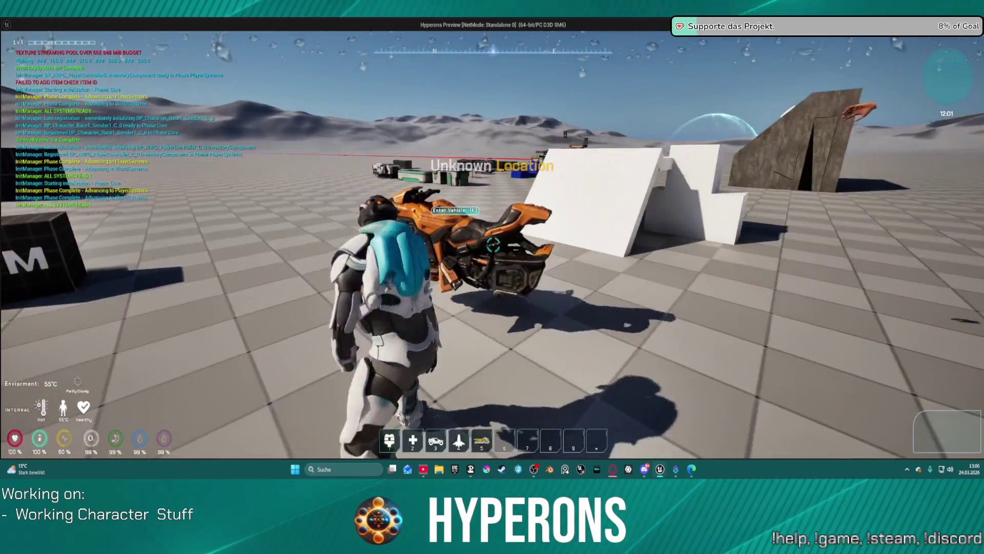
key(w)
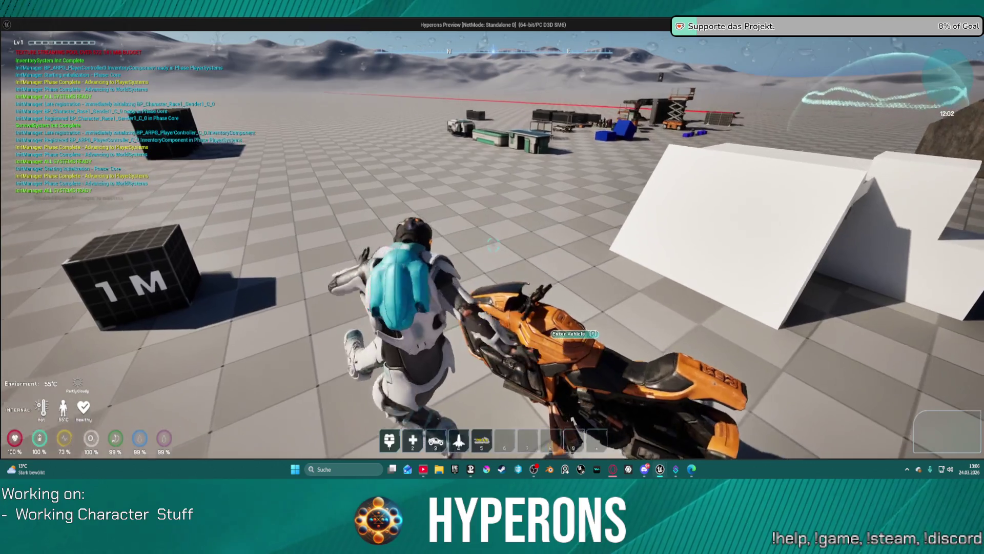
key(f)
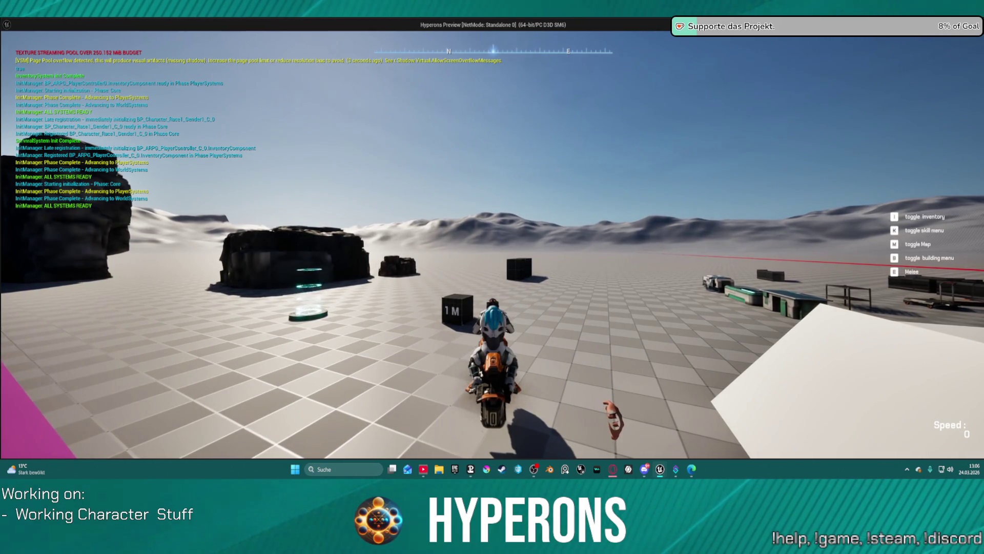
- Stop the play test and bring the Delay and Combine Rotators nodes and their comment into view
key(Escape)
drag(682, 178, 932, 151)
drag(660, 161, 664, 217)
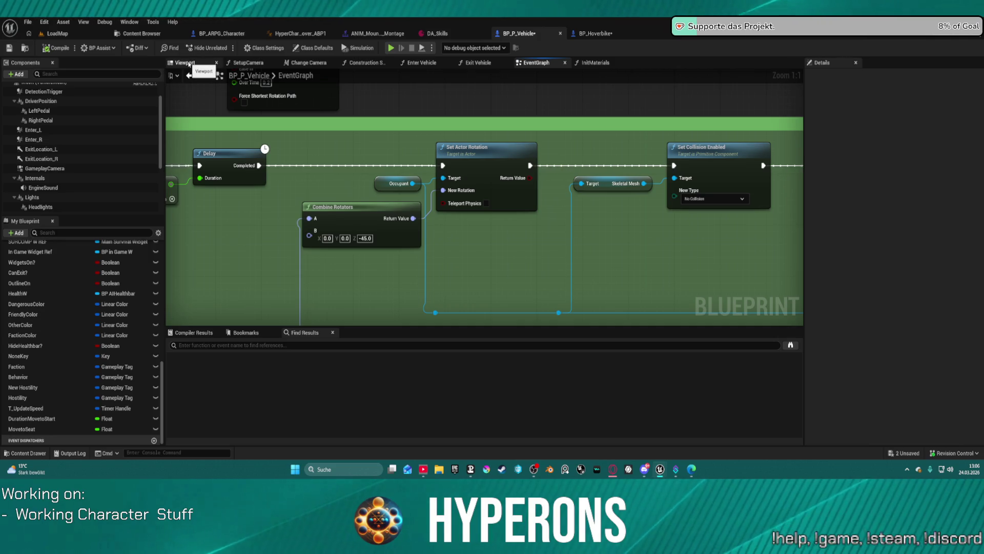
- In the vehicle viewport, yaw ExitLocation_L by -50 degrees and ExitLocation_R by -10 degrees
click(189, 64)
click(329, 238)
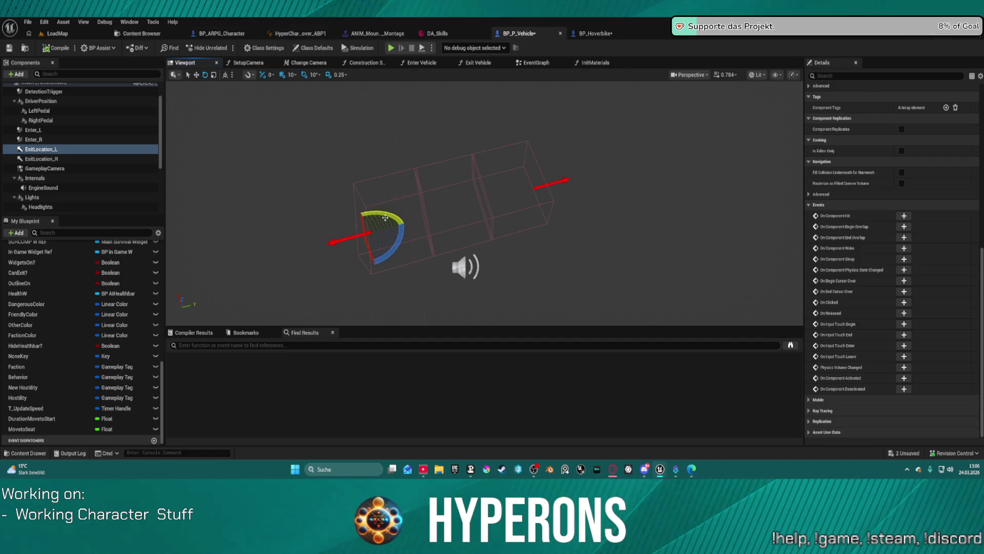
mouse_move(399, 238)
mouse_down()
mouse_move(380, 257)
mouse_move(631, 183)
mouse_up()
click(564, 183)
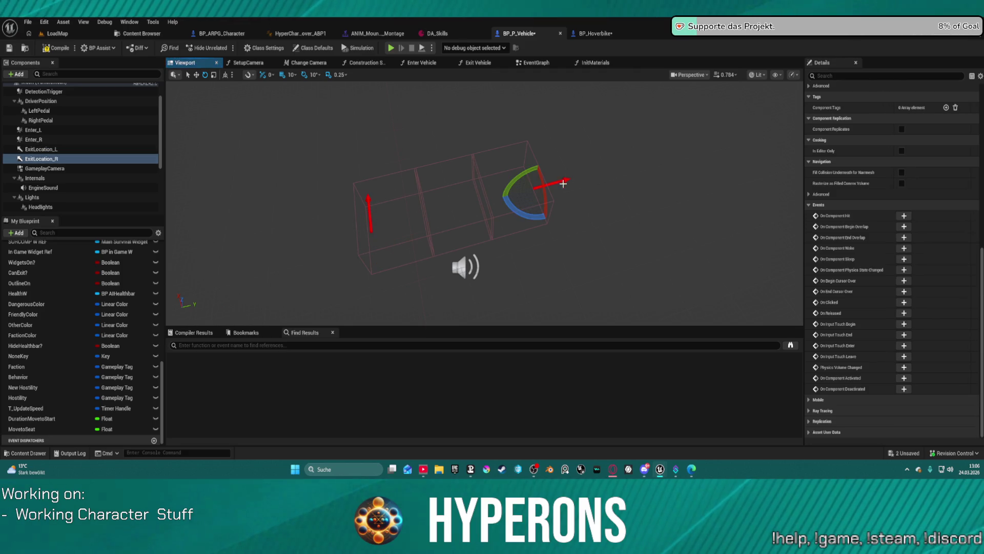
drag(522, 210, 321, 119)
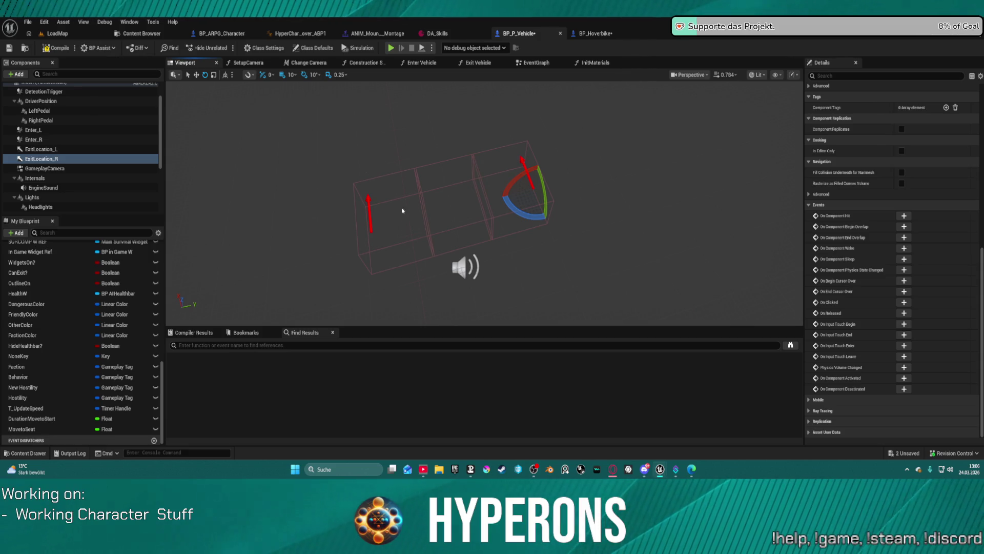
drag(402, 211, 414, 215)
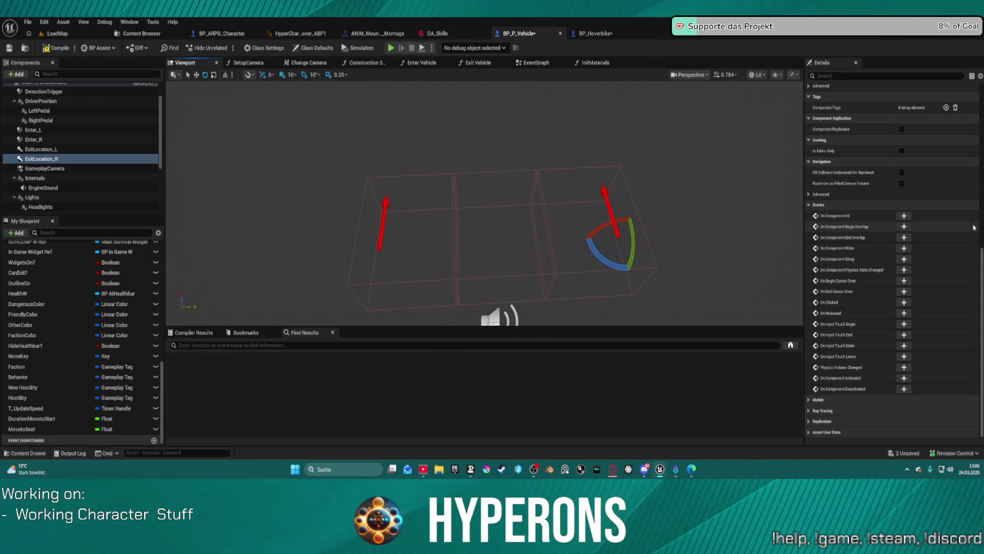
scroll(974, 227, up, 15)
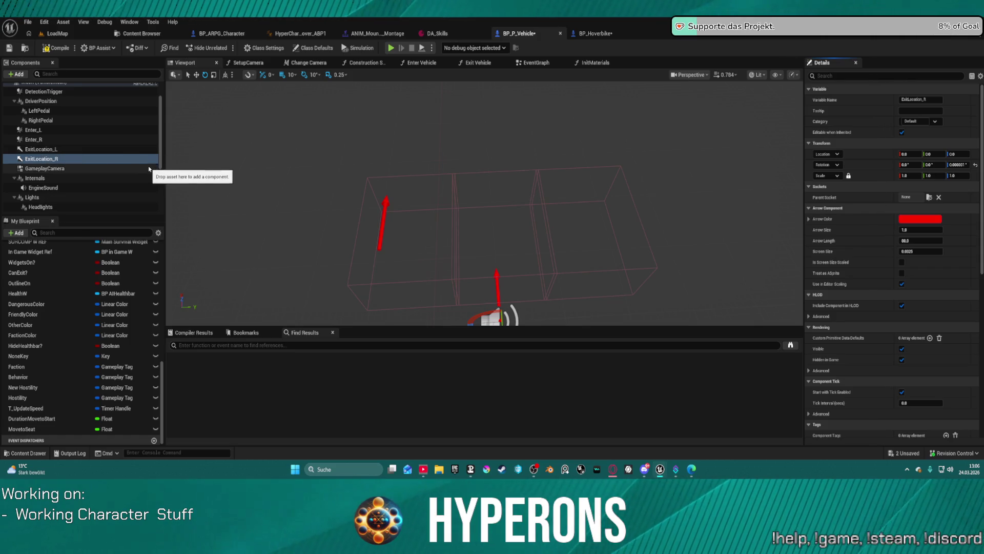
- Reparent ExitLocation_L under Enter_L and ExitLocation_R under Enter_R in the Components tree
key(ctrl+z)
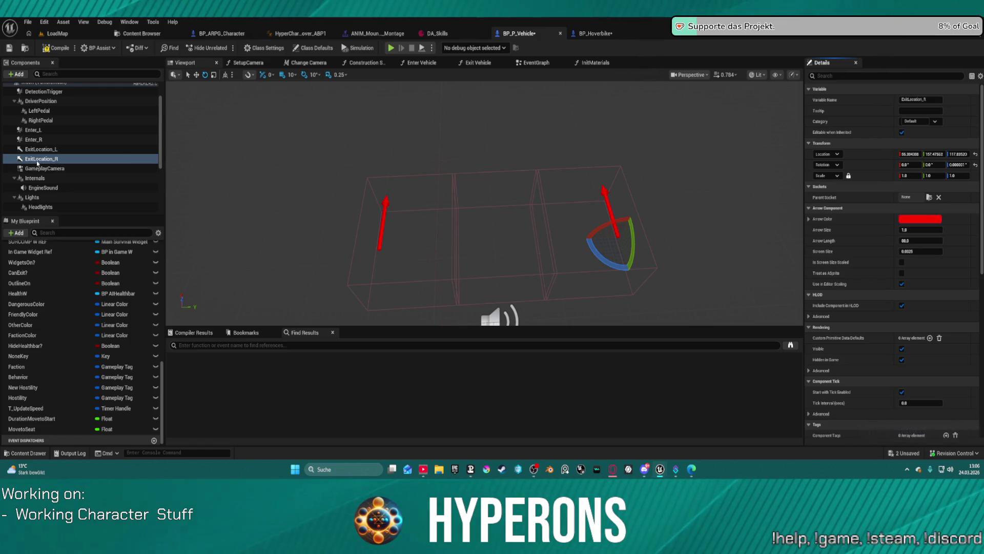
mouse_move(40, 151)
mouse_down()
mouse_move(31, 130)
mouse_move(37, 141)
mouse_up()
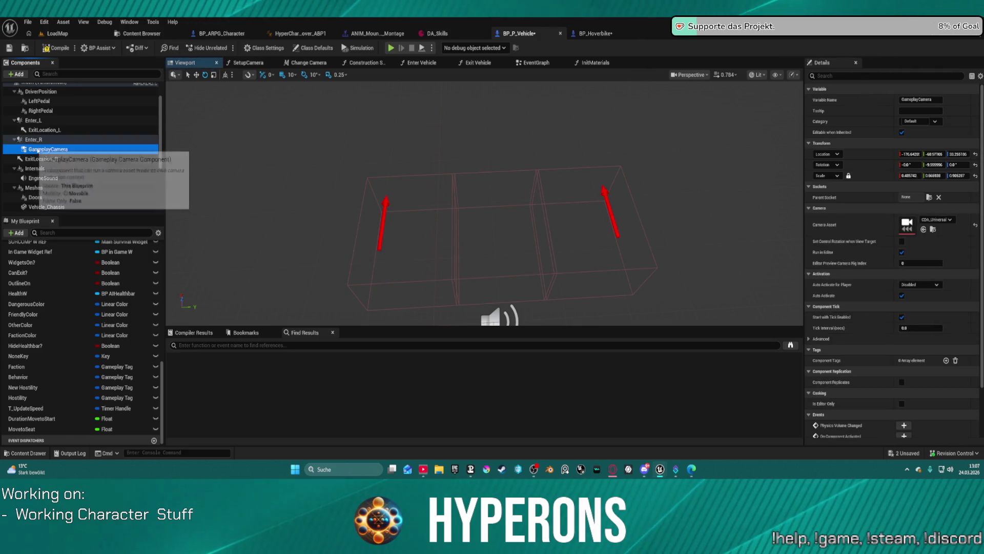
click(38, 150)
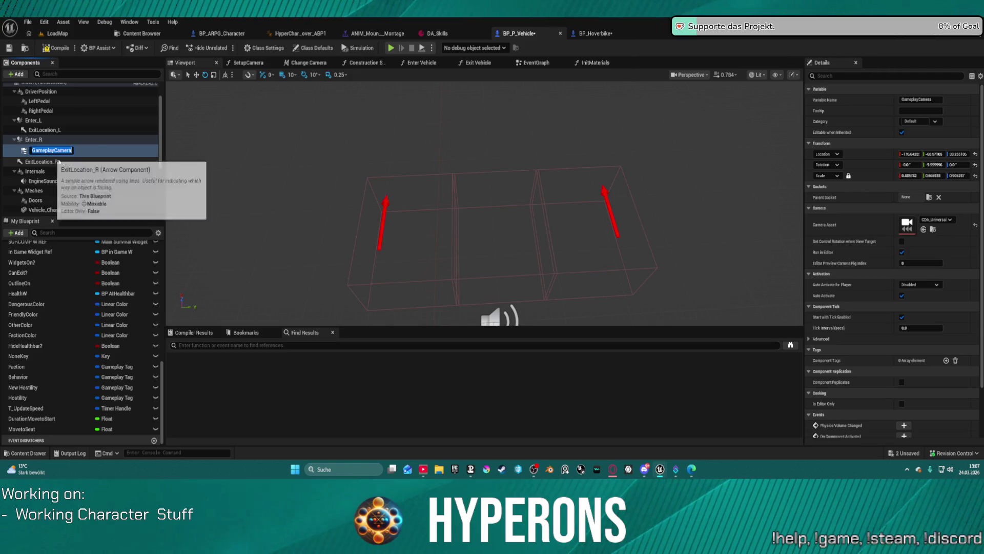
click(85, 169)
drag(79, 164, 60, 168)
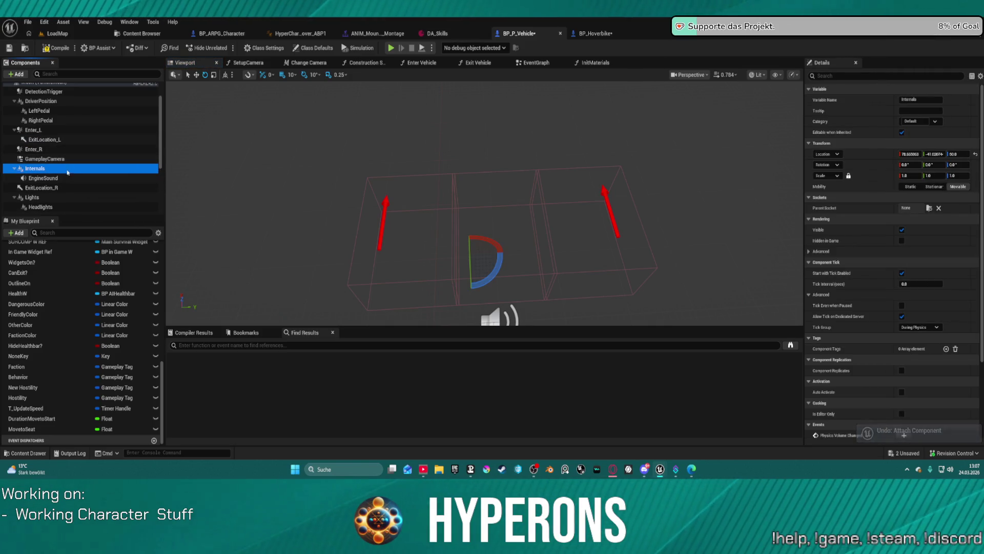
mouse_move(34, 153)
mouse_down()
mouse_move(74, 158)
mouse_move(72, 172)
mouse_move(42, 188)
mouse_move(39, 149)
mouse_up()
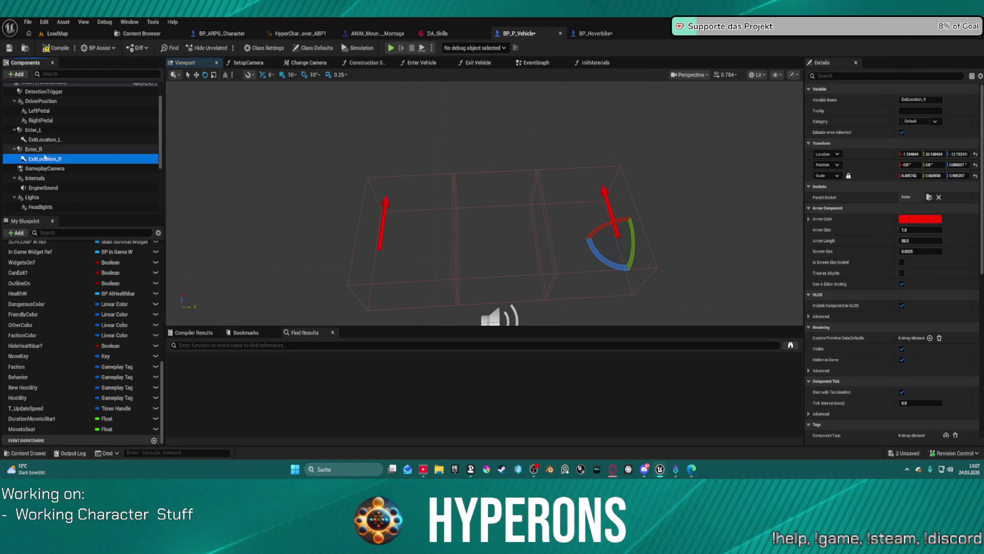
- Reset both exit arrows' location, rotation and scale to defaults, then switch to BP_Hoverbike
click(976, 154)
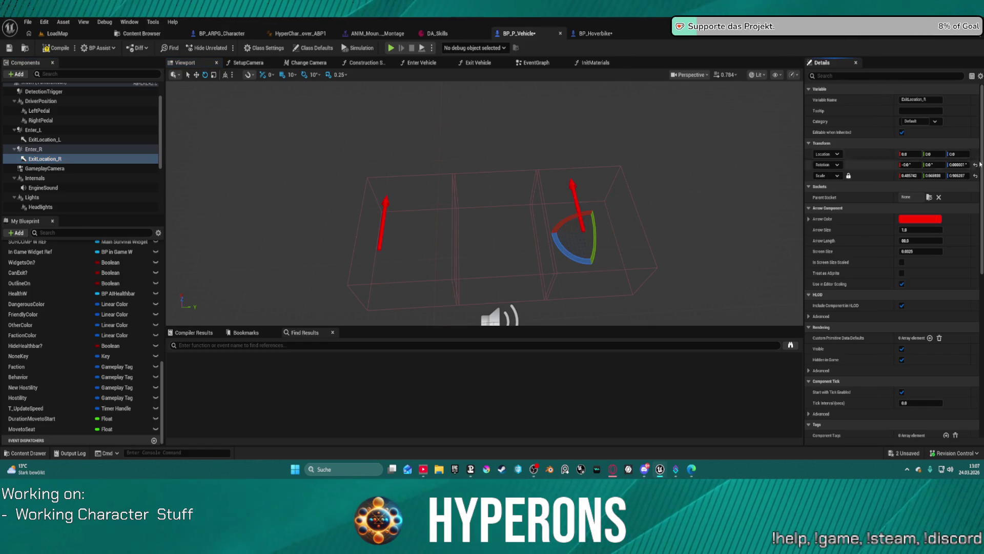
click(976, 166)
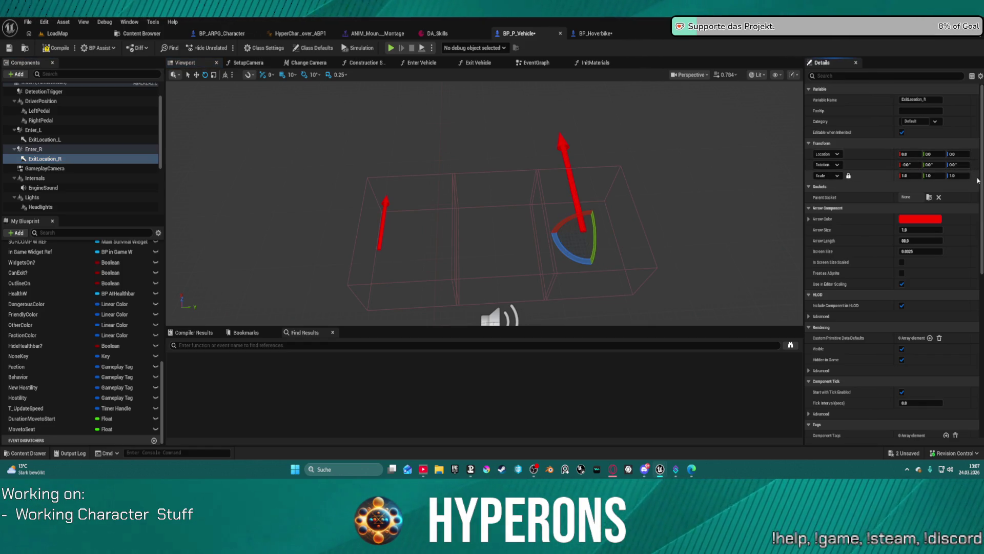
click(51, 140)
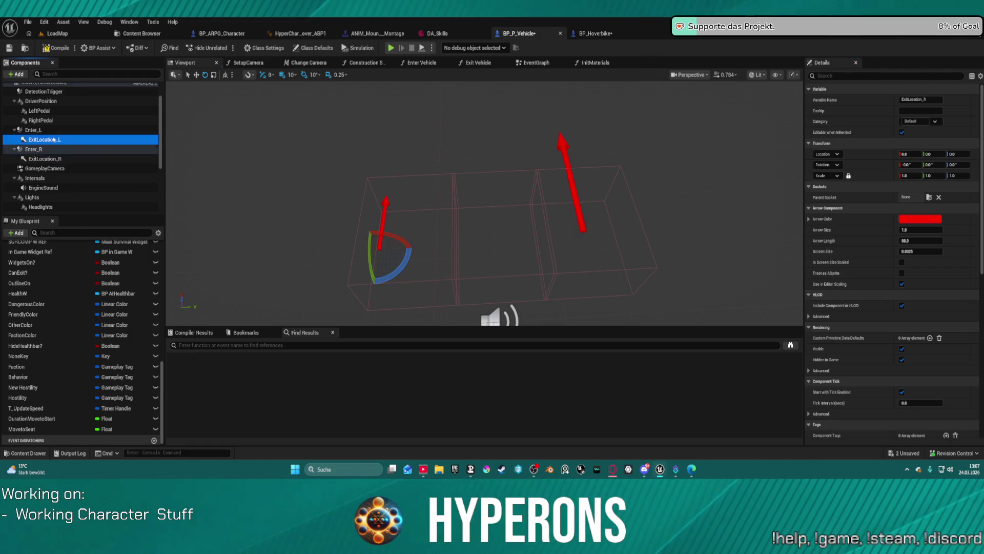
click(976, 154)
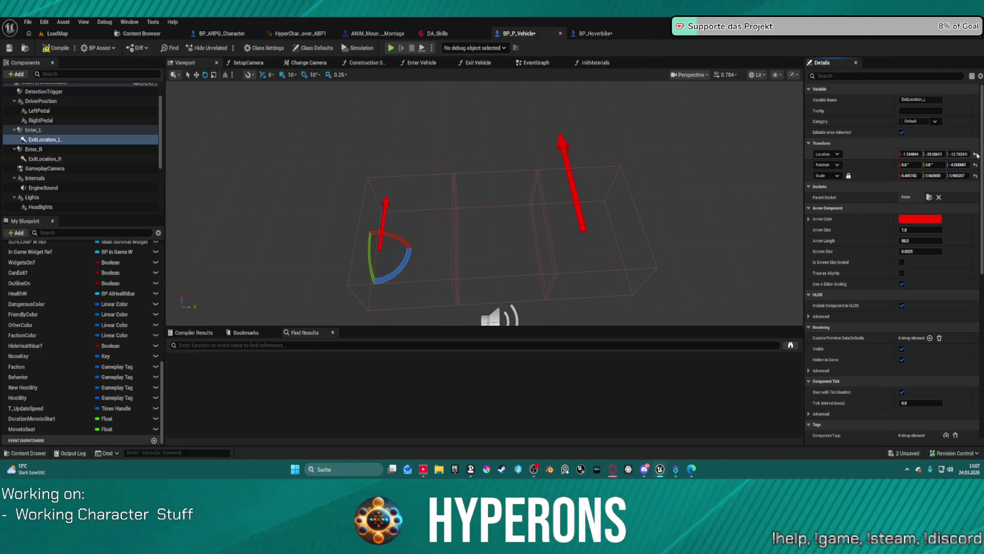
click(975, 165)
click(976, 175)
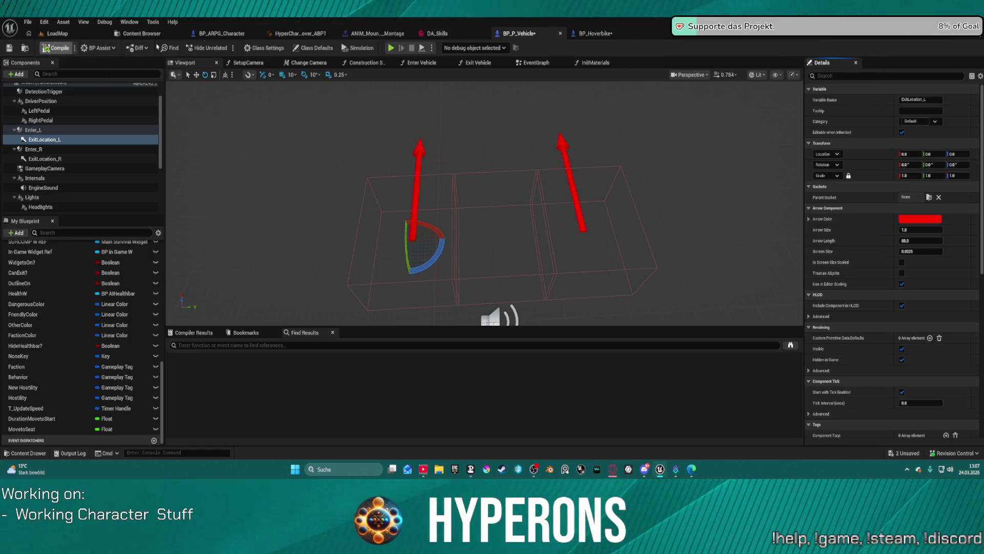
click(600, 34)
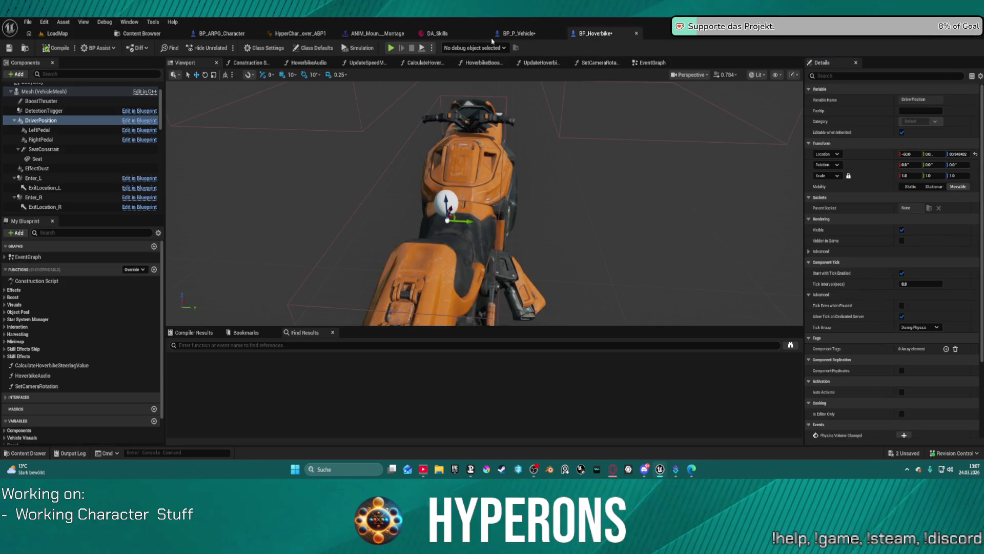
- Return to BP_P_Vehicle's EventGraph and place an ExitLocation_L reference beside Combine Rotators
click(493, 37)
click(217, 35)
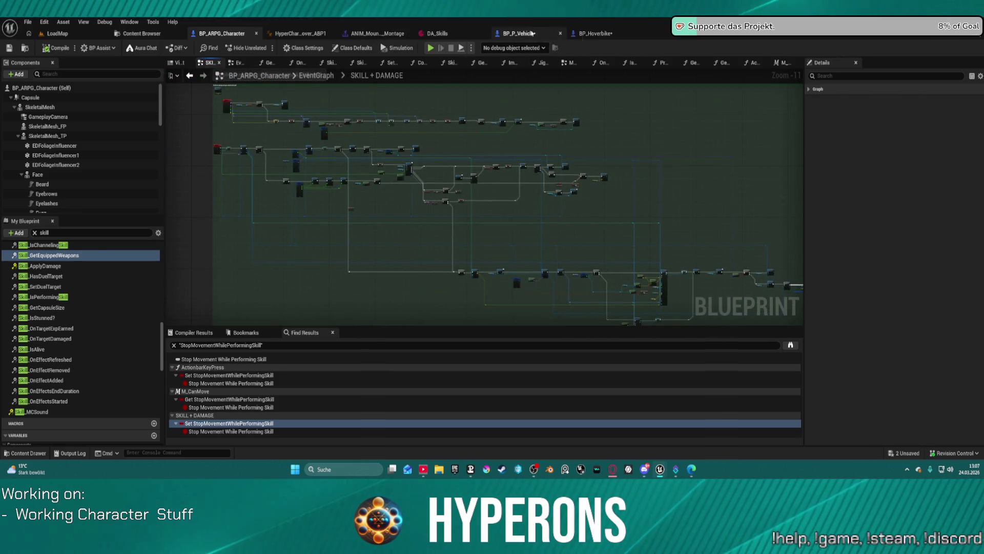
click(519, 33)
click(564, 63)
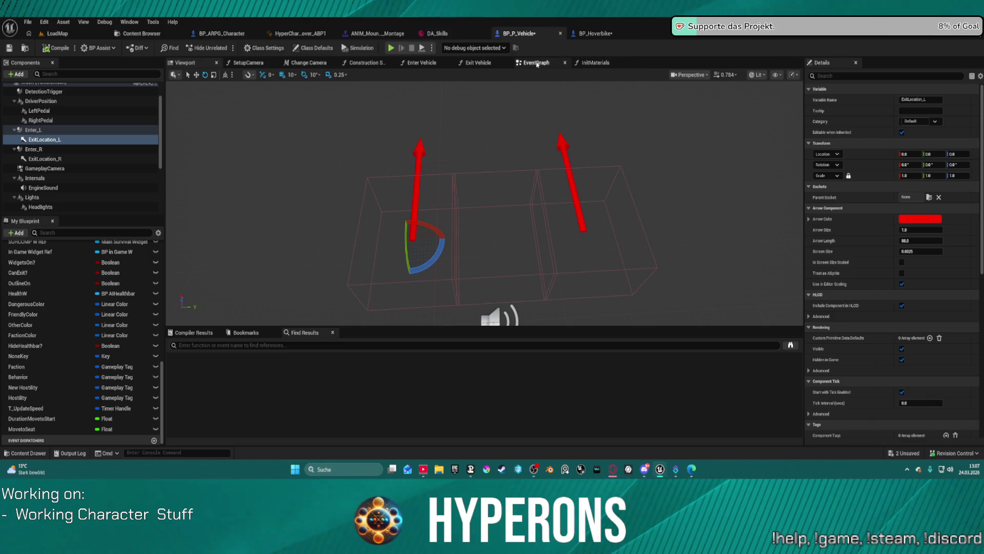
scroll(402, 233, up, 1)
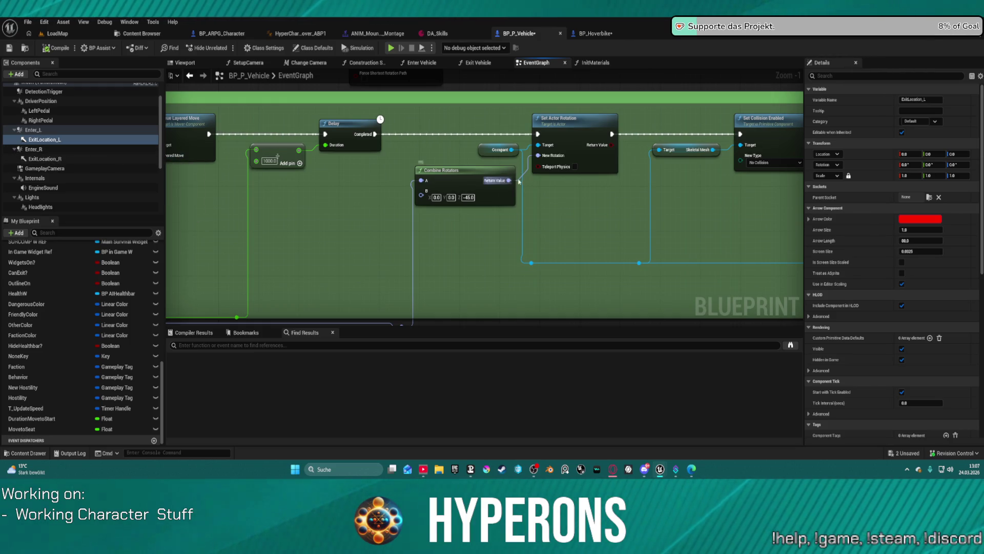
drag(441, 170, 331, 186)
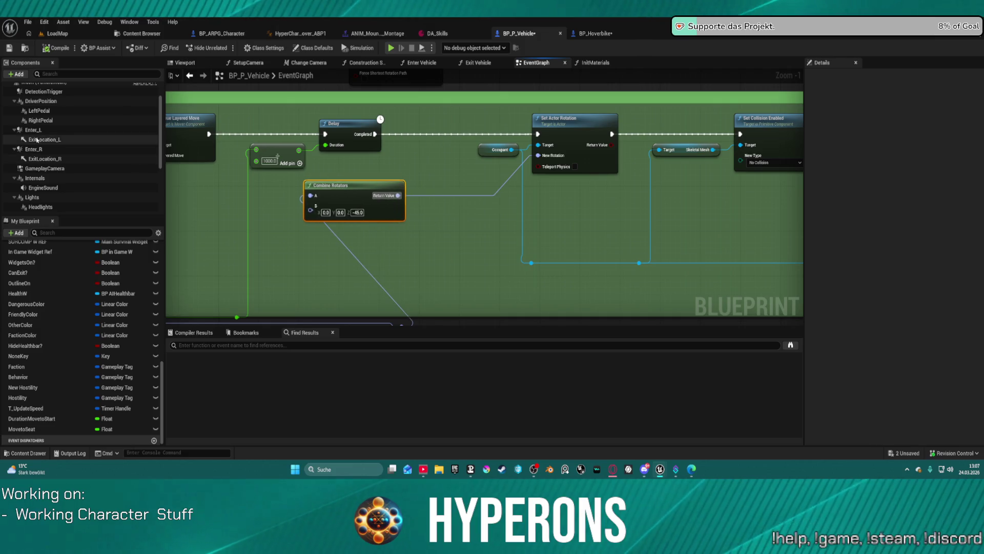
mouse_move(45, 140)
mouse_down()
mouse_move(364, 220)
mouse_move(443, 204)
mouse_up()
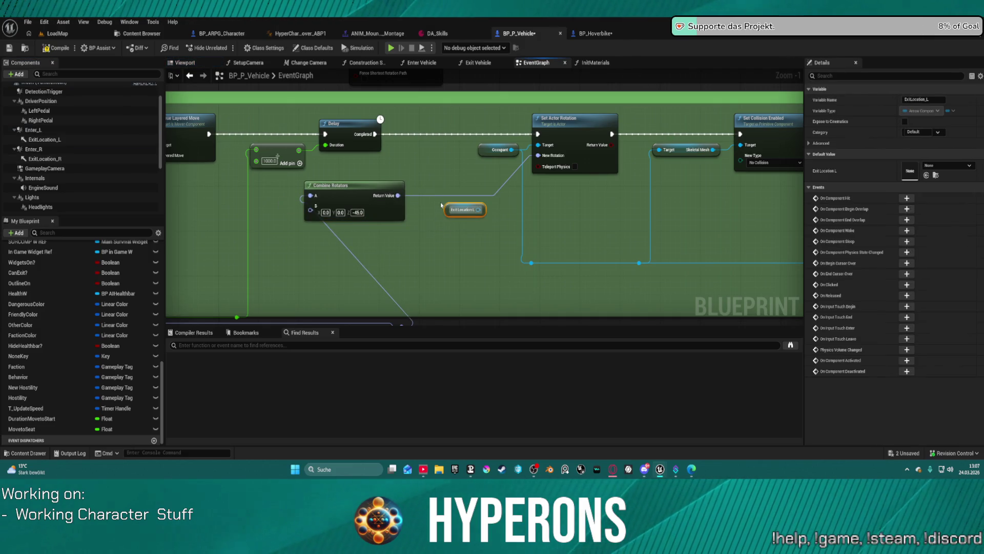
- Add Get World Rotation from ExitLocation_L, wire it into Set Actor Rotation, and start Play
drag(479, 212, 498, 222)
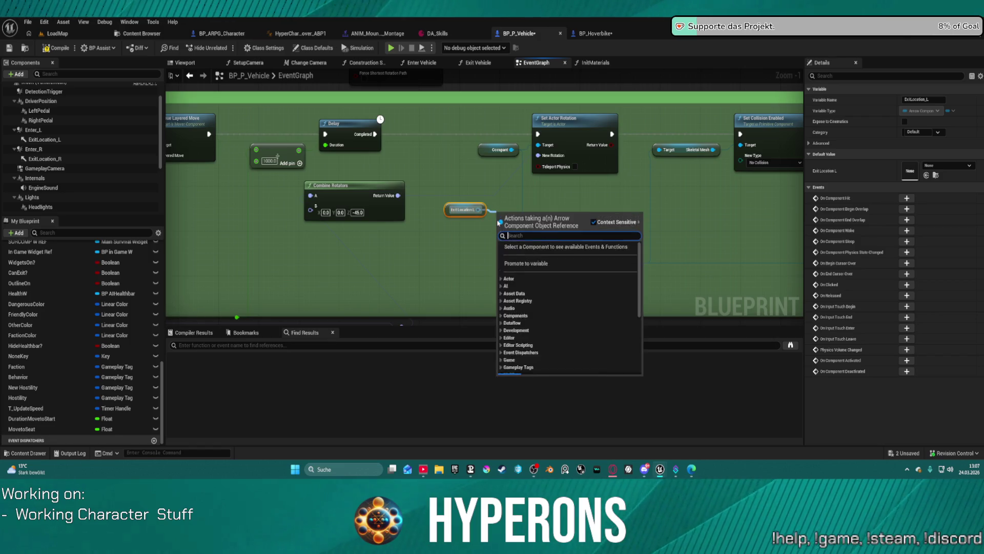
text(get tr)
key(BackSpace)
key(BackSpace)
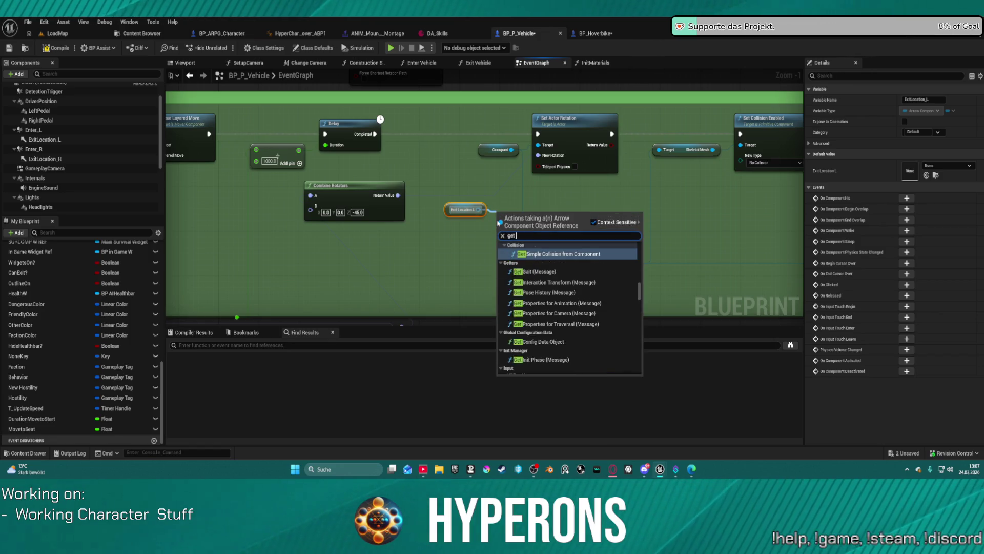
text(rotation)
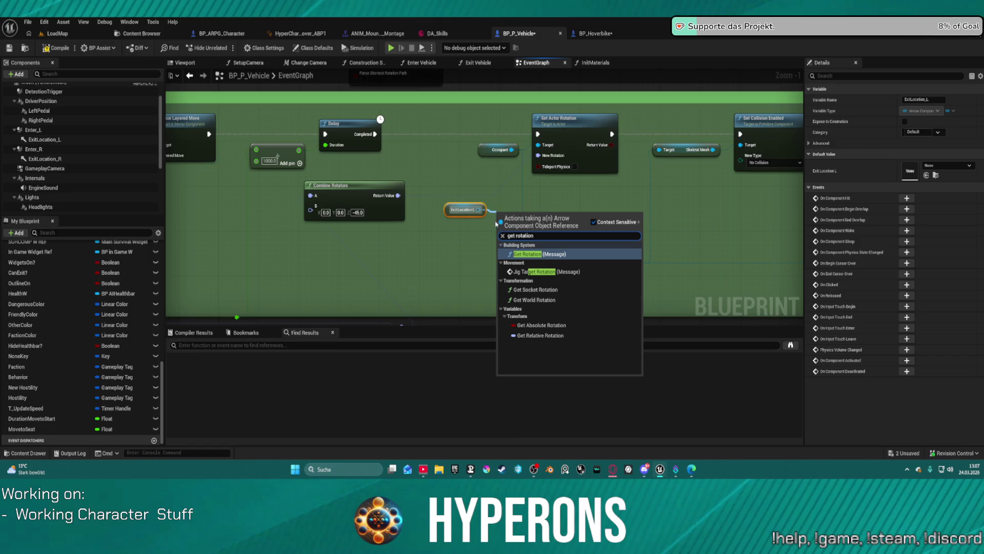
click(535, 300)
drag(552, 229, 544, 157)
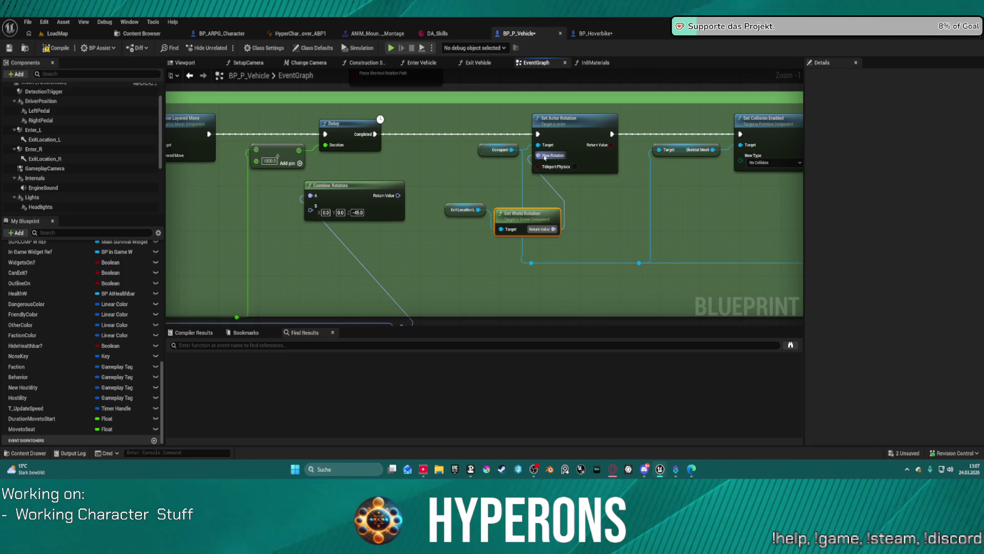
click(390, 50)
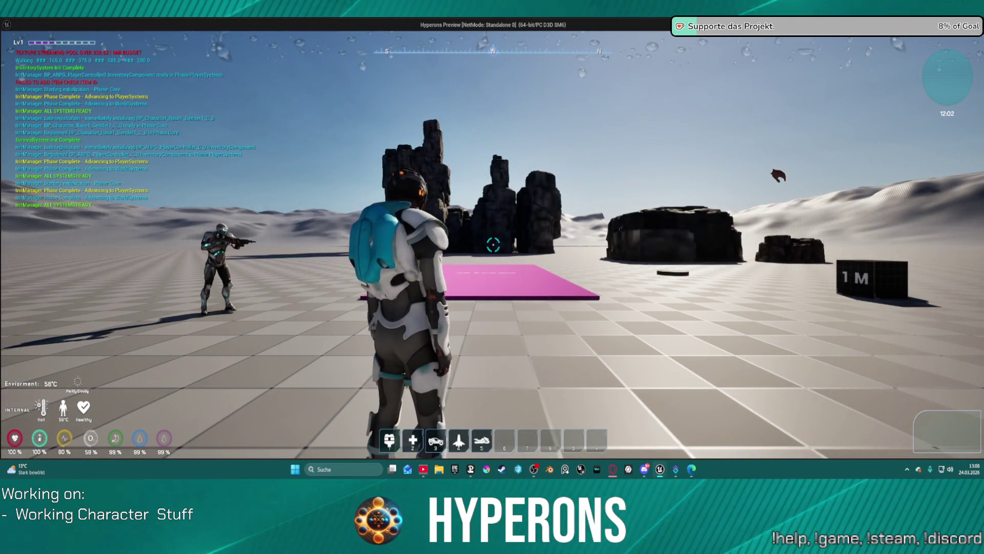
- Run across the pink platform, summon the bike with hotbar 5, mount it with F, then stop
key(w)
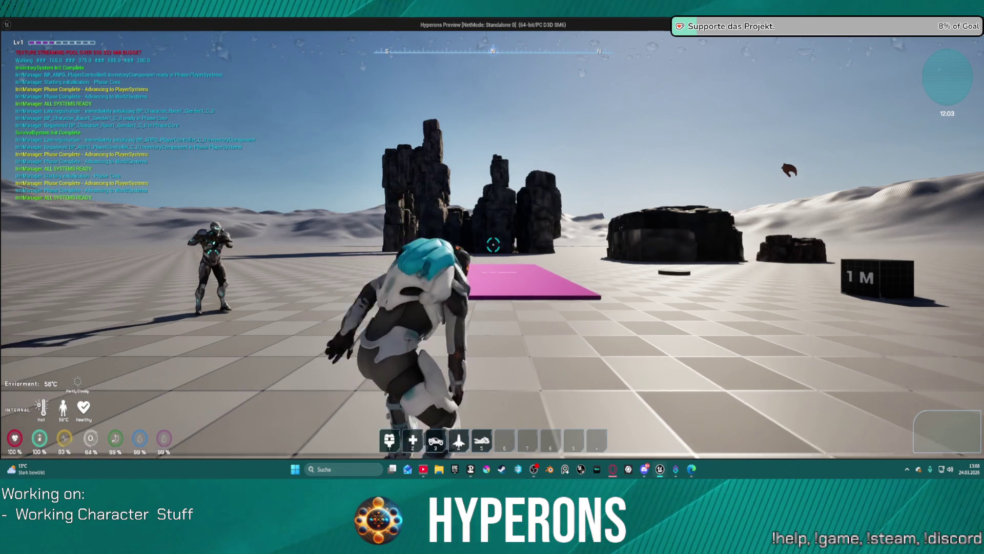
key(w)
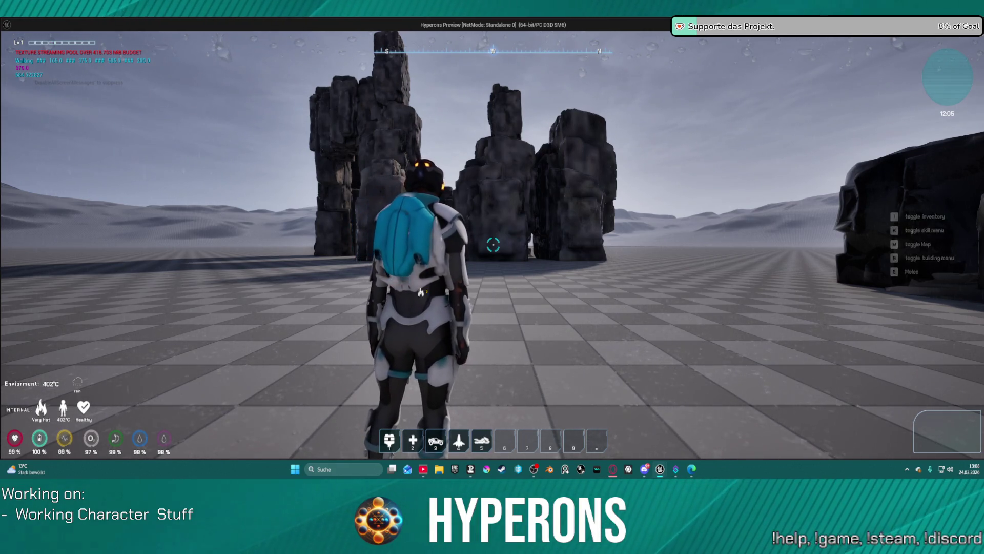
key(5)
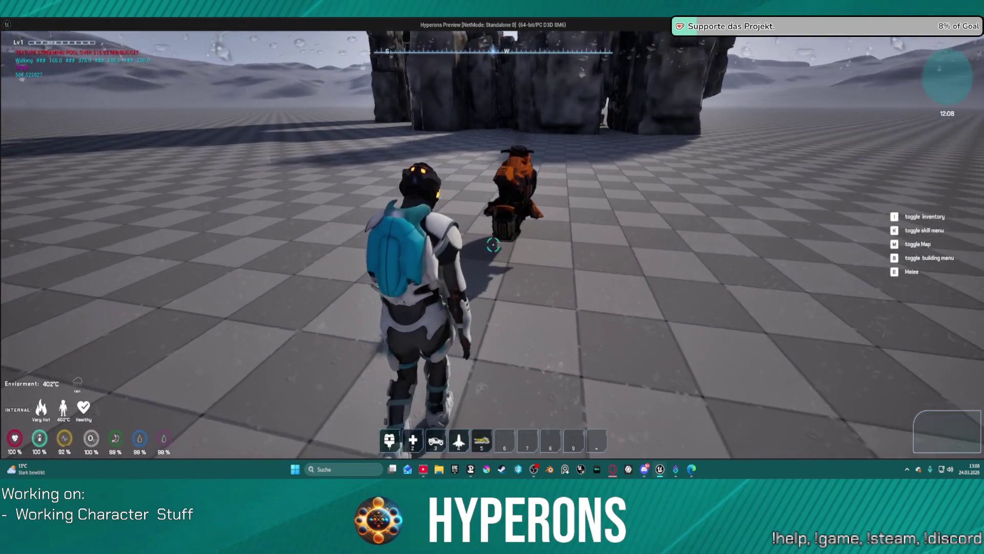
key(w)
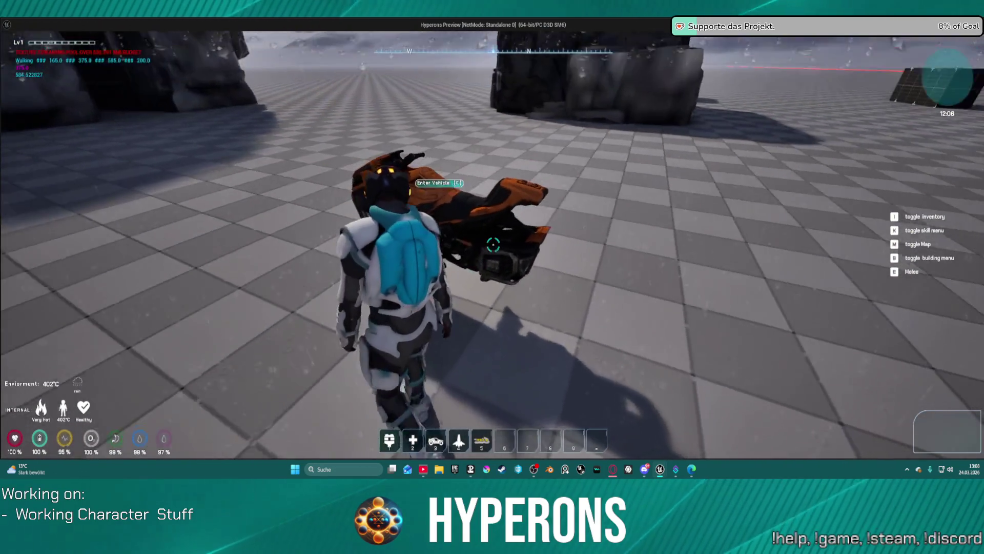
key(w)
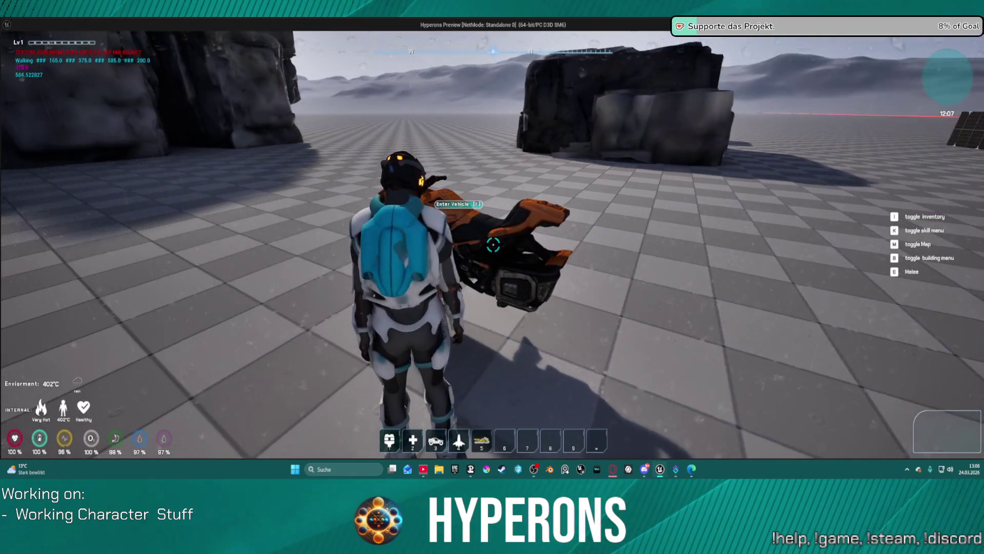
key(w)
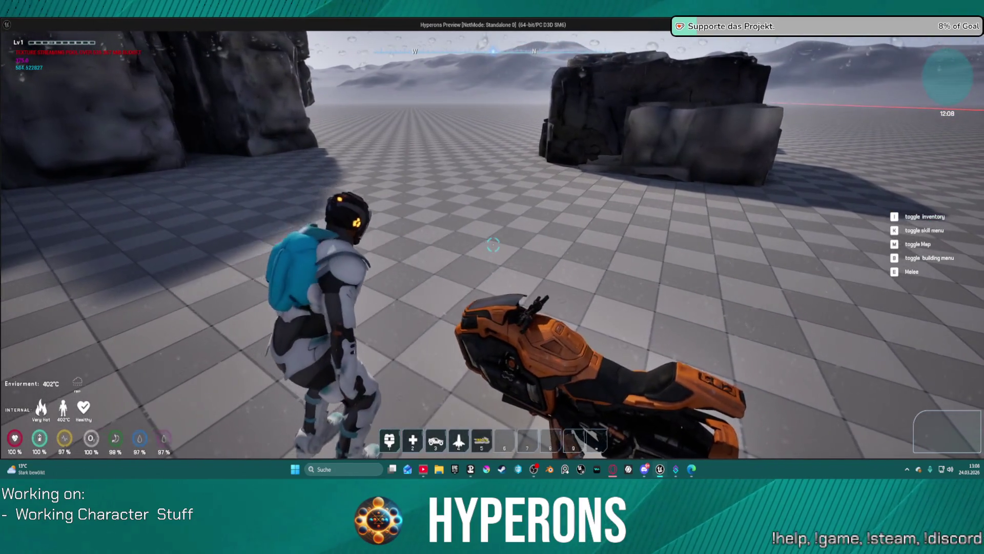
key(f)
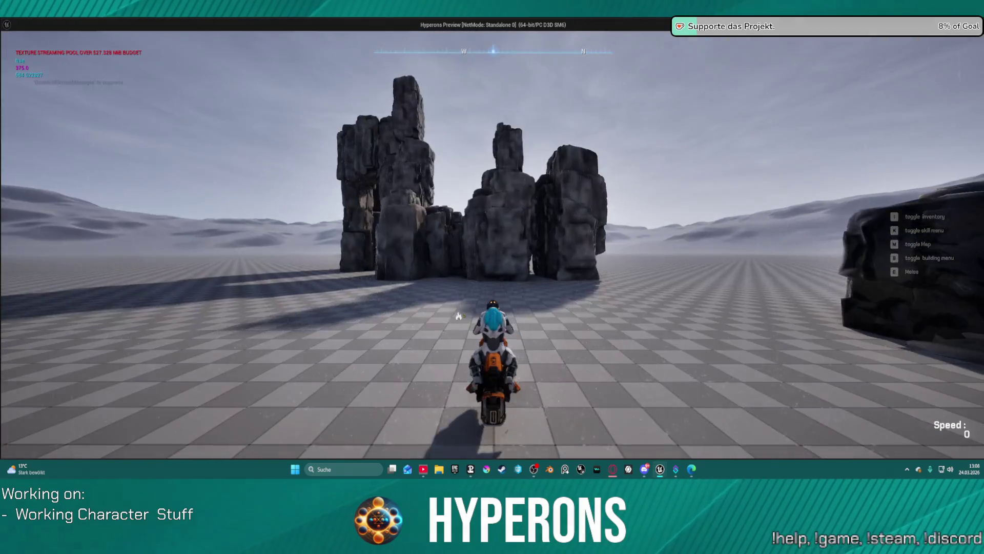
key(Escape)
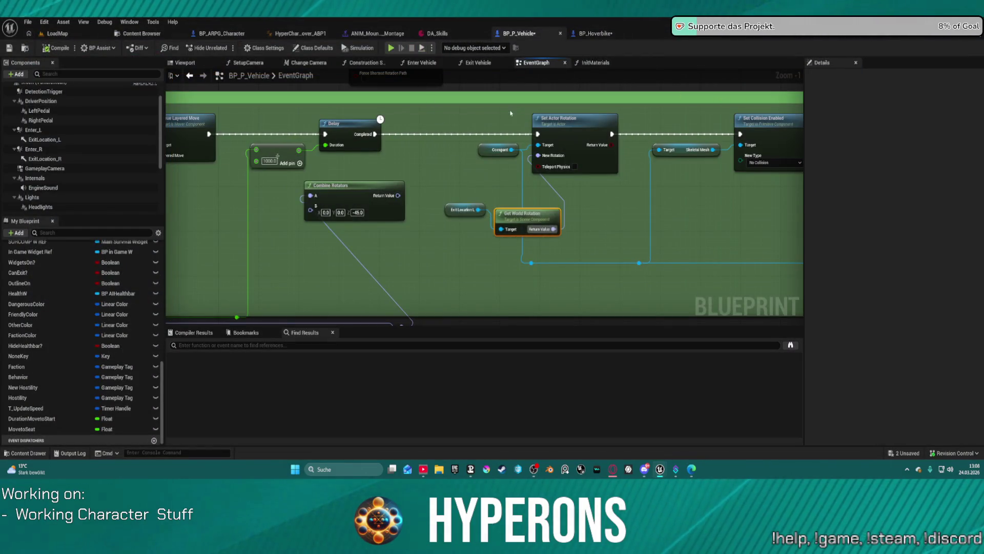
- Open ANIM_Mount_Left_UE5_UEFN_Montage, enlarge its preview and bring the camera toward the mannequin
click(375, 34)
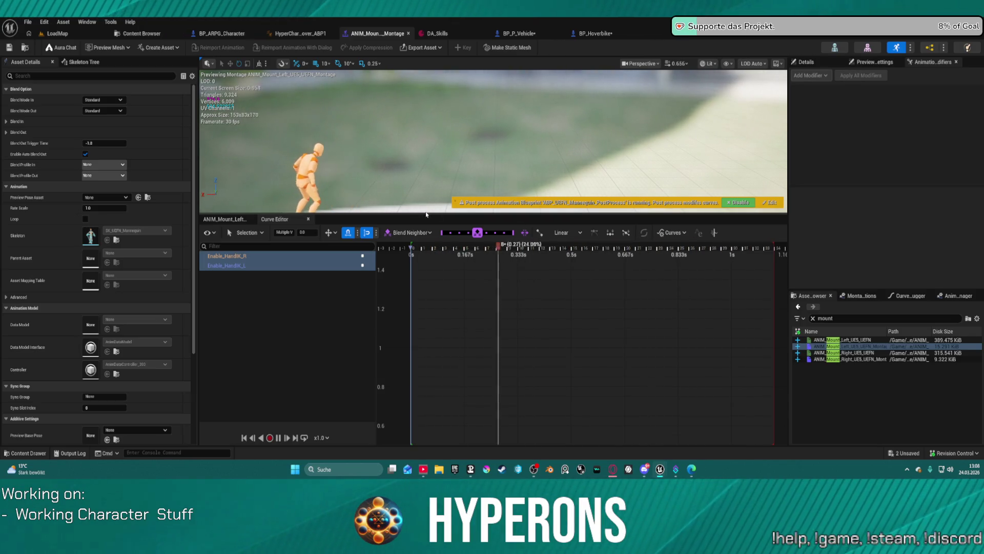
drag(426, 214, 424, 318)
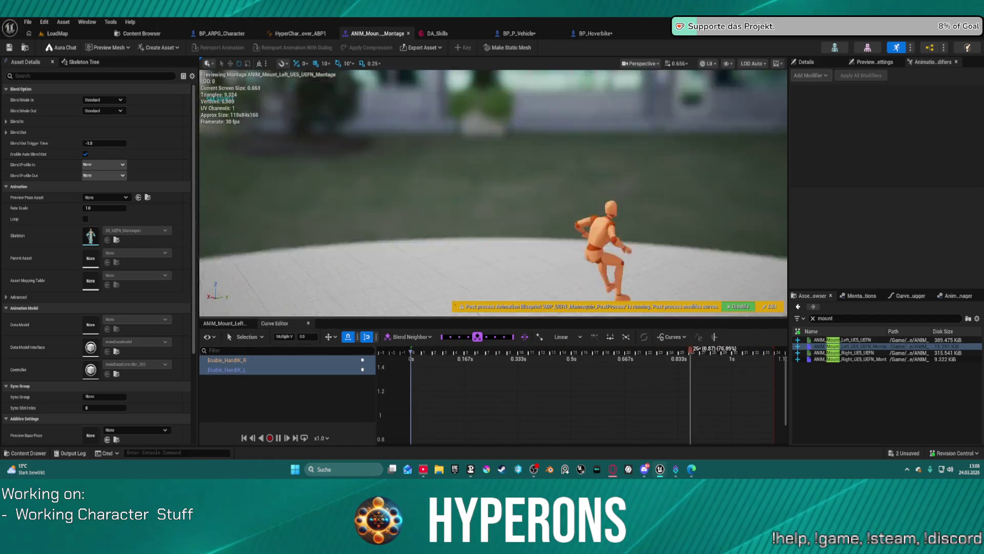
mouse_move(383, 158)
mouse_down()
mouse_move(395, 179)
mouse_move(383, 159)
mouse_up()
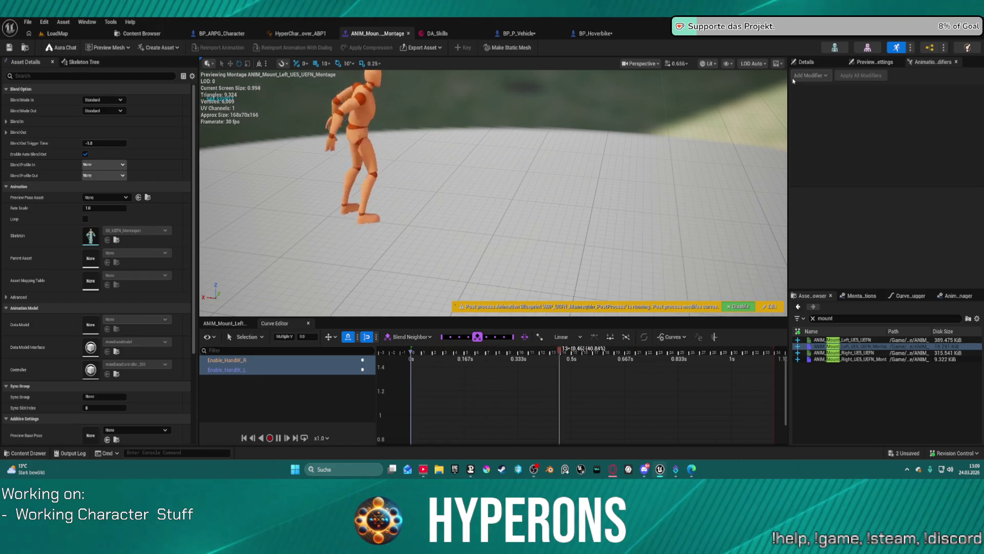
scroll(751, 389, down, 1)
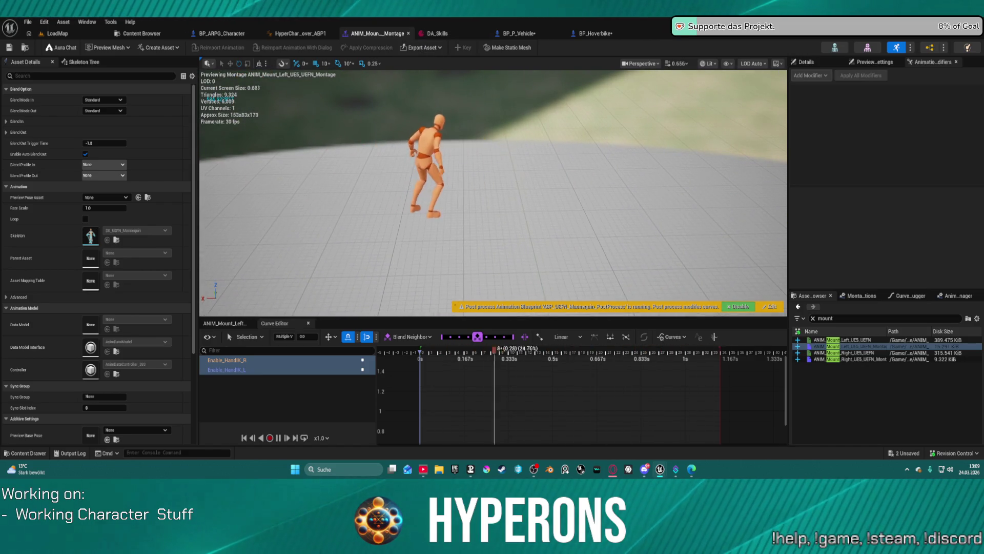
- In BP_Hoverbike's viewport, select the ExitLocation_L arrow, switch to rotate mode and recentre the bike
click(76, 33)
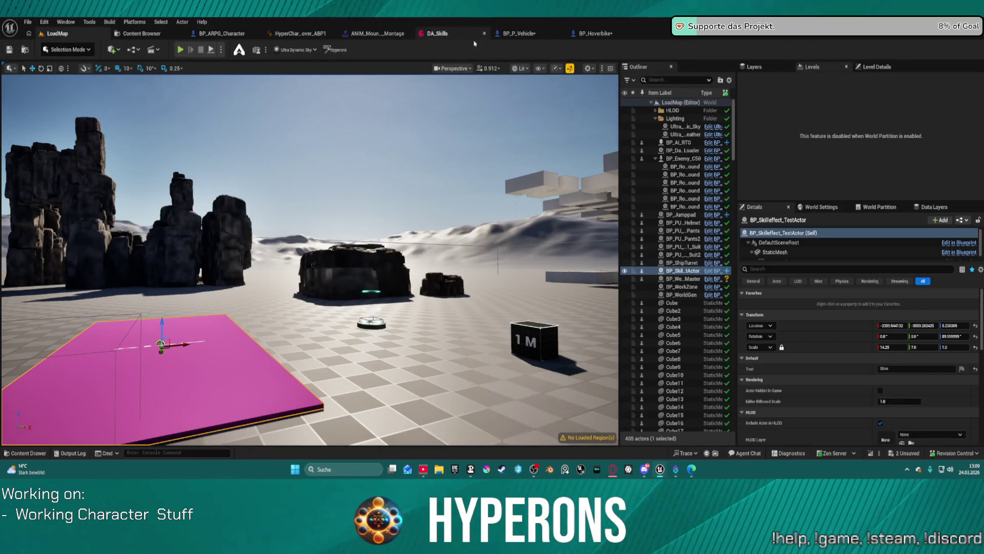
click(526, 36)
click(593, 34)
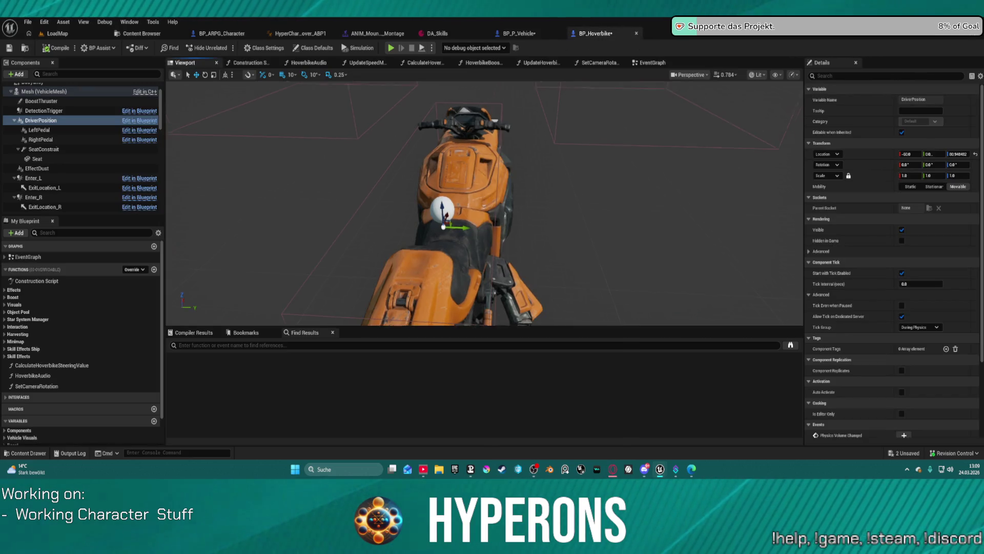
scroll(423, 160, down, 5)
scroll(410, 159, down, 3)
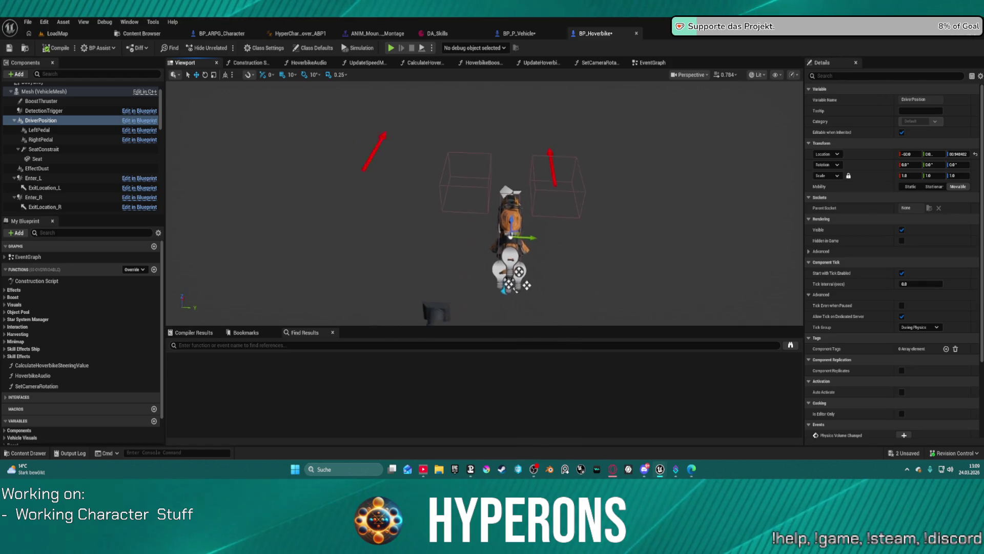
click(381, 152)
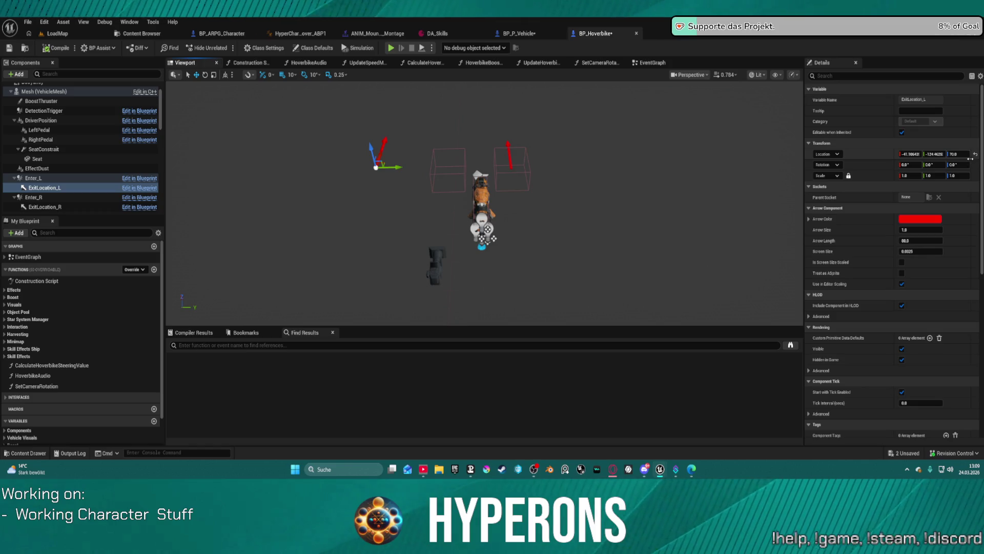
key(e)
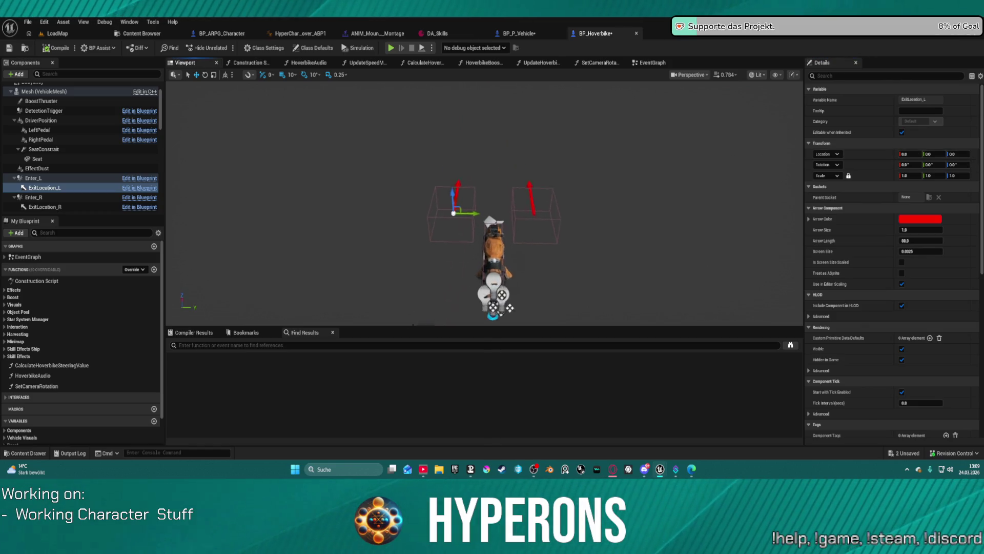
scroll(465, 191, up, 5)
drag(408, 277, 358, 277)
drag(349, 273, 371, 239)
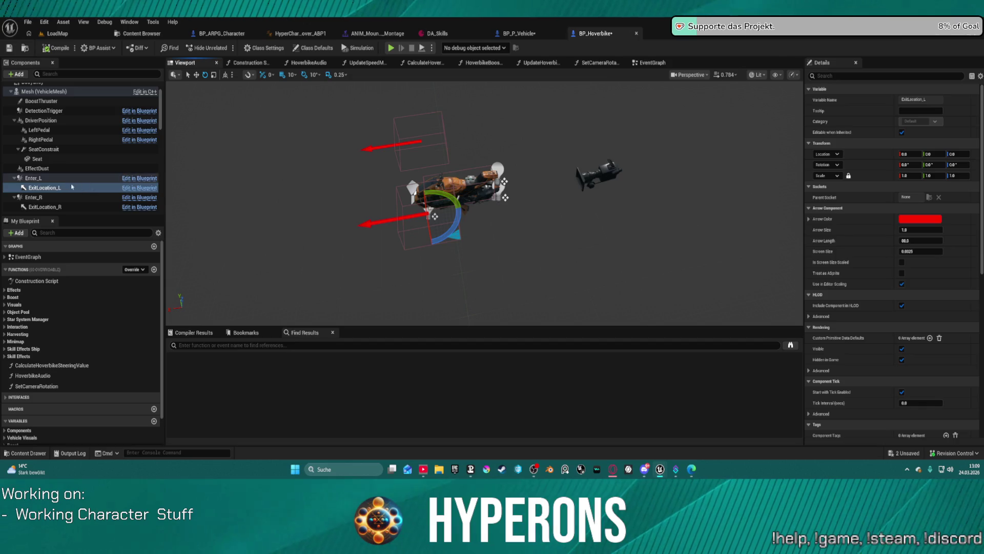
- Inspect Enter_L, ExitLocation_L and Enter_R from several angles, then select ExitLocation_L alone
click(41, 178)
shift+click(51, 198)
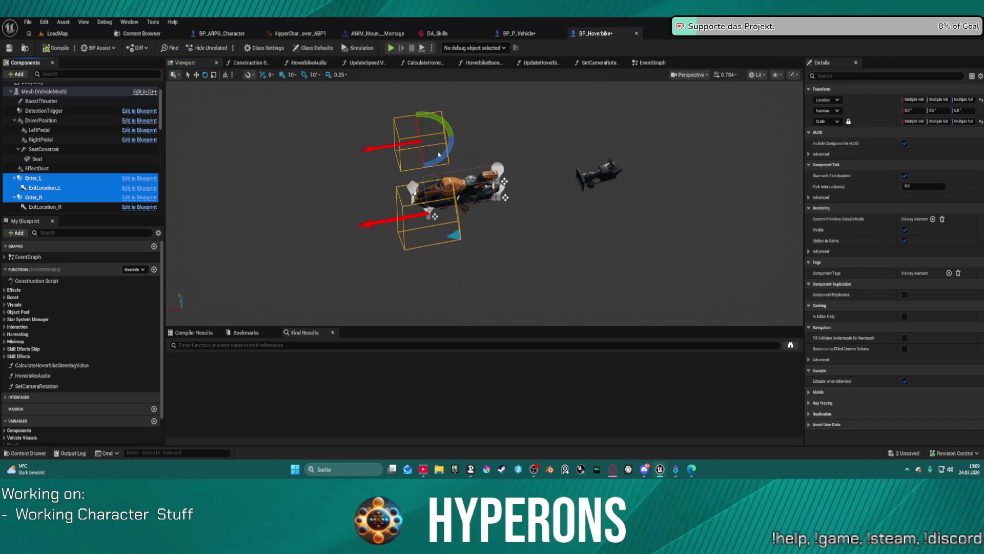
drag(550, 144, 769, 124)
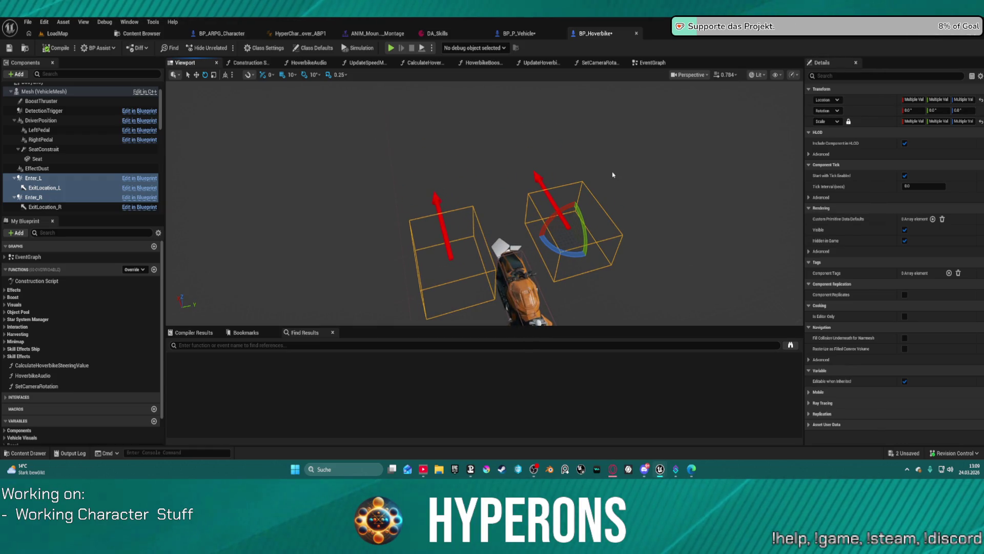
mouse_move(571, 204)
mouse_down()
mouse_move(630, 205)
mouse_move(644, 148)
mouse_move(390, 159)
mouse_move(441, 171)
mouse_up()
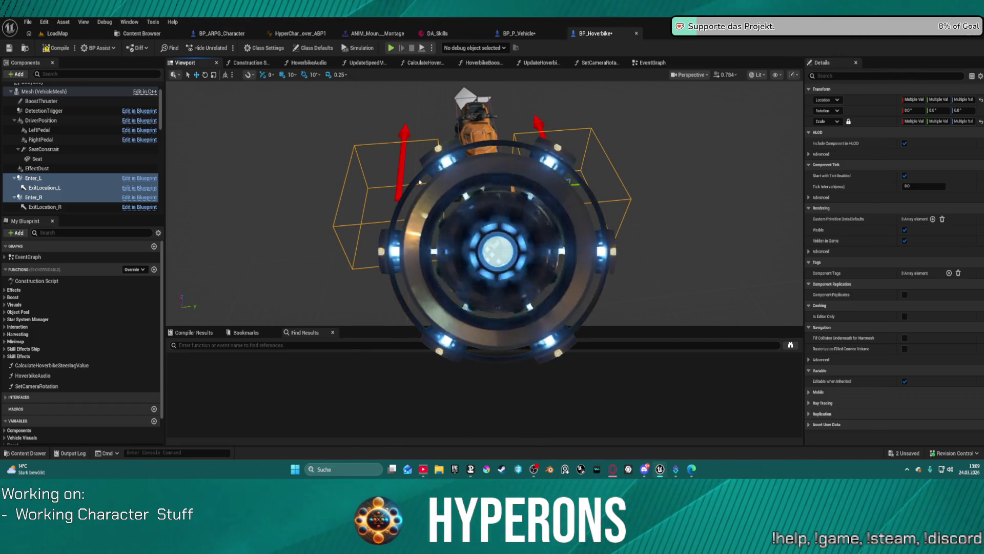
click(637, 198)
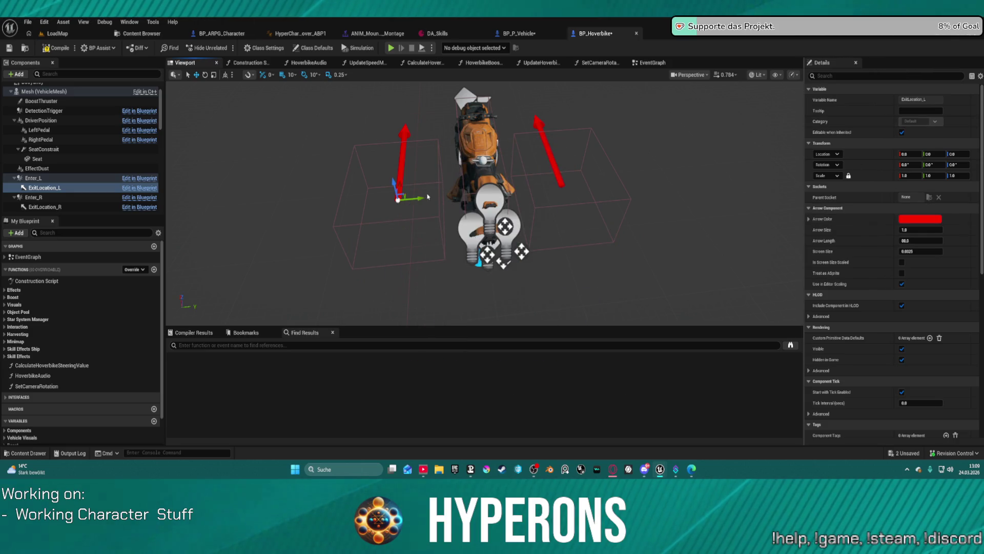
- Shift ExitLocation_L along Y and pull the Enter_L and Enter_R boxes closer to the bike
drag(420, 199, 441, 197)
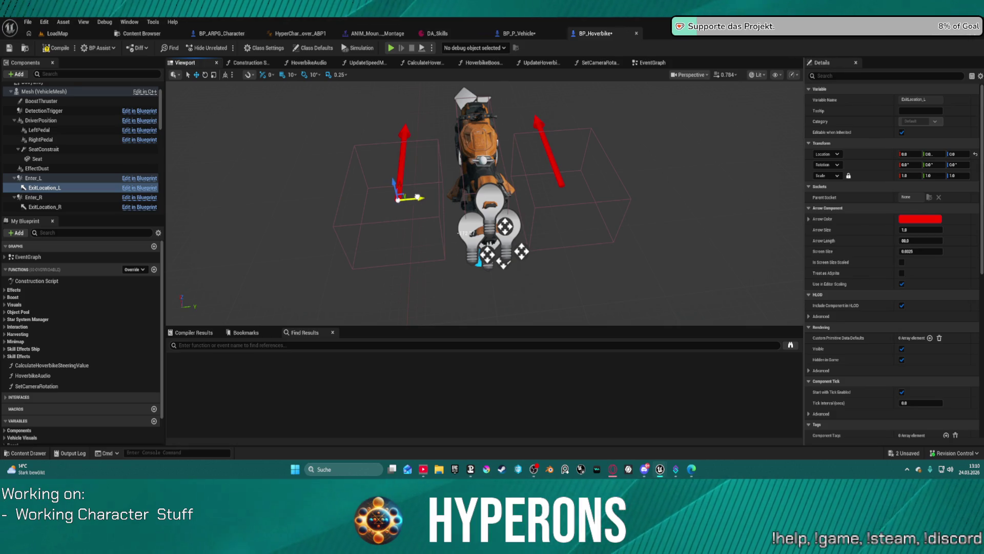
click(399, 220)
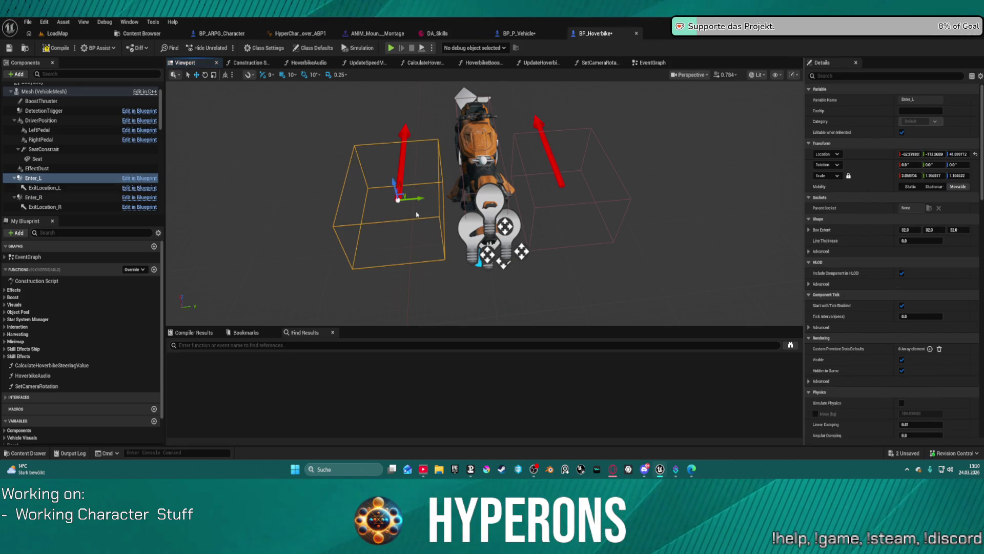
drag(412, 198, 437, 197)
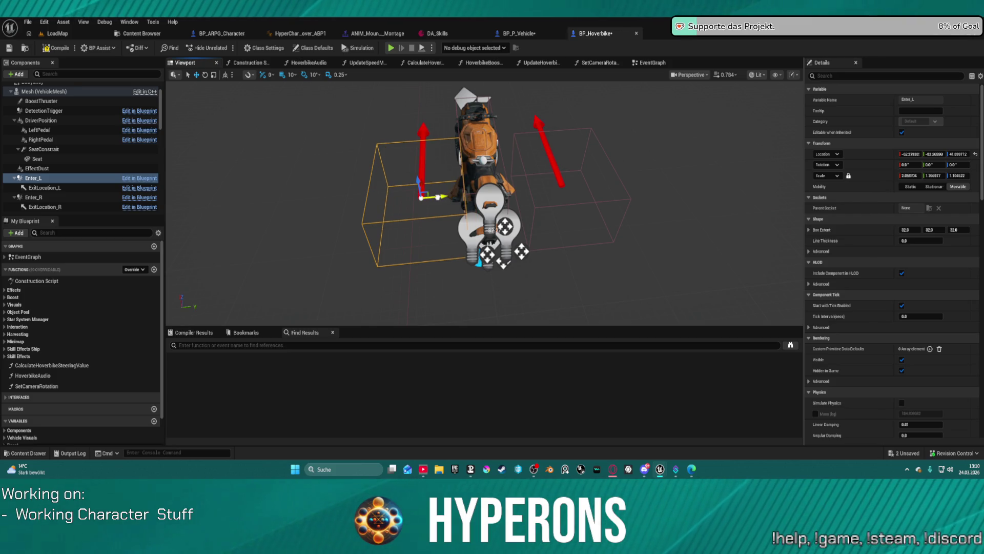
click(540, 207)
drag(584, 172, 564, 190)
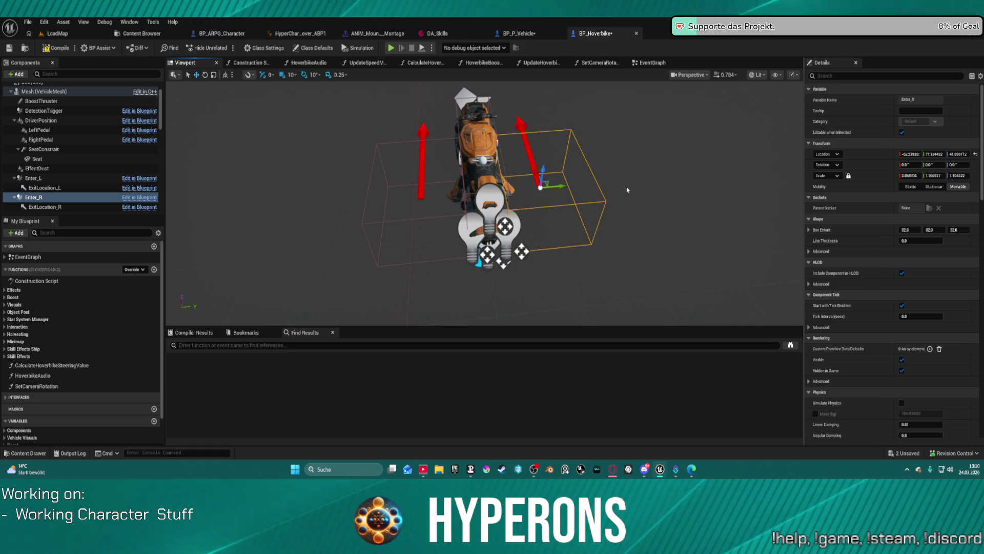
mouse_move(627, 189)
mouse_down()
mouse_move(631, 248)
mouse_move(708, 257)
mouse_move(519, 242)
mouse_up()
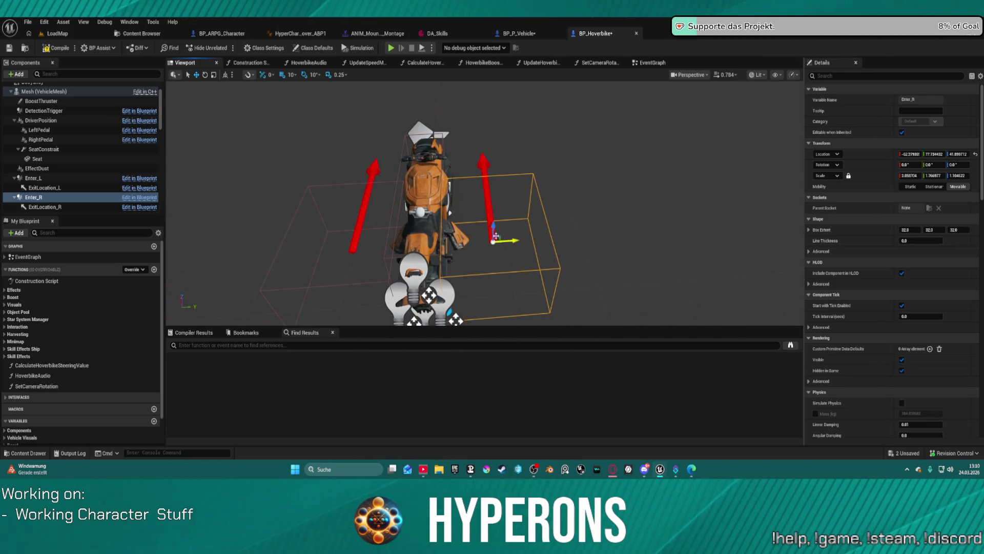
- From behind the bike, select the ExitLocation_L and ExitLocation_R arrows for rotating
click(391, 281)
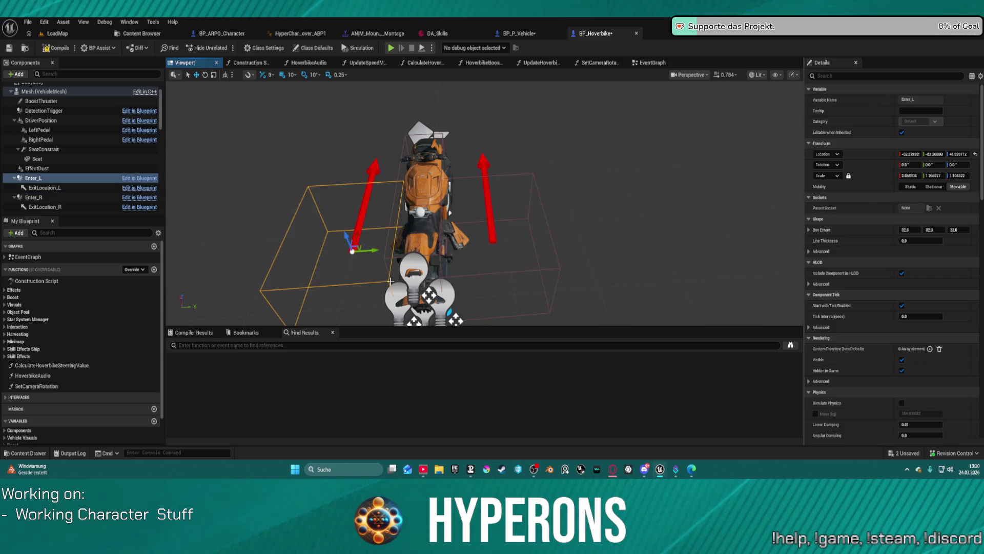
click(493, 274)
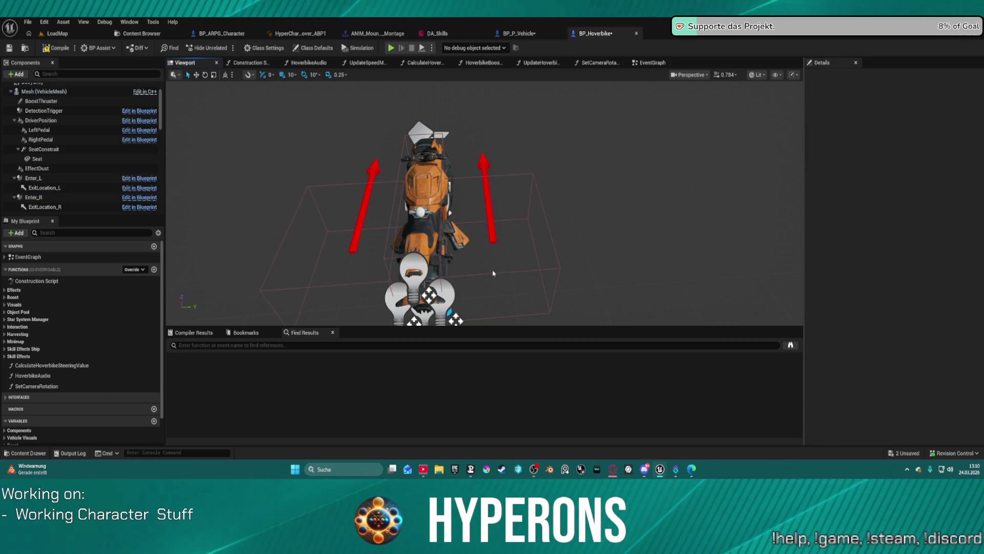
click(353, 245)
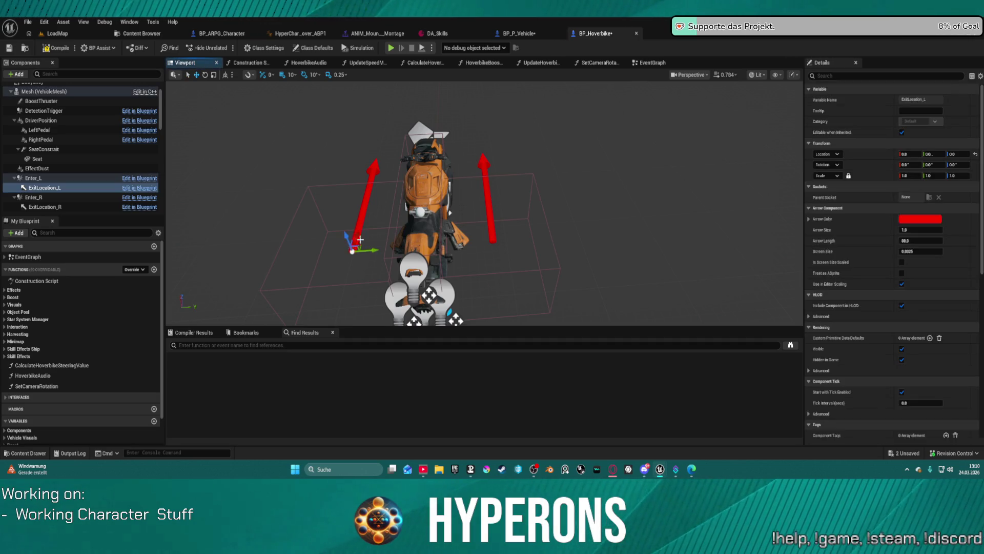
click(495, 238)
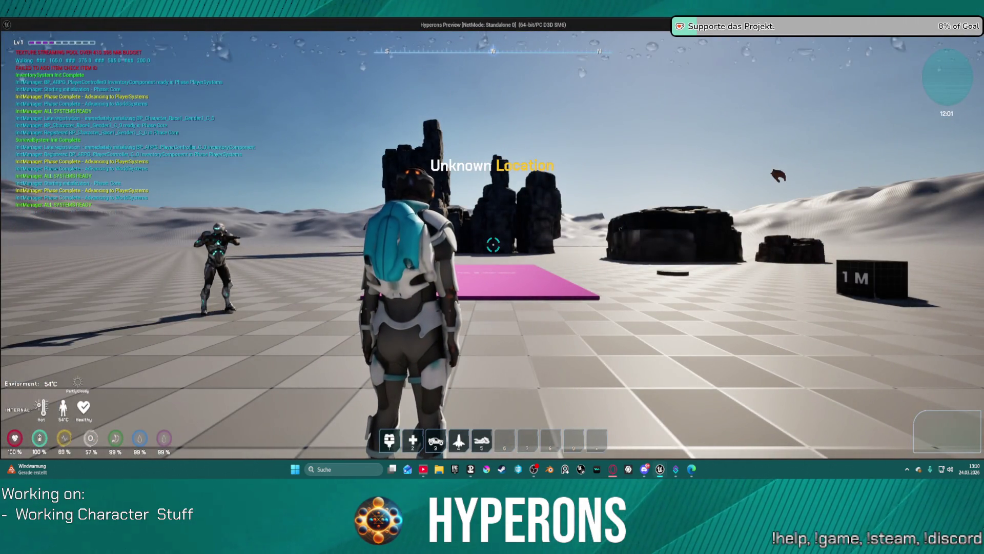
- Run over the rocks and launch pad, summon the bike with 5, mount it, then close the preview
key(w)
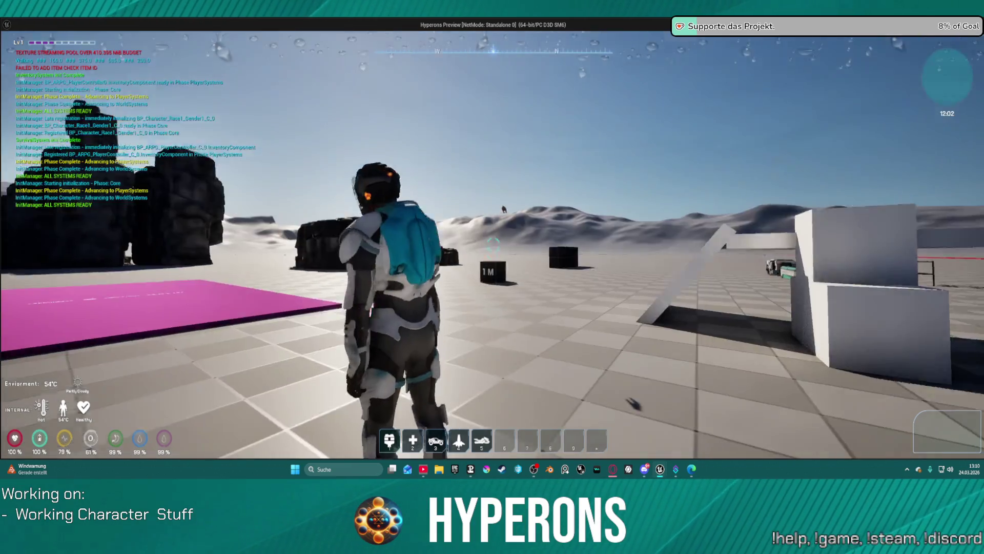
key(w)
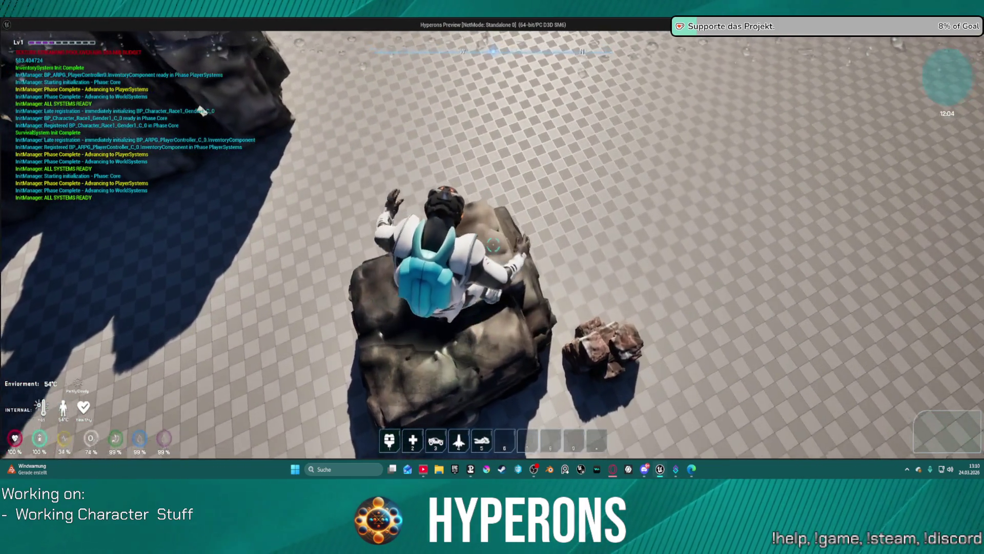
key(w)
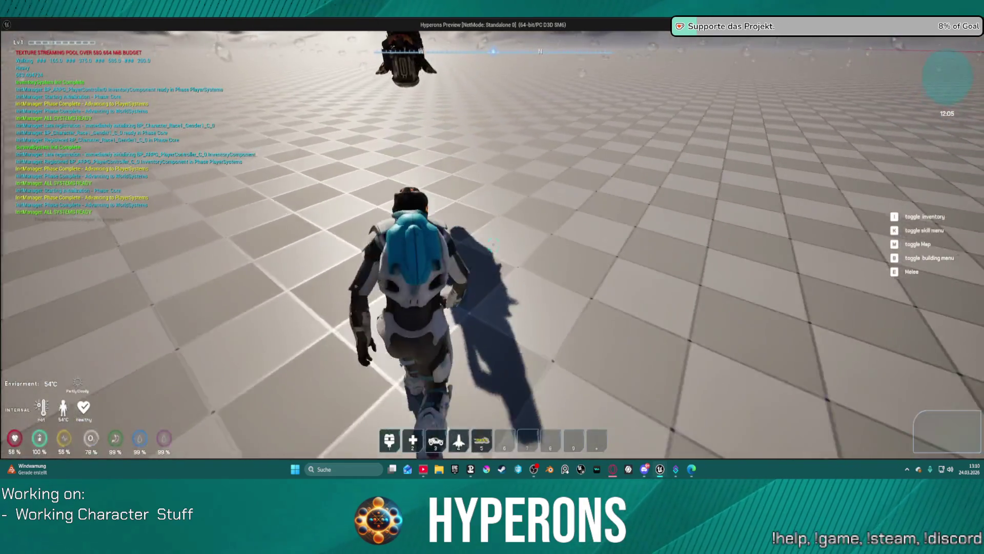
key(5)
key(w)
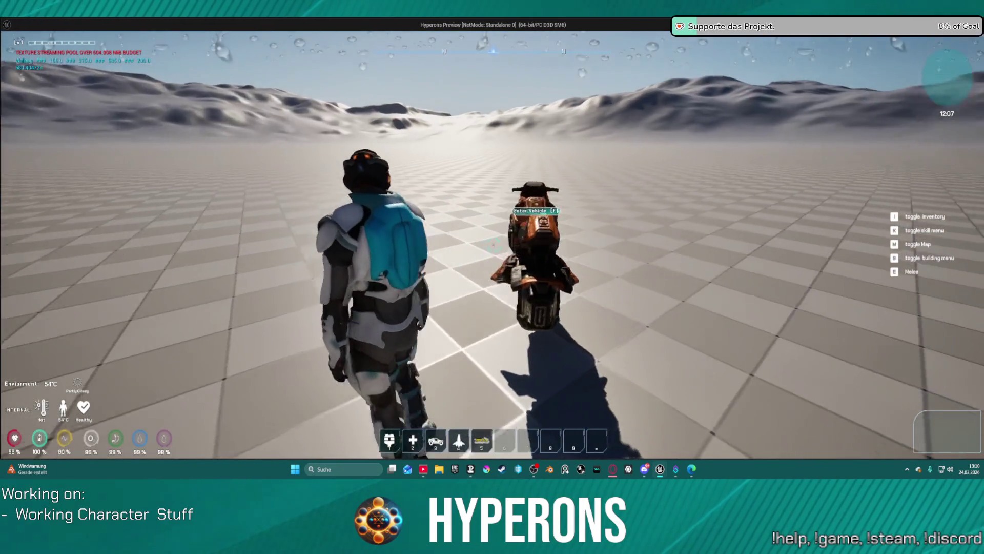
key(w)
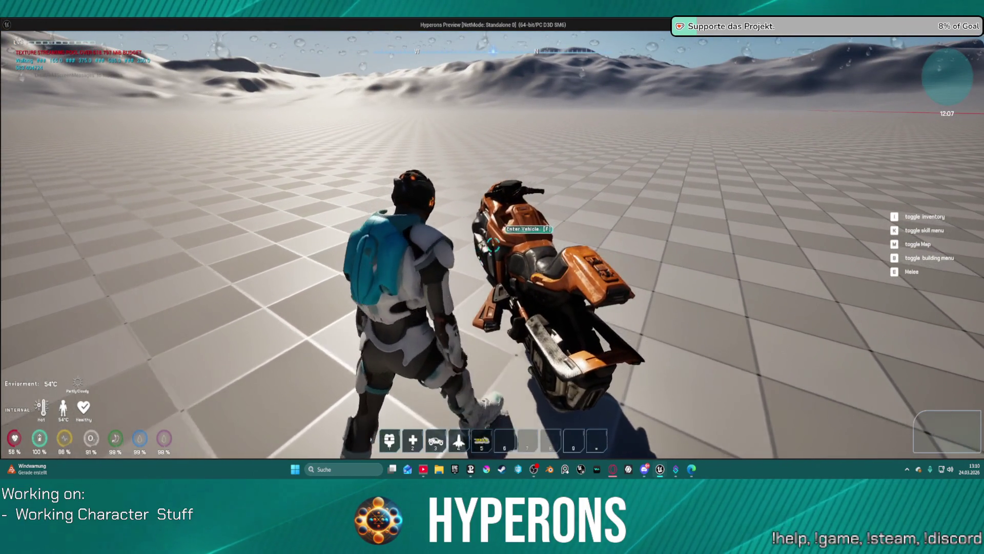
key(f)
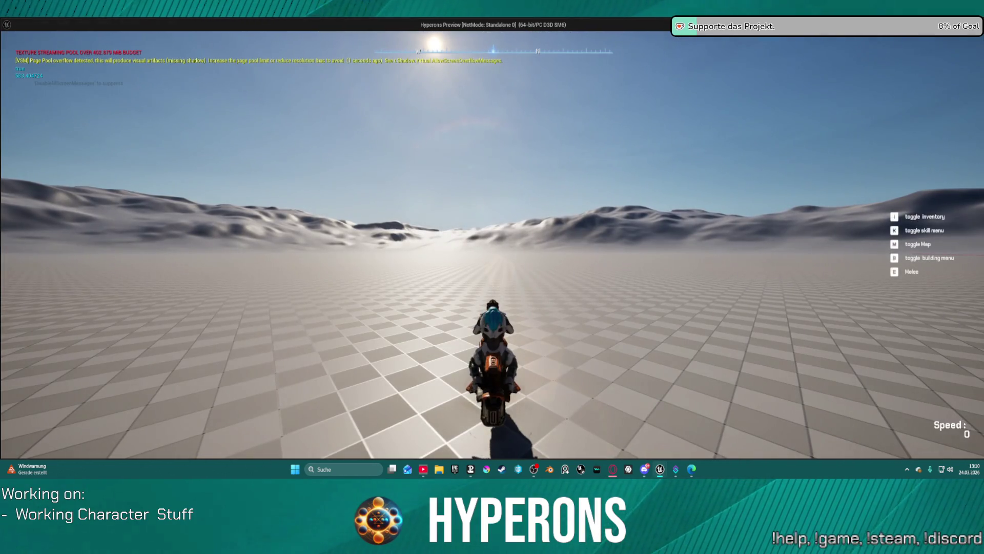
key(Escape)
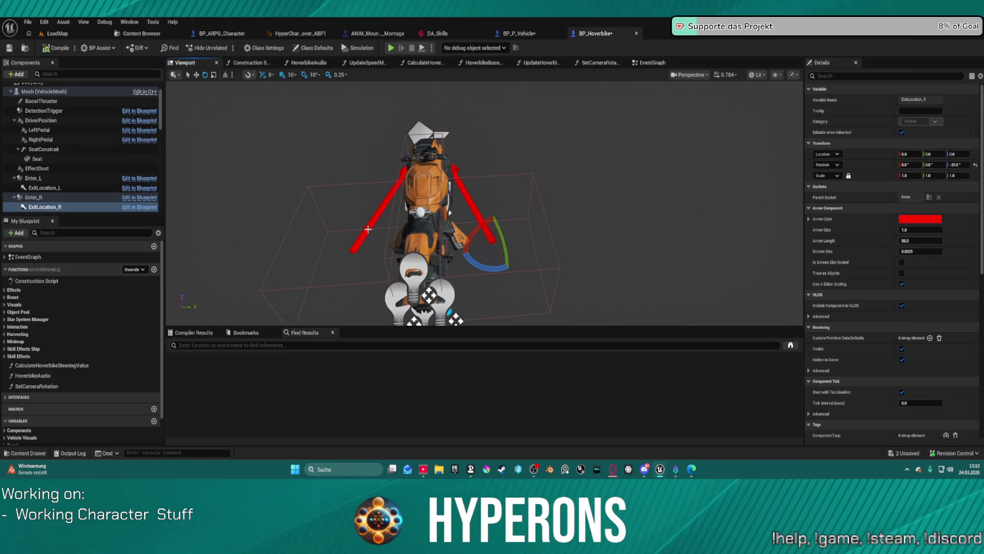
- Drag Enter_L to Y -52.27 and Enter_R to Y 47.73, then launch a play test
mouse_move(385, 264)
mouse_down()
mouse_move(328, 259)
mouse_move(385, 264)
mouse_up()
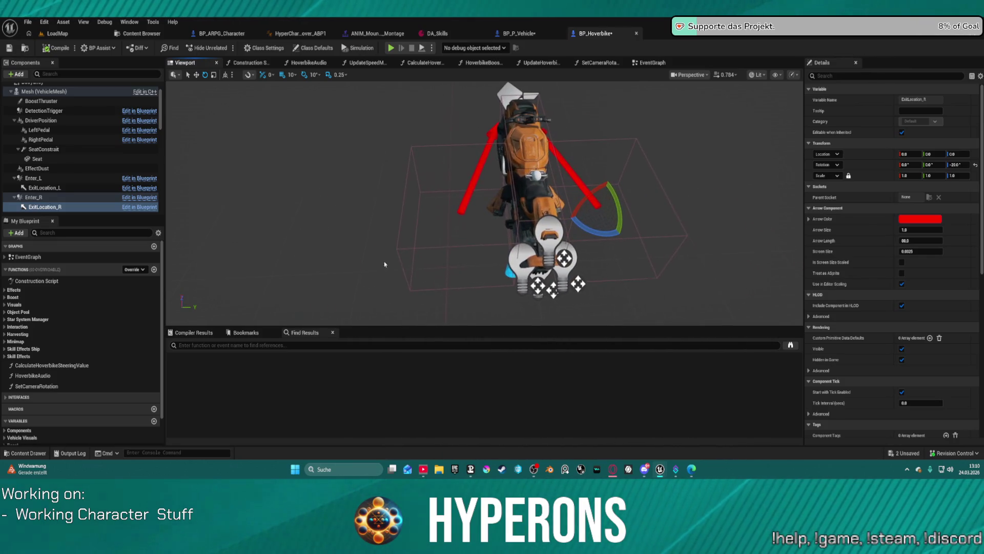
click(466, 246)
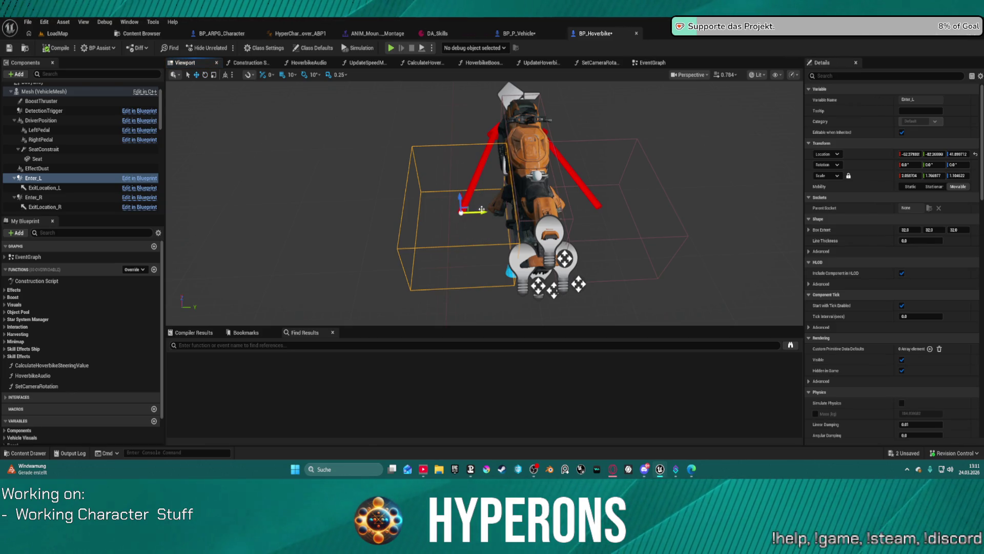
drag(484, 213, 509, 210)
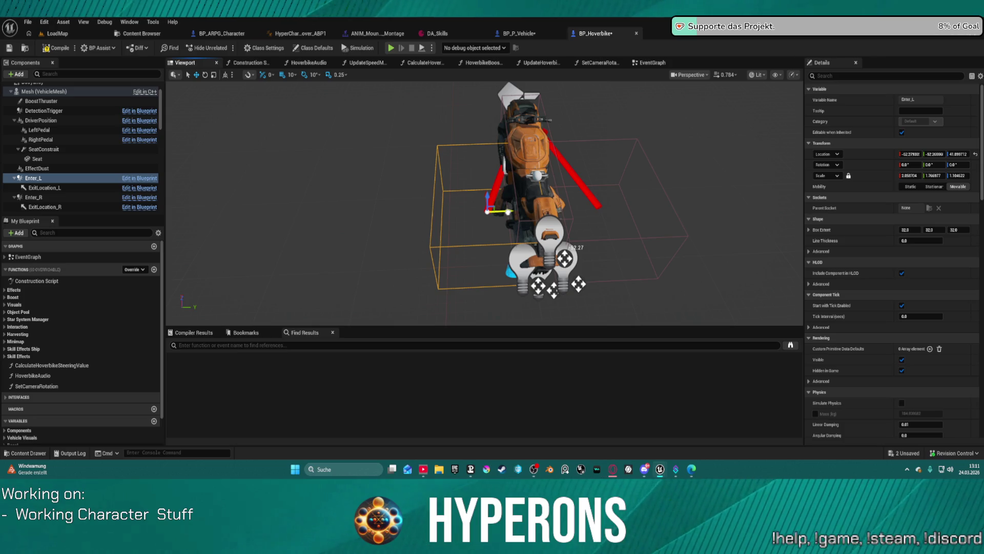
click(630, 239)
click(629, 239)
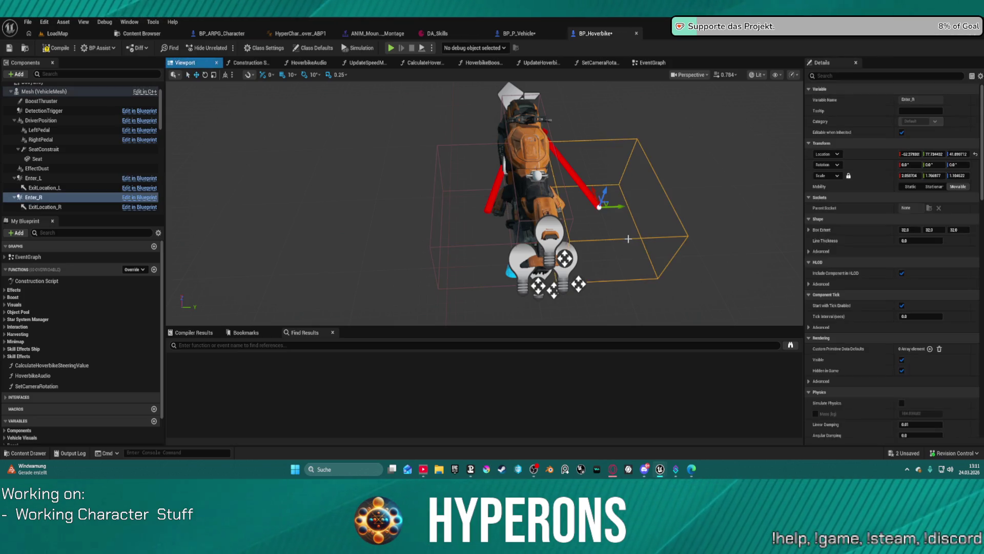
drag(619, 207, 591, 208)
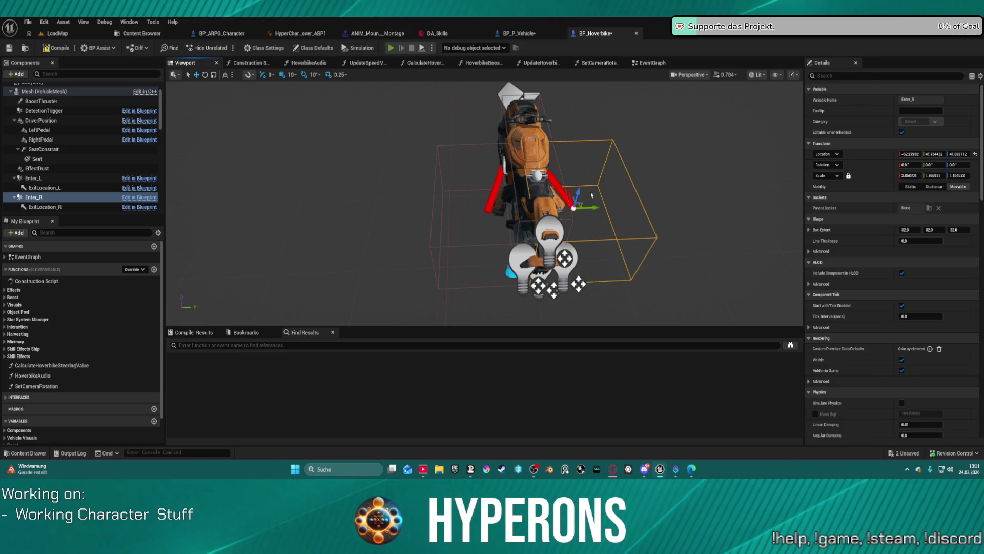
key(alt+p)
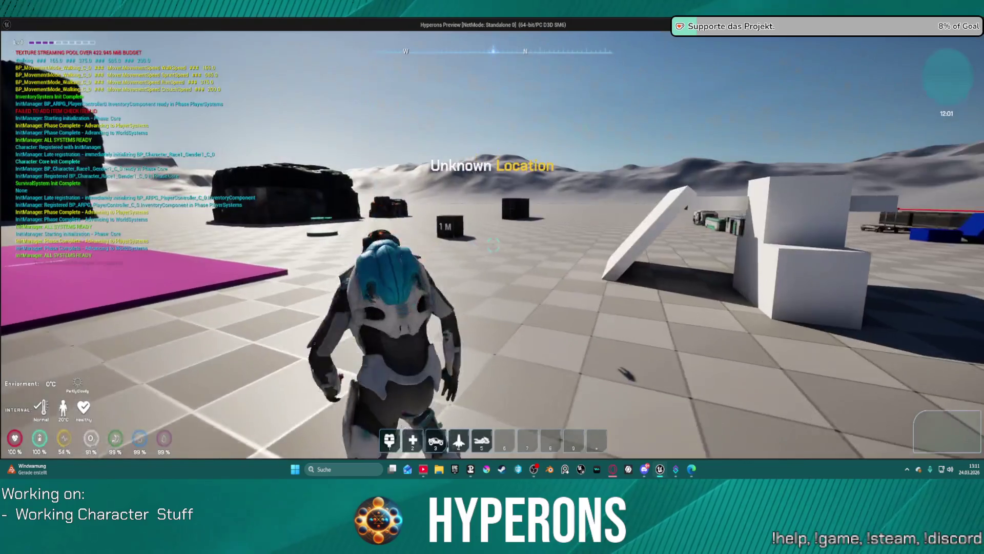
- Summon the bike with 5, walk alongside it, mount with F, then close the preview
key(5)
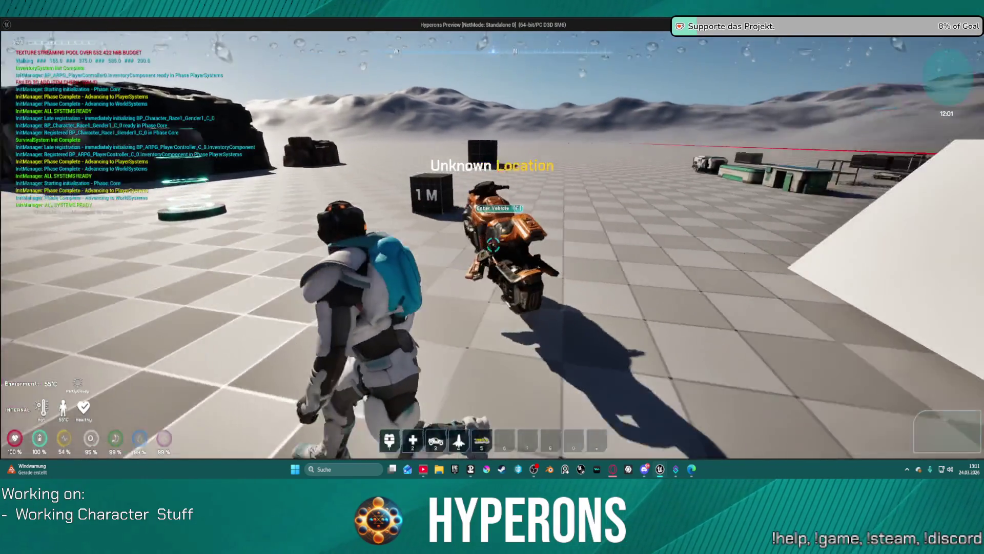
key(w)
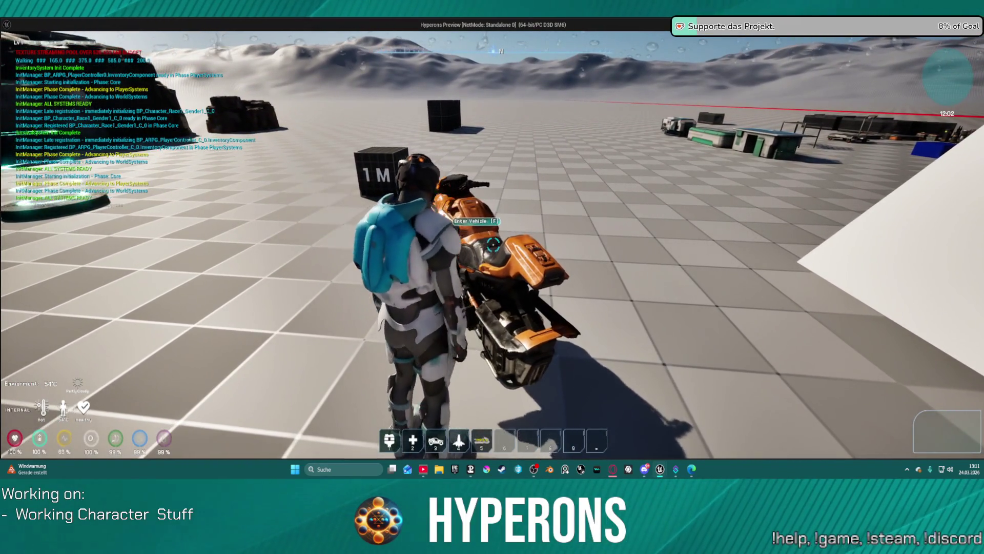
key(w)
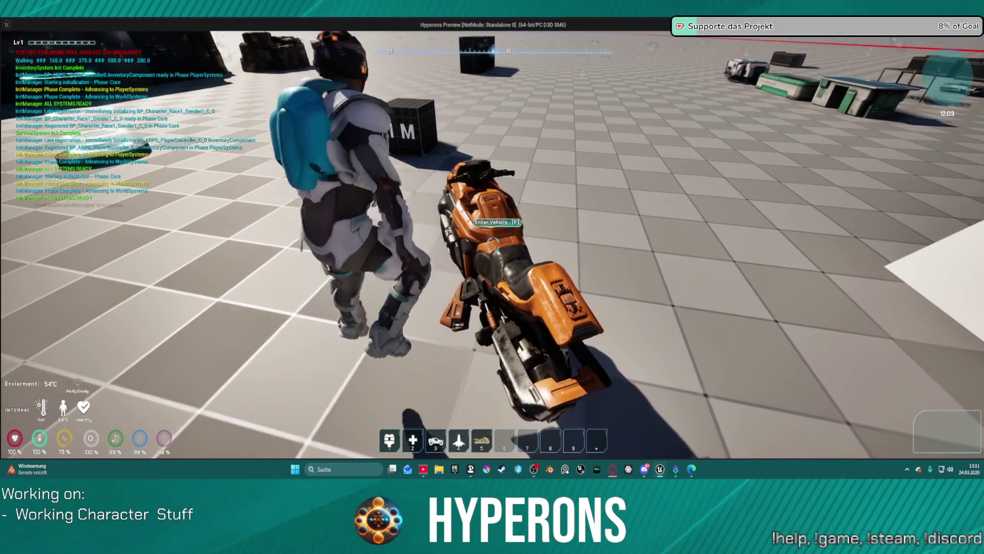
key(f)
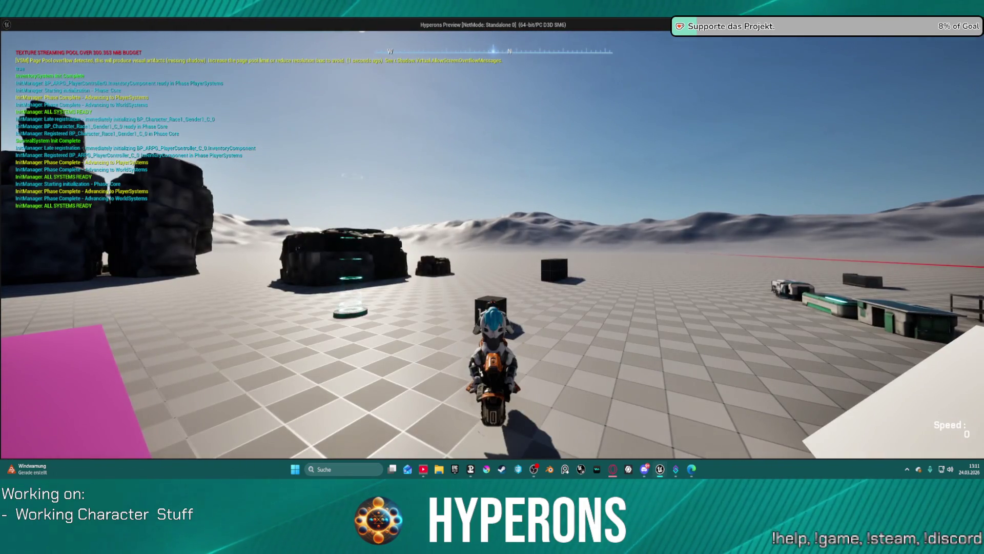
key(Escape)
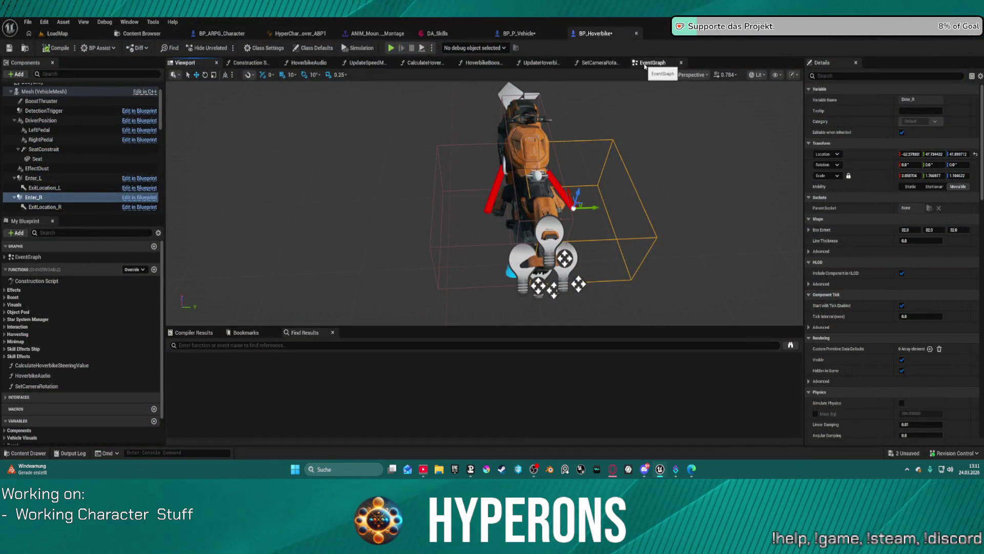
- In the BP_P_Vehicle graph, locate Set Collision Enabled next to the Occupant reroute
click(648, 62)
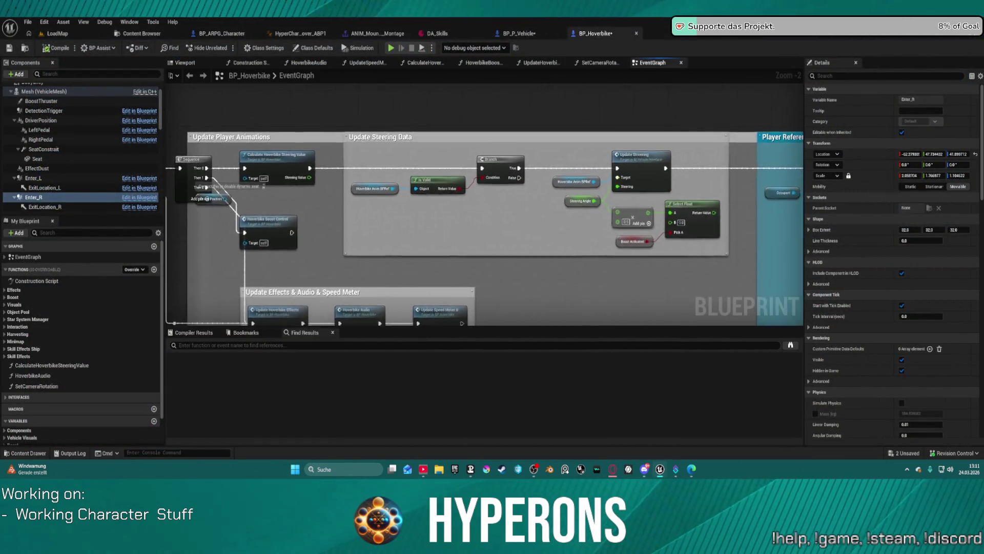
click(528, 34)
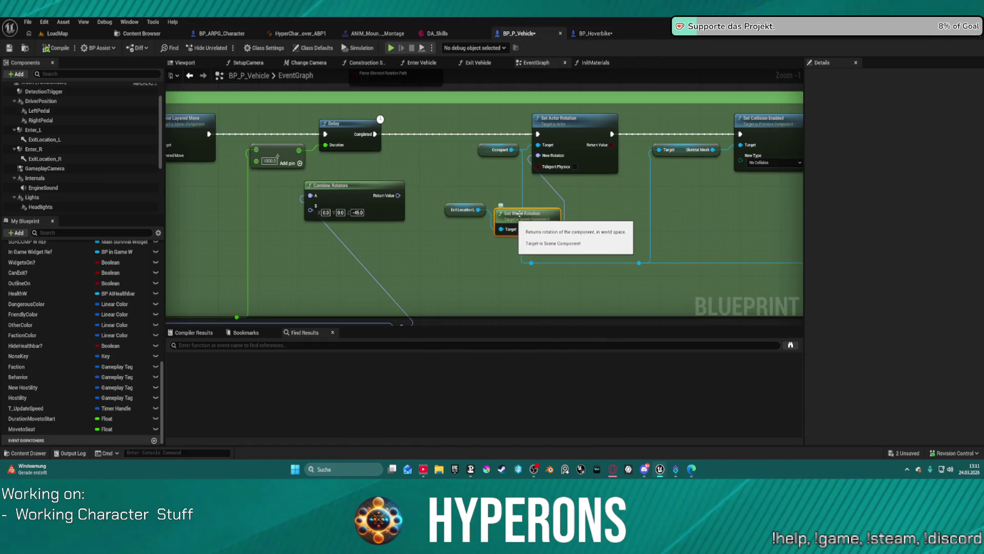
mouse_move(564, 198)
mouse_down()
mouse_move(306, 177)
mouse_move(175, 192)
mouse_move(648, 165)
mouse_move(621, 190)
mouse_move(536, 201)
mouse_up()
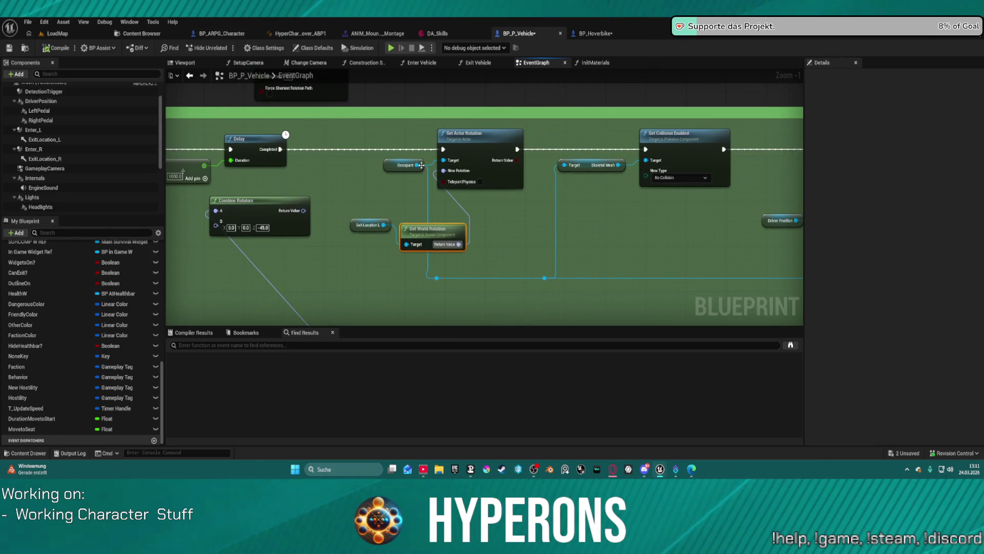
drag(418, 165, 492, 210)
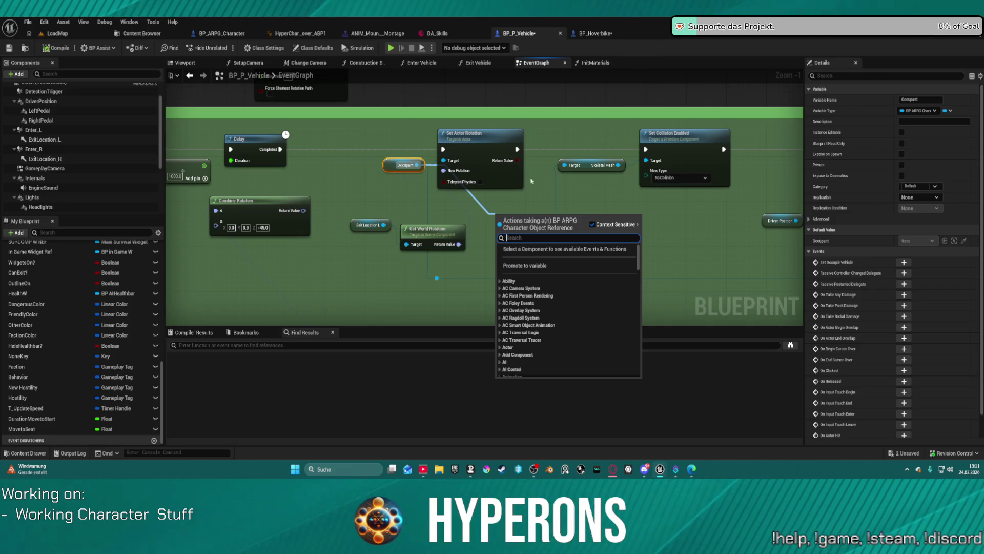
click(618, 202)
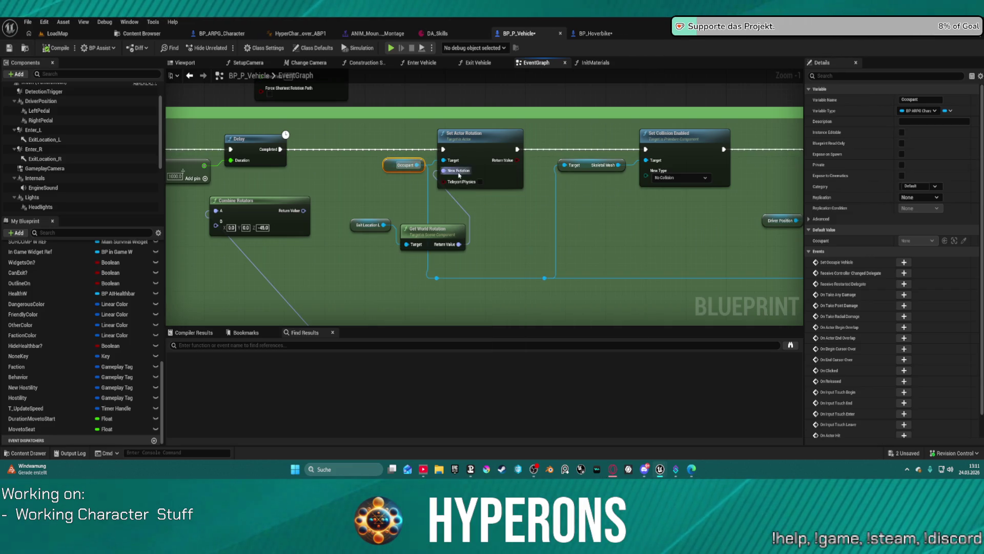
mouse_move(418, 165)
mouse_down()
mouse_move(647, 162)
mouse_move(617, 235)
mouse_up()
- Delete the Set Collision Enabled node and its leftover Skeletal Mesh getter
click(682, 134)
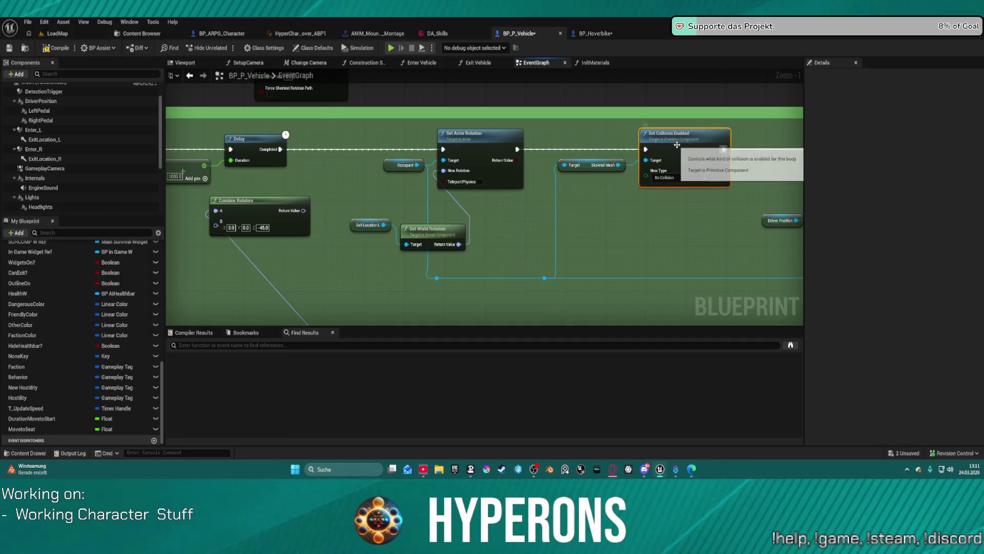
key(Delete)
click(601, 165)
key(Delete)
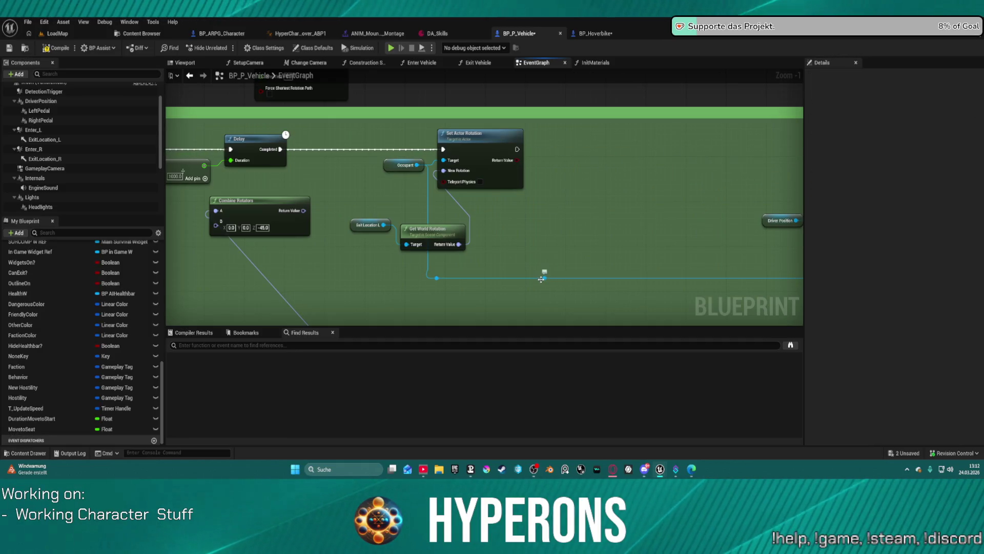
- Add Set Actor Enable Collision from the Occupant reroute and wire it into the exec chain
drag(617, 184, 636, 167)
text(s)
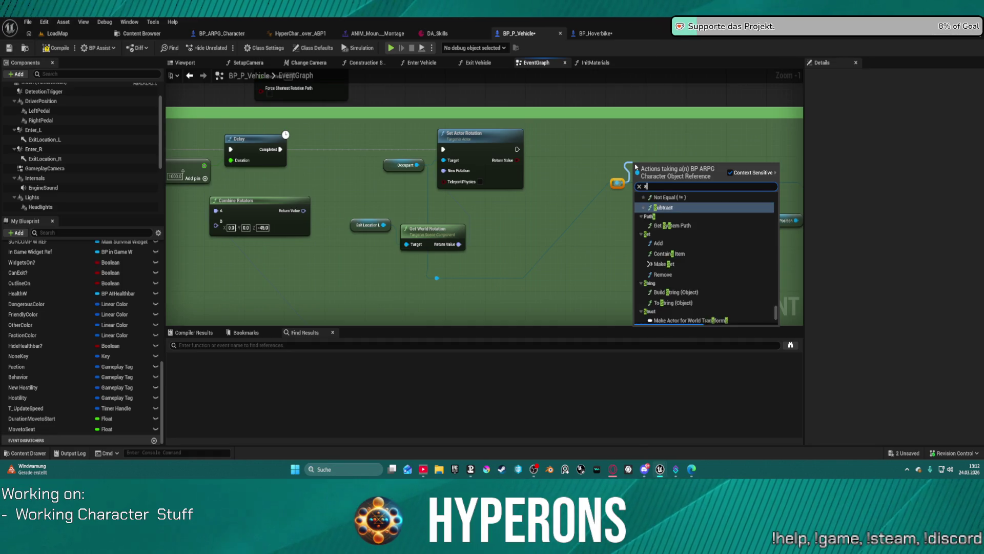
text(et actor coll)
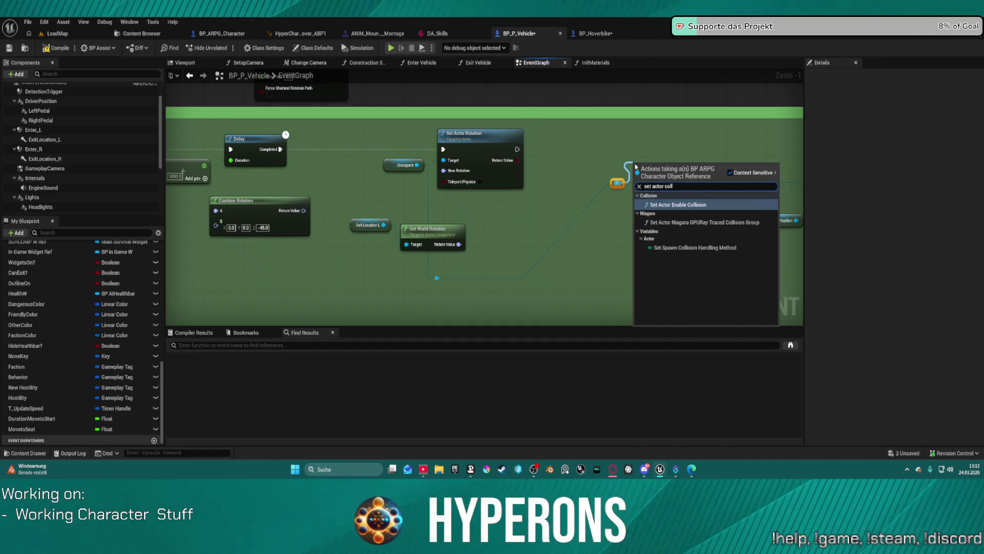
key(Return)
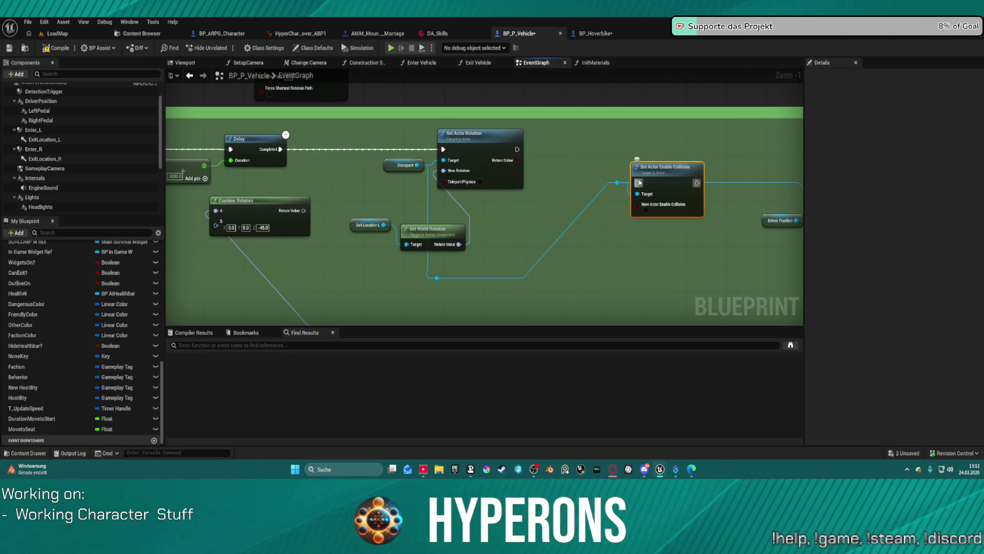
drag(639, 183, 517, 149)
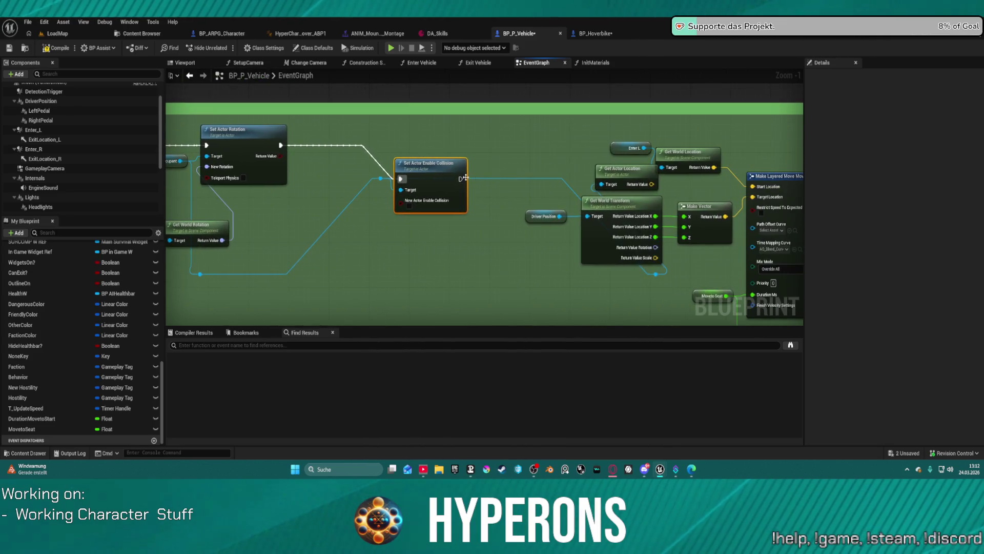
mouse_move(462, 179)
mouse_down()
mouse_move(585, 156)
mouse_move(883, 153)
mouse_move(692, 154)
mouse_up()
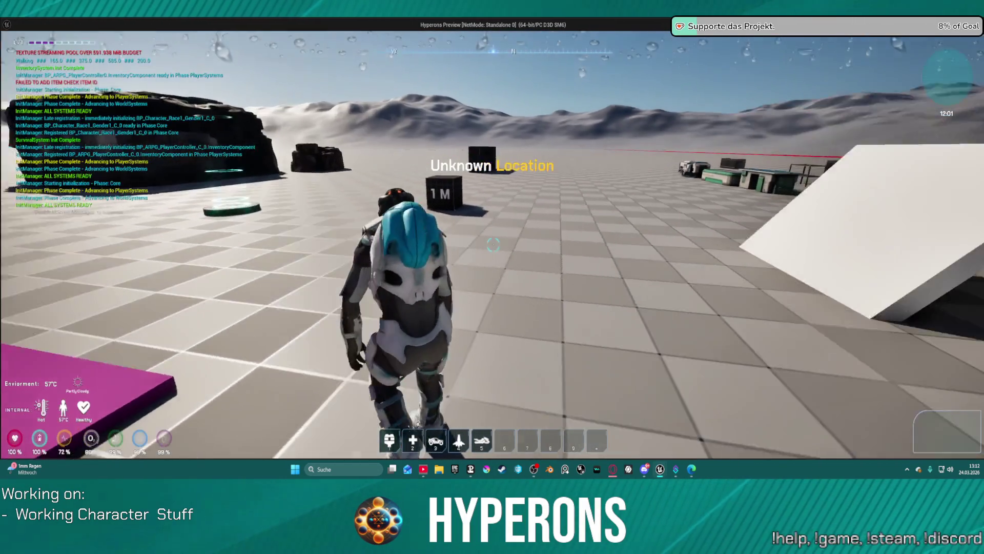
- In the play test, spawn the hoverbike, walk to it and mount it, then end the session
key(5)
key(w)
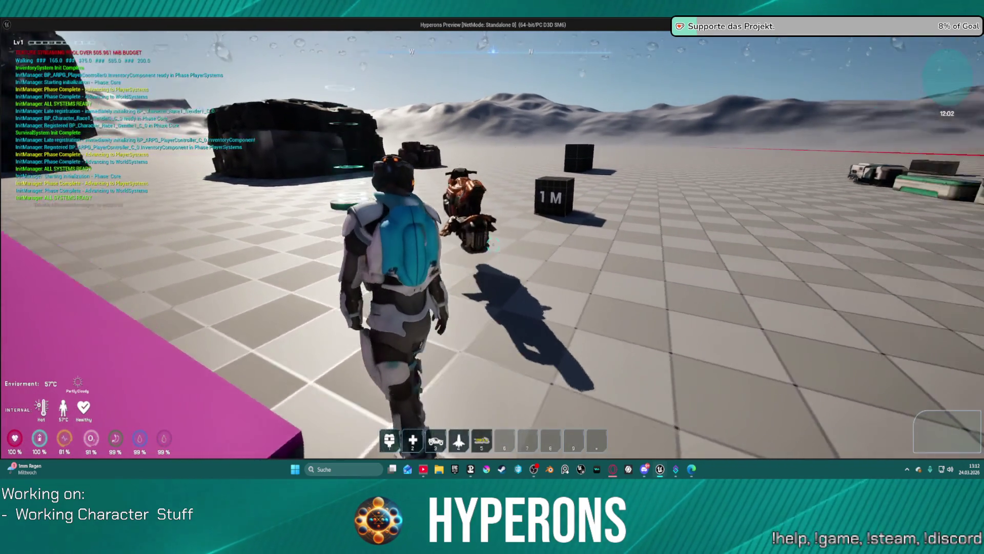
key(w)
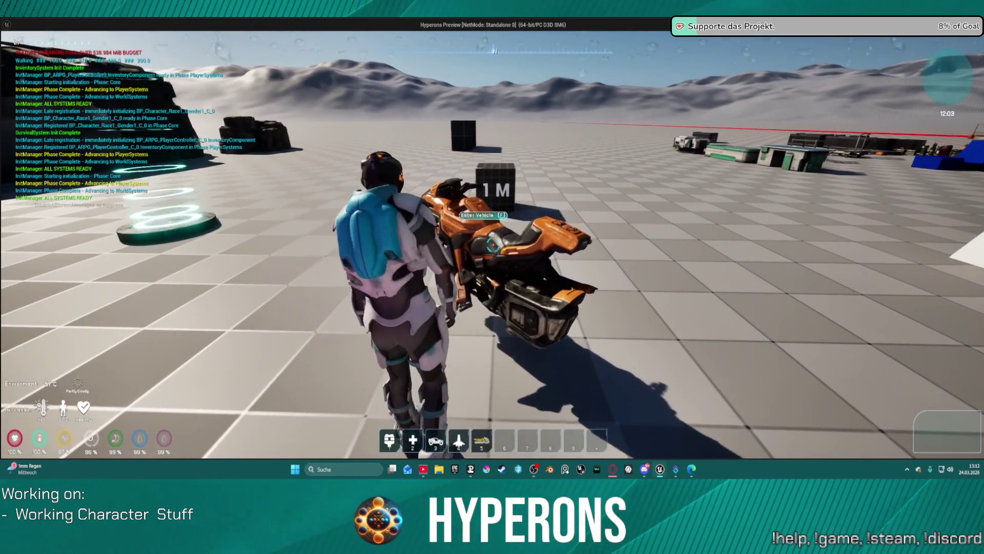
key(w)
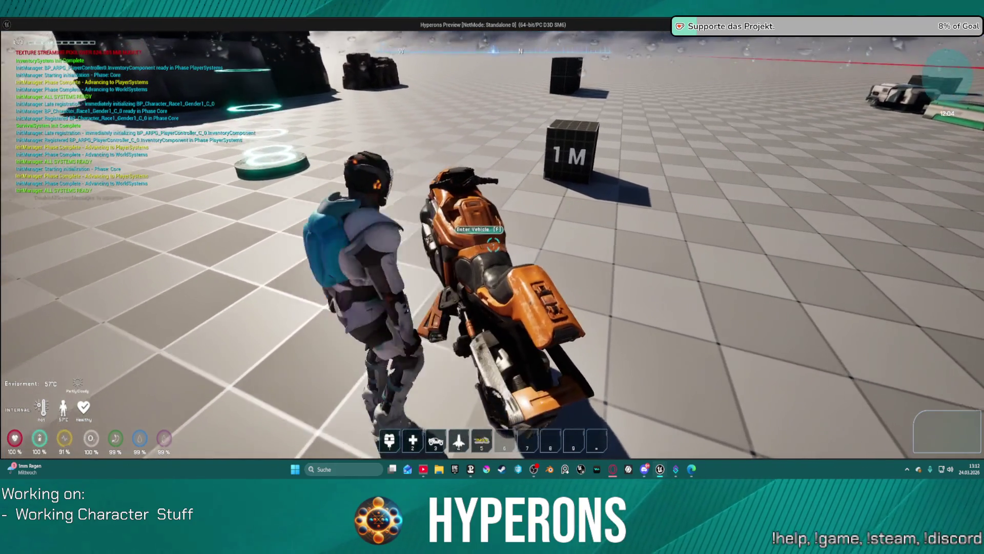
key(f)
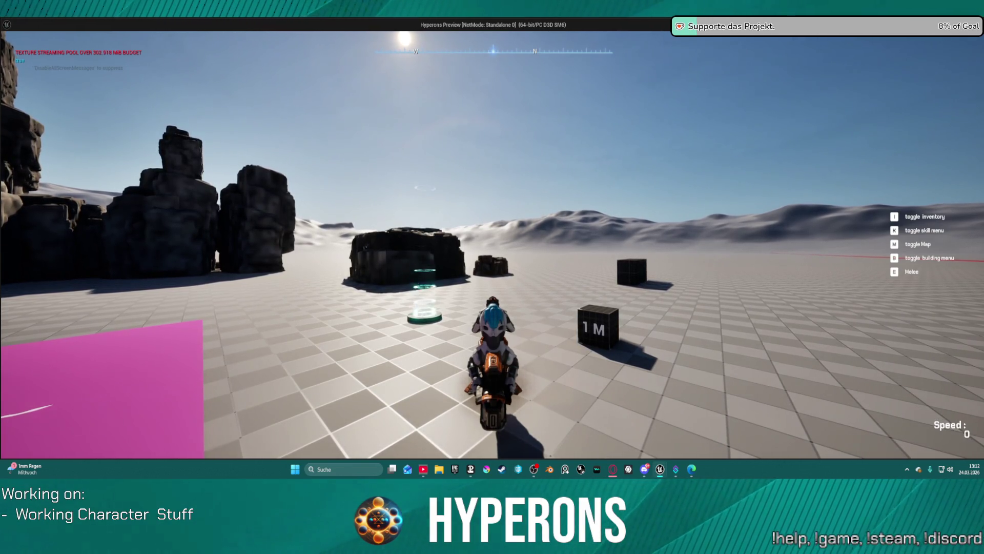
key(Escape)
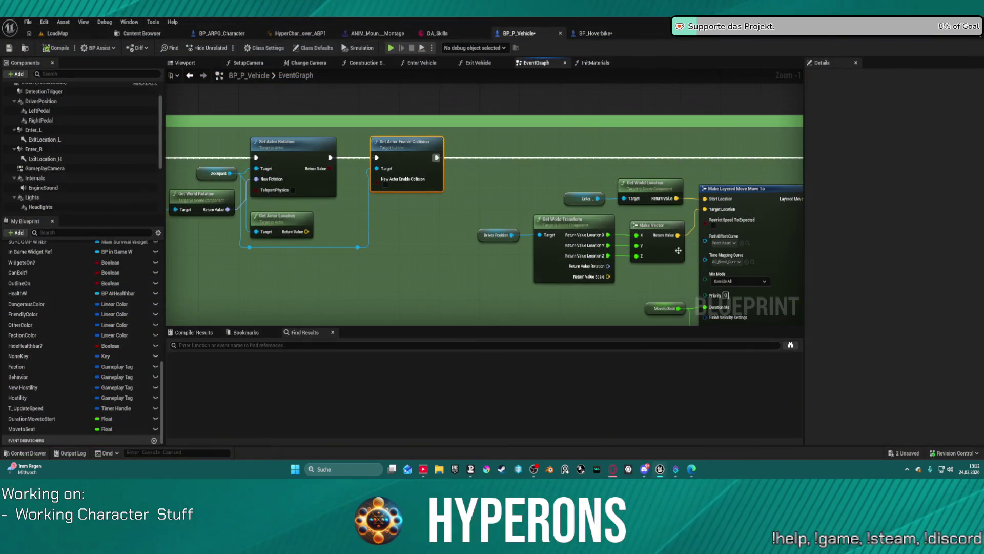
- Add a vector Add node offsetting Make Vector's seat position before the layered move
mouse_move(357, 204)
mouse_down()
mouse_move(340, 204)
mouse_move(516, 215)
mouse_up()
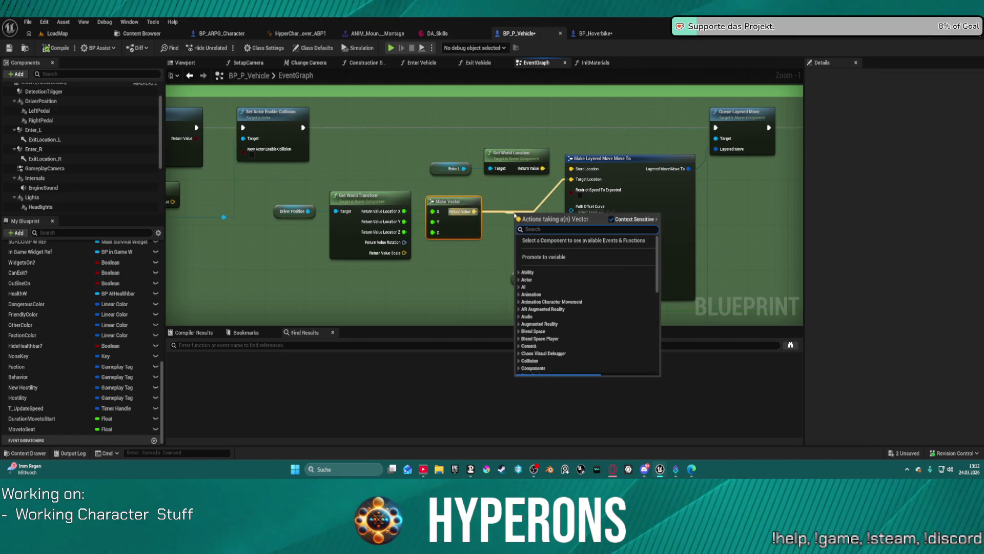
text(add)
key(Return)
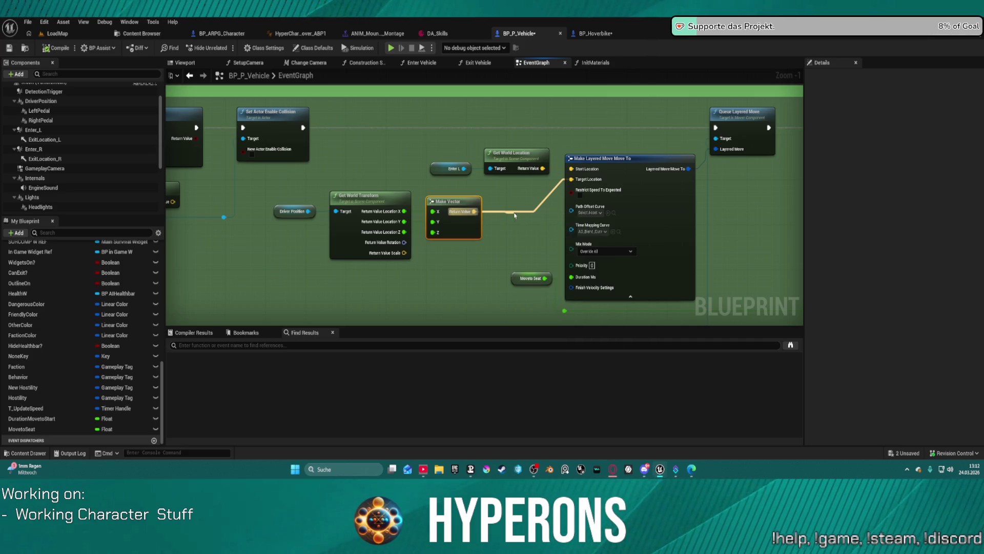
mouse_move(577, 218)
mouse_down()
mouse_move(530, 238)
mouse_move(573, 180)
mouse_up()
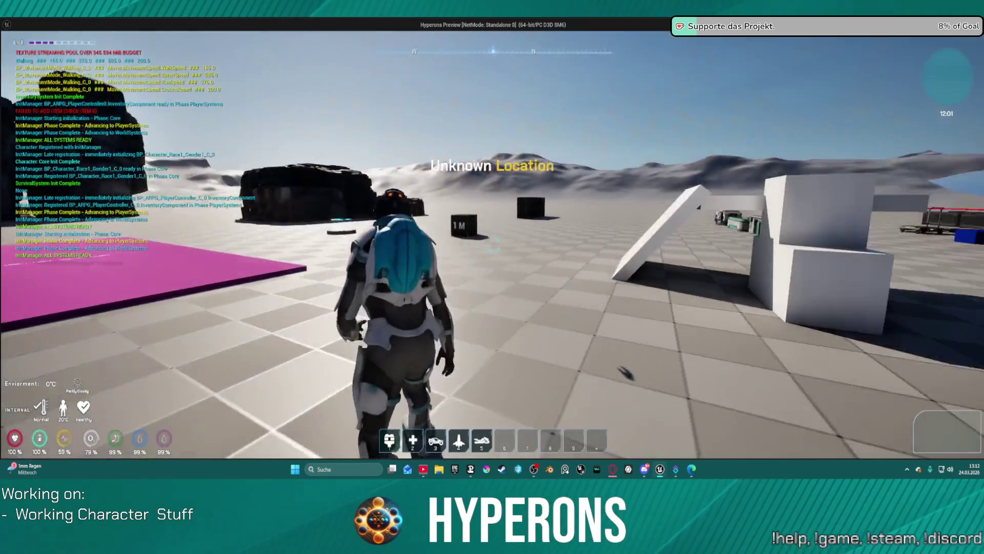
- Spawn the hoverbike again, walk up and mount it, then end the play test
key(5)
key(w)
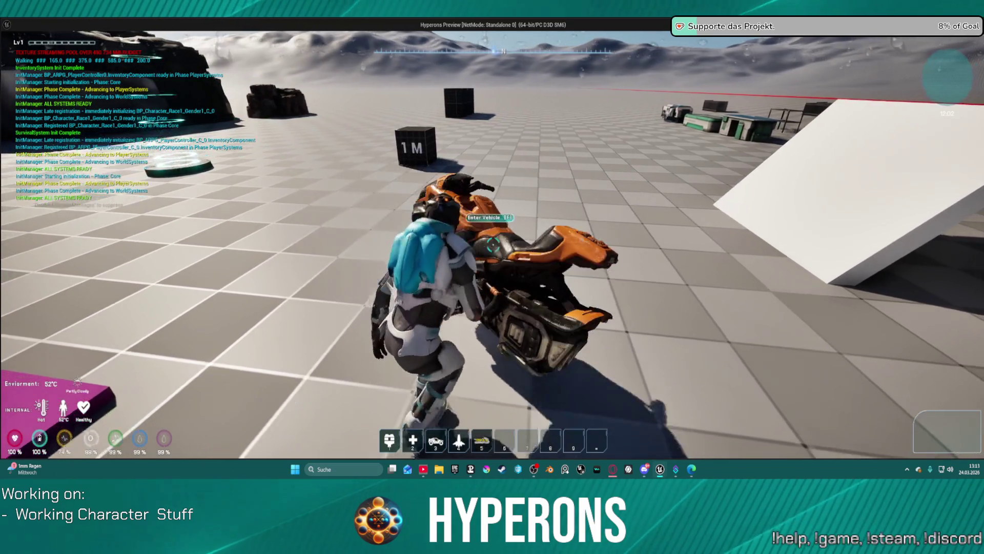
key(f)
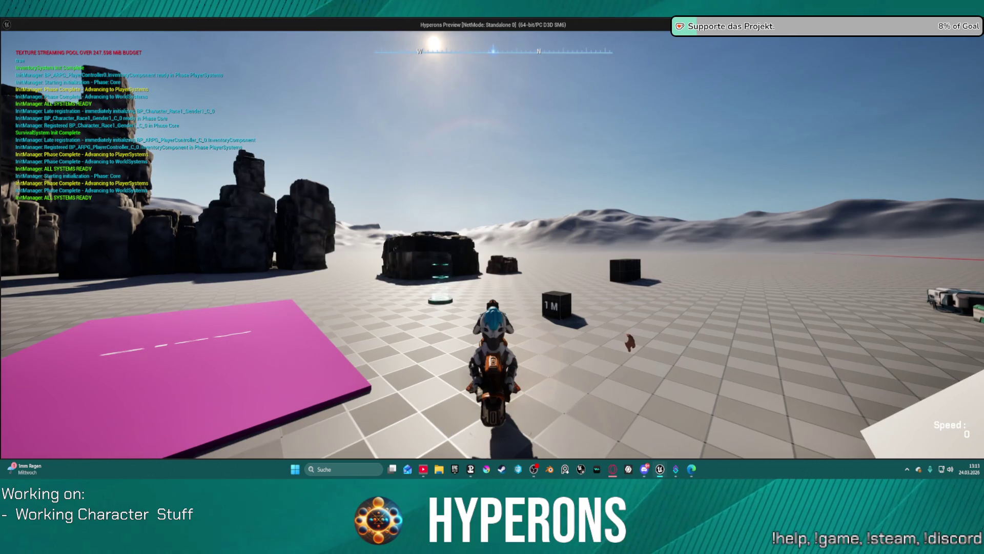
key(Escape)
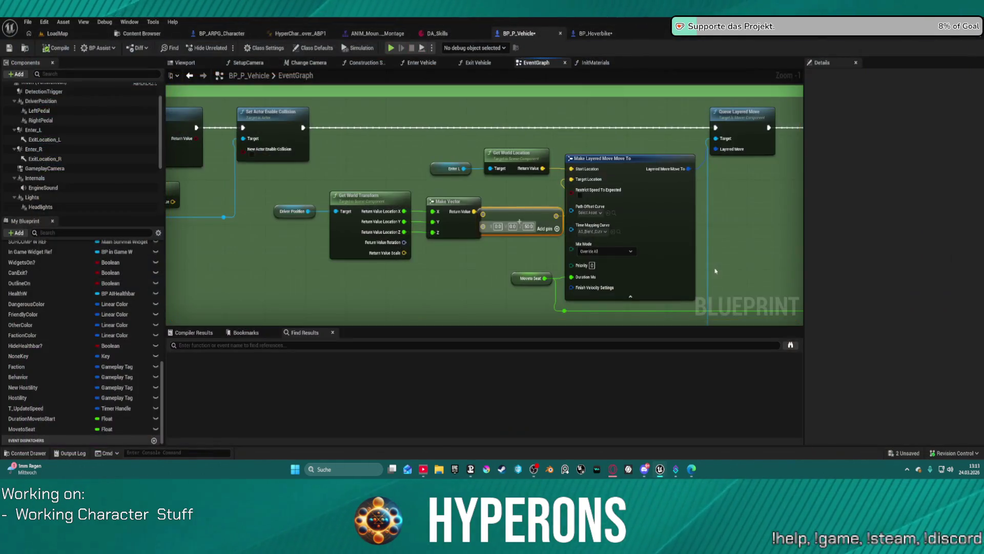
mouse_move(713, 210)
mouse_down()
mouse_move(378, 171)
mouse_move(442, 149)
mouse_move(321, 223)
mouse_move(800, 226)
mouse_up()
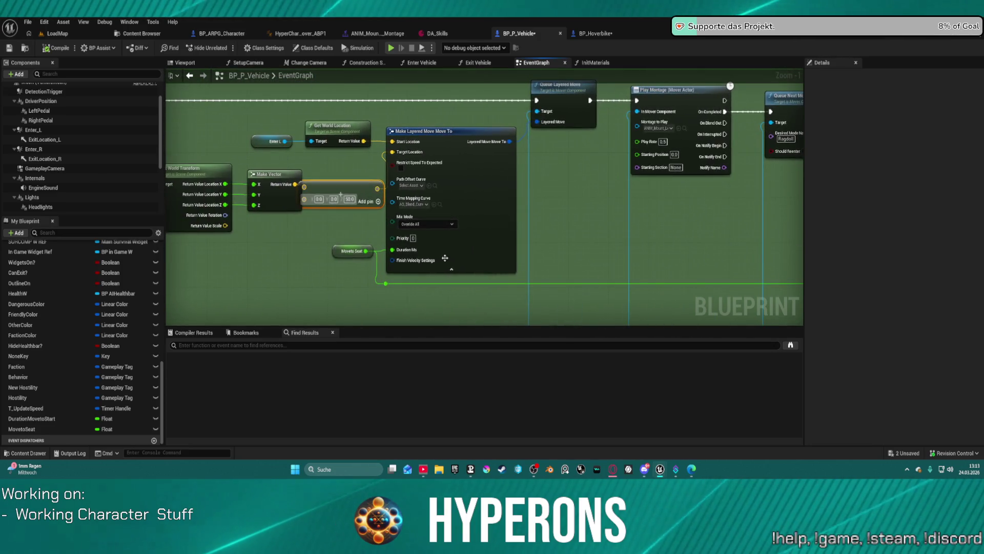
click(353, 251)
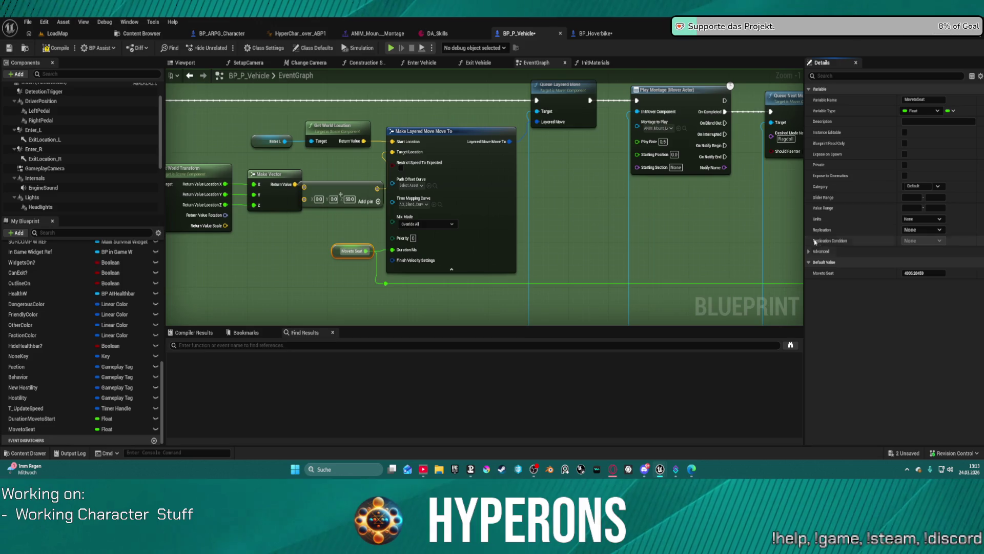
drag(706, 214, 418, 214)
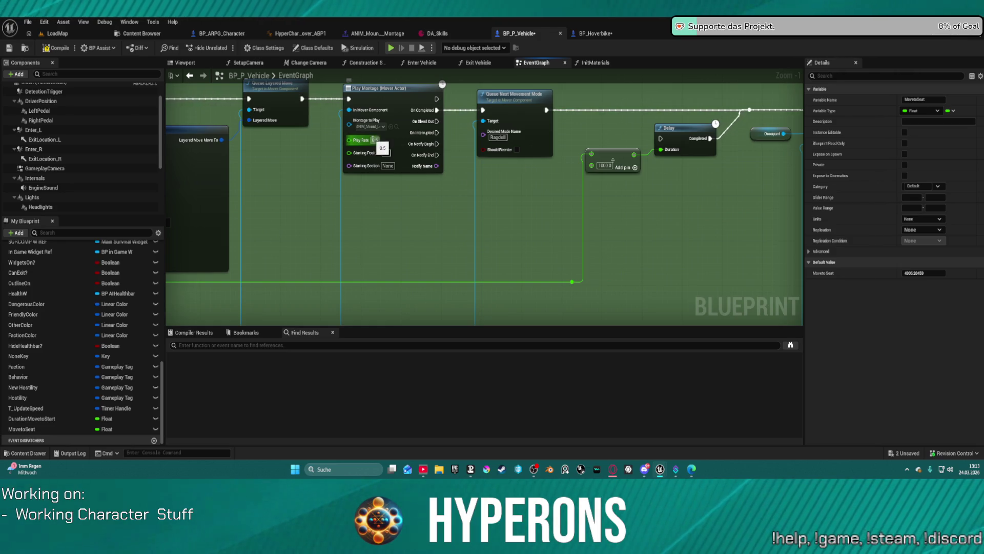
mouse_move(354, 176)
mouse_down()
mouse_move(703, 164)
mouse_move(467, 164)
mouse_move(703, 174)
mouse_move(653, 169)
mouse_move(584, 220)
mouse_move(564, 215)
mouse_up()
mouse_move(646, 138)
mouse_down()
mouse_move(706, 124)
mouse_move(692, 128)
mouse_up()
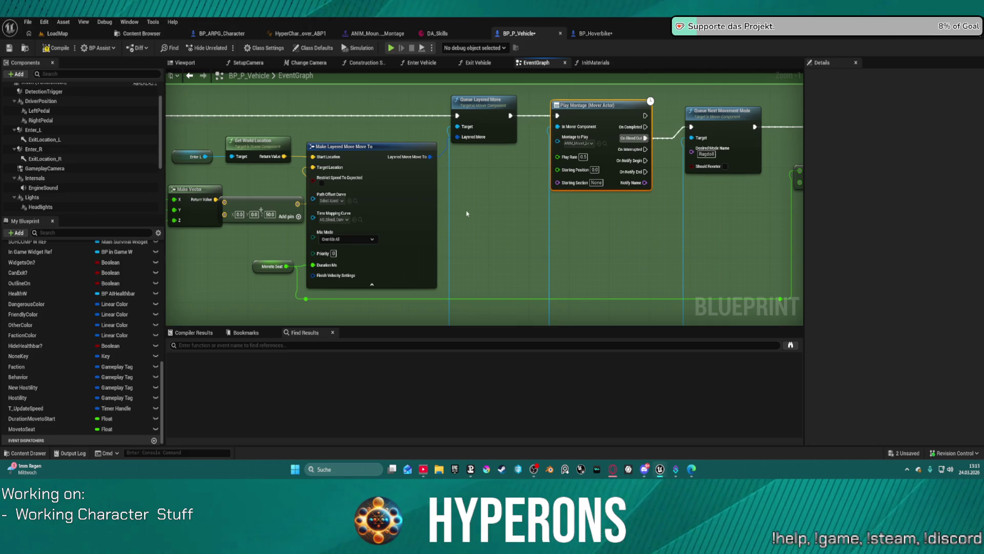
drag(467, 213, 731, 192)
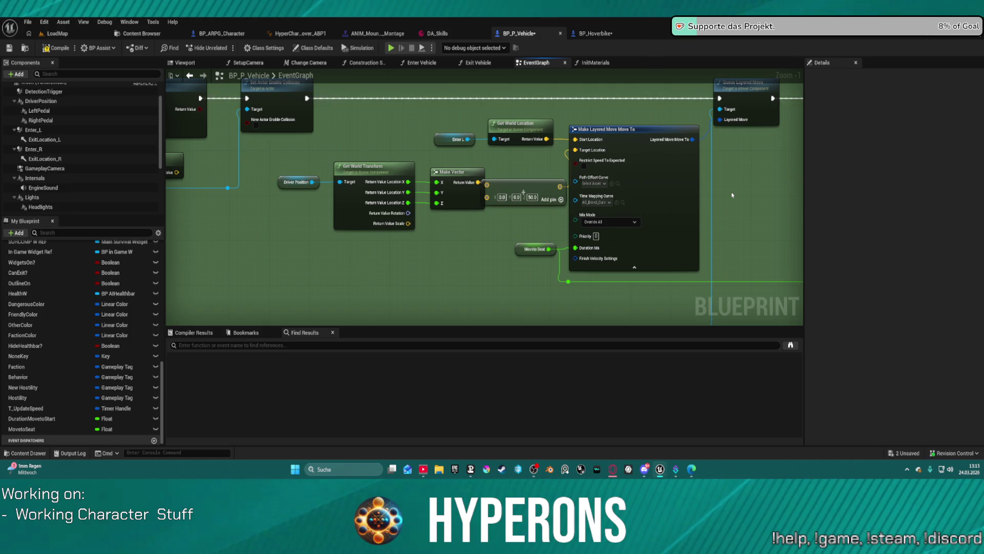
mouse_move(265, 130)
mouse_down()
mouse_move(356, 165)
mouse_move(690, 199)
mouse_up()
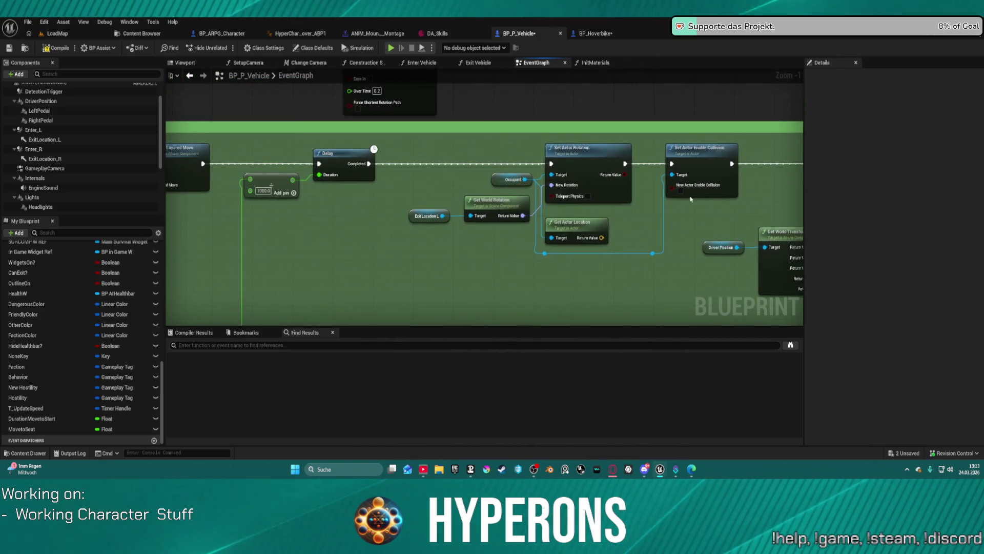
- Move Set Actor Rotation after Set Actor Enable Collision and chain it into Queue Layered Move
mouse_move(615, 241)
mouse_down()
mouse_move(502, 151)
mouse_move(611, 210)
mouse_move(160, 204)
mouse_up()
mouse_move(609, 151)
mouse_down()
mouse_move(556, 145)
mouse_move(569, 161)
mouse_move(472, 166)
mouse_up()
key(ctrl+v)
drag(209, 158, 434, 158)
drag(508, 157, 622, 159)
drag(462, 141, 476, 125)
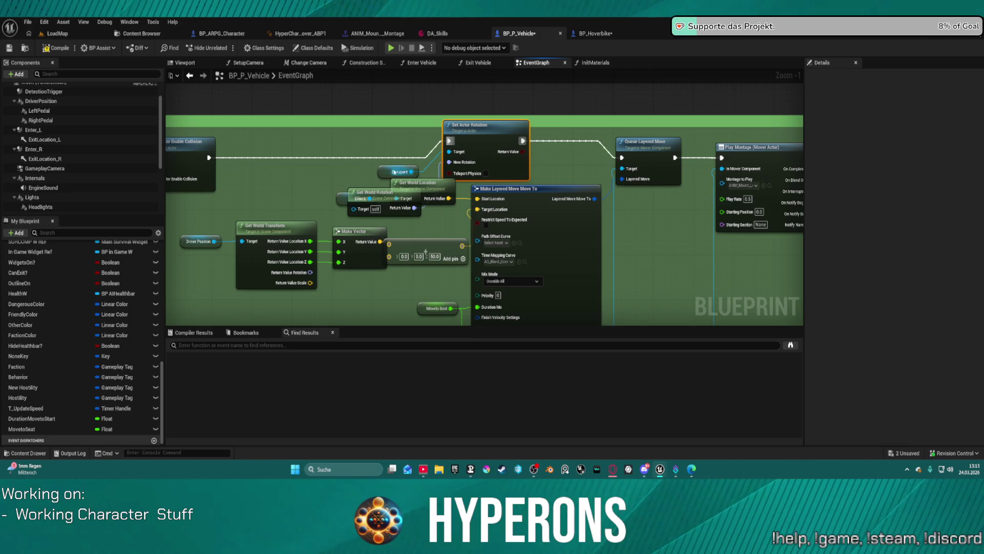
- Tidy the occupant and world location nodes, then delete Get World Rotation
drag(400, 171, 384, 149)
click(343, 187)
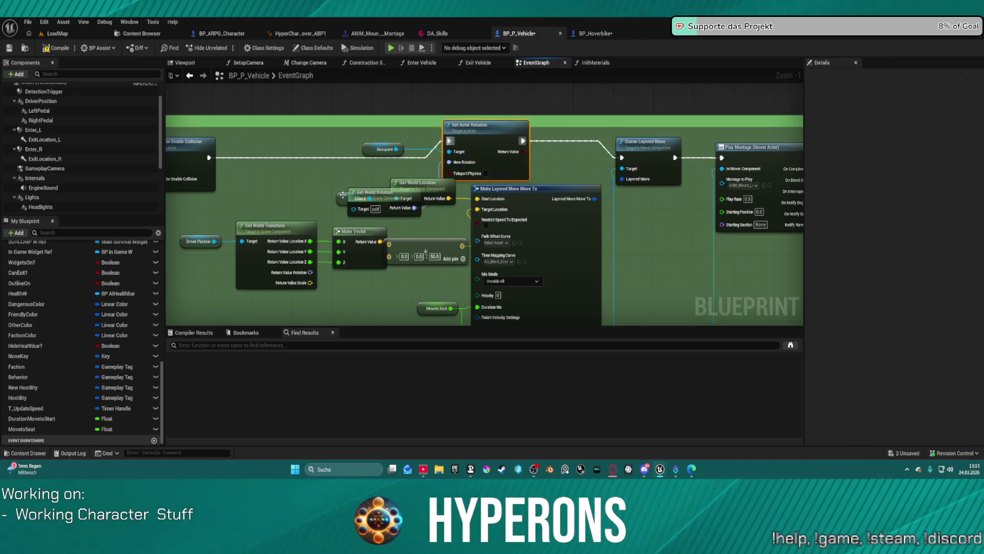
click(334, 204)
drag(413, 193, 416, 230)
drag(369, 192, 329, 169)
drag(421, 225, 422, 207)
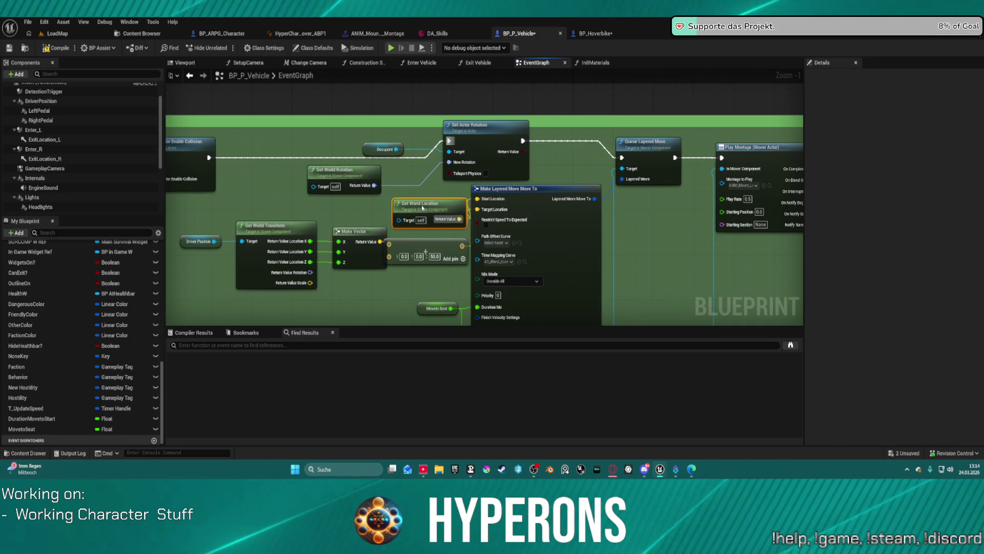
click(334, 169)
key(Delete)
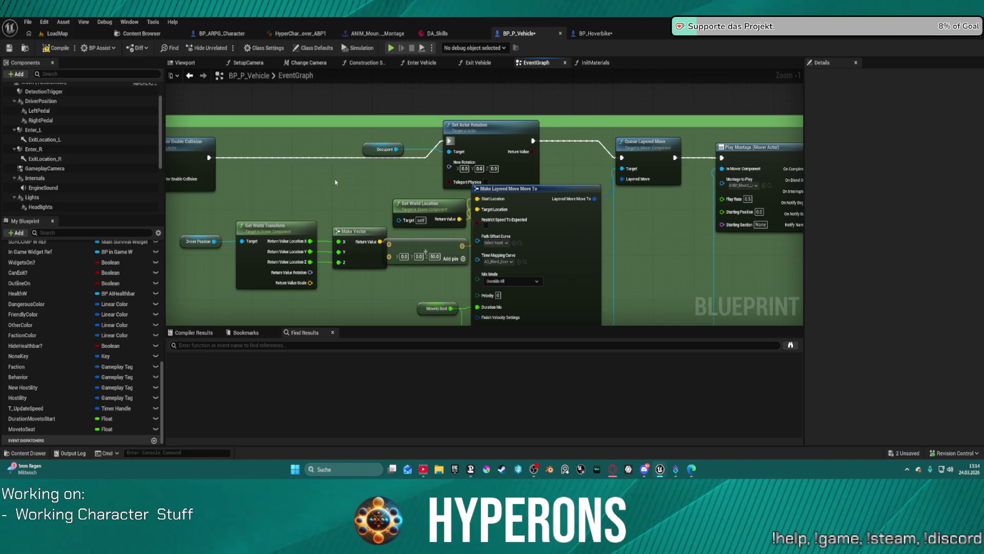
- Add Get Actor Rotation and connect it to Set Actor Rotation's New Rotation pin
right_click(328, 181)
text(g)
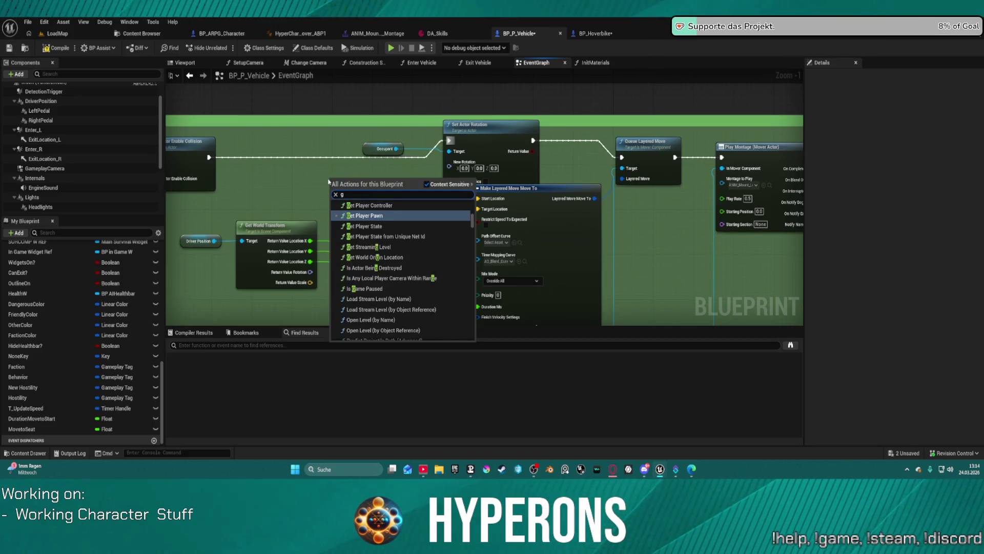
text(et actor rrotation)
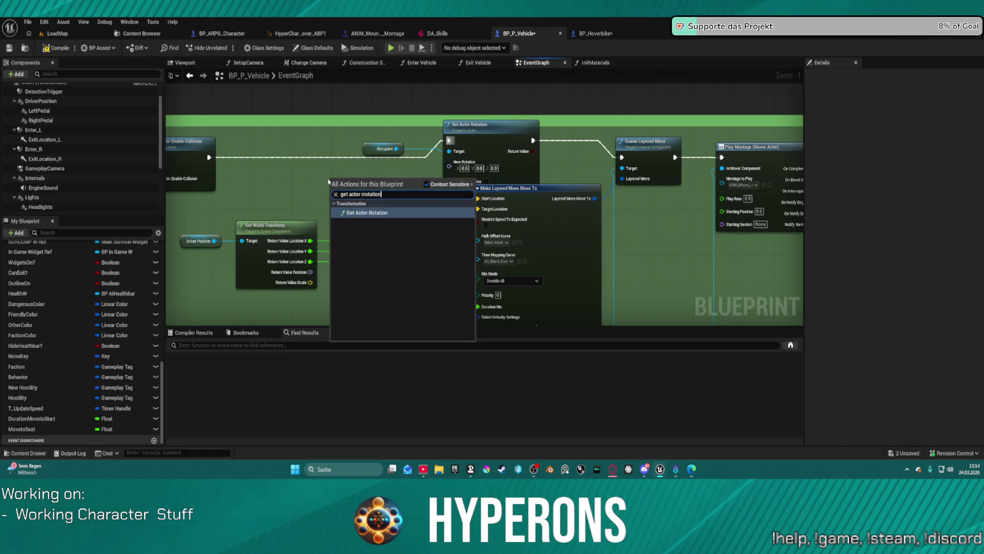
key(Return)
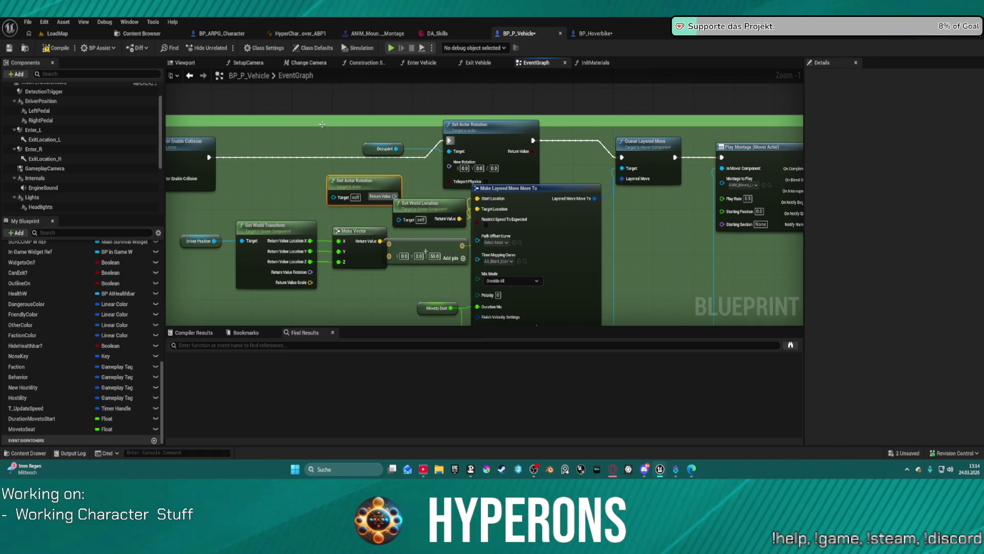
drag(395, 195, 449, 162)
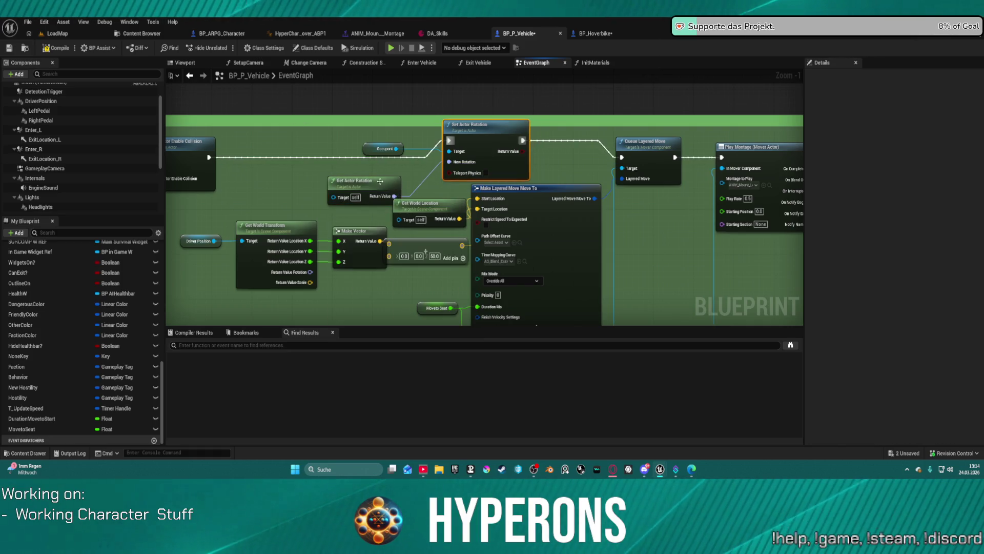
drag(378, 177, 352, 170)
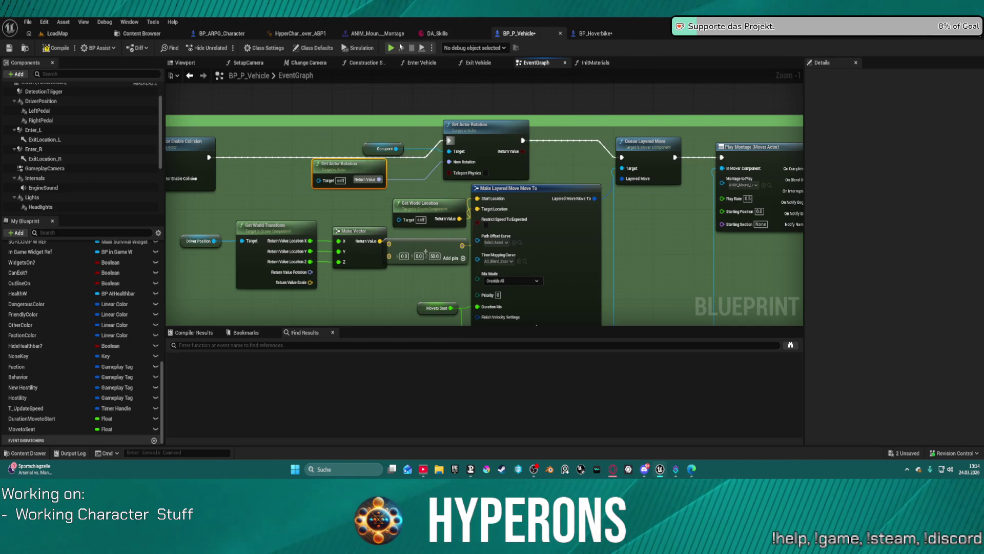
- After play is cancelled for compile errors, add a Root Component getter and relaunch play
click(398, 48)
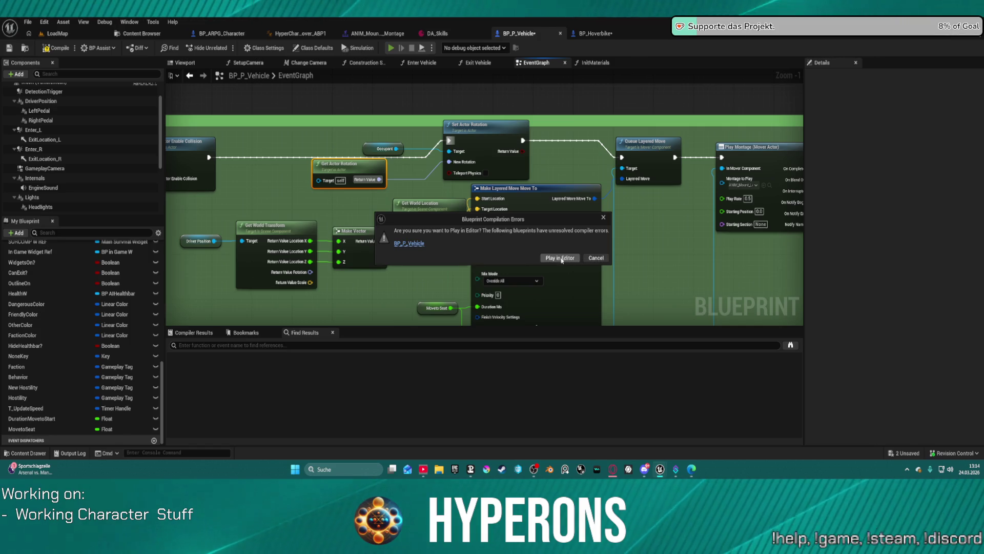
click(596, 258)
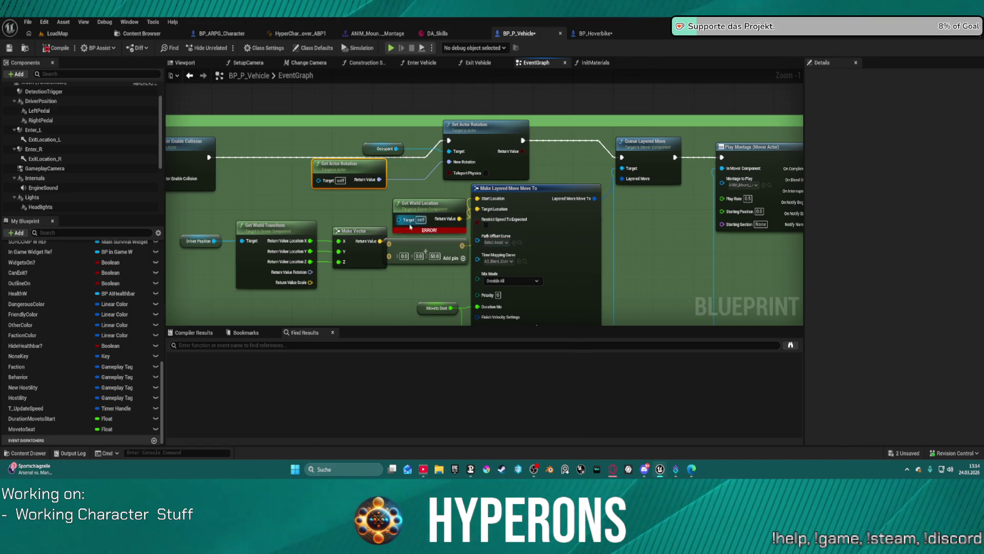
mouse_move(413, 205)
mouse_down()
mouse_move(363, 200)
mouse_move(396, 201)
mouse_up()
key(ctrl+v)
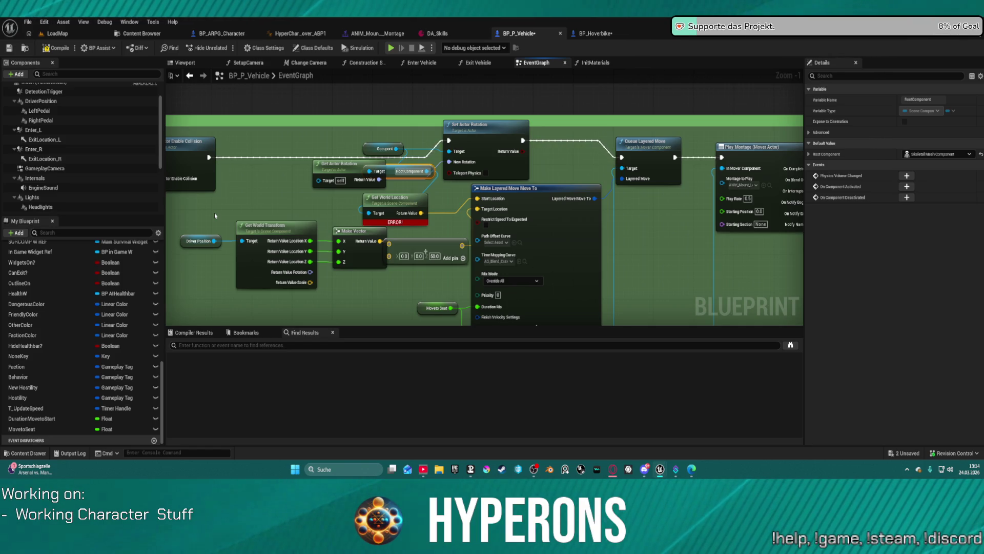
click(392, 49)
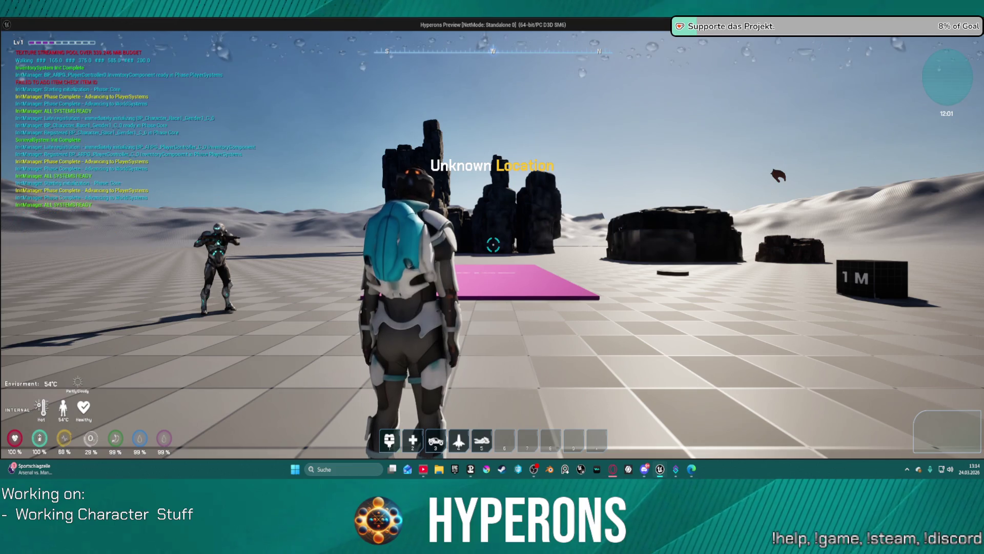
- Walk to the hoverbike, mount it, drive forward and left, reverse, then dismount
key(w)
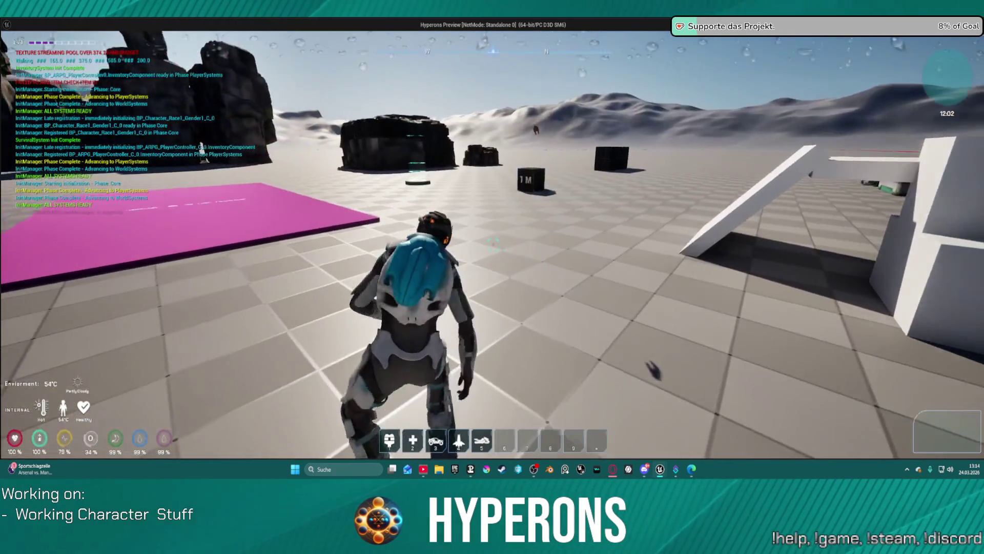
key(w)
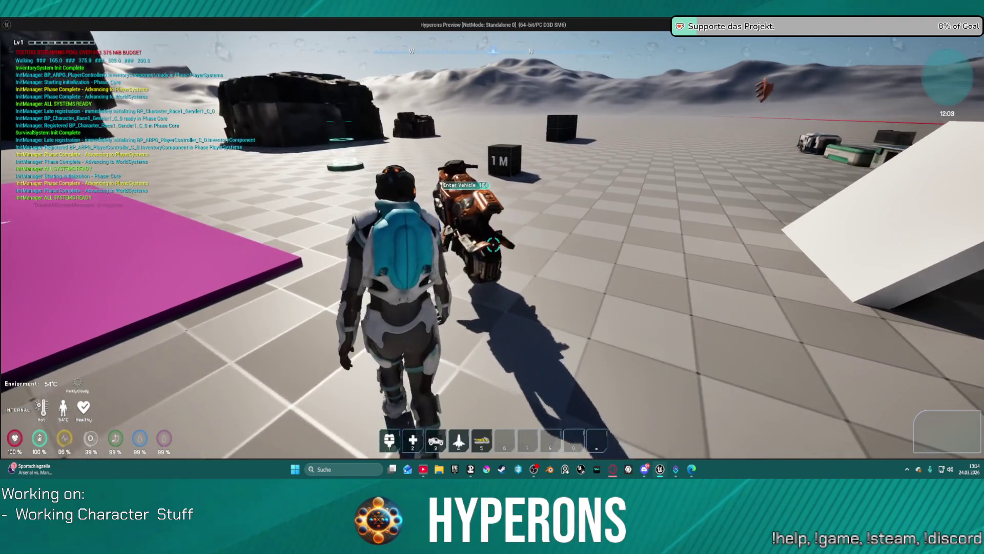
key(w)
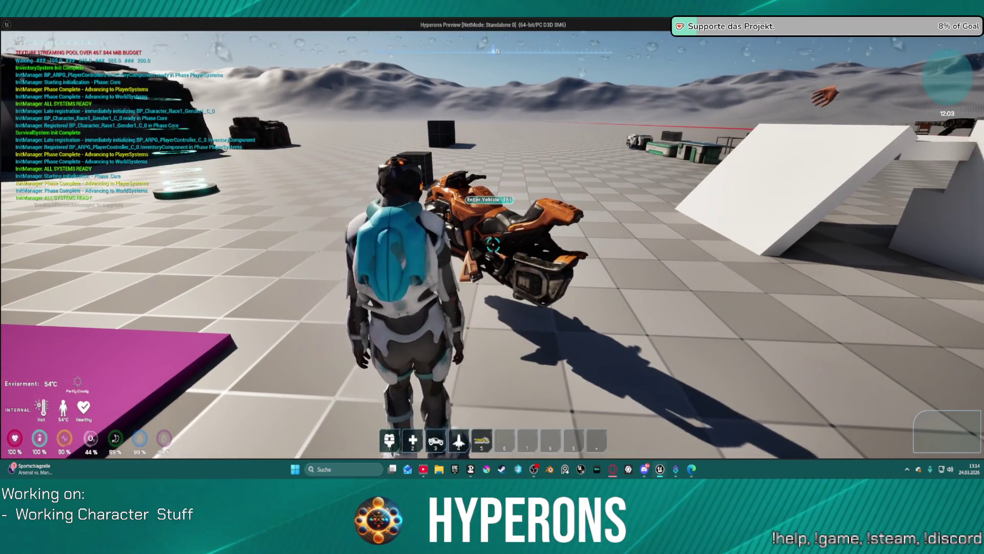
key(w)
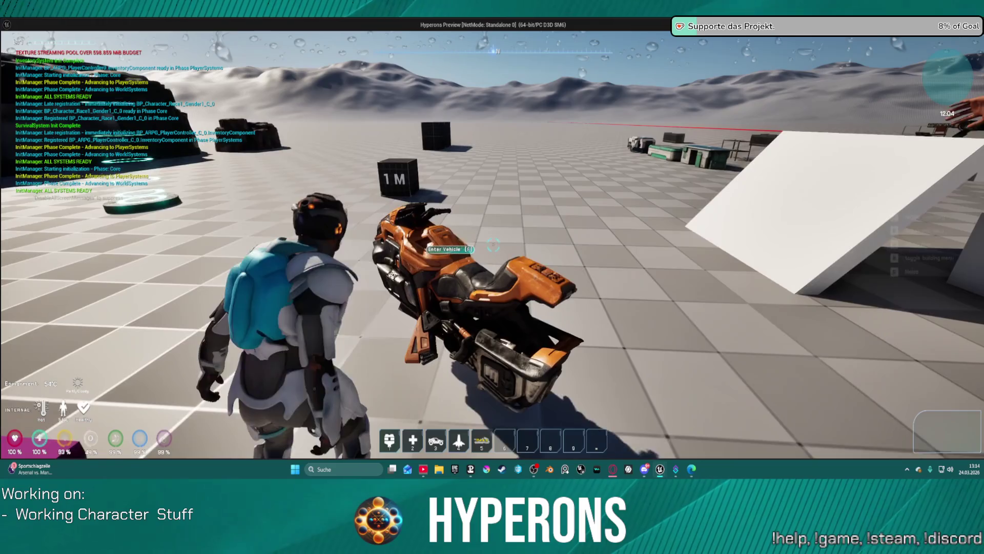
key(f)
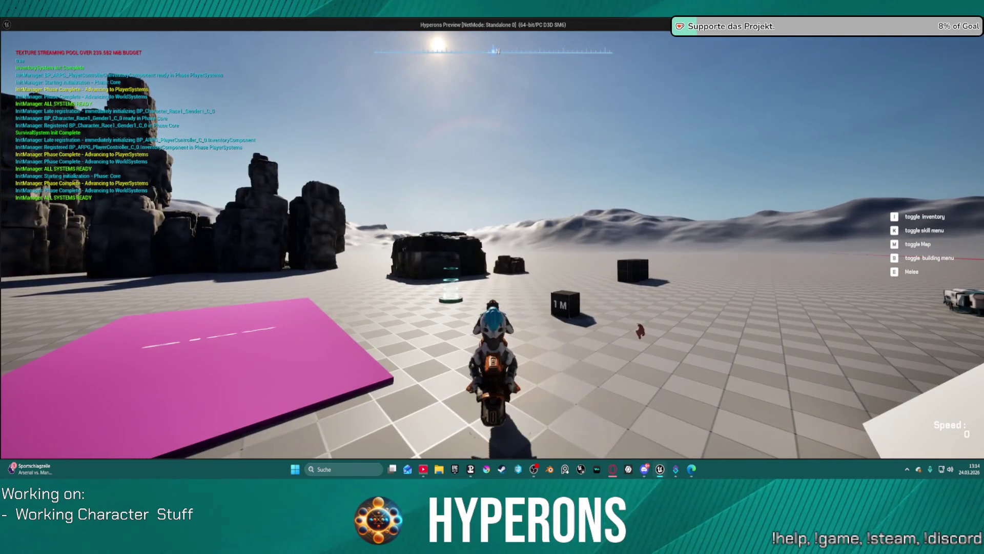
key(w)
key(a)
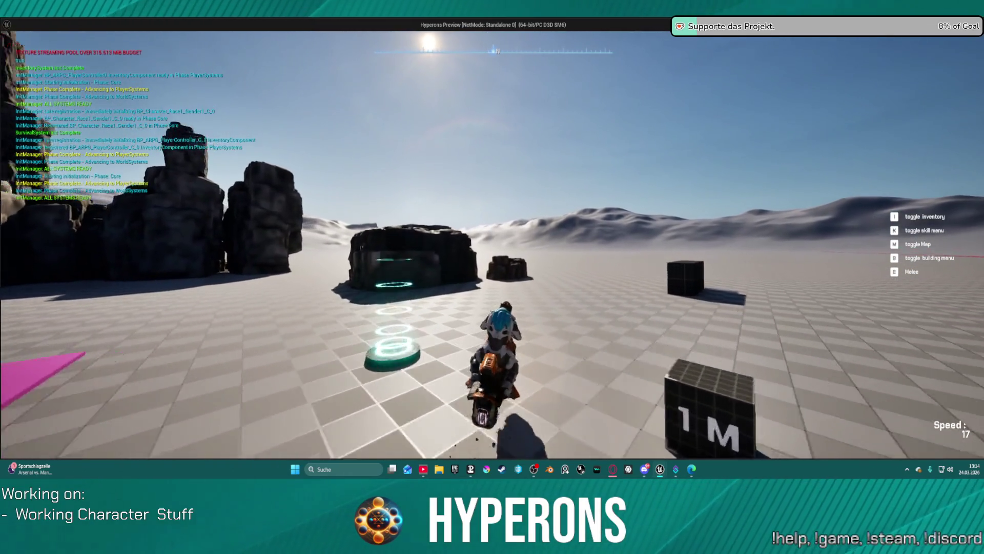
key(w)
key(a)
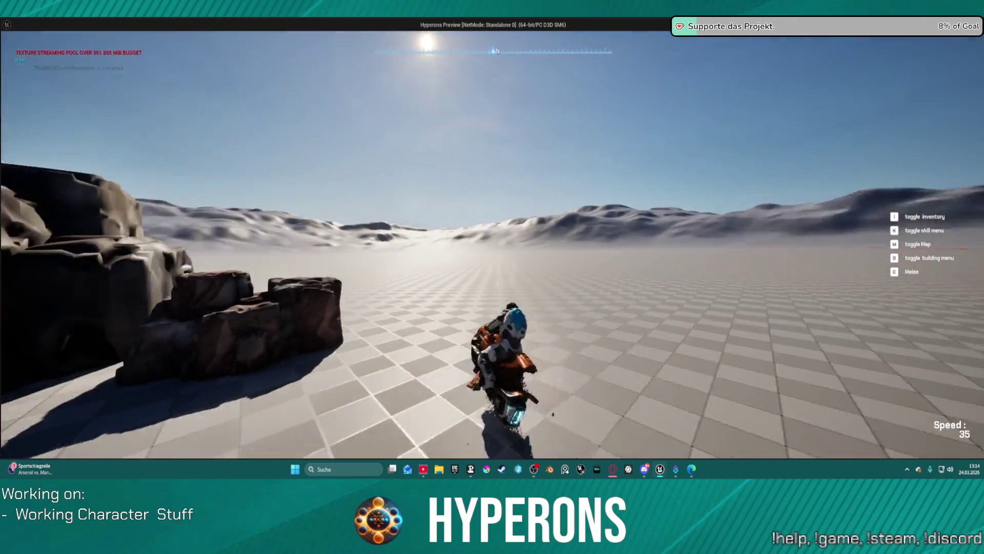
key(s)
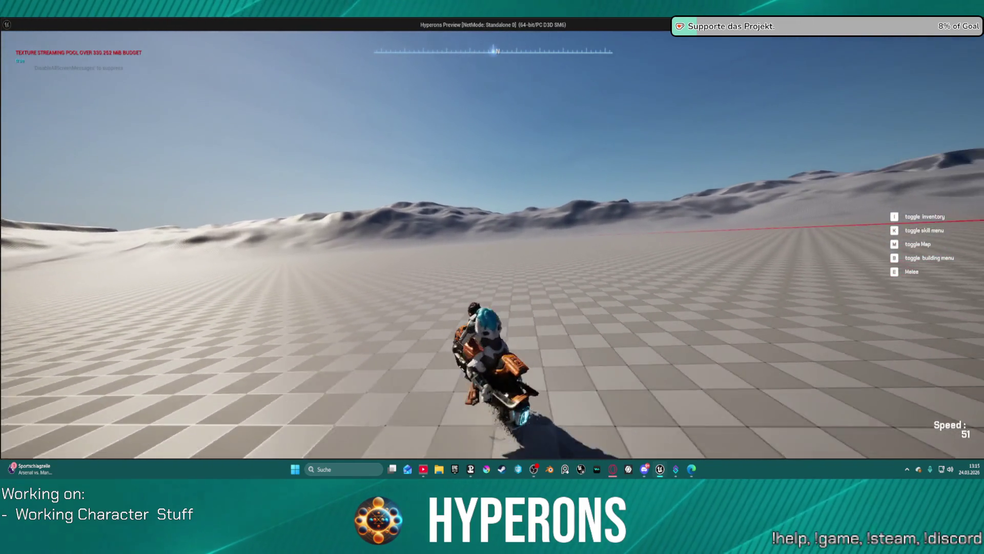
key(w)
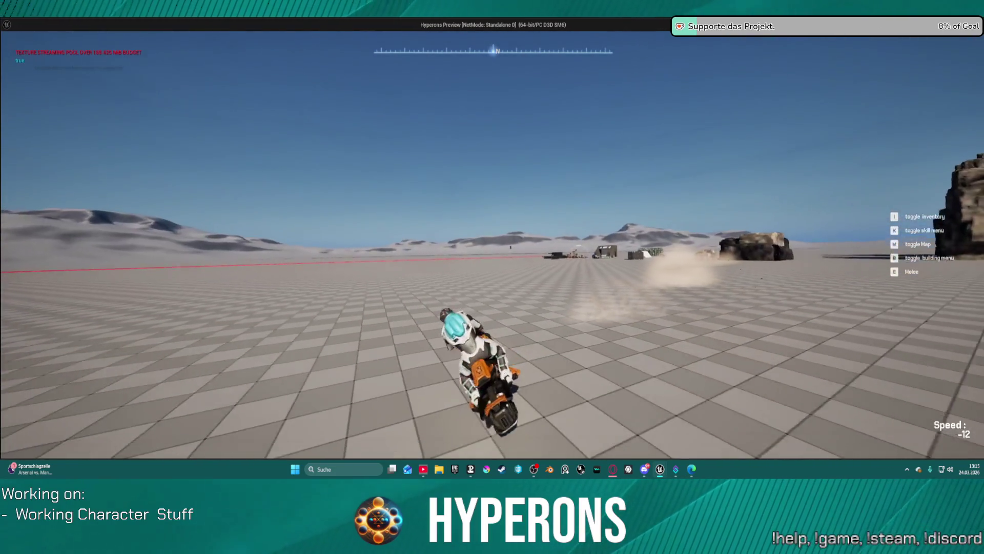
key(f)
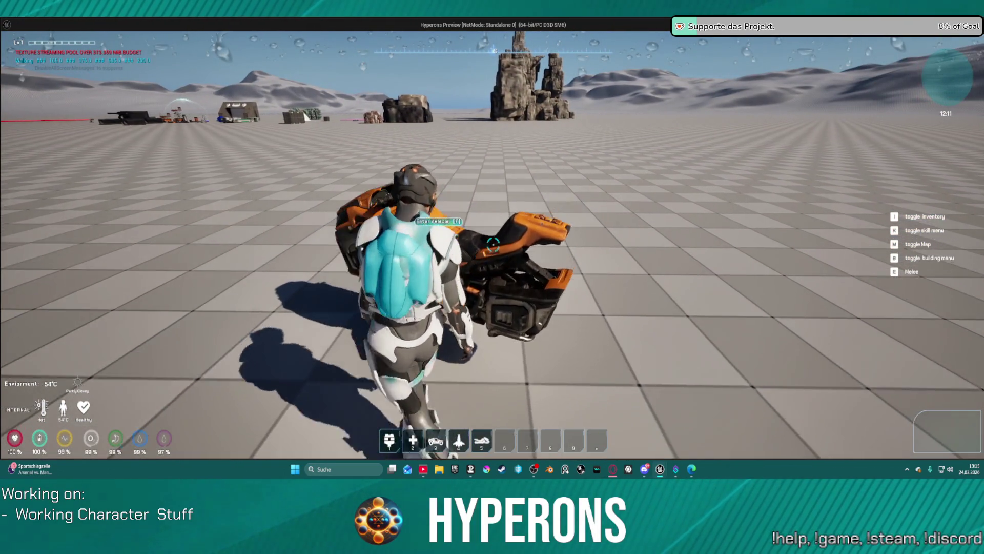
- Remount and drive toward the white ramp, then dismount and mount the bike again
key(f)
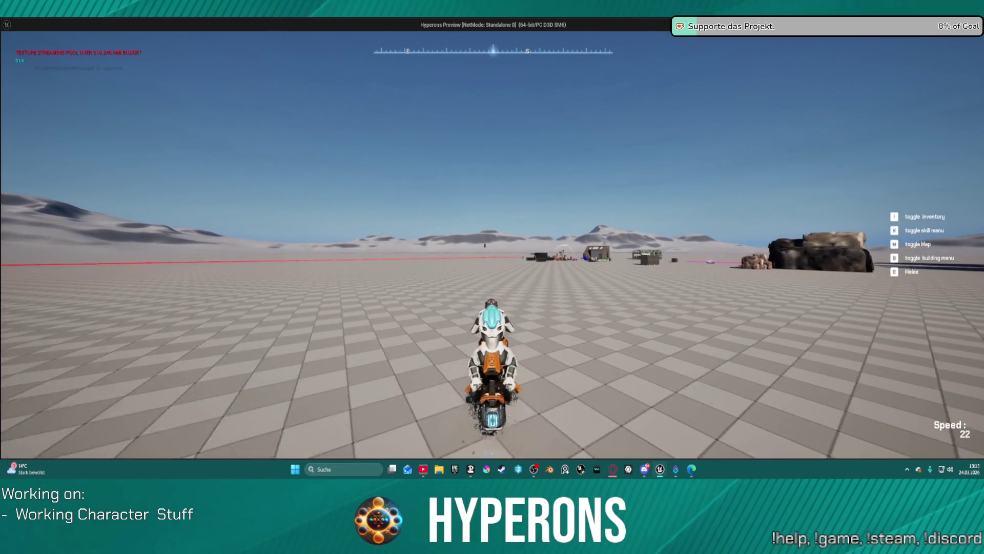
key(w)
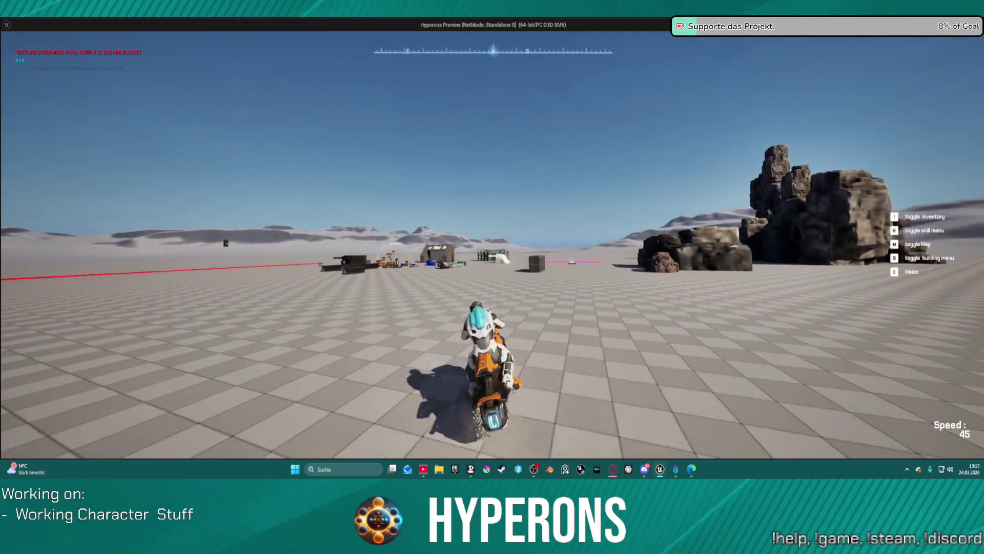
key(a)
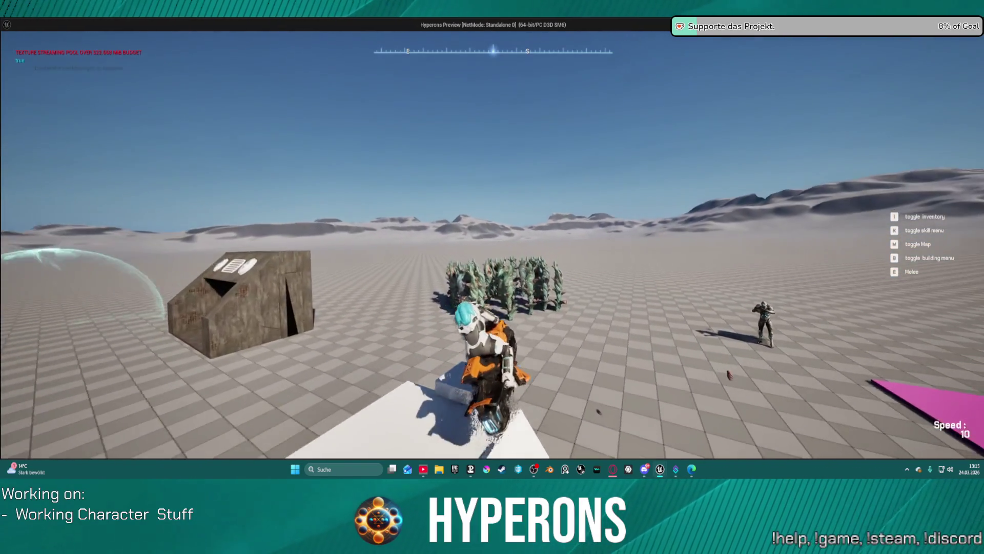
key(w)
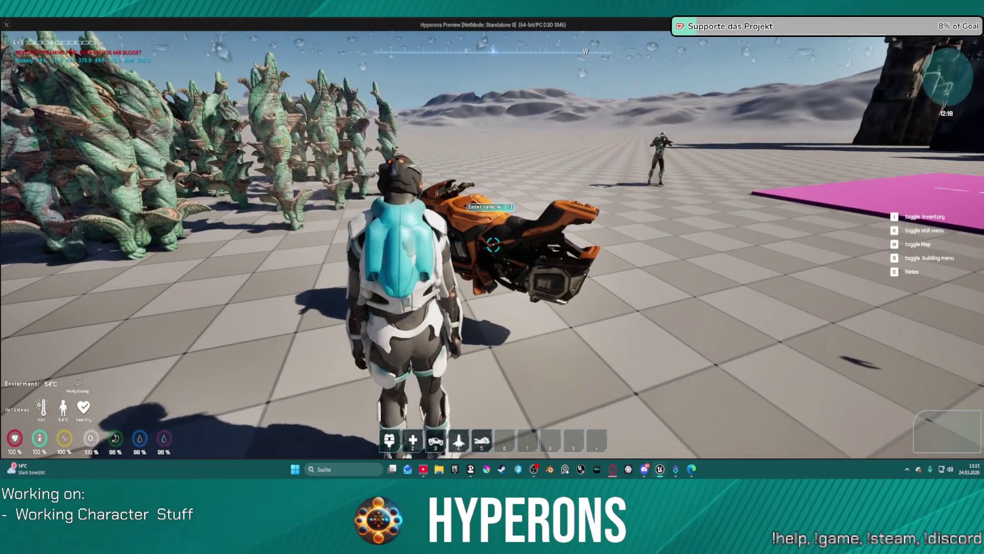
key(f)
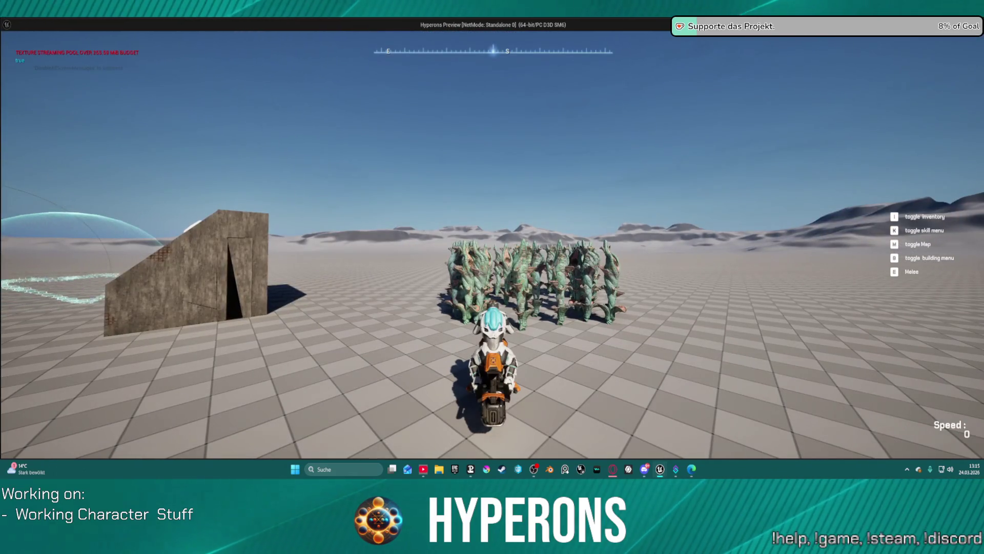
key(f)
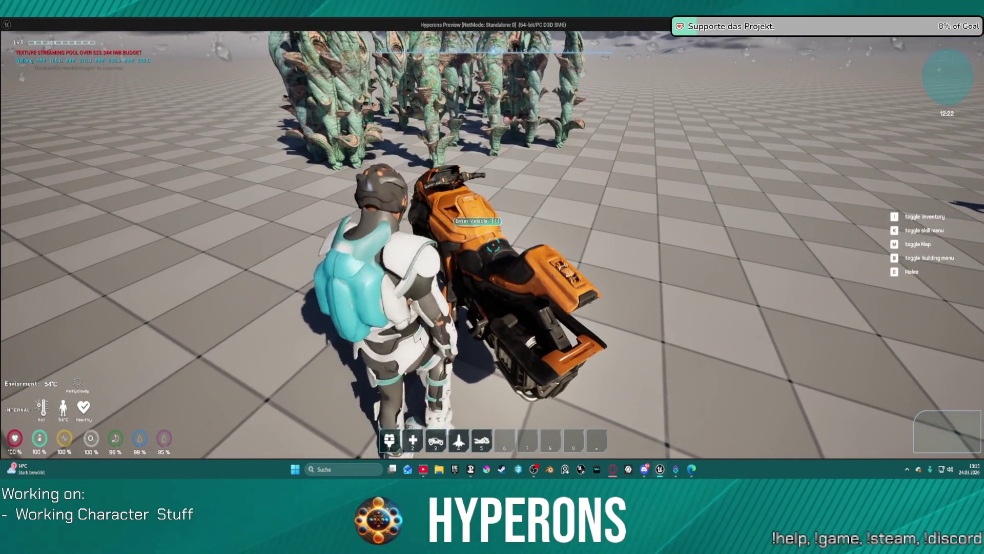
key(f)
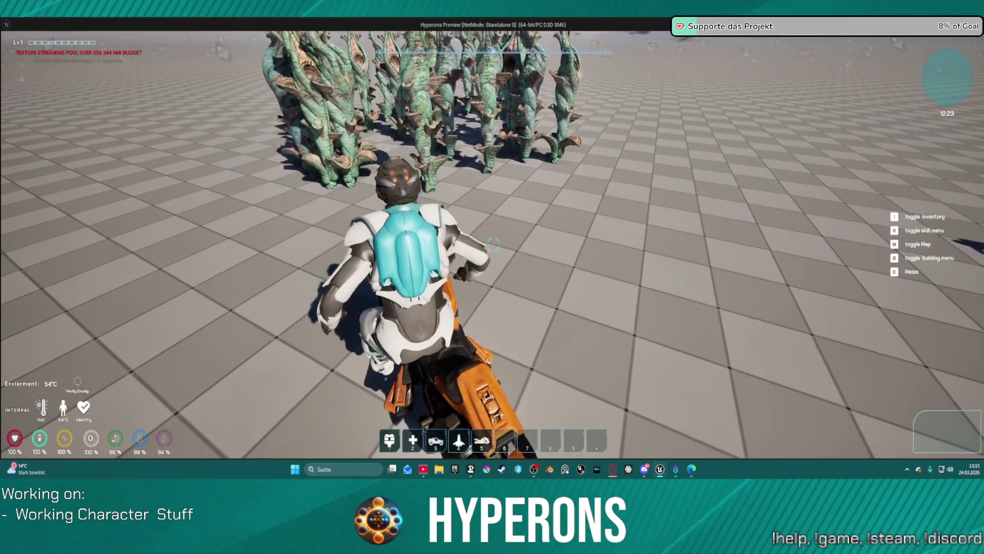
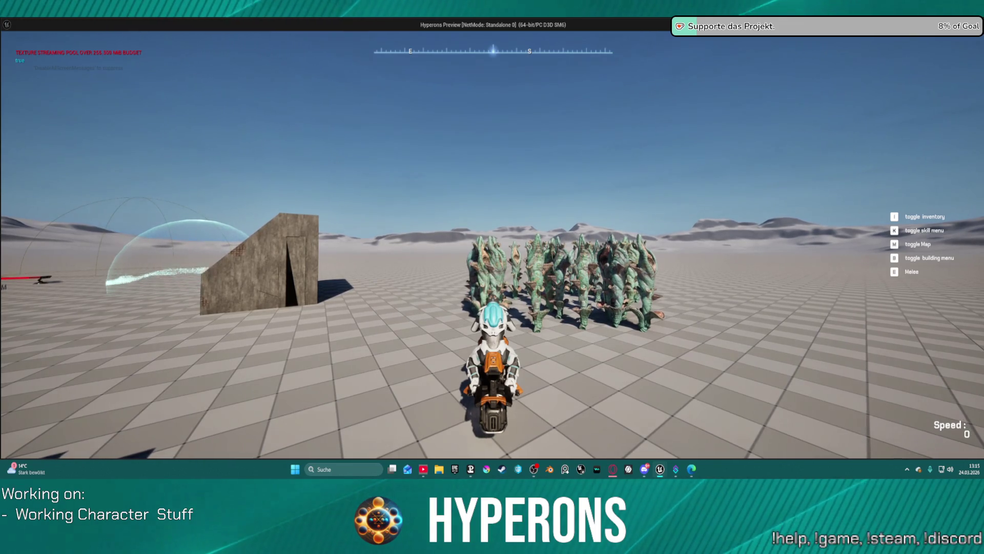
- Drive the hoverbike forward, dismount with F, walk beside it and remount
key(w)
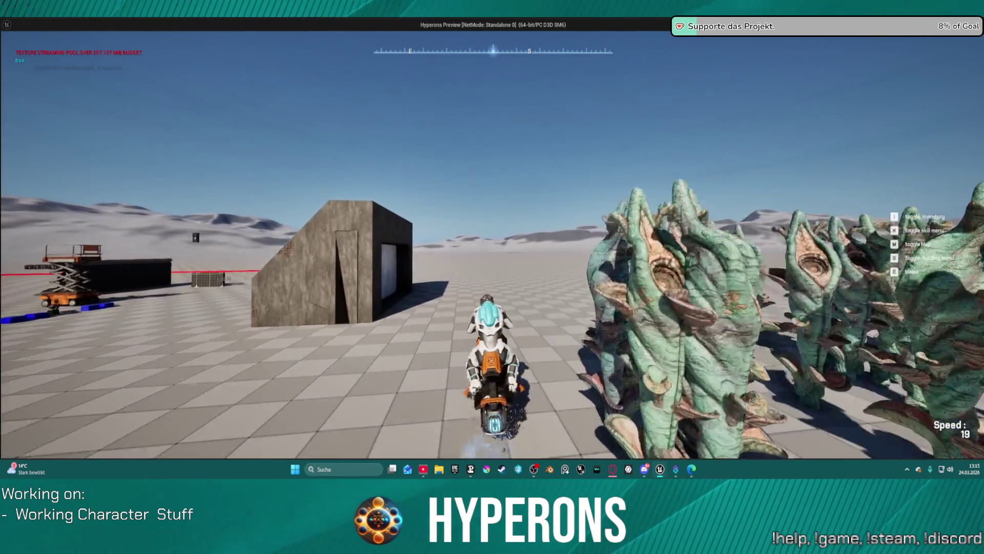
key(f)
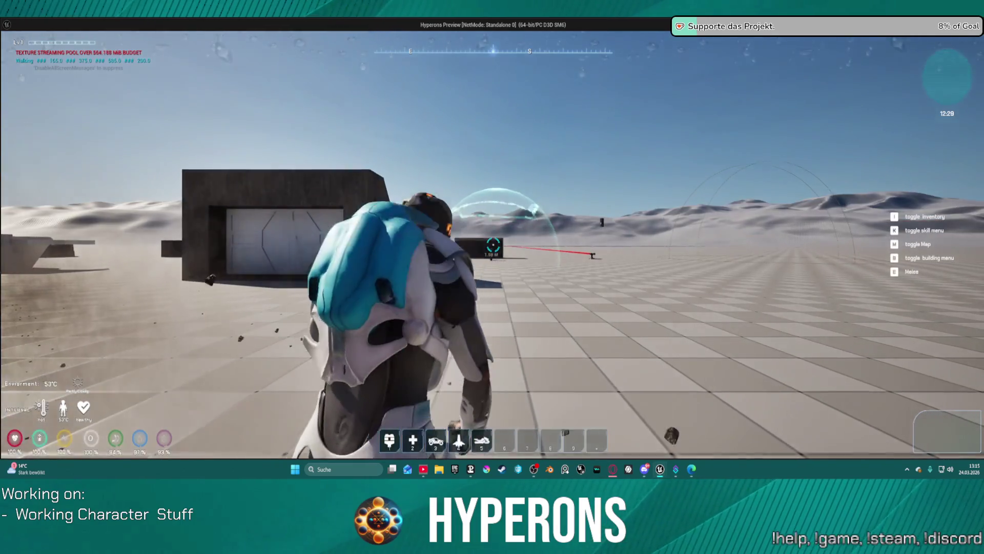
key(w)
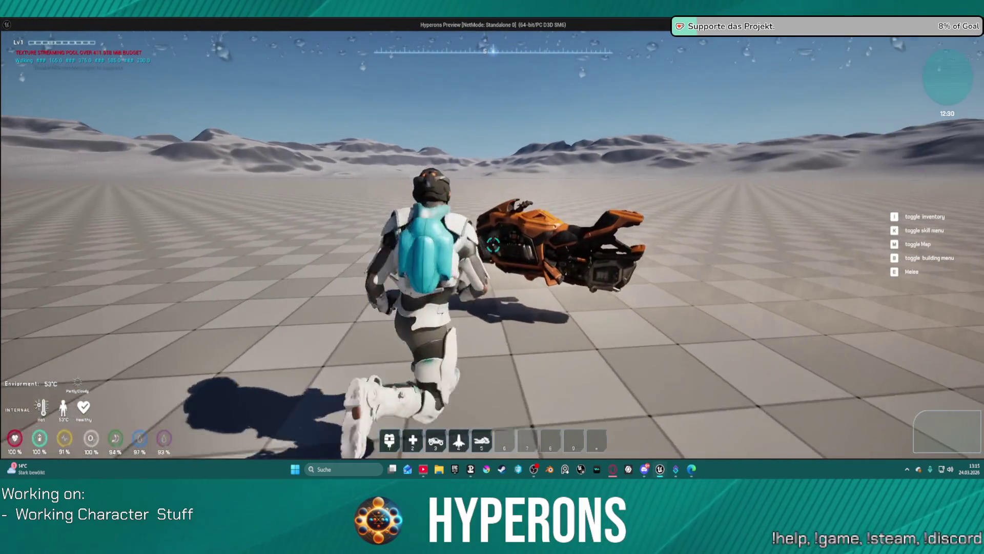
key(a)
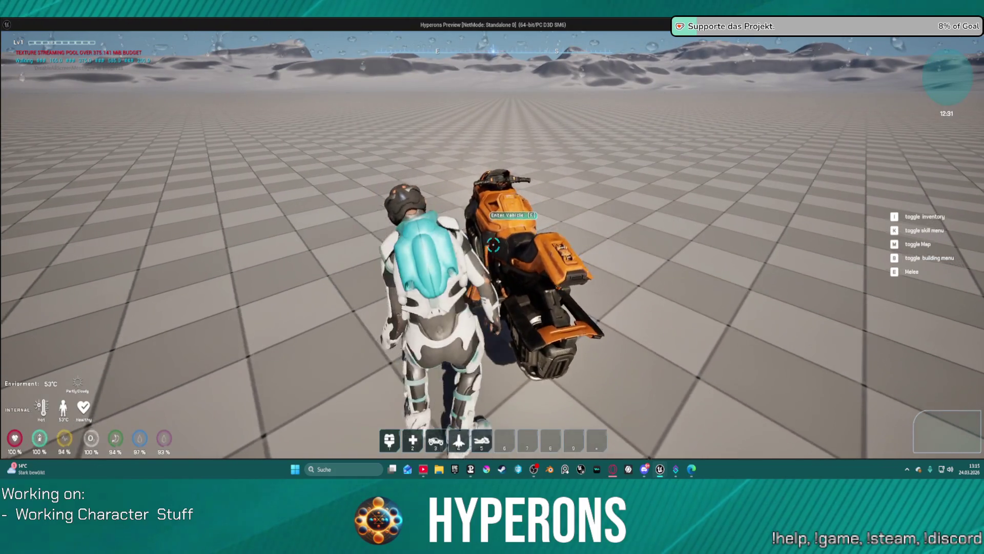
key(f)
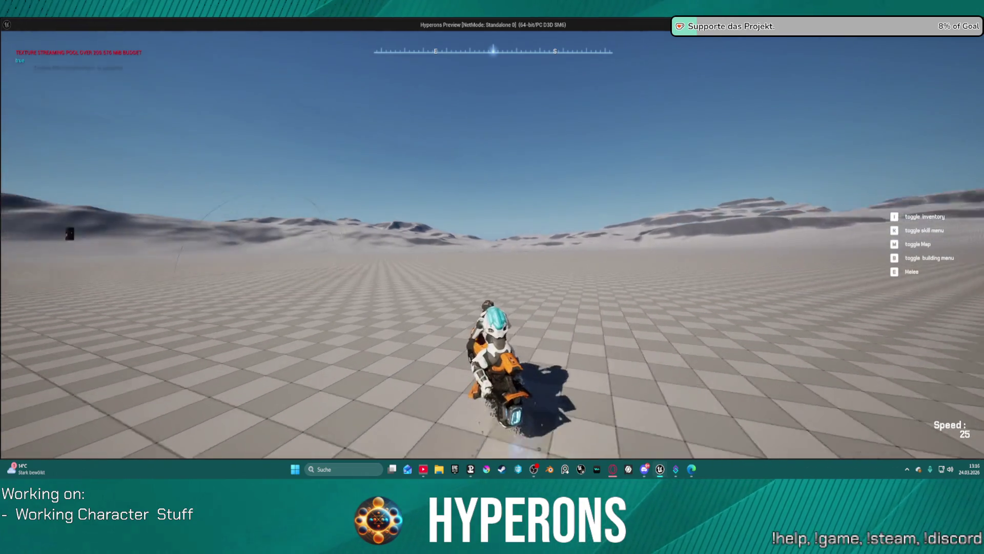
- Drive and turn the hoverbike, dismount and remount again, then stop the play session
key(w)
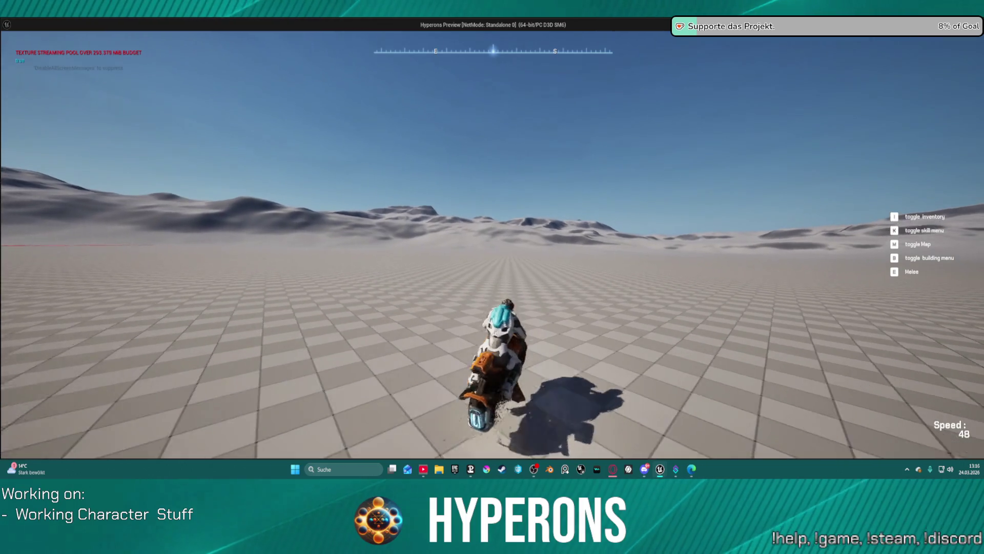
key(d)
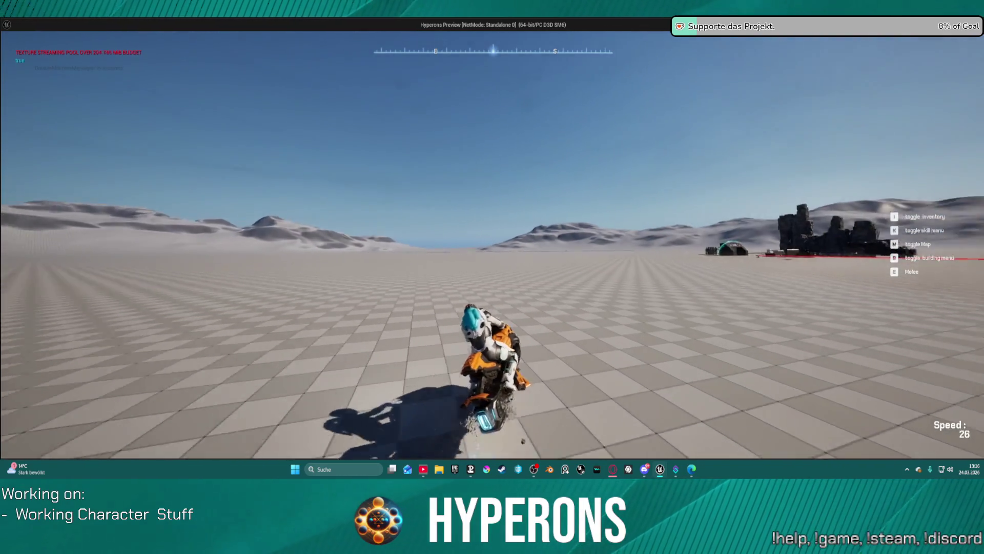
key(f)
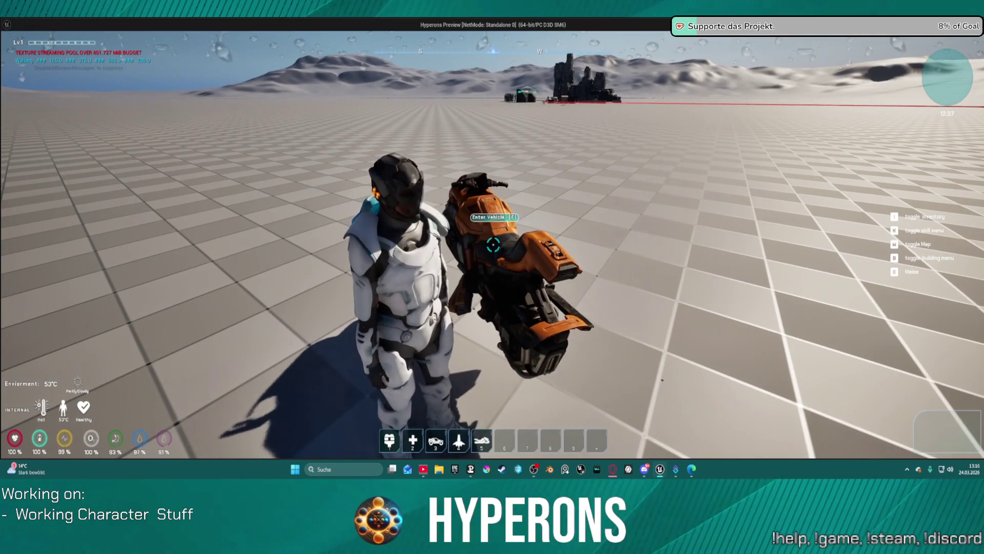
key(w)
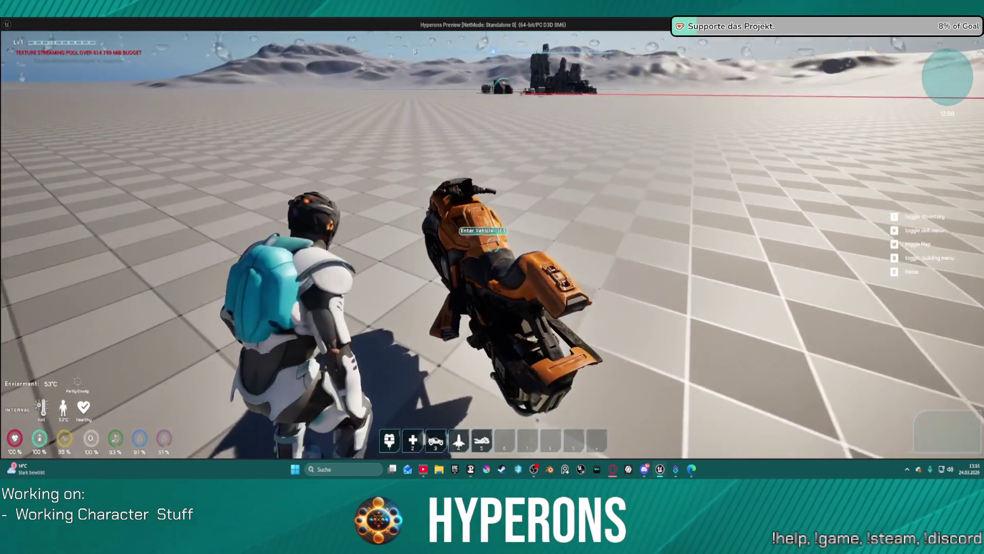
key(f)
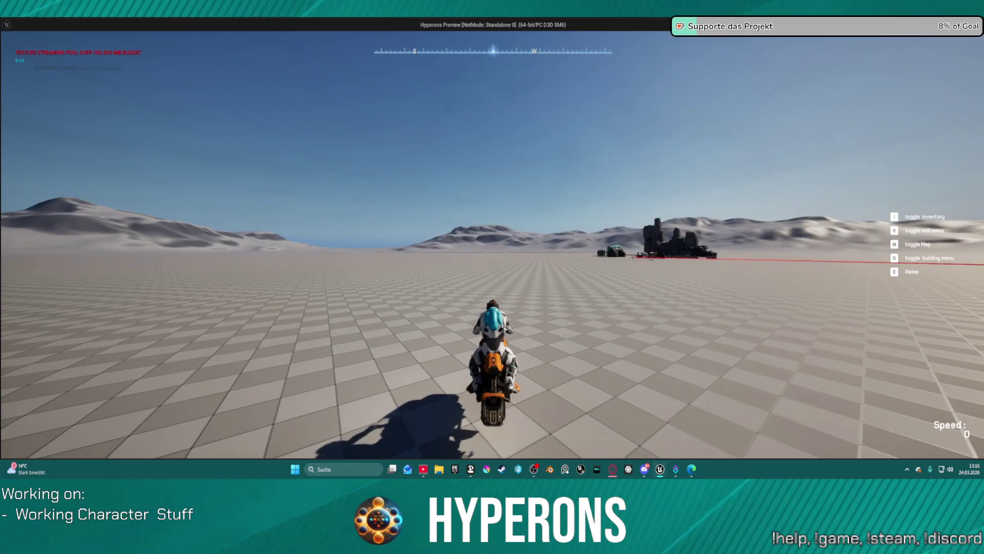
key(alt+Tab)
key(Escape)
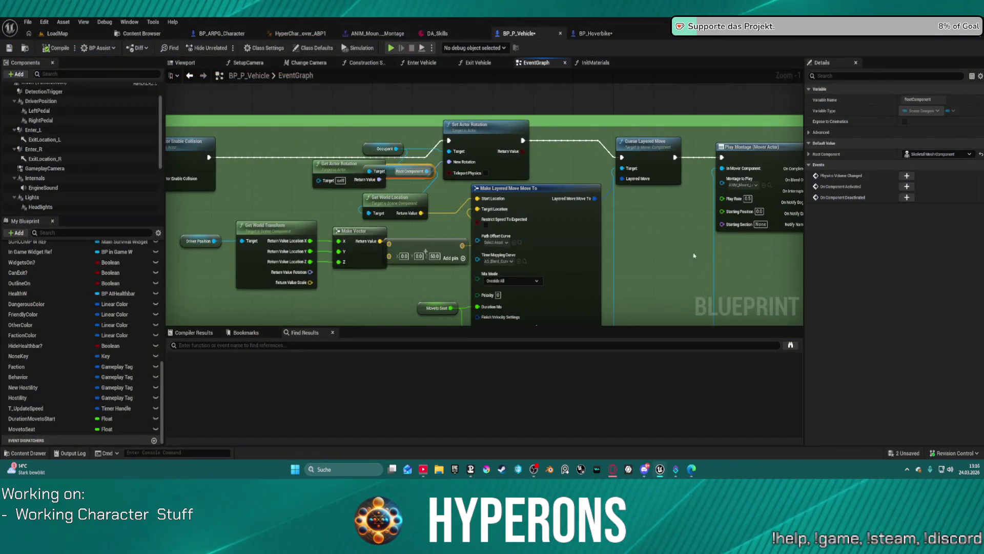
- Zoom to the Enter Vehicle comment and move Event ExecuteInteract further left
scroll(472, 210, down, 4)
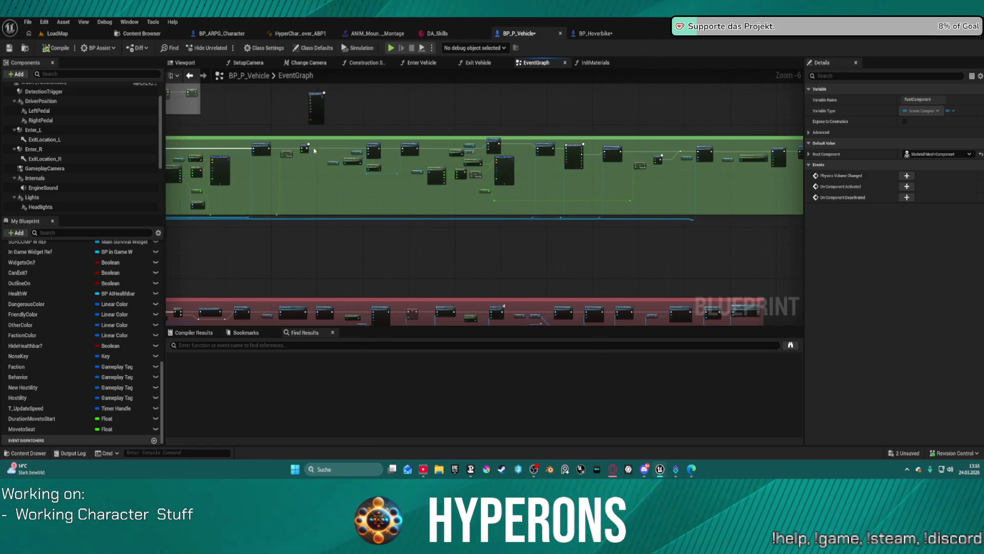
scroll(637, 145, up, 3)
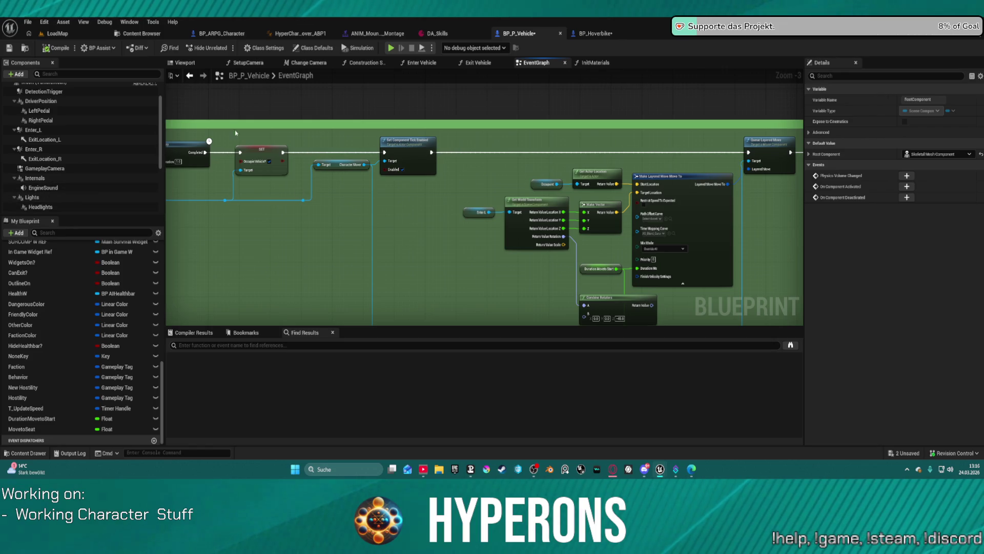
scroll(600, 216, down, 4)
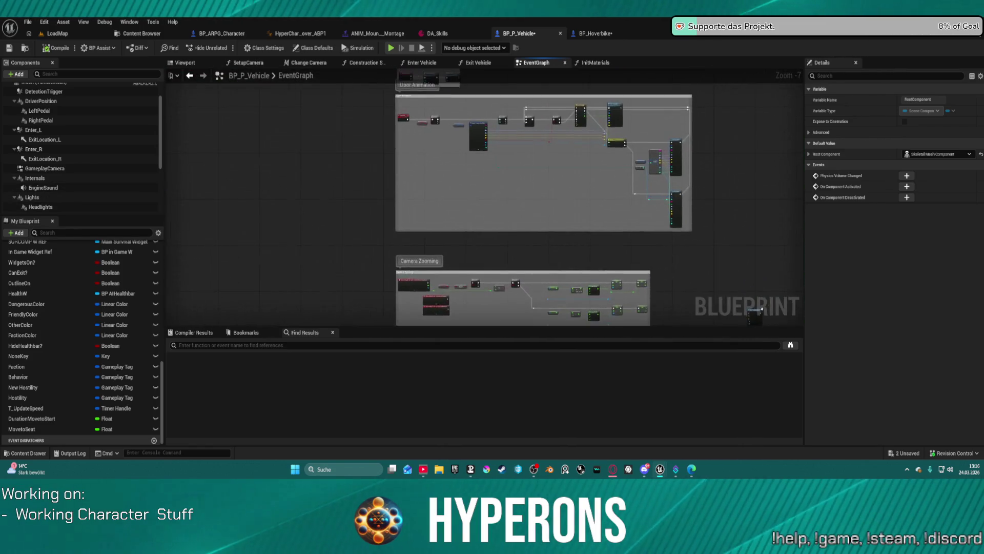
scroll(407, 144, up, 5)
drag(407, 144, 272, 148)
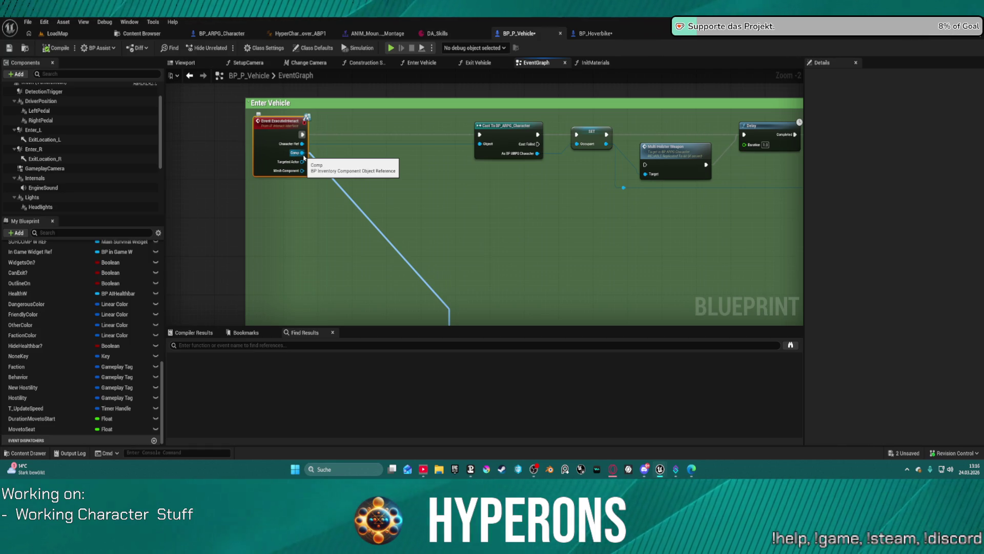
- Place an Enter L reference in the graph wired into Get Overlapping Components
click(36, 130)
mouse_move(36, 130)
mouse_down()
mouse_move(339, 200)
mouse_move(391, 183)
mouse_up()
text(get)
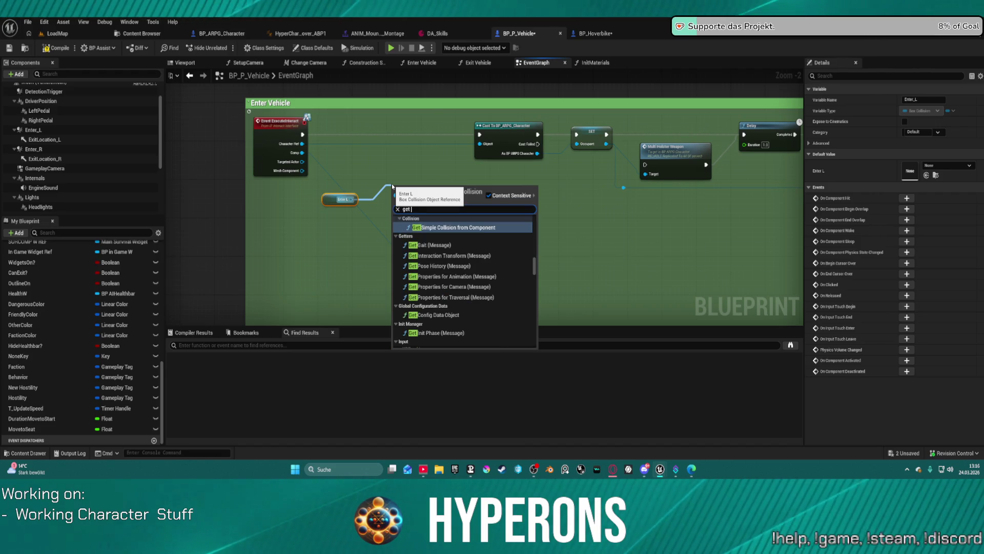
text( overla)
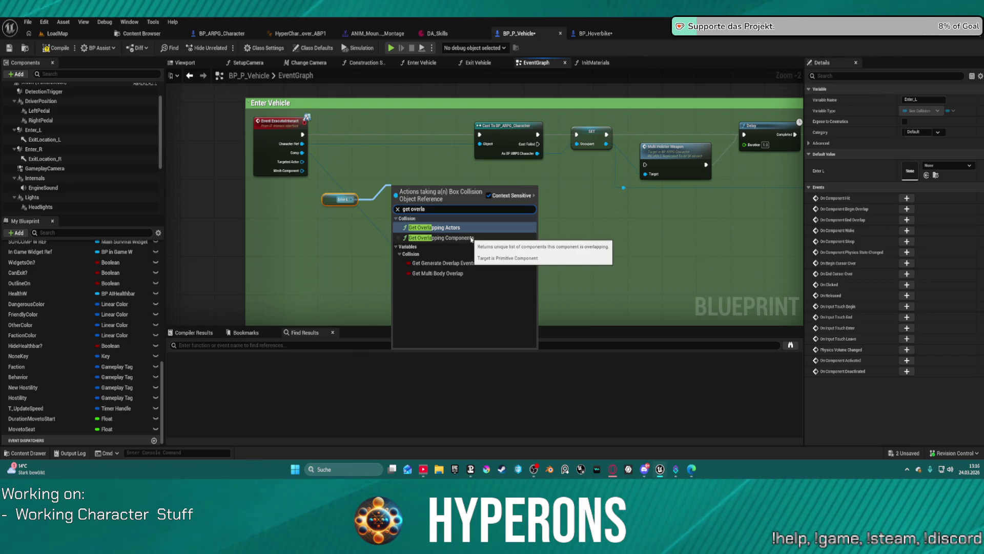
click(451, 238)
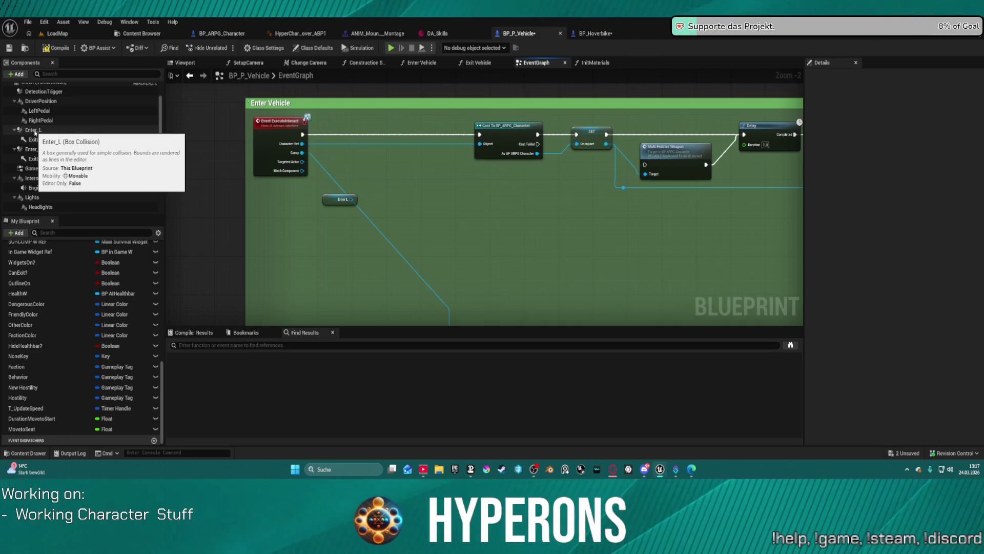
- Add an On Component Begin Overlap event for Enter_L
click(34, 129)
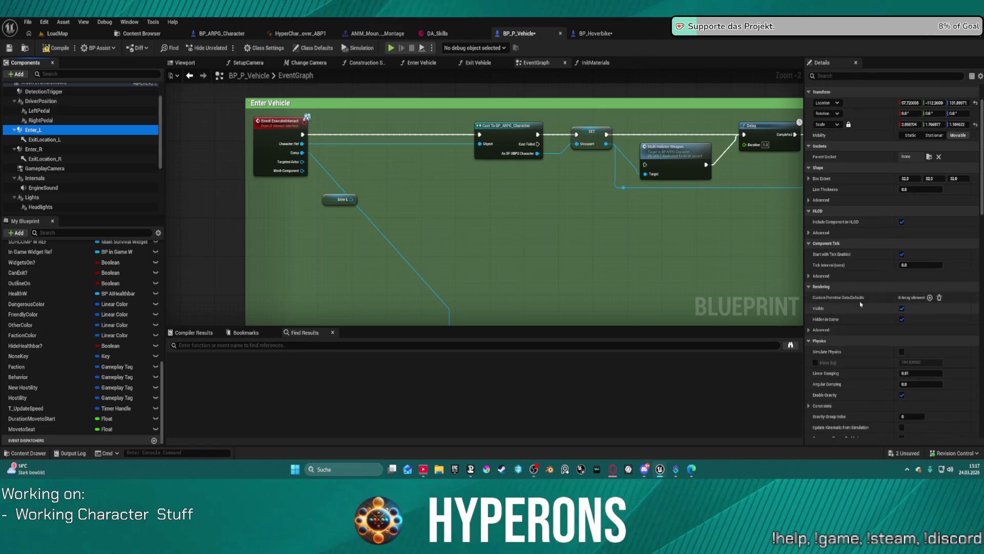
click(329, 203)
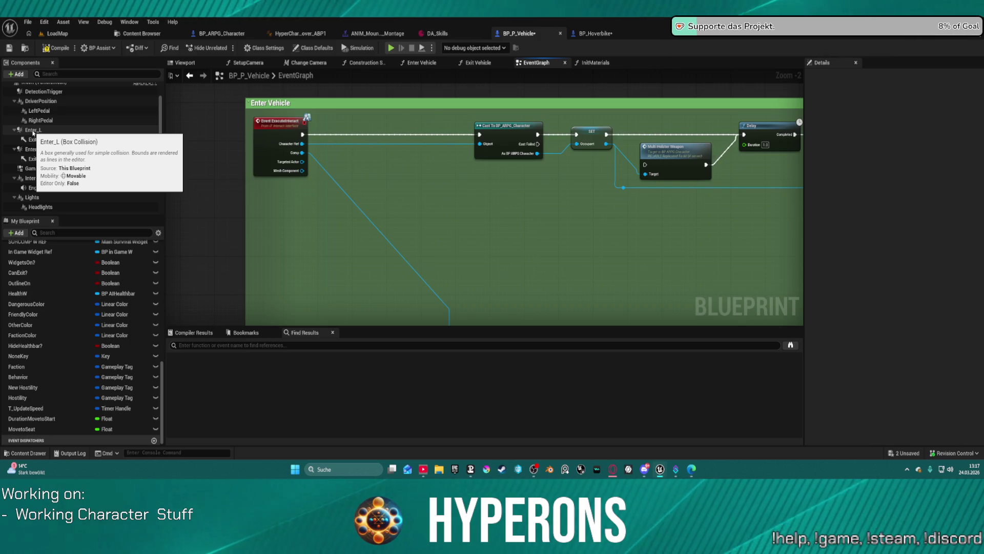
right_click(33, 133)
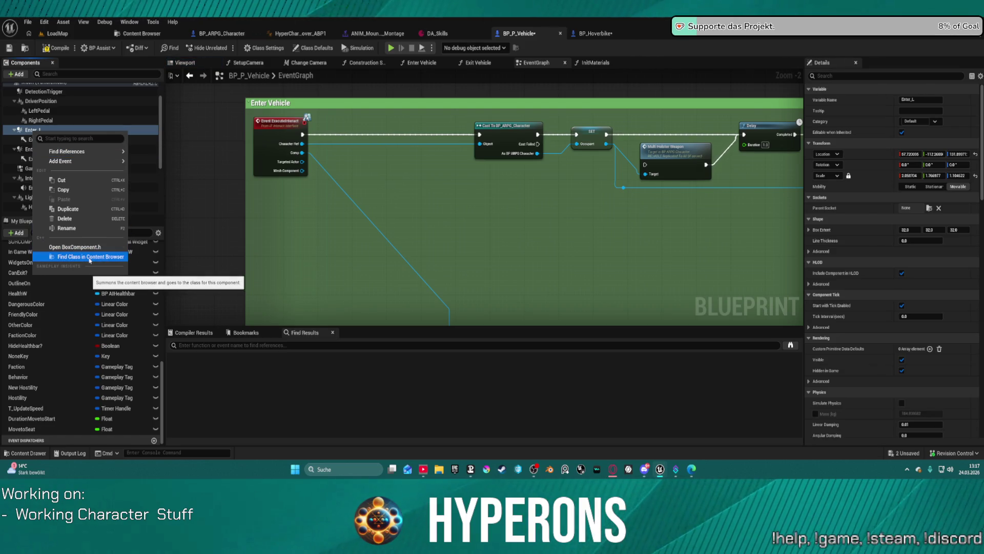
mouse_move(86, 162)
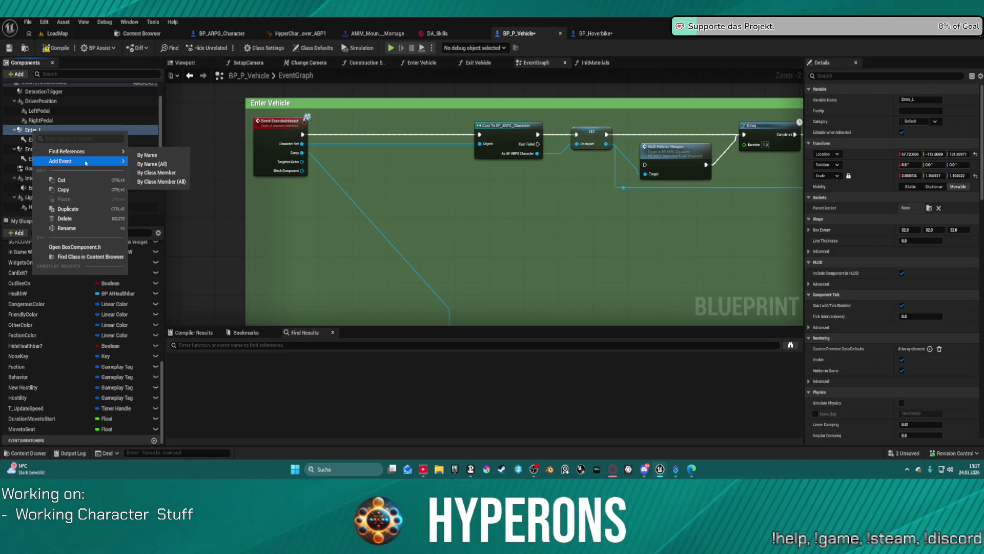
click(198, 192)
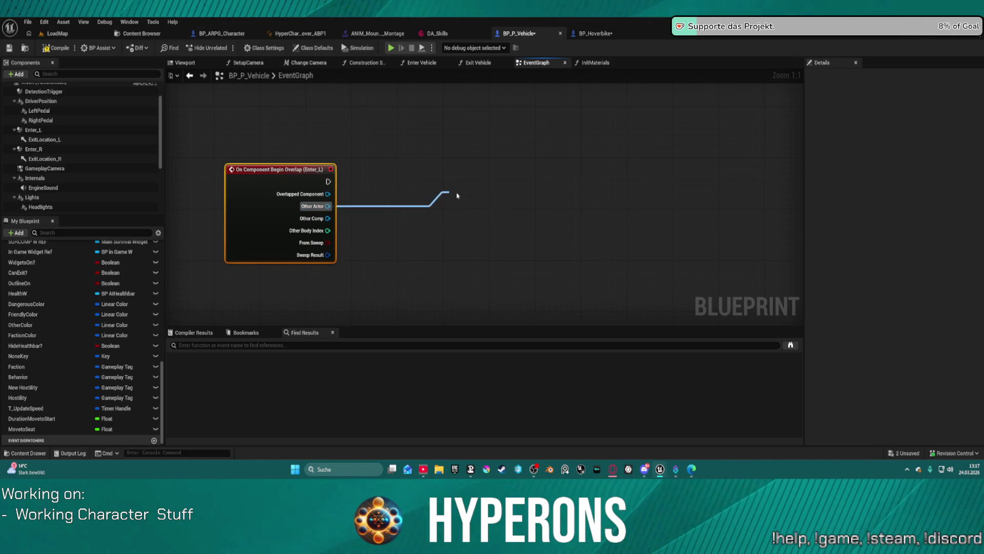
- From Other Actor, add a Cast To BP_ARPG_Character node and align it with the event
drag(457, 195, 453, 190)
text(a)
key(BackSpace)
text(cat)
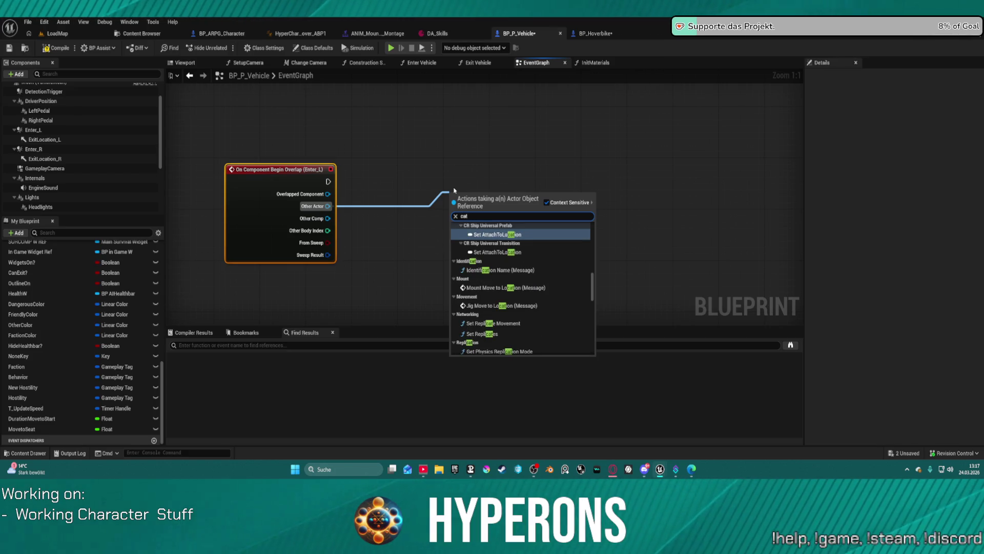
text( to playe)
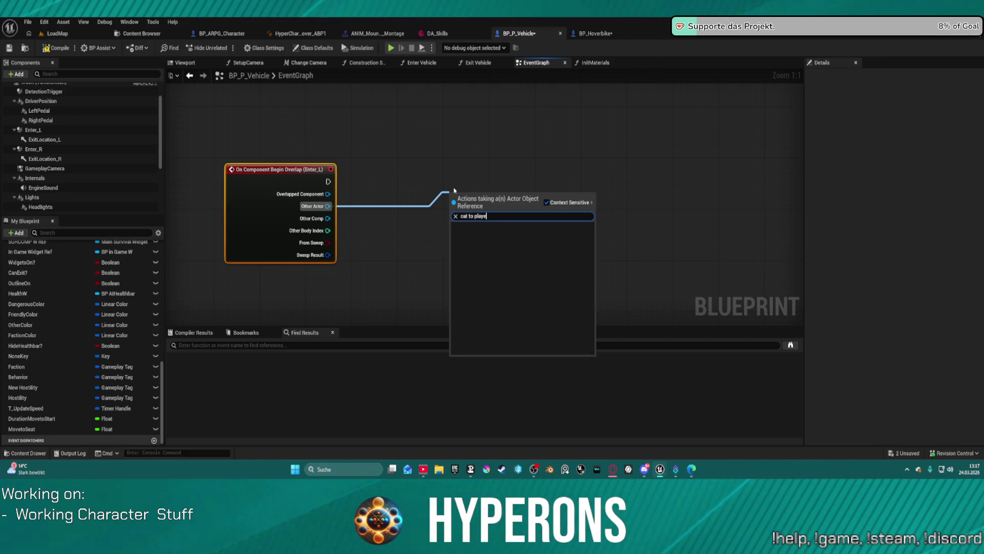
key(BackSpace)
key(BackSpace)
key(BackSpace)
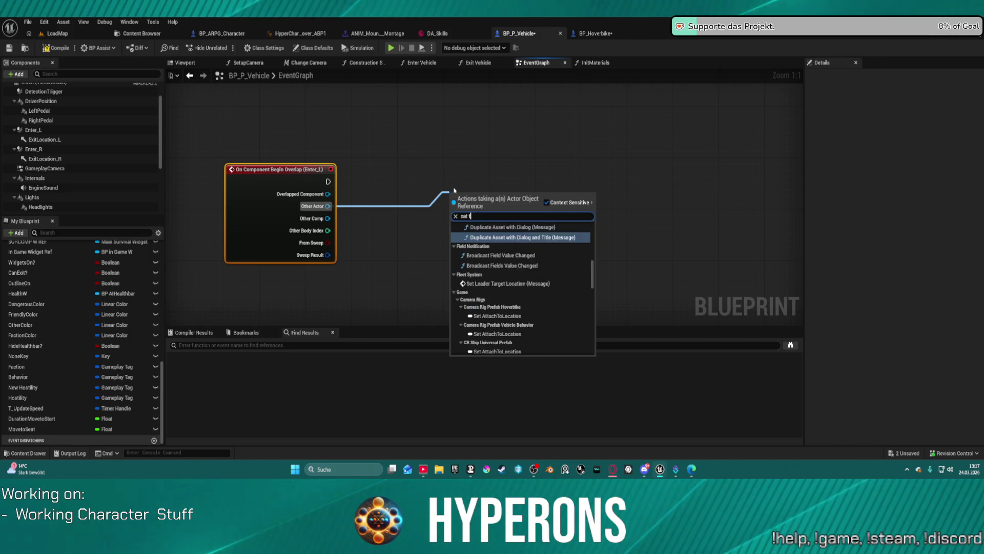
text(st t)
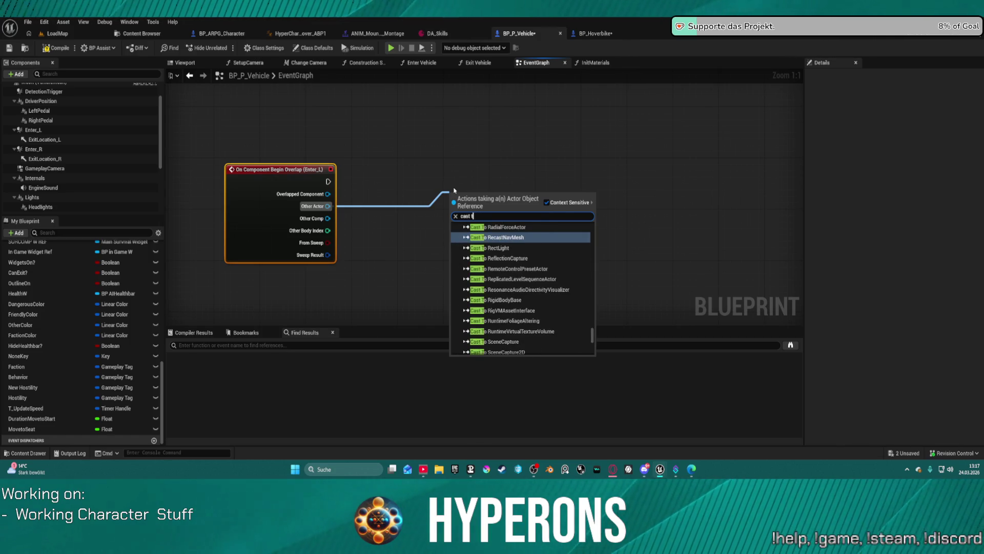
text(o player)
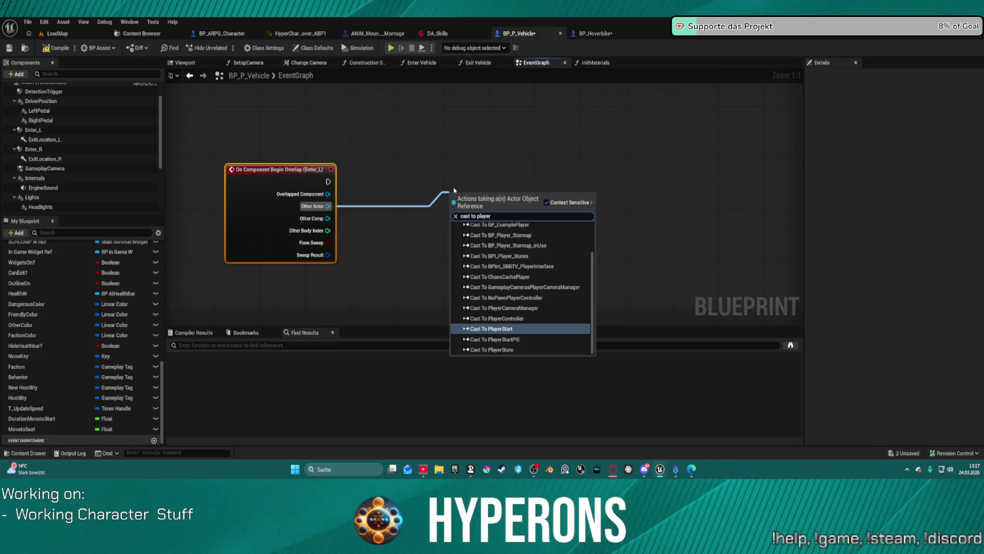
scroll(533, 272, up, 2)
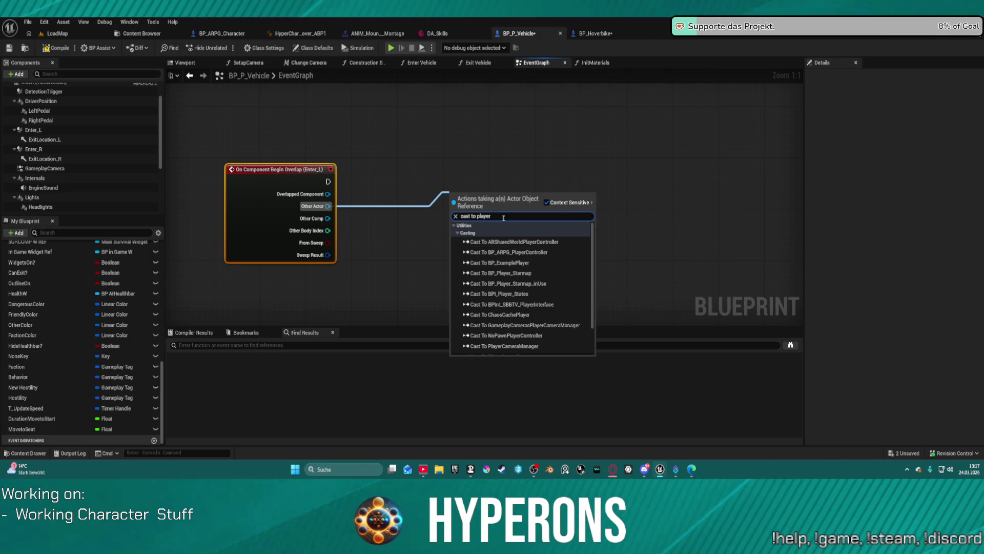
double_click(484, 217)
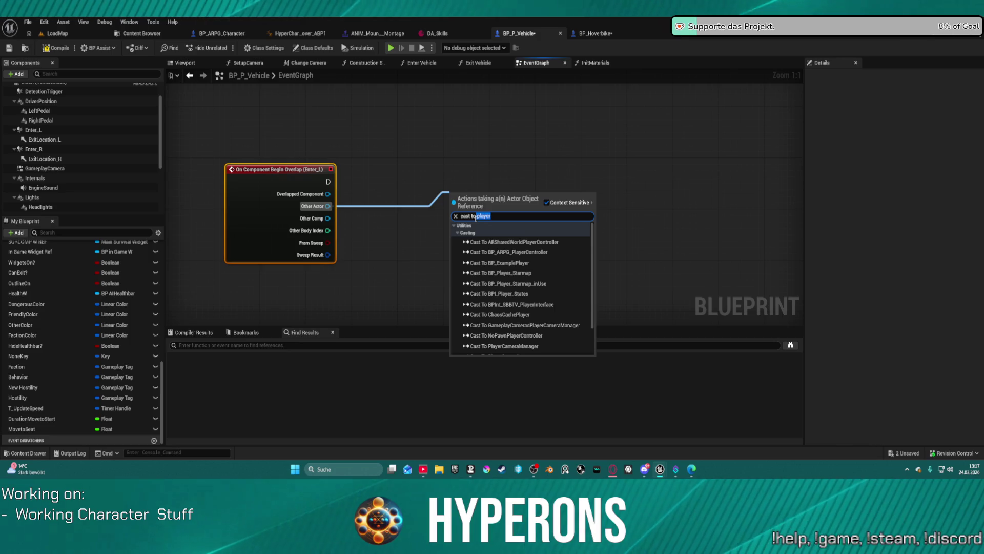
text(charac)
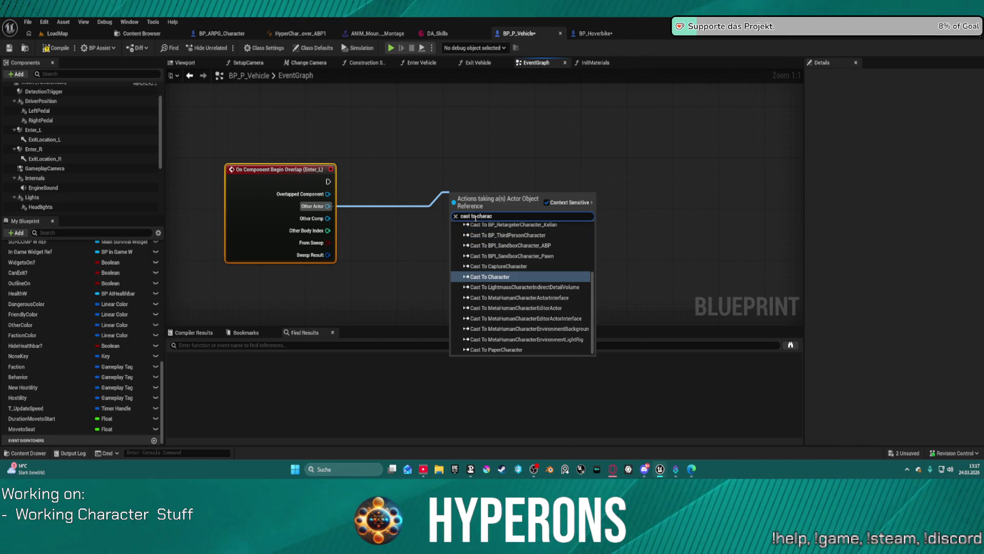
scroll(564, 259, up, 3)
click(543, 252)
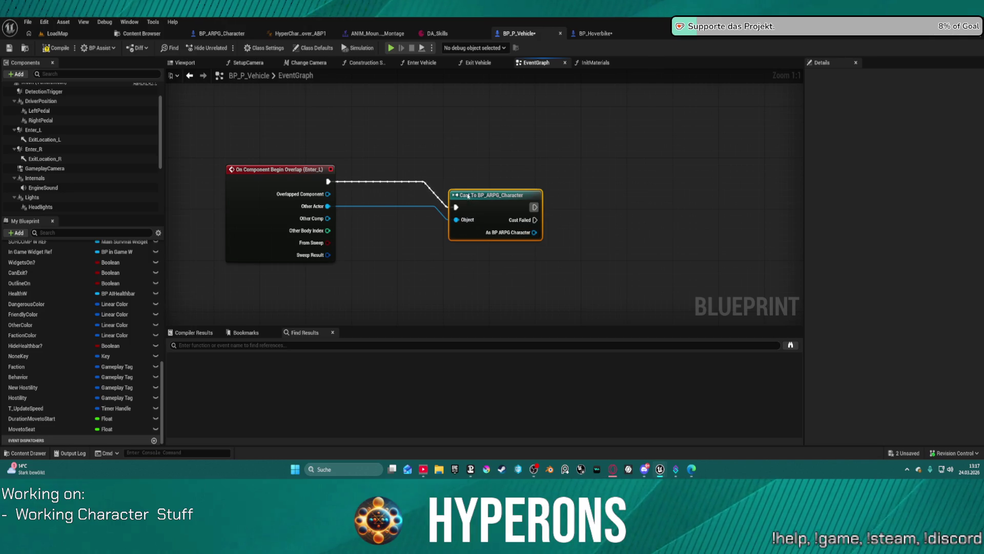
drag(468, 196, 466, 170)
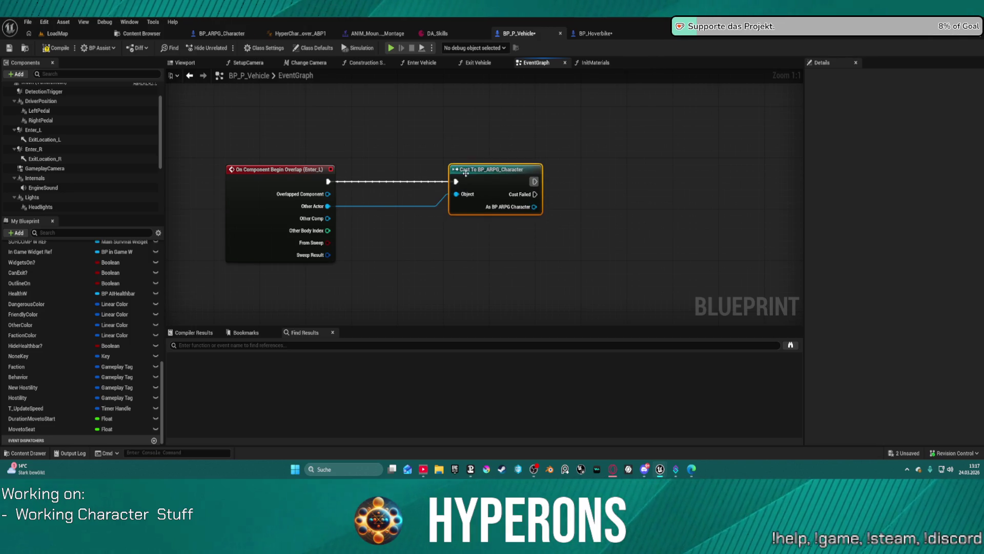
- Add End Overlap for Enter_L and Begin and End Overlap events for Enter_R
click(34, 130)
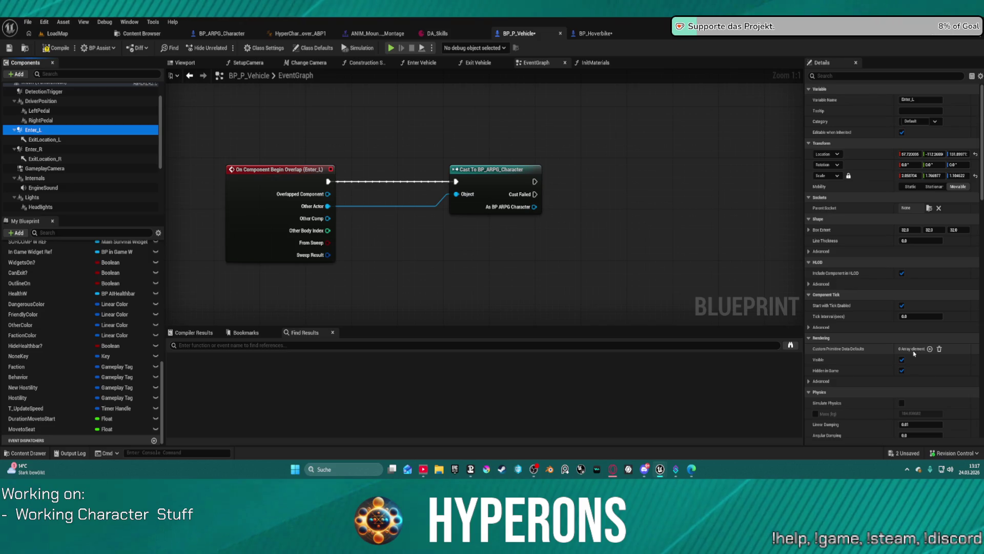
scroll(918, 343, down, 15)
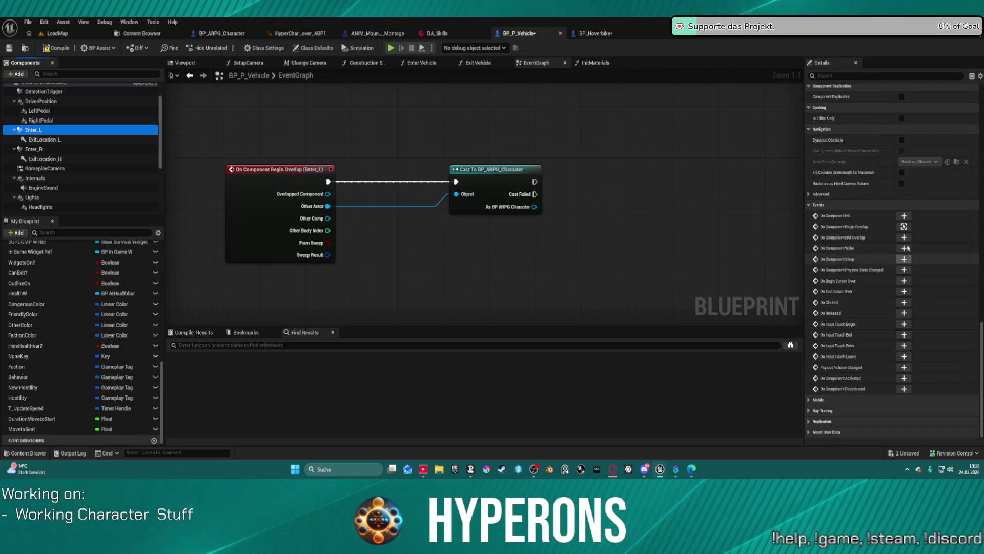
click(904, 237)
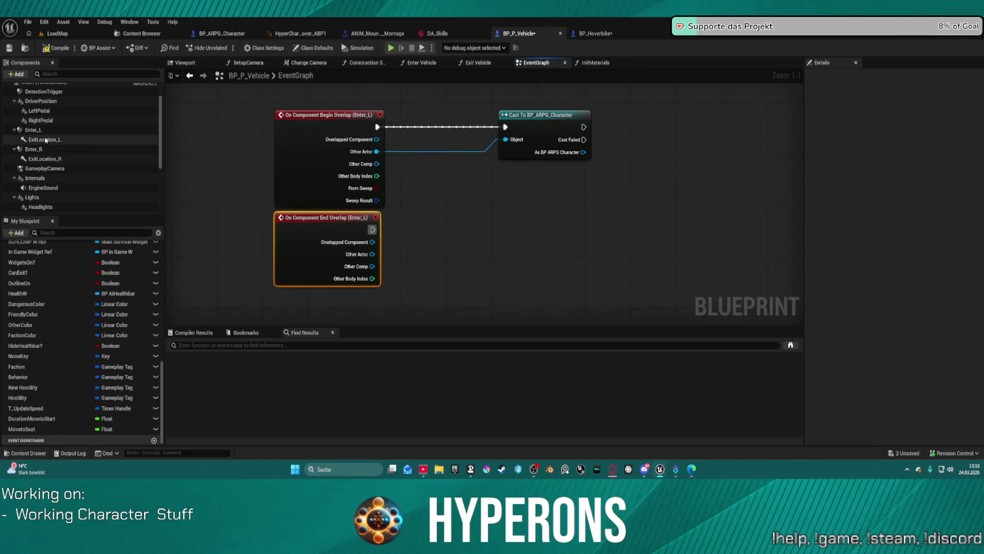
mouse_move(34, 149)
mouse_down()
mouse_move(286, 238)
mouse_move(324, 318)
mouse_up()
drag(188, 217, 34, 149)
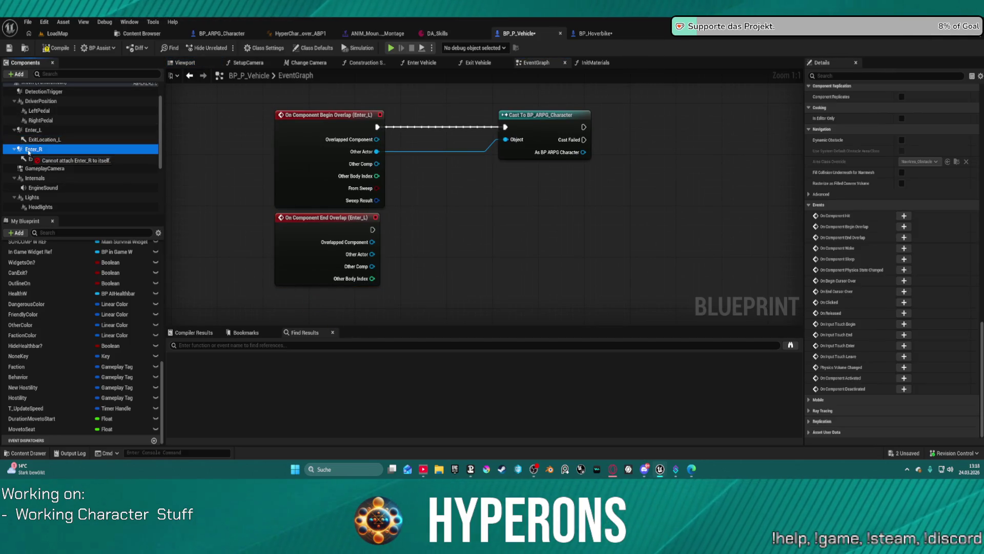
click(34, 150)
click(904, 226)
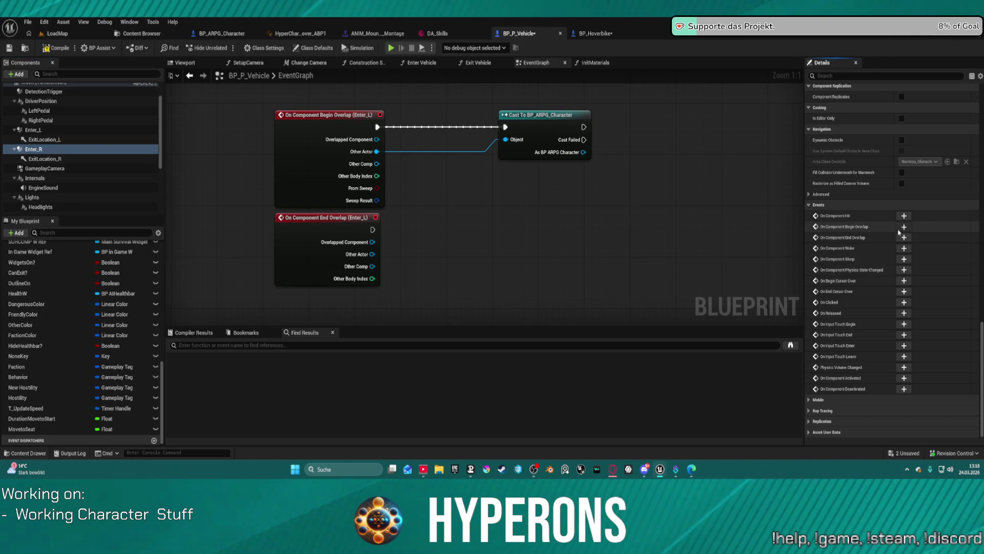
click(44, 150)
click(913, 238)
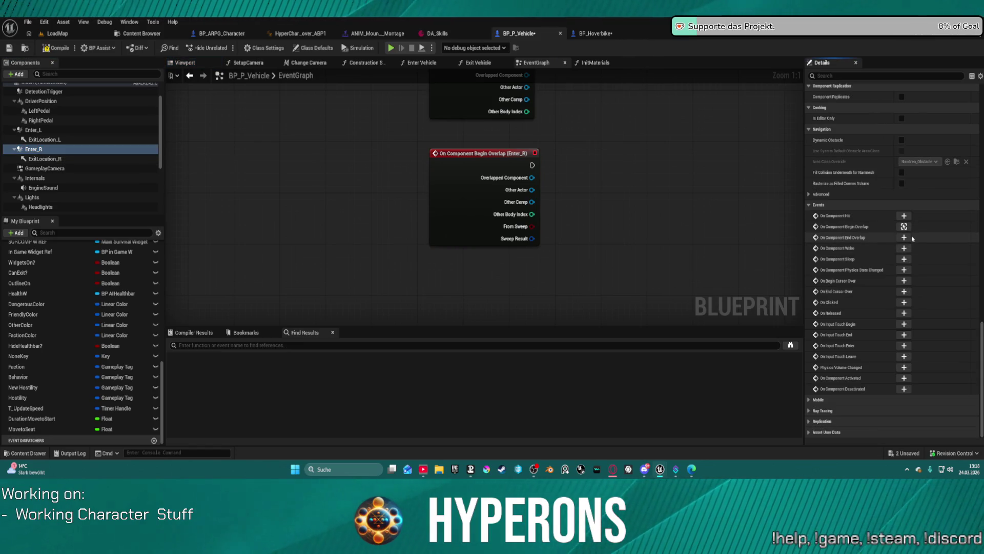
click(905, 238)
scroll(448, 188, down, 5)
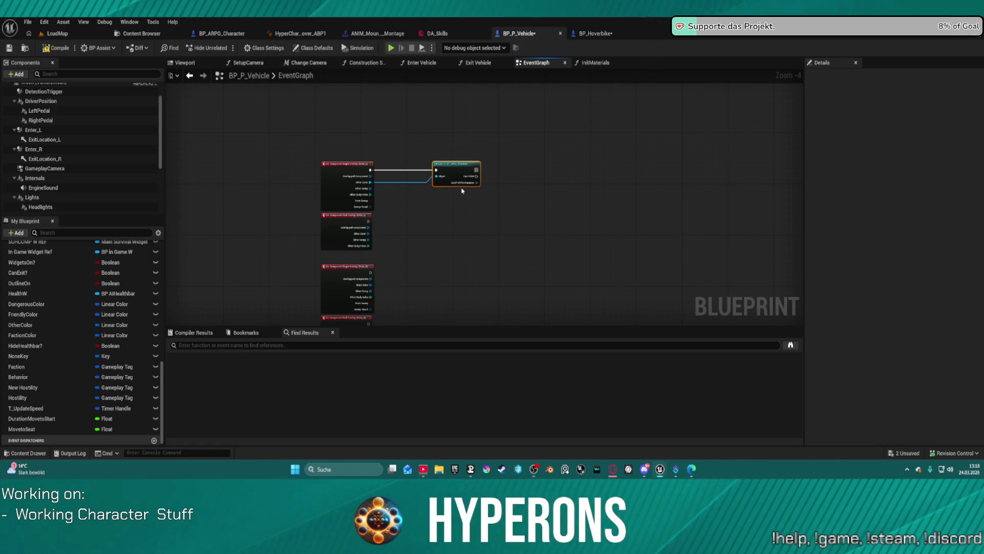
scroll(440, 180, up, 4)
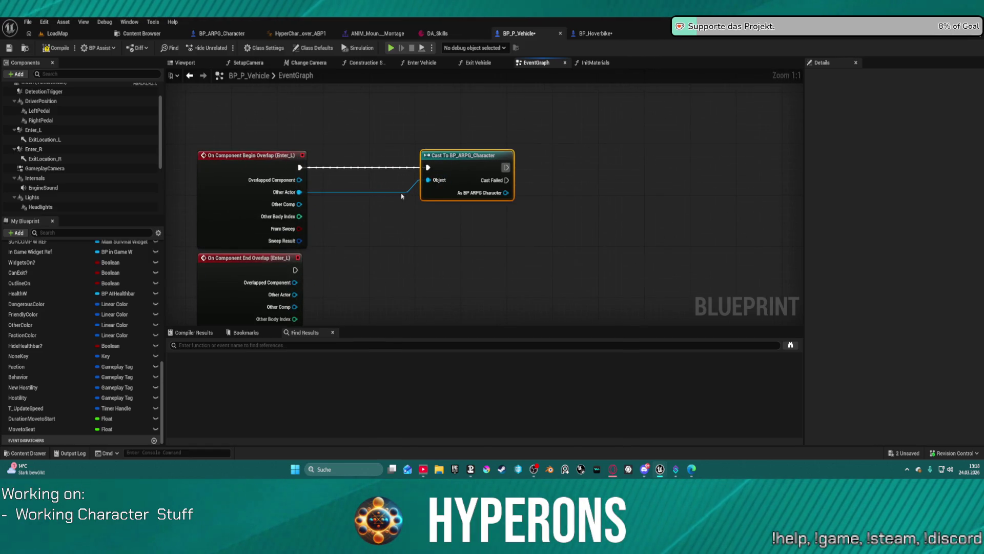
- Paste copies of the BP_ARPG_Character cast and wire each overlap event's exec and Other Actor
key(ctrl+c)
key(ctrl+v)
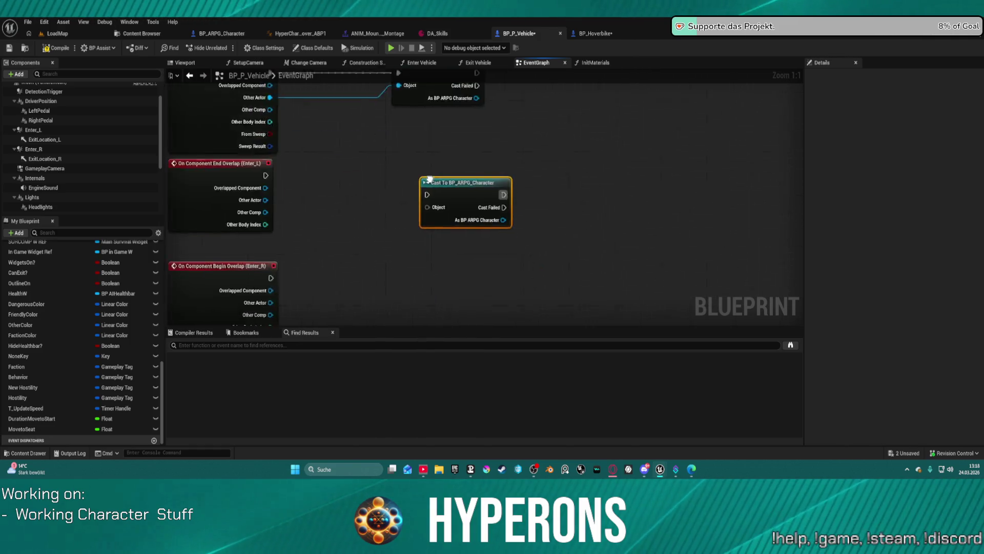
key(ctrl+v)
key(ctrl+v)
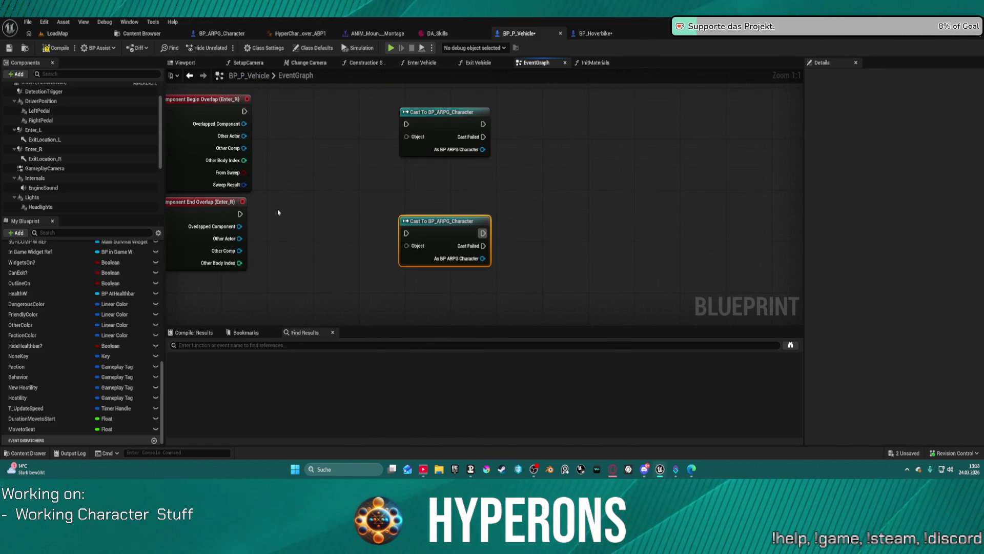
drag(240, 217, 407, 243)
drag(240, 239, 406, 245)
mouse_move(244, 135)
mouse_down()
mouse_move(388, 147)
mouse_move(406, 137)
mouse_move(332, 98)
mouse_move(245, 111)
mouse_up()
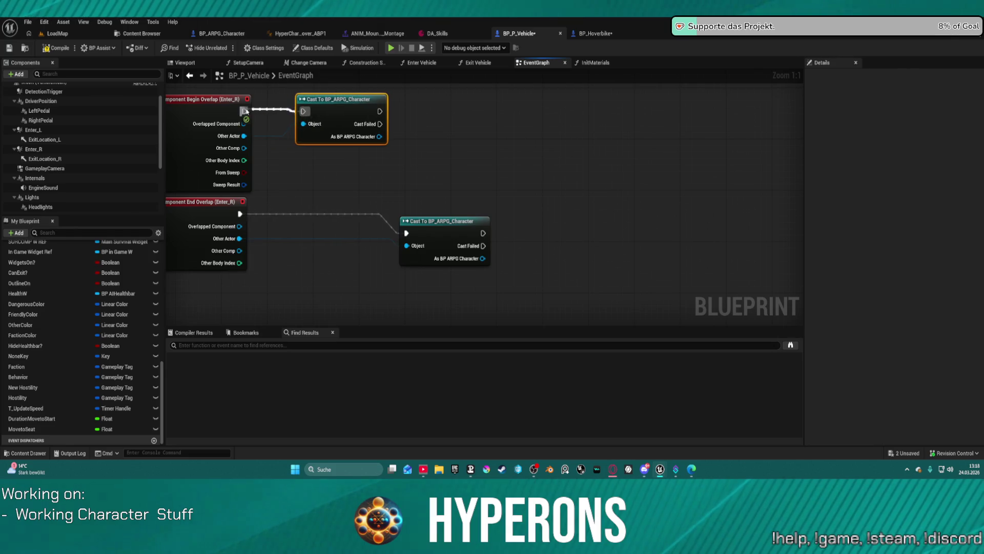
mouse_move(559, 255)
mouse_down()
mouse_move(398, 240)
mouse_move(564, 269)
mouse_up()
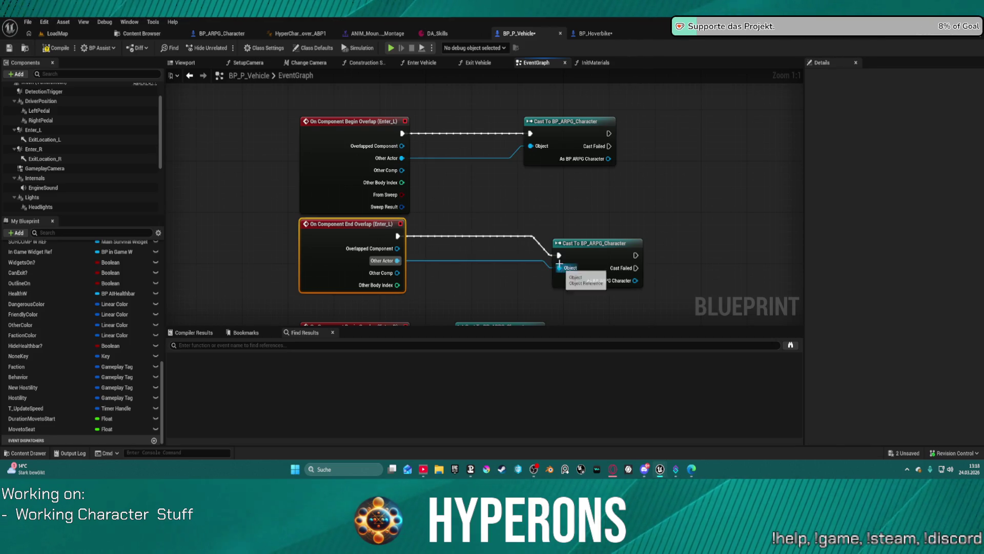
- Select all nodes and auto-arrange the event graph into a tidy layout
scroll(449, 116, down, 5)
key(ctrl+a)
key(f)
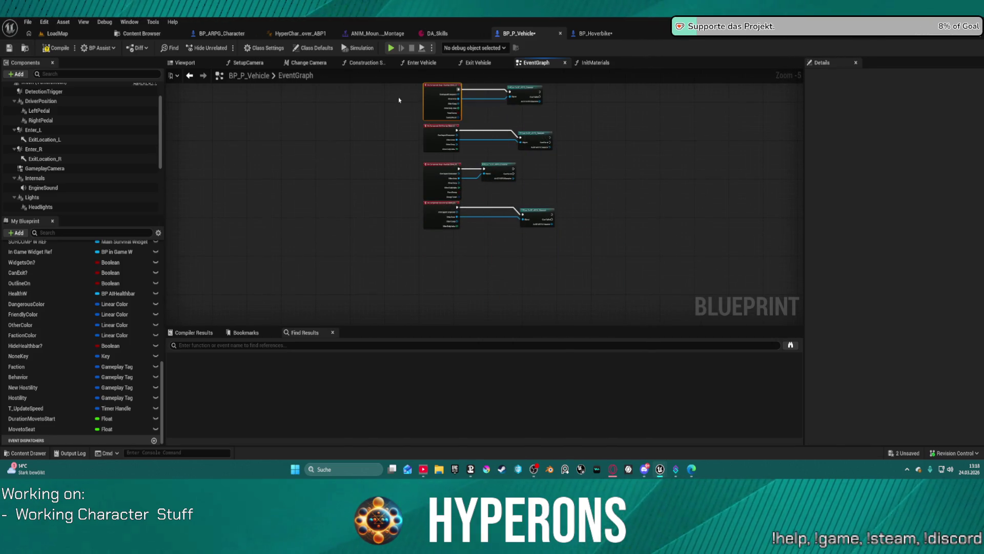
scroll(528, 119, up, 4)
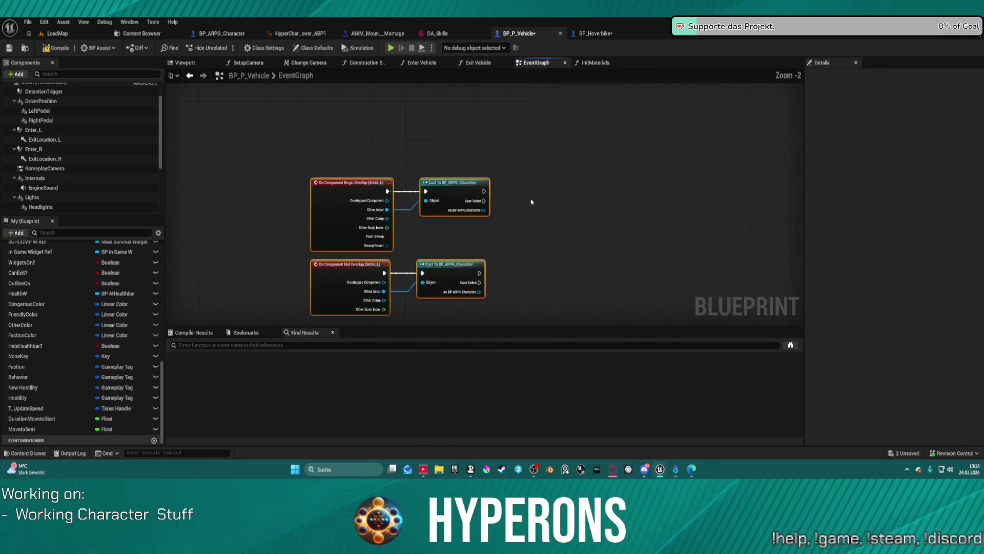
scroll(103, 292, up, 3)
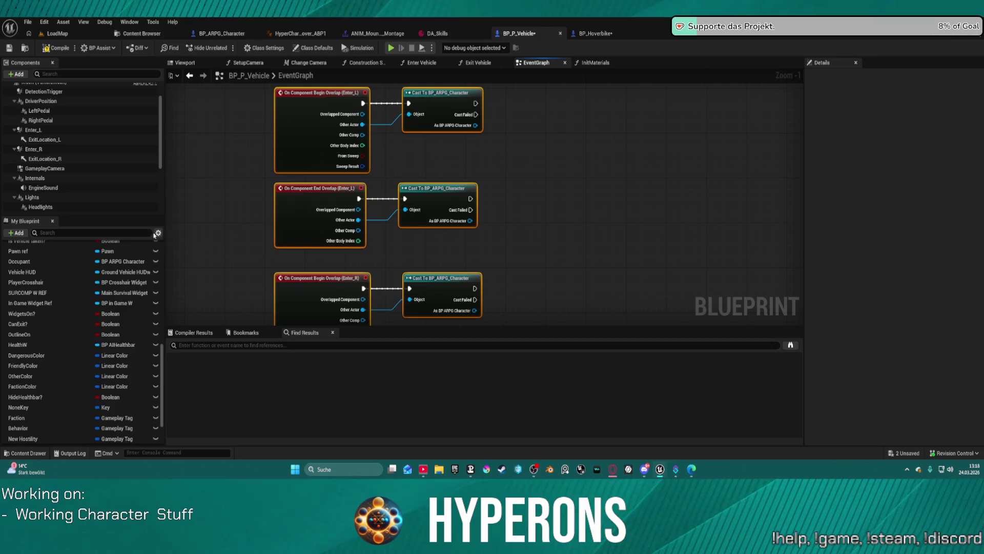
scroll(161, 300, up, 10)
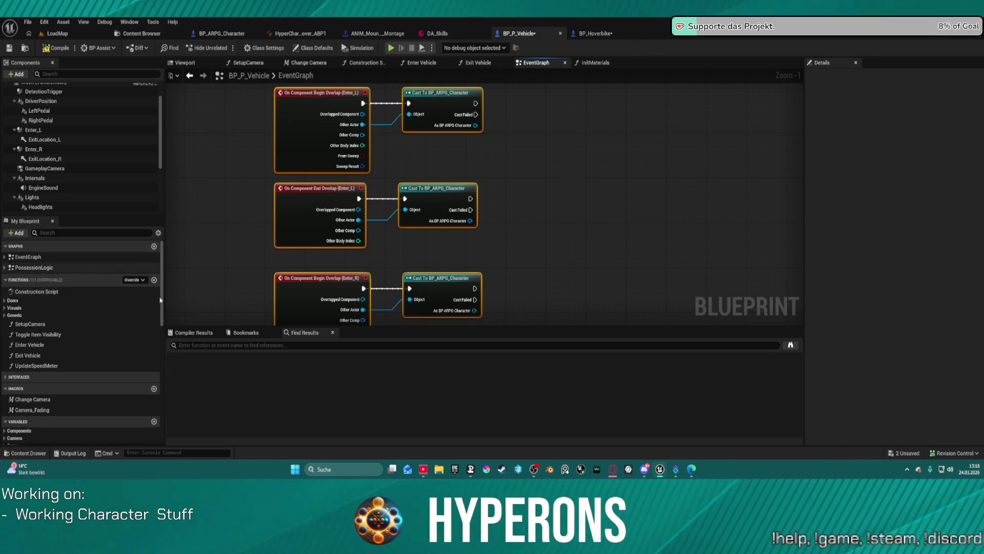
click(143, 422)
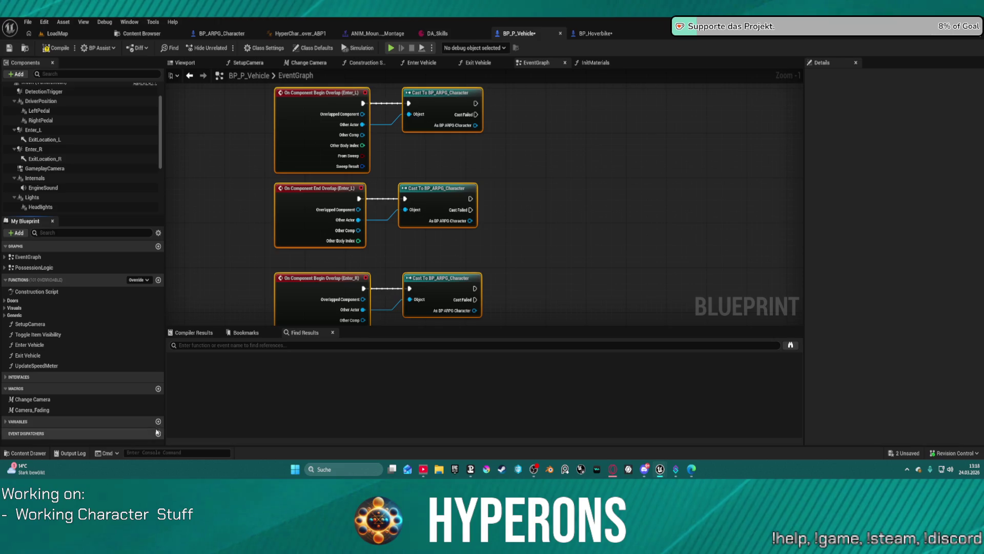
- Create Boolean isEnteringLeft?, duplicate it as isEnteringRight?, and drag isEnteringLeft? into the graph
click(159, 422)
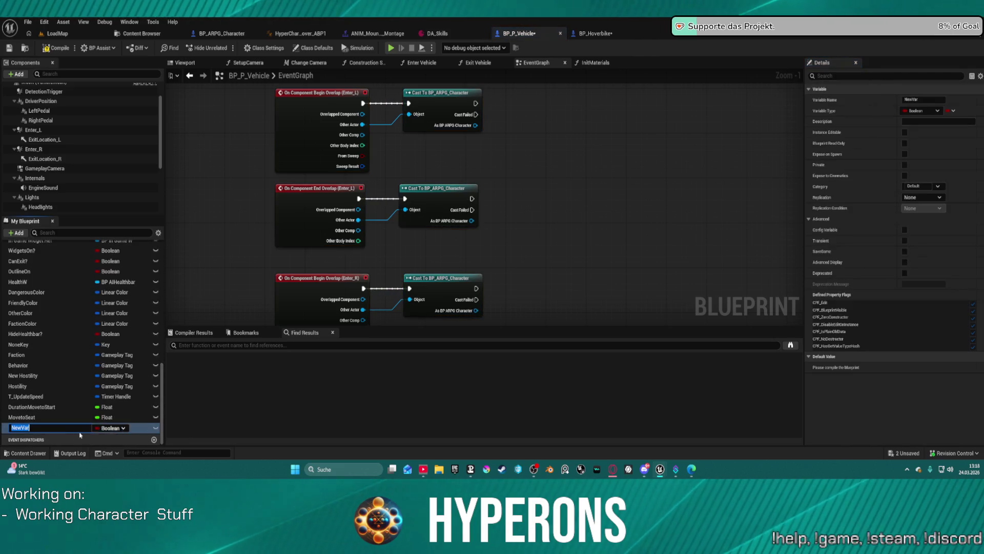
text(isEnteringLeft)
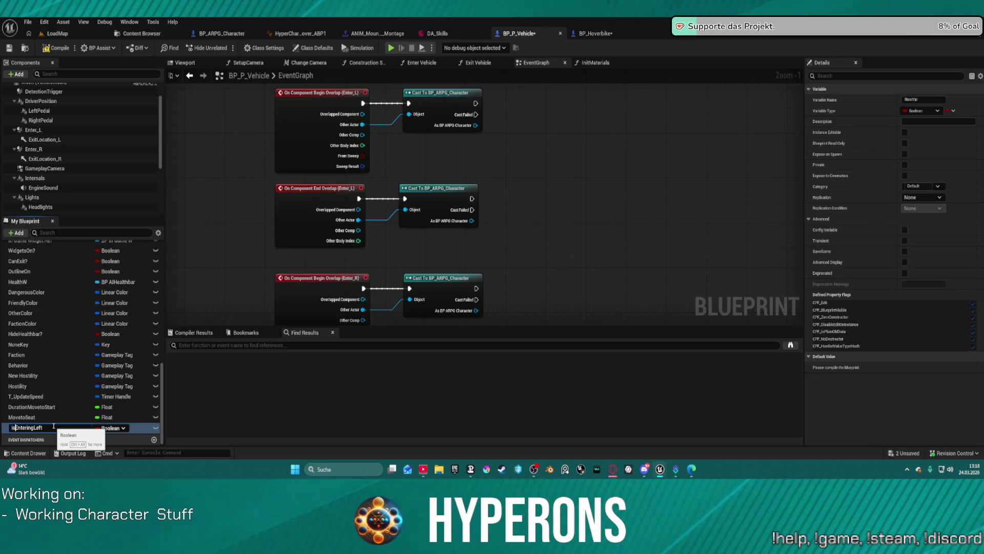
key(End)
text(?)
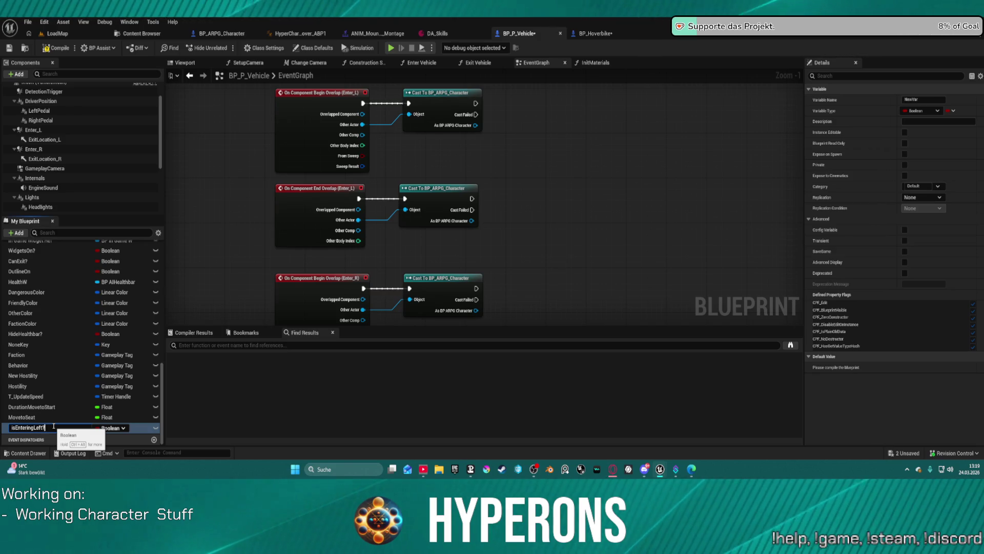
key(Return)
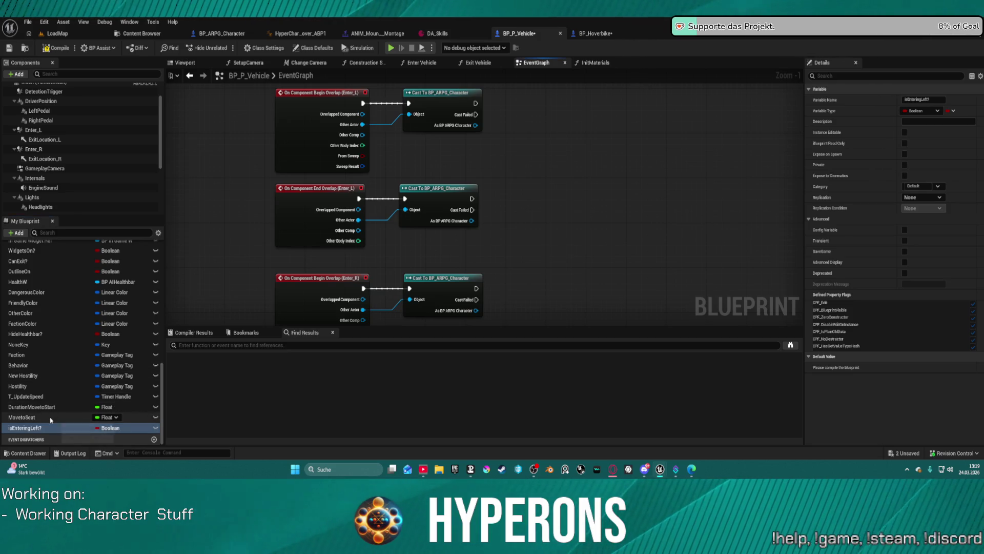
key(ctrl+w)
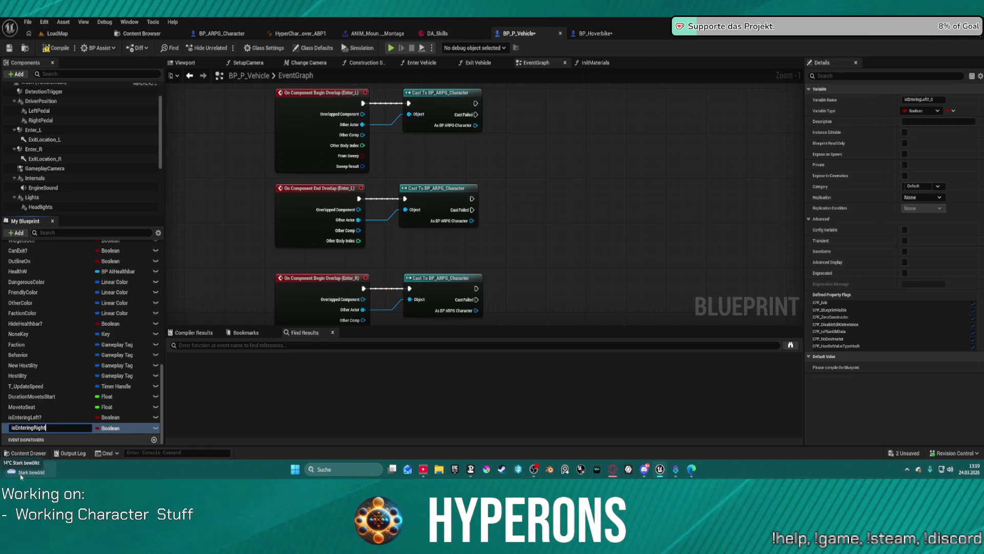
key(F2)
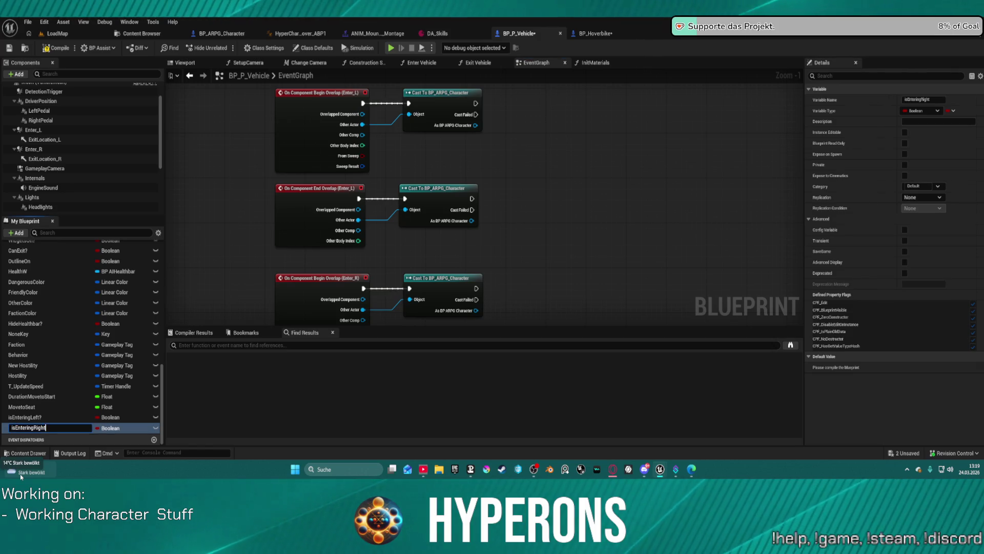
text(?)
key(Return)
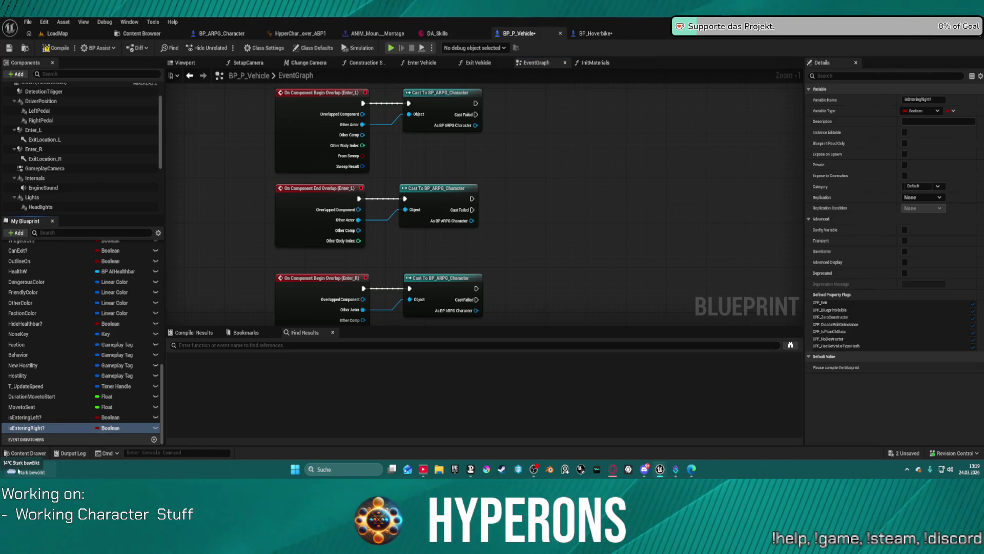
drag(29, 417, 394, 339)
- Add SET nodes for isEnteringLeft? and isEnteringRight? beside the overlap casts
drag(524, 274, 525, 275)
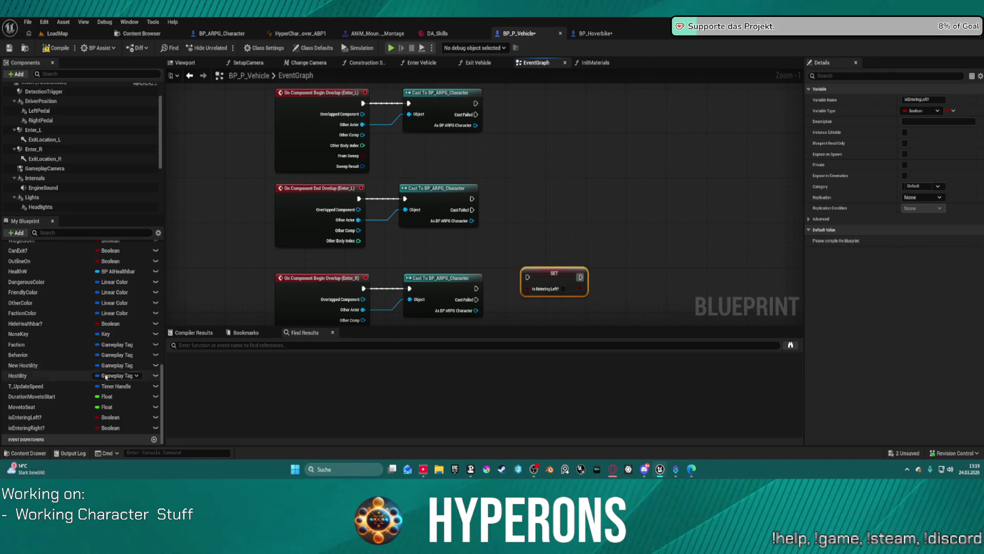
drag(523, 179, 523, 178)
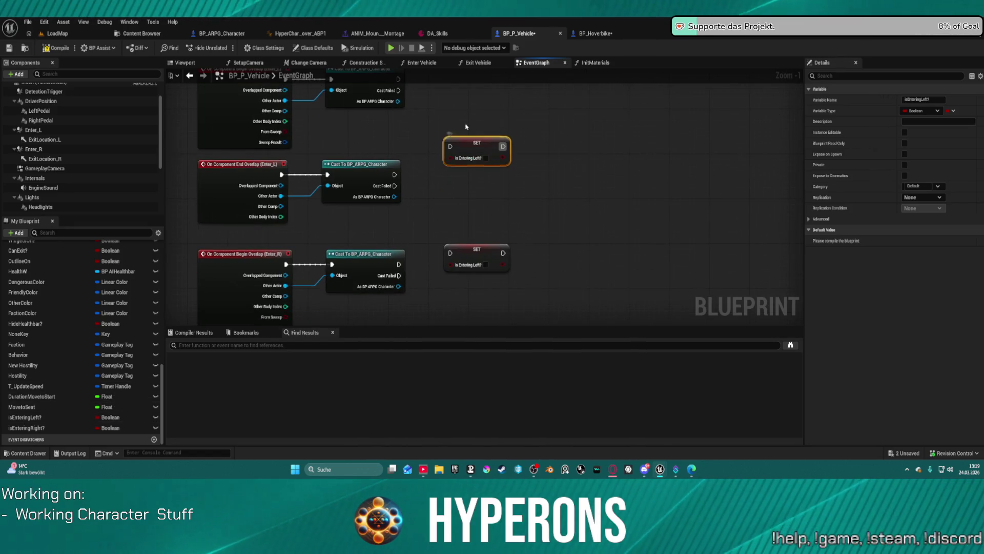
drag(466, 128, 464, 82)
drag(460, 258, 451, 168)
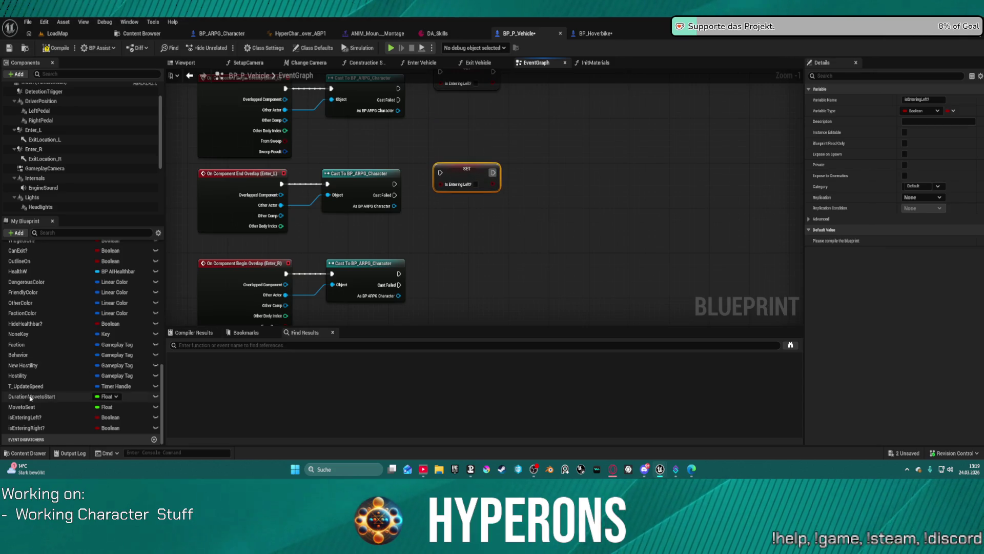
mouse_move(21, 430)
mouse_down()
mouse_move(433, 256)
mouse_move(461, 154)
mouse_up()
click(444, 264)
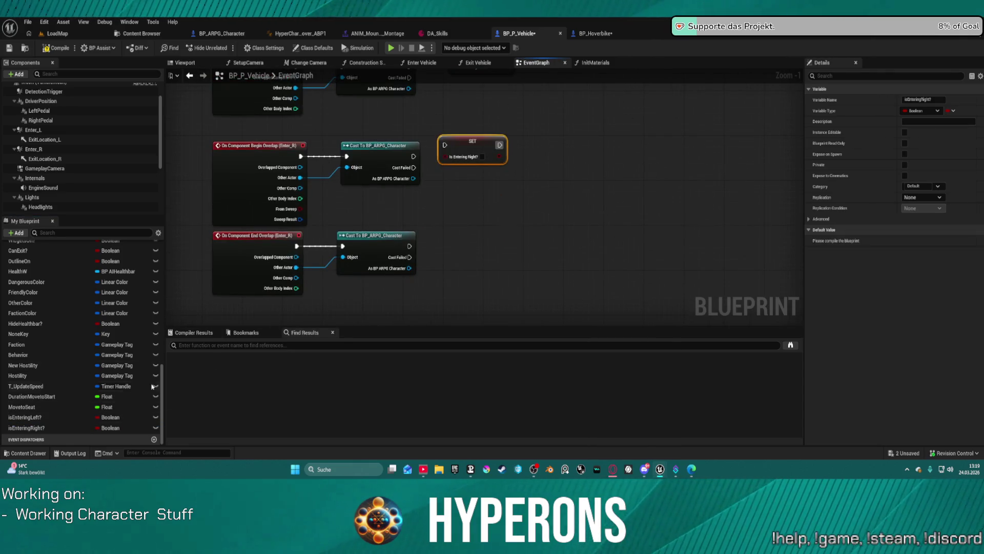
mouse_move(35, 430)
mouse_down()
mouse_move(452, 251)
mouse_move(441, 251)
mouse_up()
click(442, 264)
- Wire each BP_ARPG_Character cast's exec output into its matching SET node
click(458, 248)
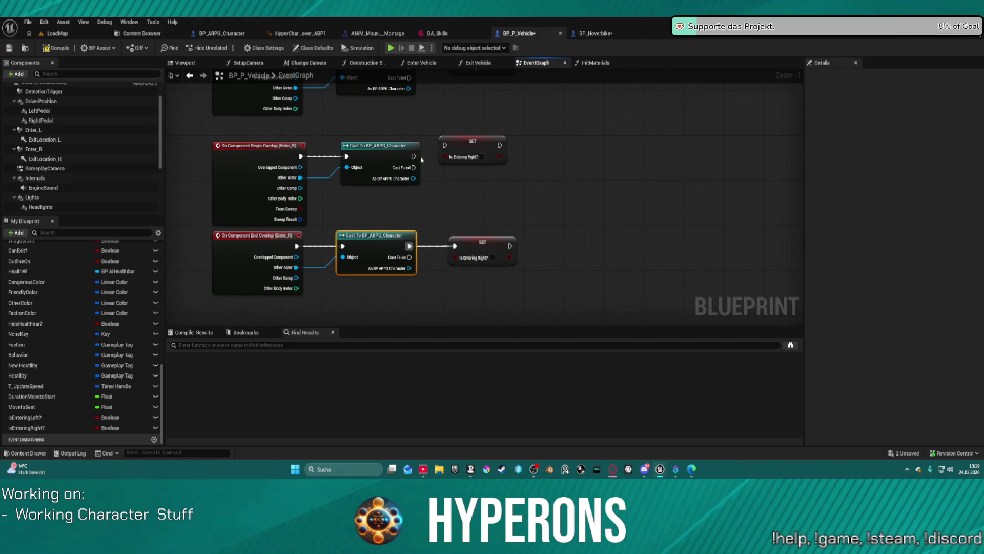
drag(414, 157, 445, 145)
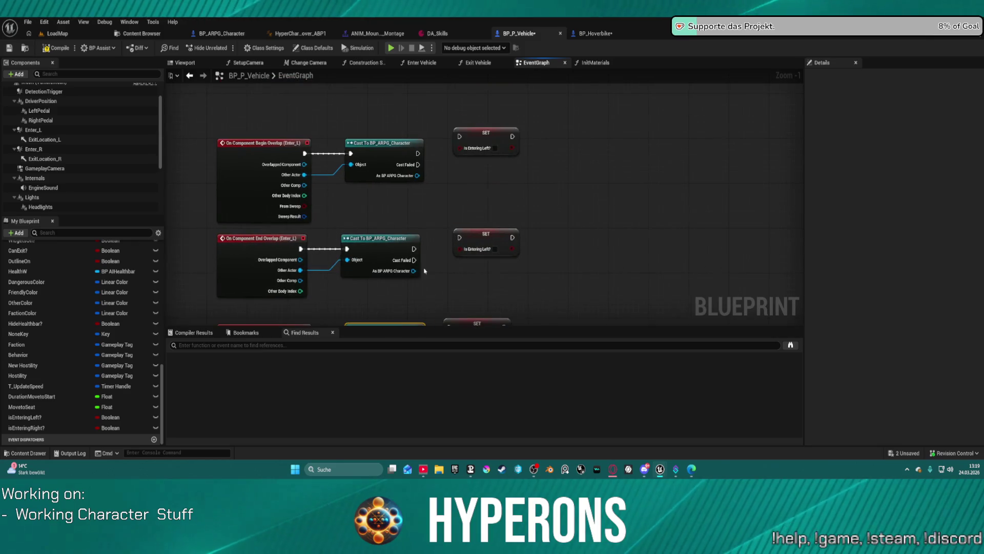
drag(414, 249, 448, 243)
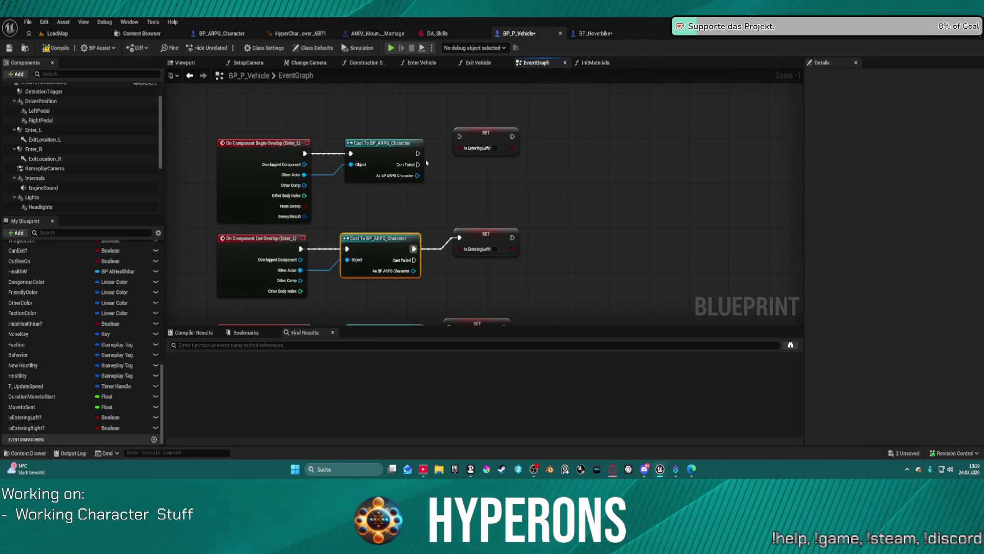
drag(417, 154, 449, 144)
click(495, 148)
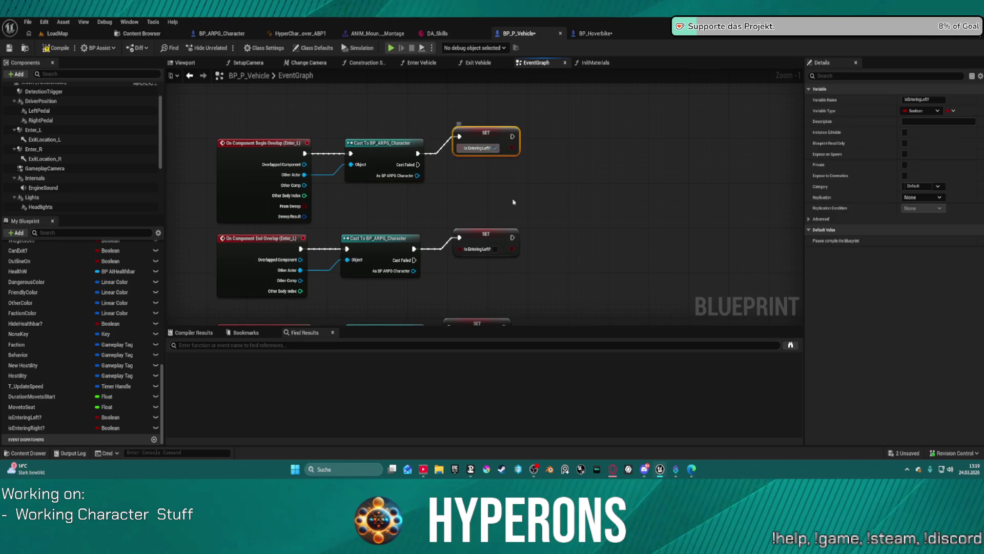
scroll(487, 234, down, 3)
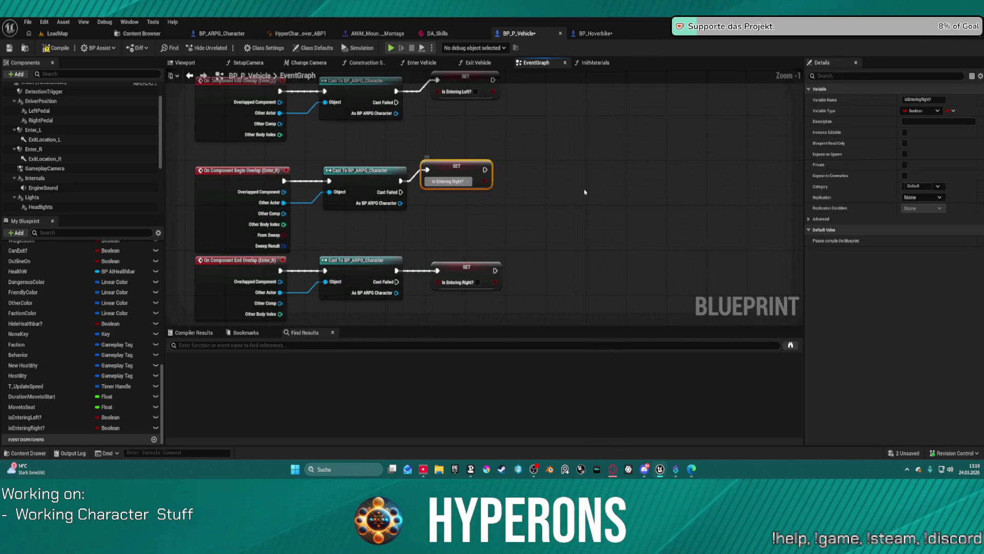
scroll(410, 215, down, 6)
scroll(410, 216, down, 3)
drag(410, 215, 260, 219)
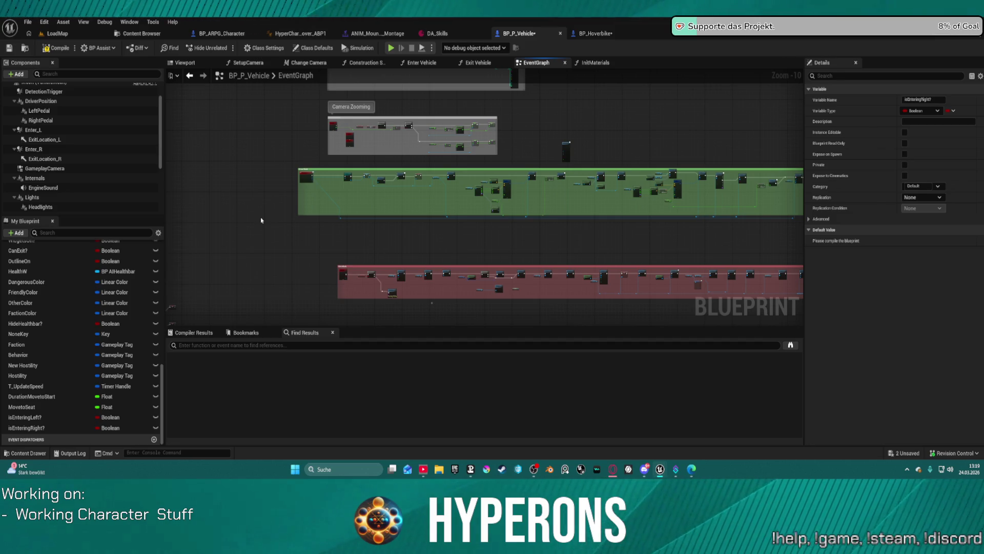
- Place a Branch after SET Occupy Vehicle with isEnteringLeft? as its condition
scroll(424, 220, up, 6)
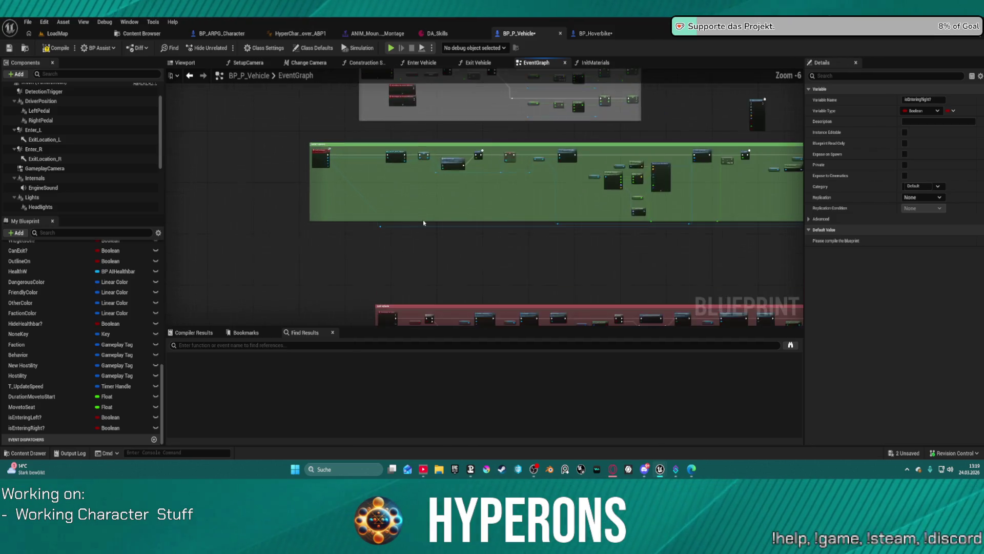
click(22, 417)
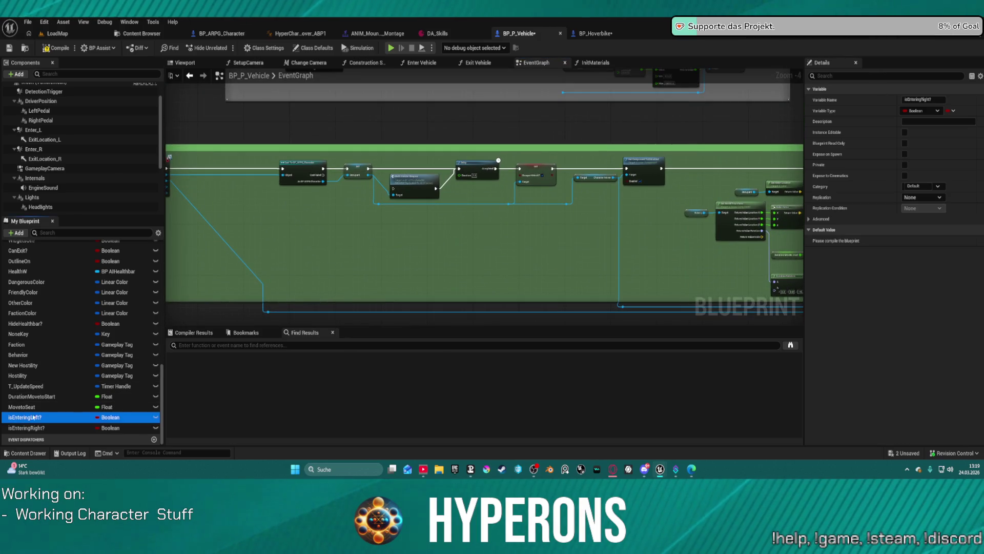
drag(468, 240, 468, 239)
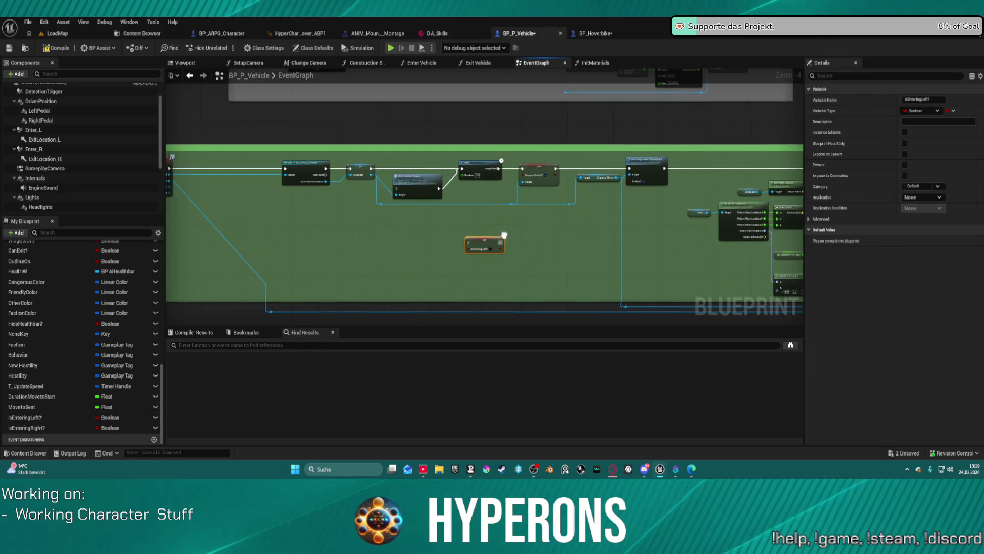
key(Delete)
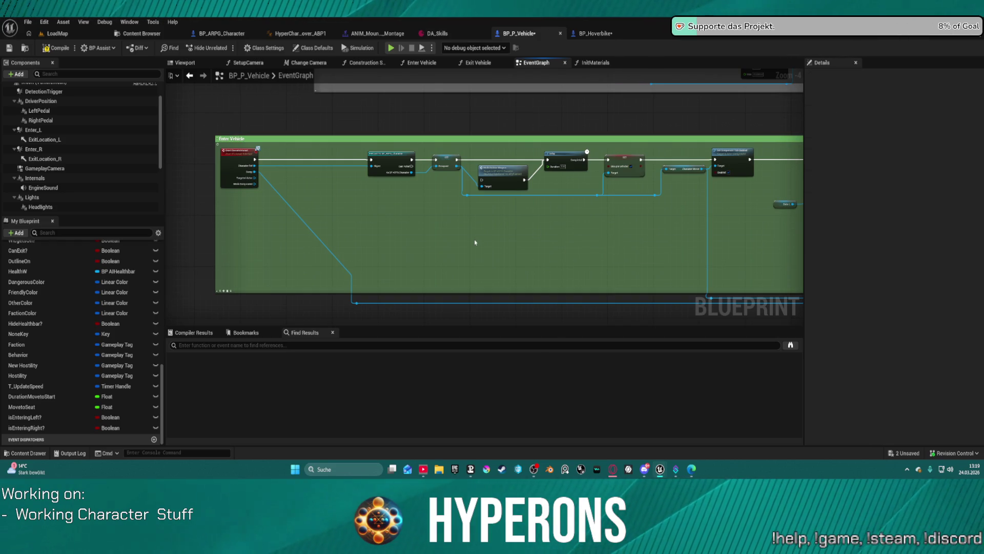
scroll(528, 231, up, 3)
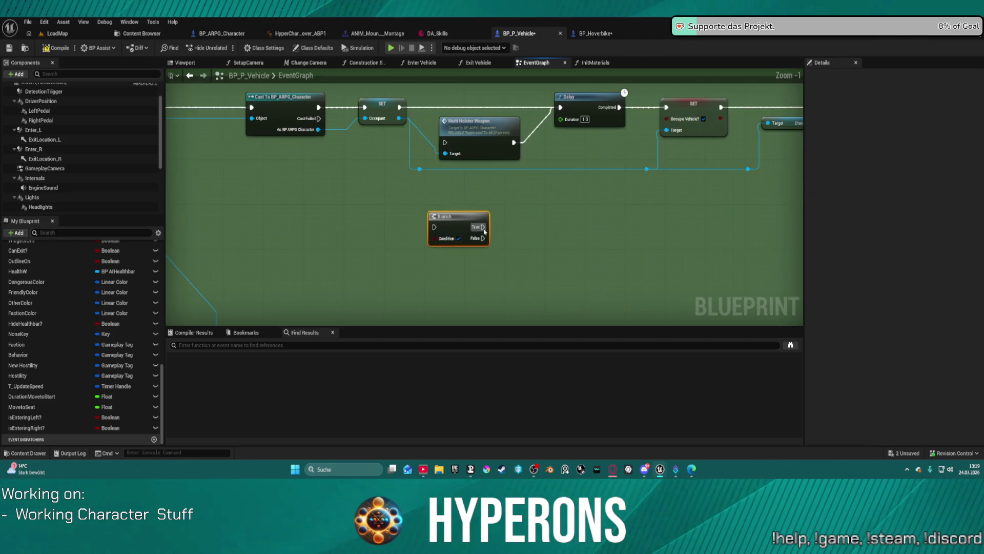
mouse_move(451, 225)
mouse_down()
mouse_move(784, 133)
mouse_move(702, 87)
mouse_move(410, 146)
mouse_move(615, 150)
mouse_move(590, 152)
mouse_up()
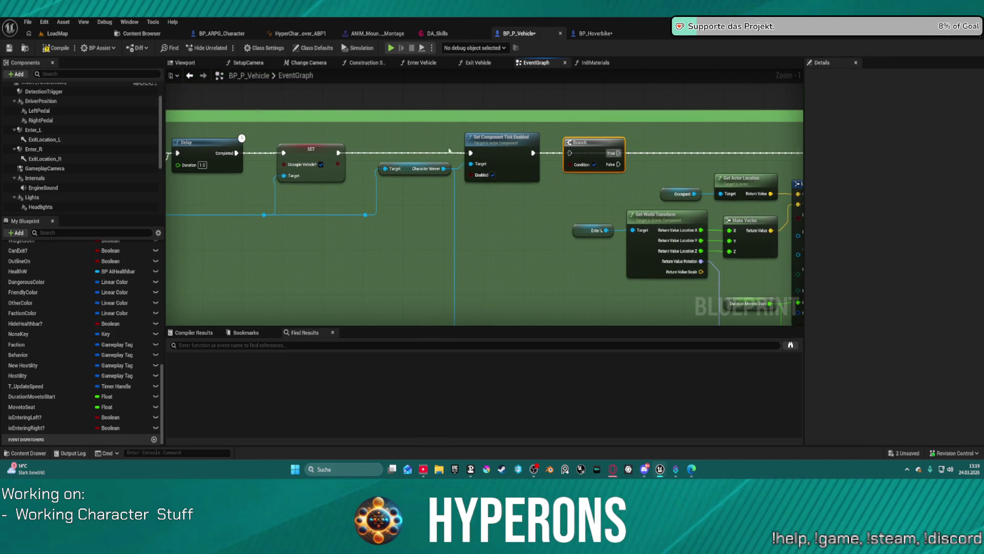
mouse_move(383, 163)
mouse_down()
mouse_move(498, 178)
mouse_move(456, 204)
mouse_move(425, 243)
mouse_move(411, 238)
mouse_up()
mouse_move(338, 152)
mouse_down()
mouse_move(574, 144)
mouse_move(574, 152)
mouse_up()
drag(584, 143, 435, 142)
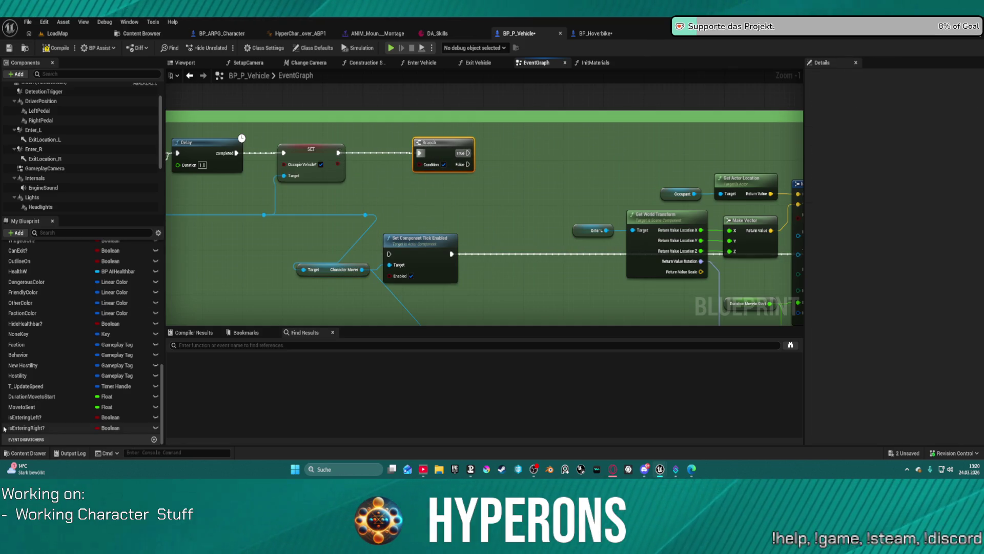
mouse_move(25, 417)
mouse_down()
mouse_move(348, 286)
mouse_move(432, 164)
mouse_move(452, 154)
mouse_move(874, 154)
mouse_move(679, 153)
mouse_up()
click(462, 148)
drag(257, 229, 509, 203)
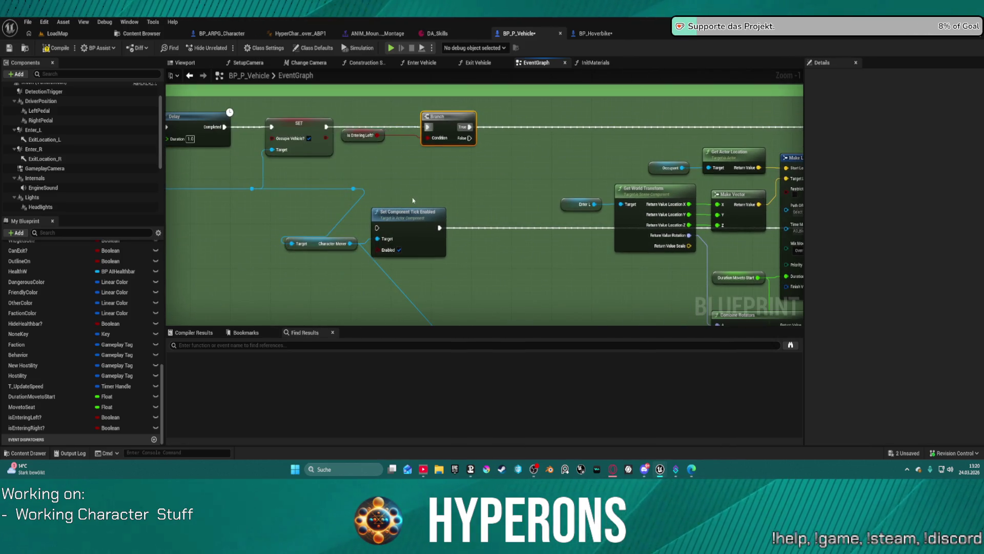
- Delete Set Component Tick Enabled and chain a second Branch on isEnteringRight? from False
key(Delete)
scroll(509, 229, down, 2)
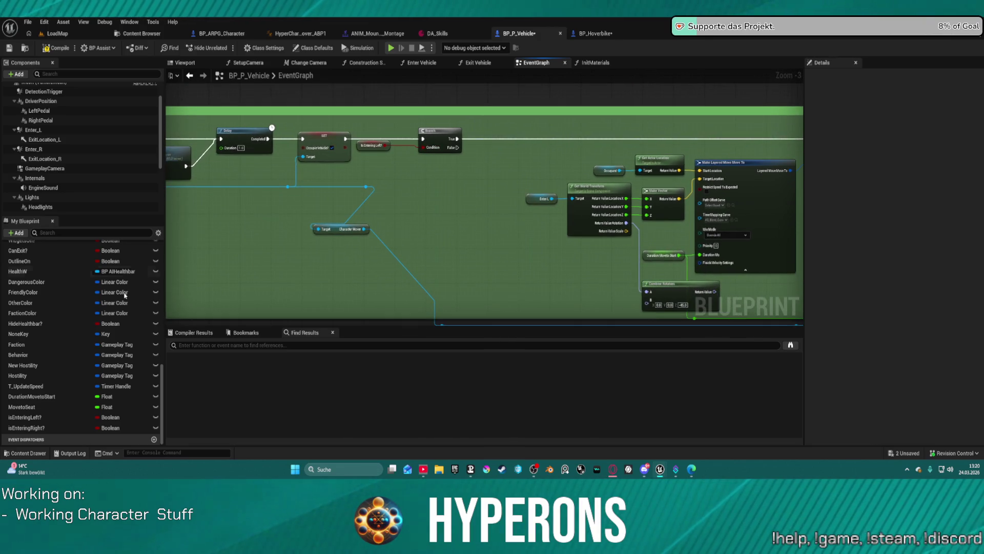
mouse_move(26, 428)
mouse_down()
mouse_move(399, 198)
mouse_move(408, 170)
mouse_up()
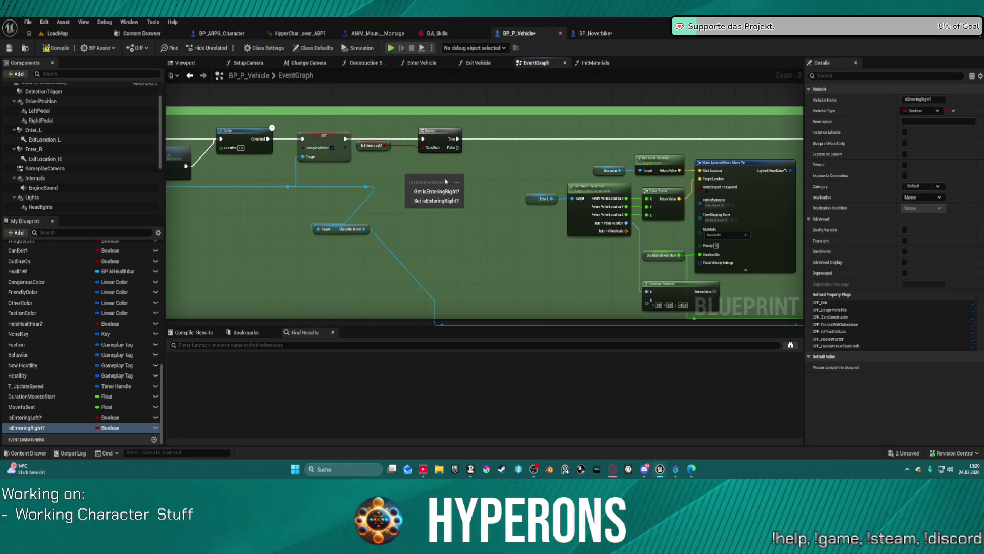
click(426, 192)
click(442, 132)
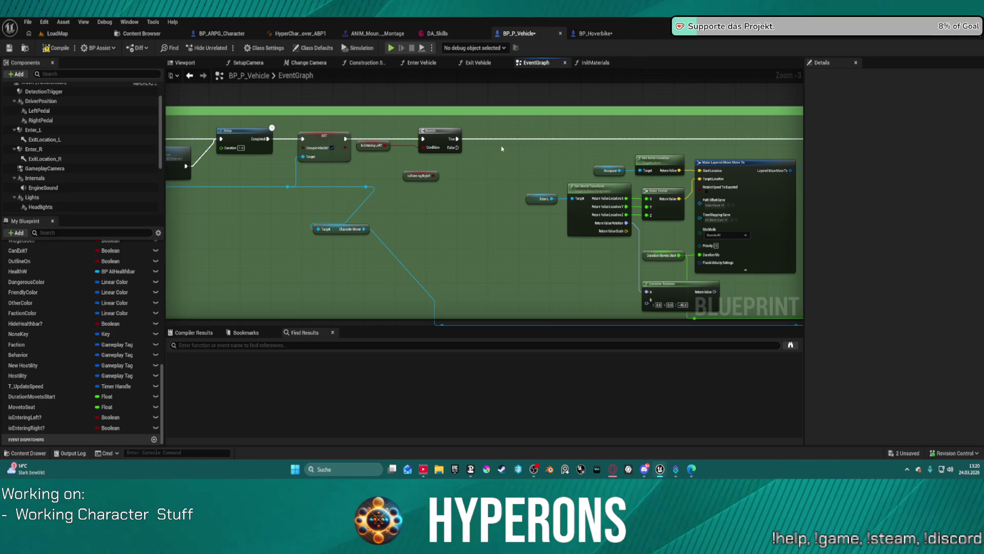
key(ctrl+v)
mouse_move(522, 157)
mouse_down()
mouse_move(468, 149)
mouse_move(508, 177)
mouse_move(524, 164)
mouse_up()
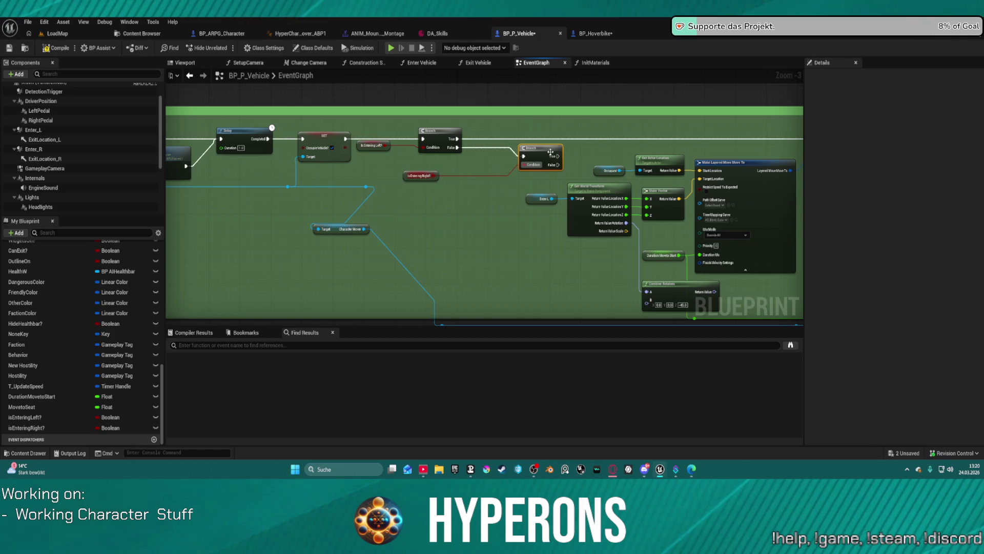
drag(419, 177, 346, 197)
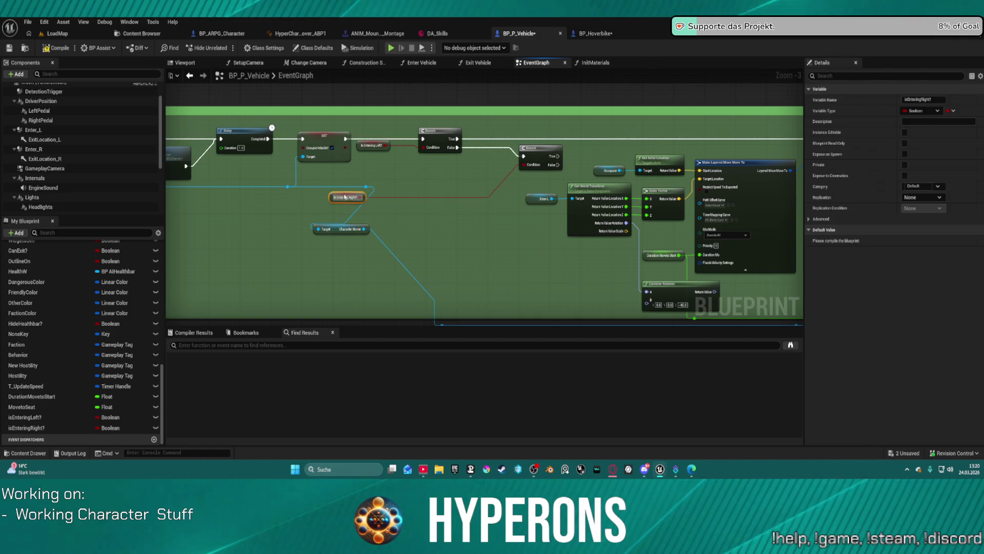
drag(537, 147, 468, 174)
scroll(461, 172, down, 5)
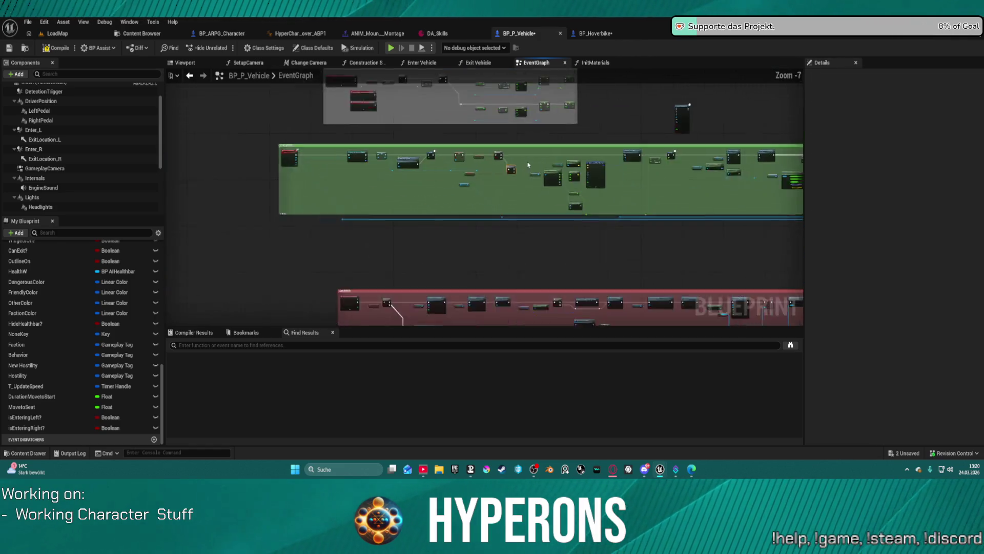
mouse_move(432, 142)
mouse_down()
mouse_move(774, 200)
mouse_move(850, 197)
mouse_move(784, 196)
mouse_move(733, 179)
mouse_up()
scroll(733, 179, up, 7)
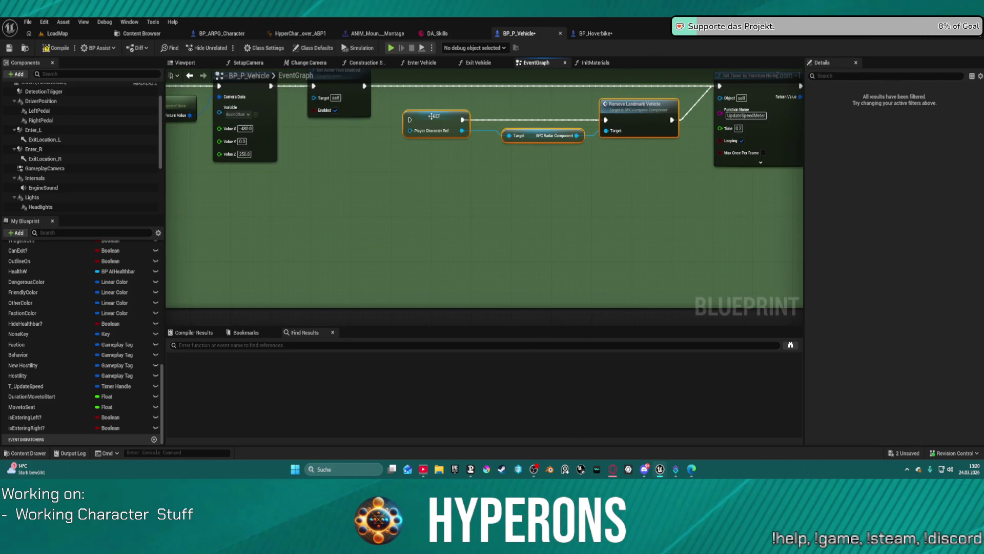
drag(669, 178, 783, 264)
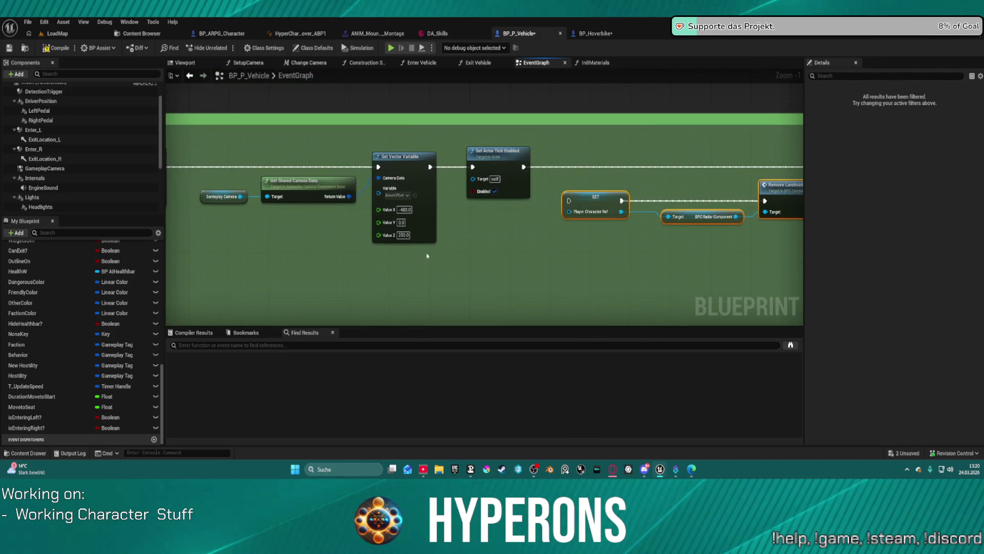
scroll(427, 255, down, 2)
drag(427, 255, 614, 212)
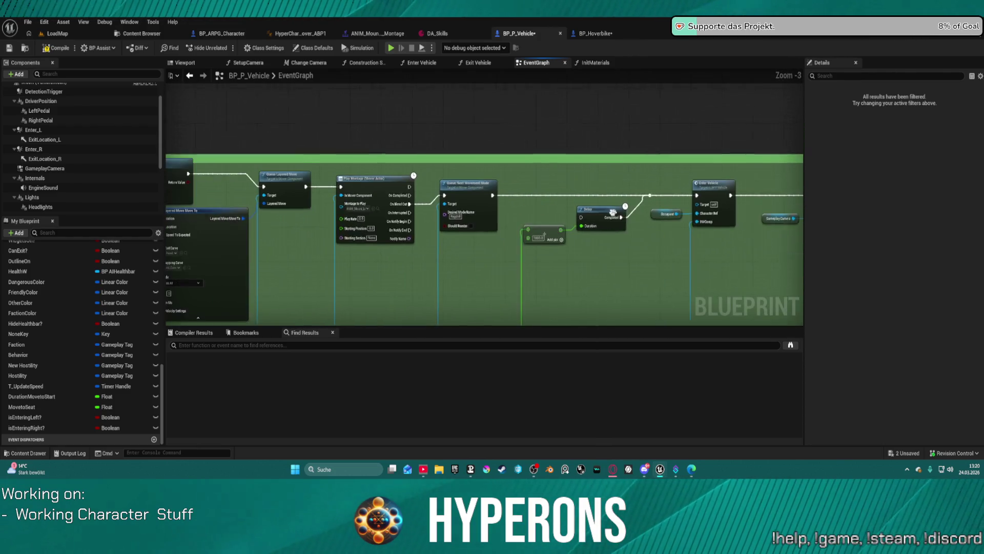
click(613, 212)
key(Delete)
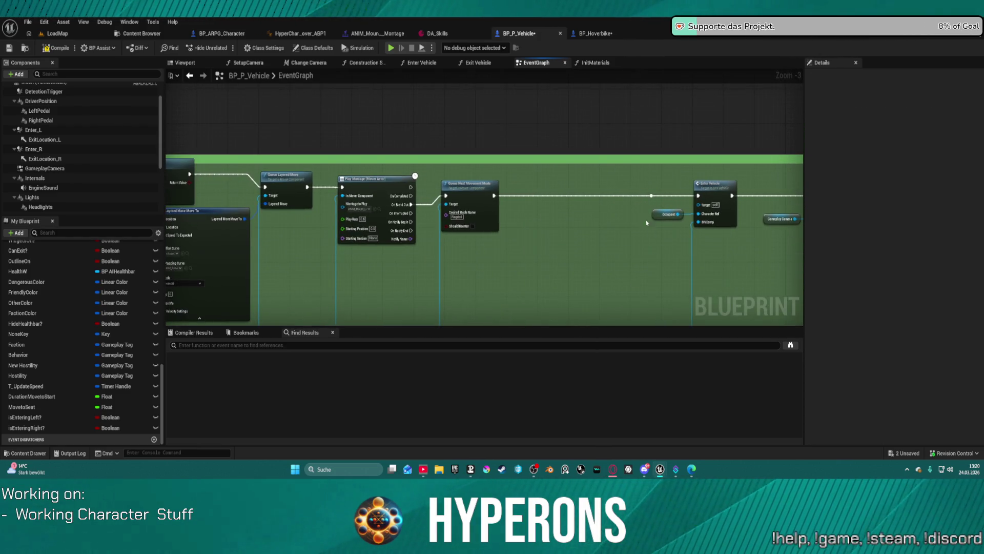
mouse_move(651, 197)
mouse_down()
mouse_move(494, 323)
mouse_move(575, 191)
mouse_up()
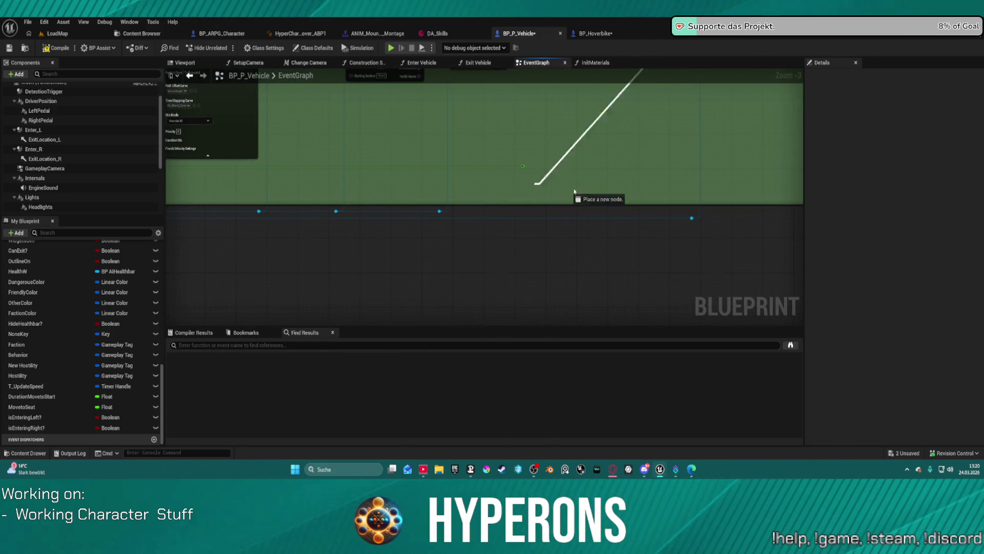
scroll(546, 150, down, 2)
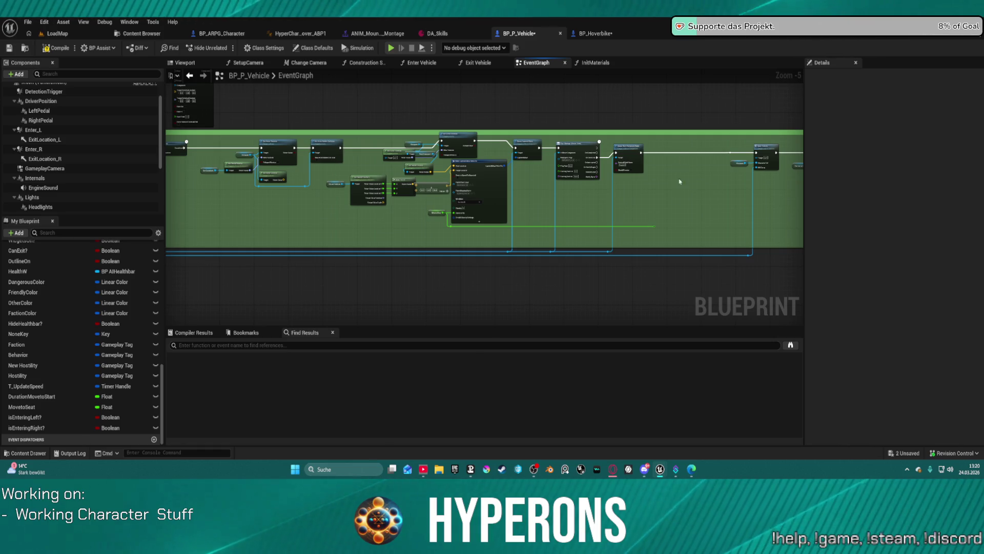
mouse_move(681, 256)
mouse_down()
mouse_move(513, 272)
mouse_move(439, 148)
mouse_move(313, 146)
mouse_up()
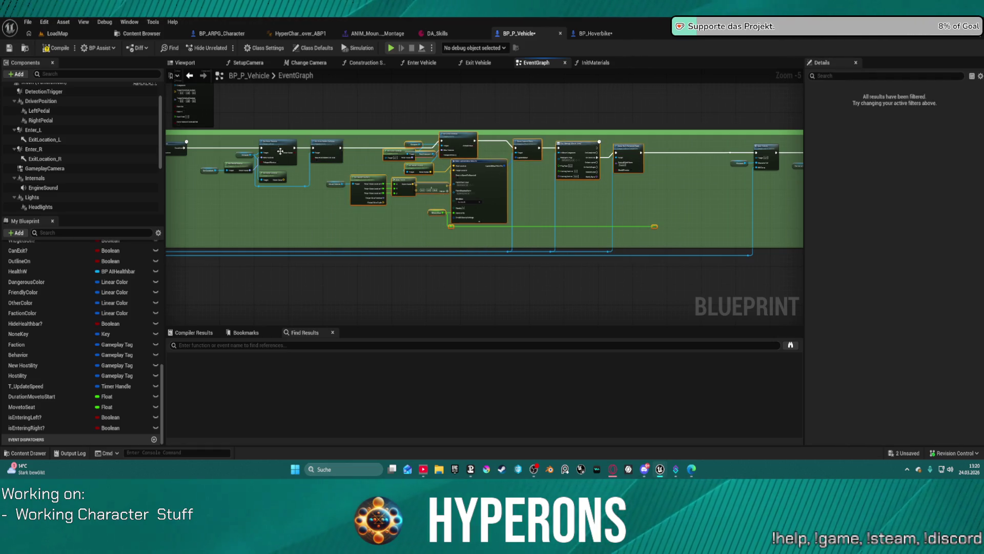
click(280, 151)
scroll(459, 215, down, 2)
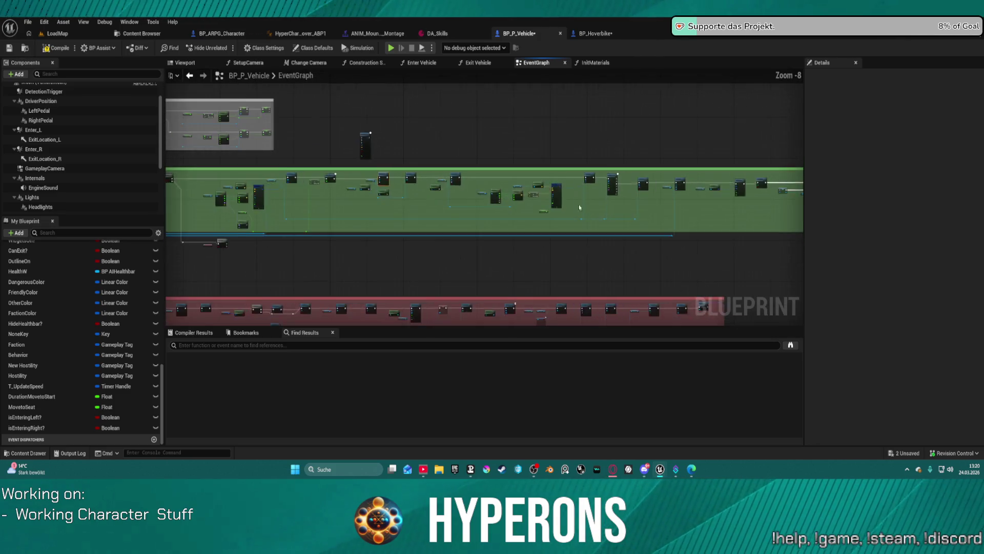
scroll(593, 203, up, 3)
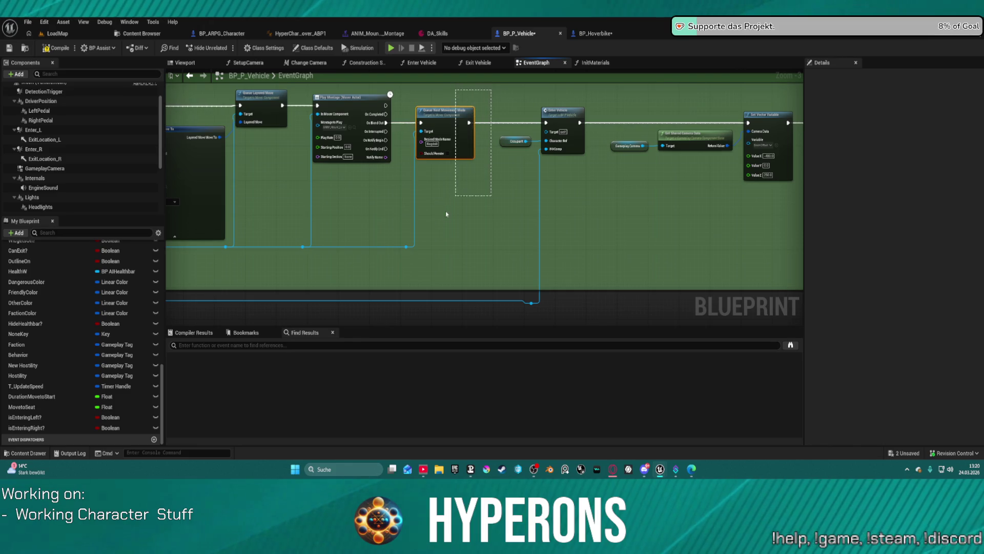
drag(436, 241, 439, 240)
scroll(472, 205, down, 2)
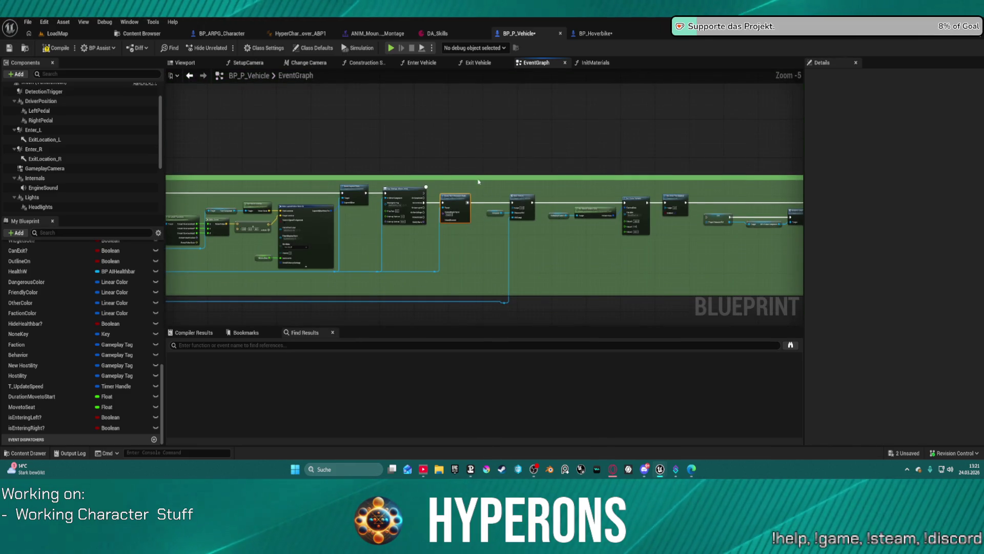
drag(481, 221, 485, 103)
mouse_move(359, 154)
mouse_down()
mouse_move(362, 80)
mouse_move(362, 169)
mouse_up()
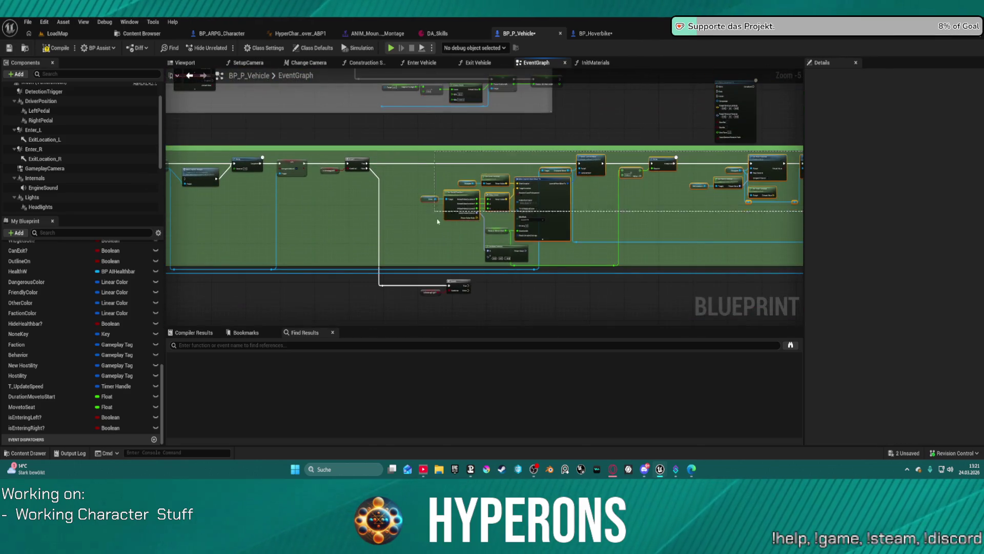
drag(416, 264, 424, 274)
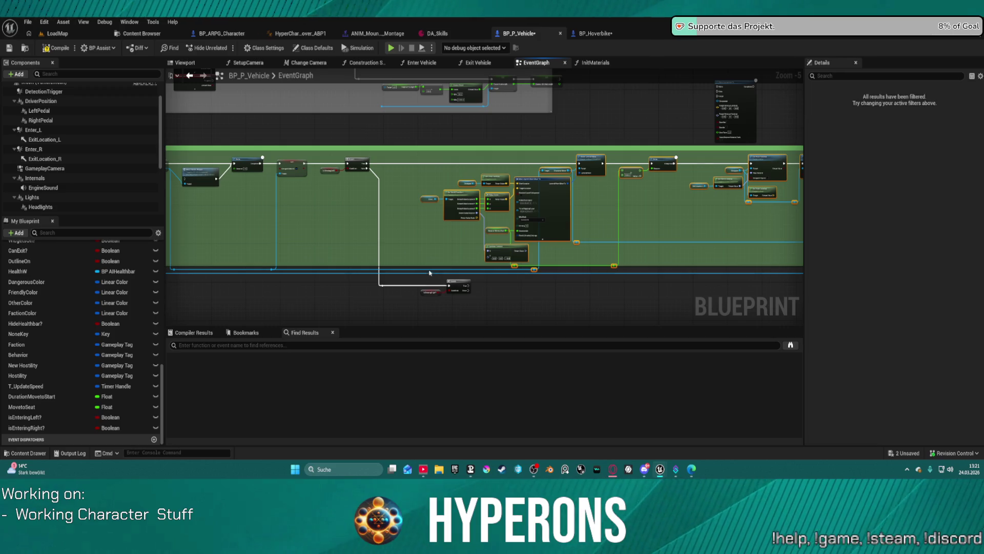
scroll(509, 128, down, 5)
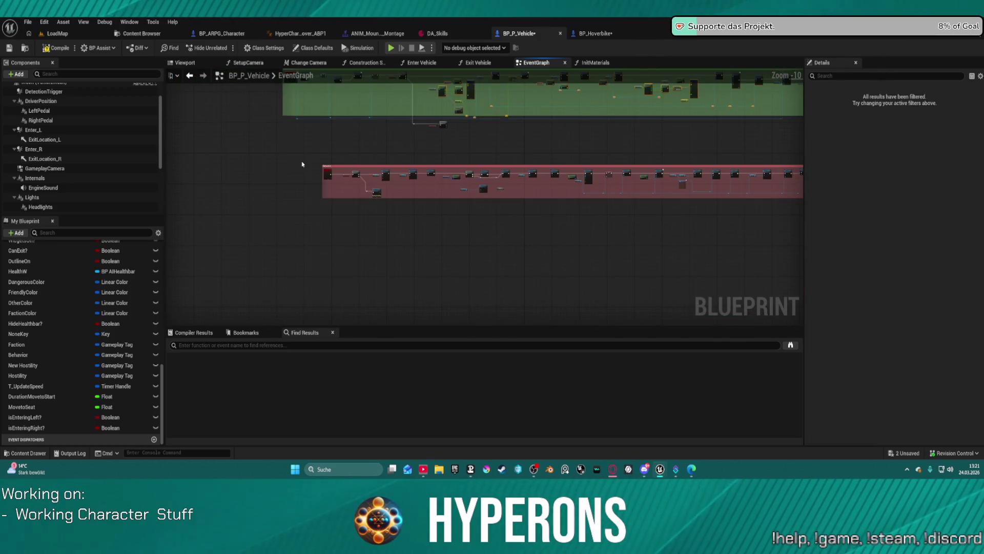
- Rewire exec from Update Layered Move to the Branch and onward from Set Movement Mode
mouse_move(302, 164)
mouse_down()
mouse_move(890, 222)
mouse_move(635, 221)
mouse_up()
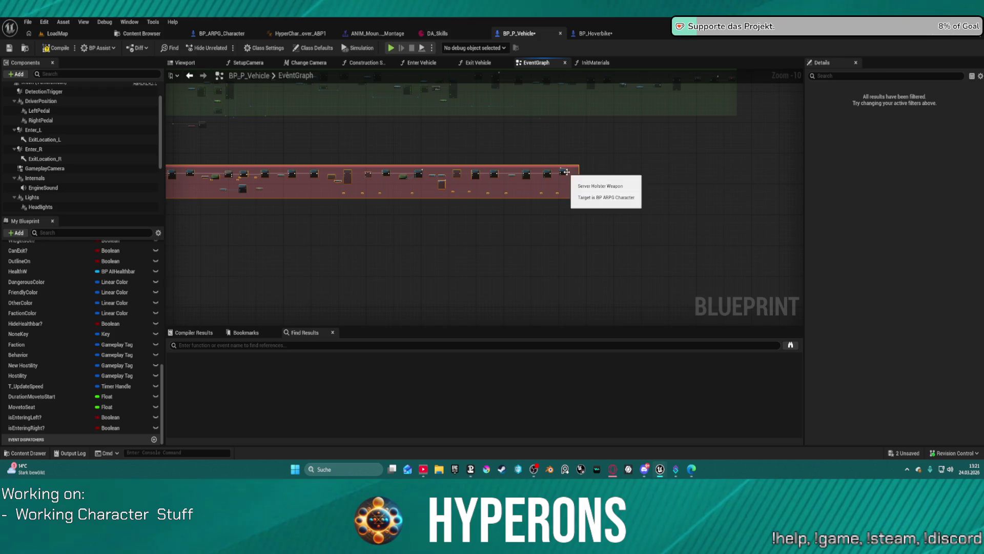
key(Home)
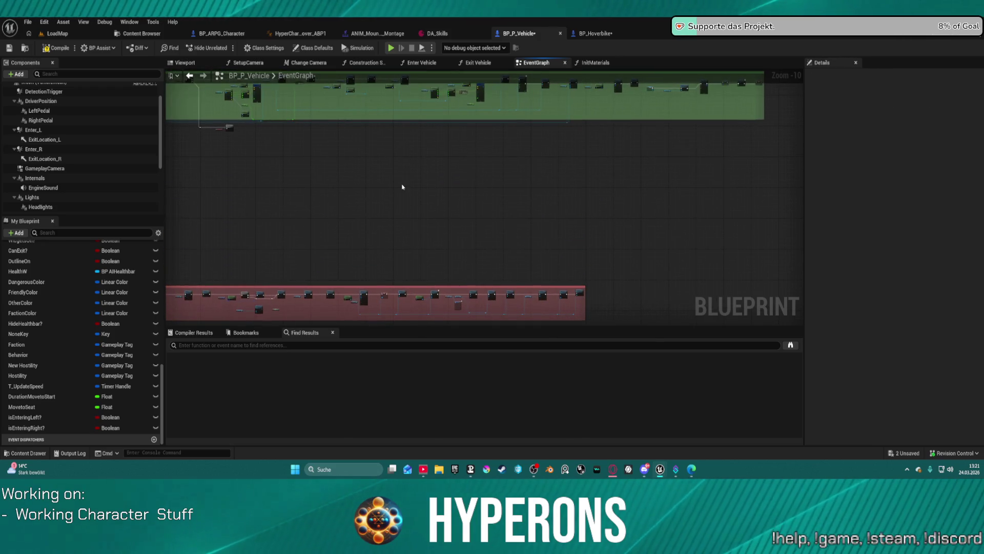
scroll(405, 183, up, 6)
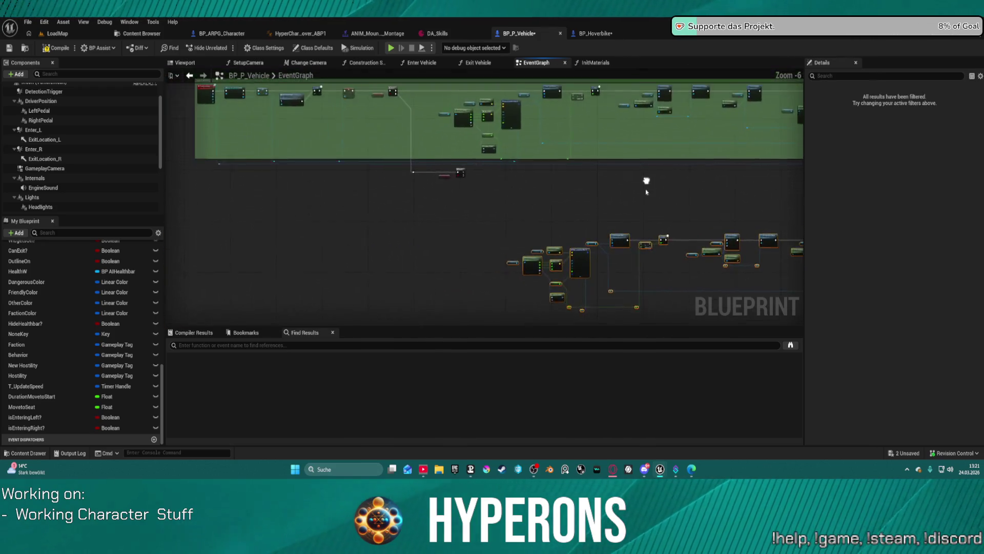
mouse_move(598, 264)
mouse_down()
mouse_move(352, 160)
mouse_move(316, 129)
mouse_up()
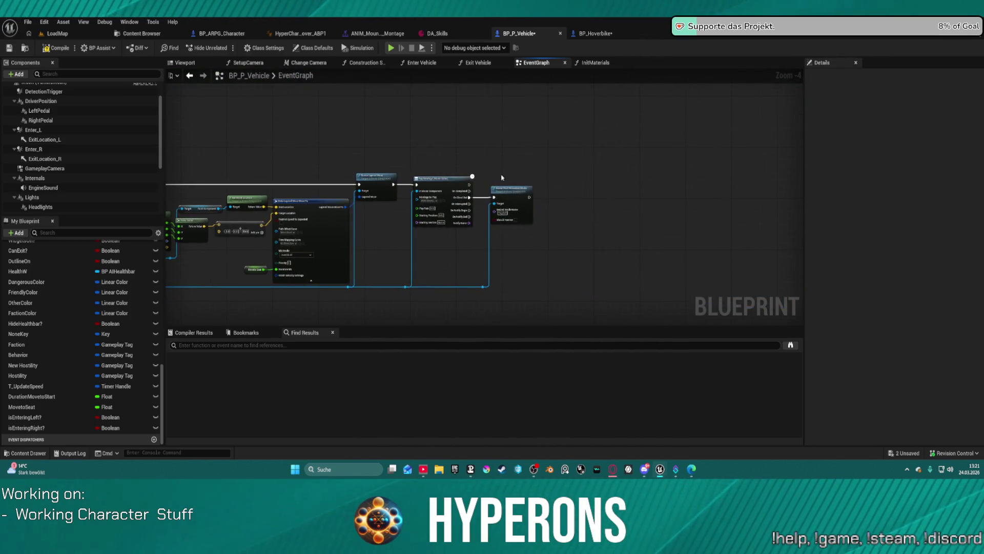
mouse_move(529, 197)
mouse_down()
mouse_move(437, 176)
mouse_move(134, 204)
mouse_move(451, 213)
mouse_move(532, 197)
mouse_move(393, 205)
mouse_up()
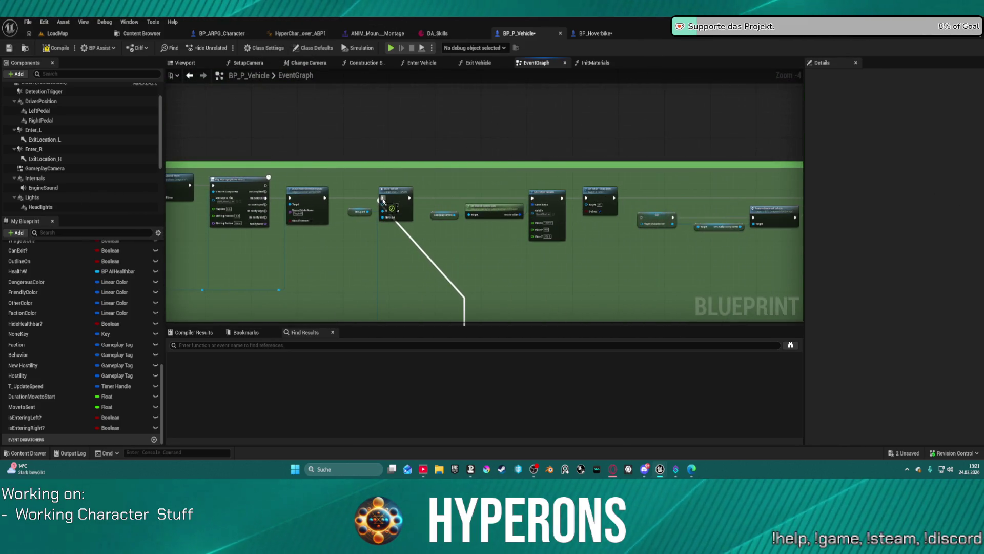
scroll(790, 149, down, 5)
scroll(504, 198, up, 6)
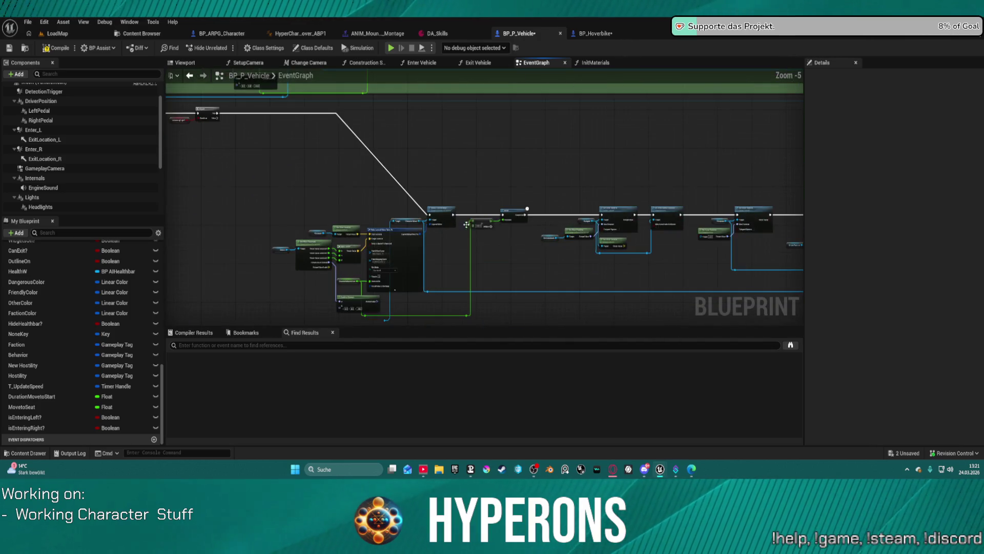
- Reroute the Character Mover Target wire toward Occupant and select the green comment
drag(480, 268, 467, 265)
drag(358, 267, 371, 115)
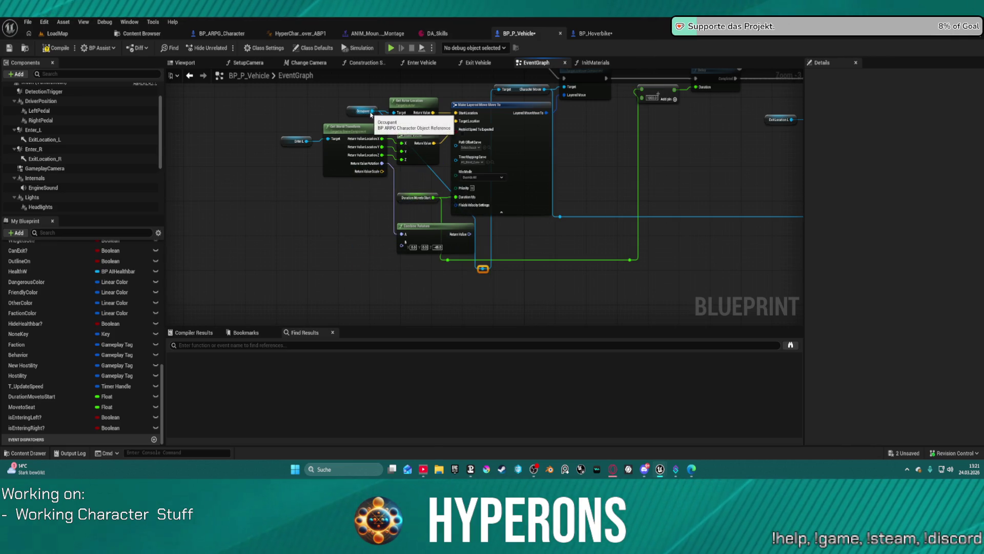
click(516, 147)
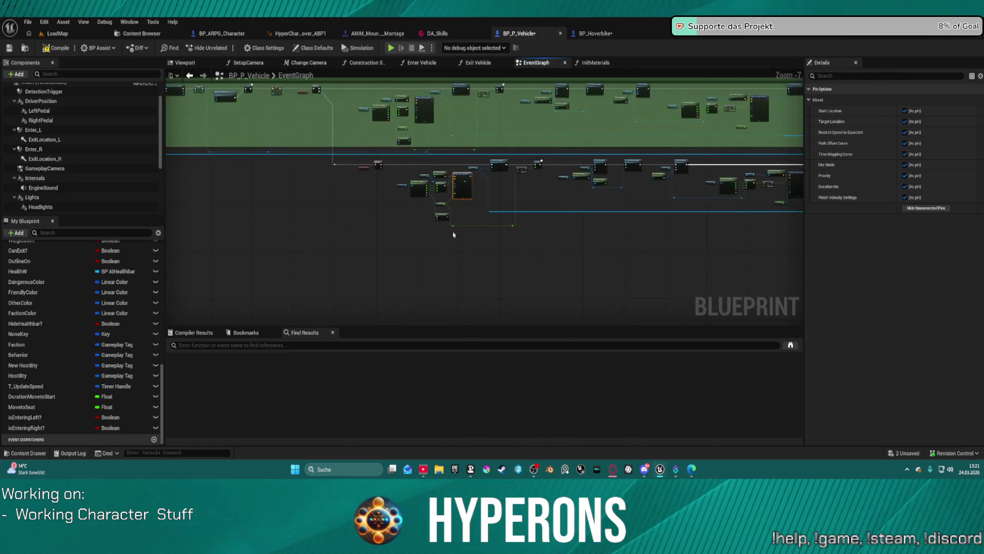
scroll(442, 194, down, 7)
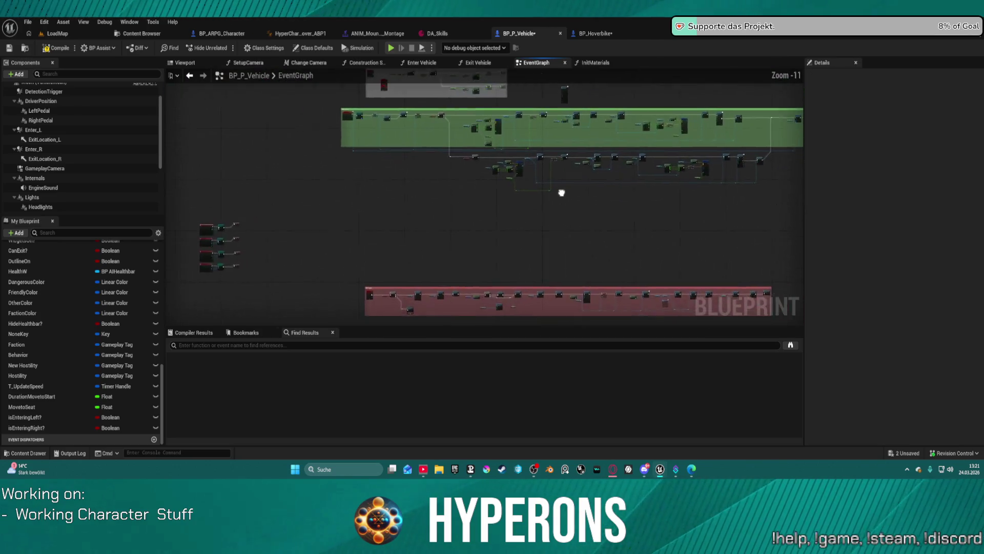
drag(651, 194, 242, 181)
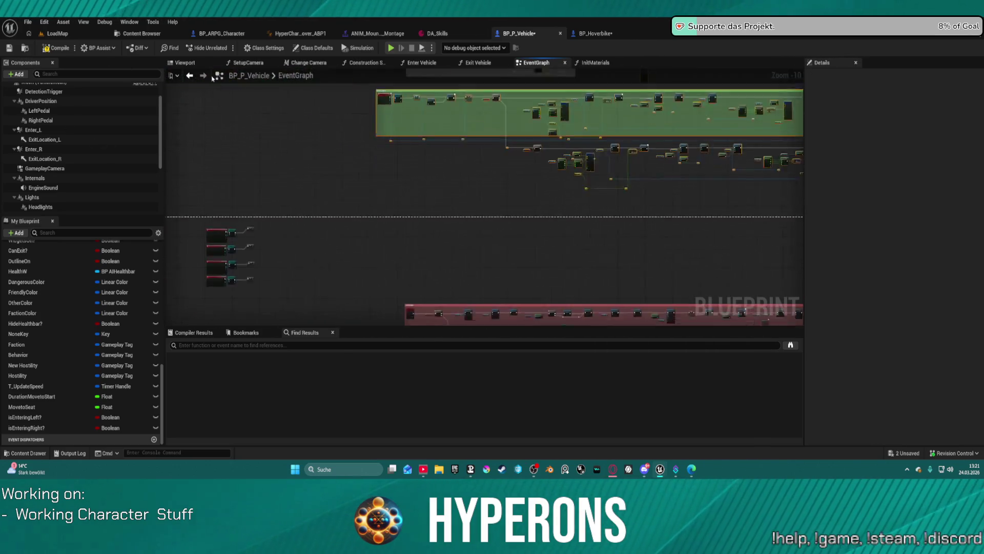
click(402, 111)
- Stretch the green comment over the nodes below, then undo the last four graph edits
mouse_move(402, 110)
mouse_down()
mouse_move(407, 181)
mouse_move(395, 200)
mouse_up()
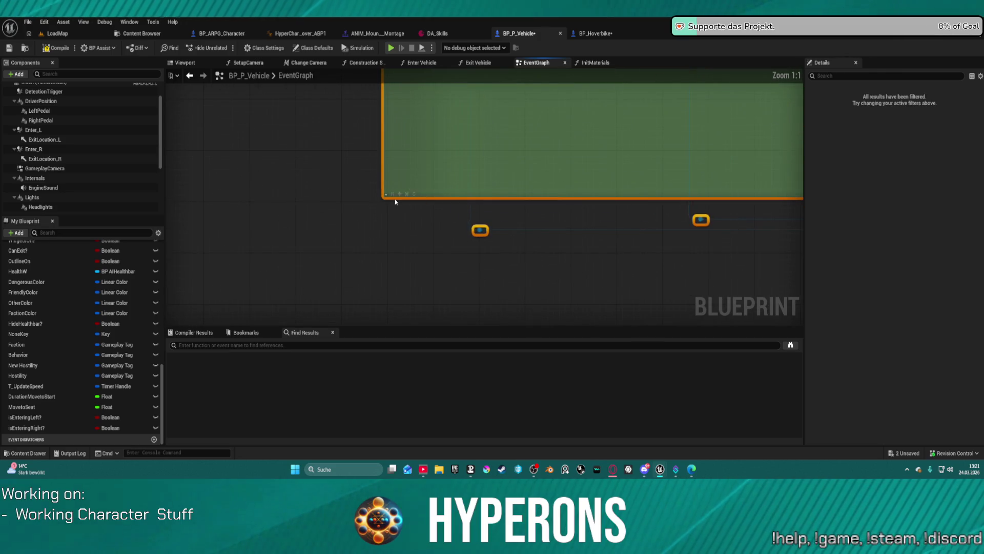
scroll(616, 146, up, 1)
scroll(615, 146, down, 3)
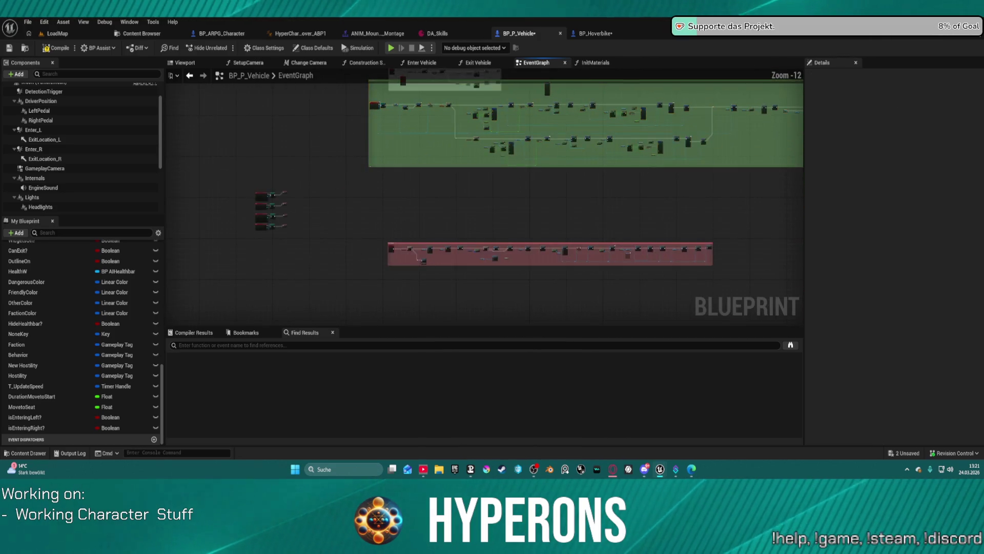
drag(715, 149, 695, 201)
key(ctrl+z)
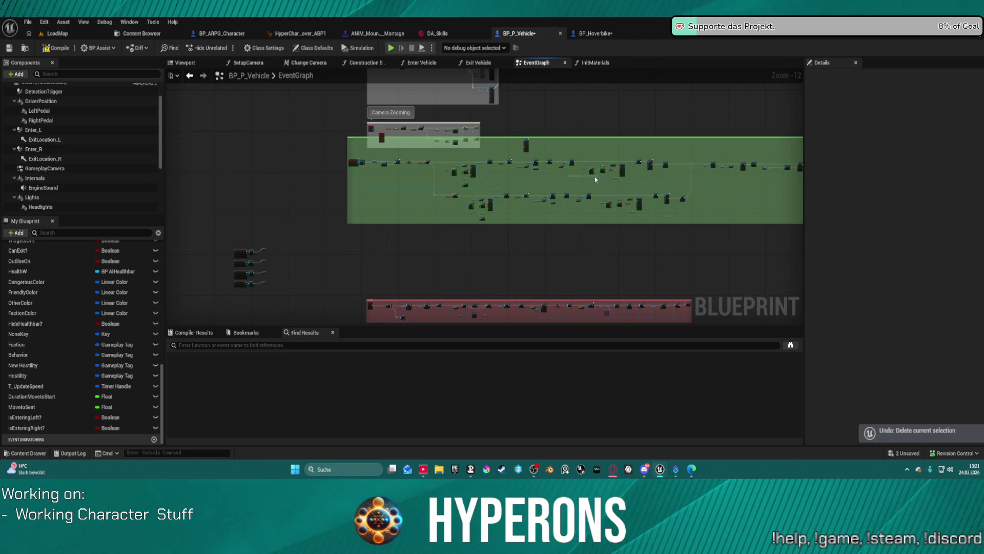
key(ctrl+z)
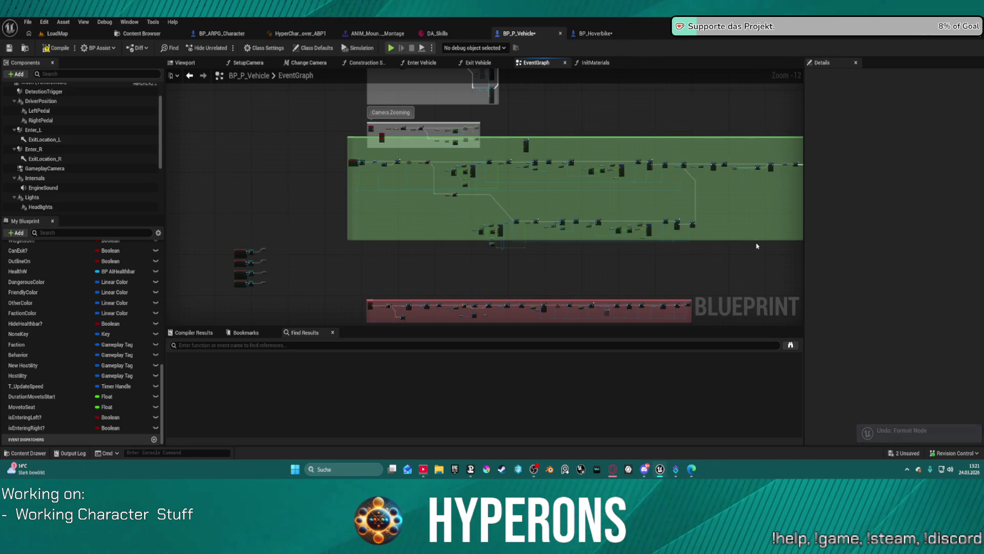
key(ctrl+z)
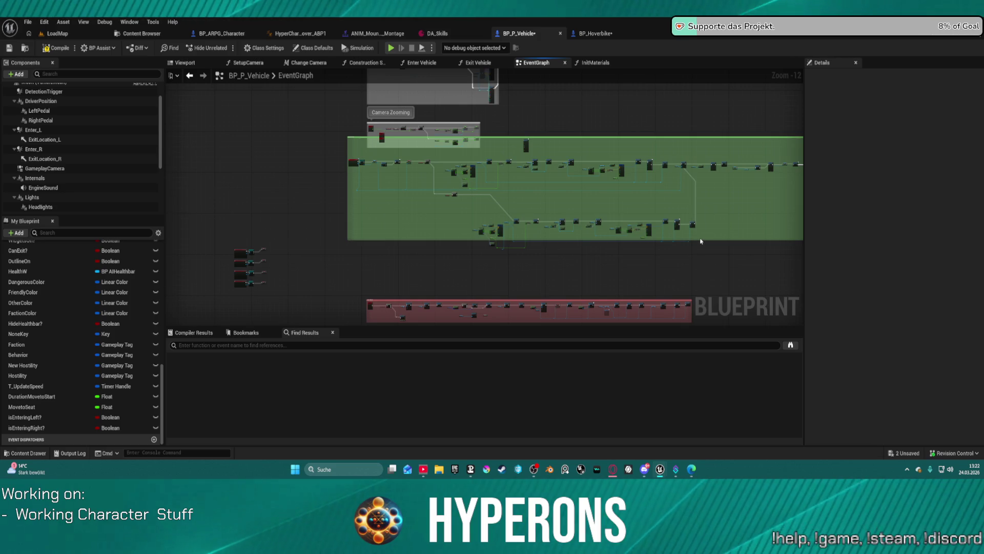
key(ctrl+z)
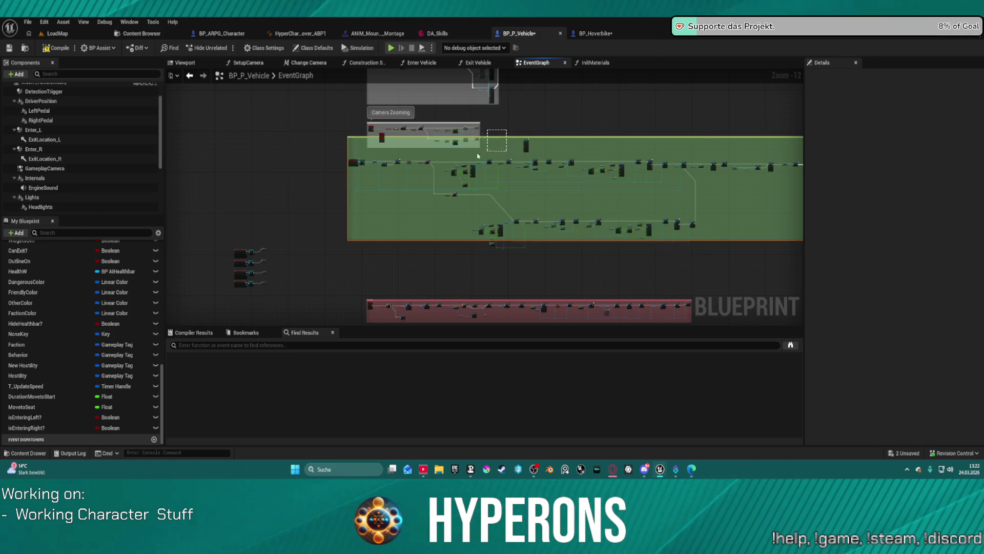
- Move the Camera Zooming comment clear of the Enter Vehicle block
drag(478, 155, 557, 122)
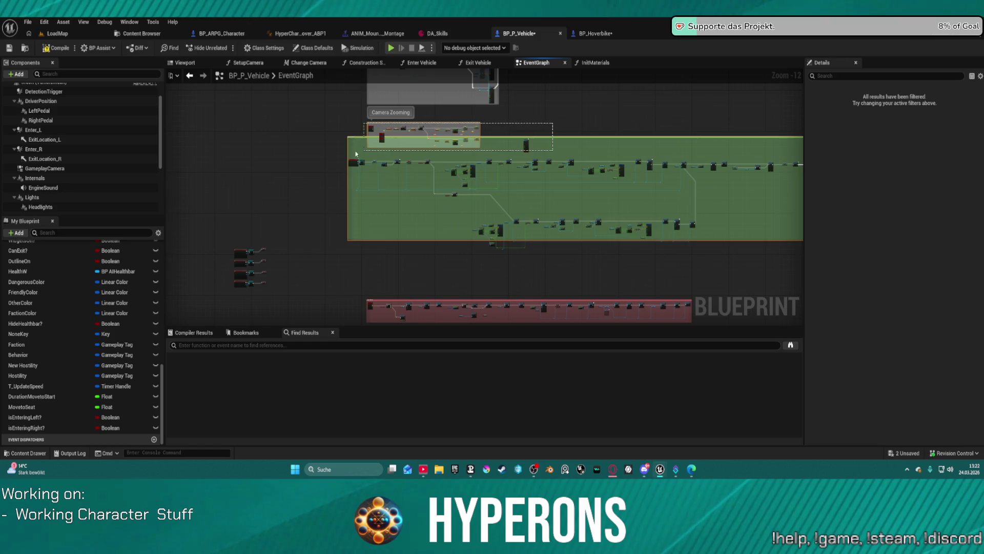
drag(351, 153, 353, 154)
scroll(357, 241, up, 13)
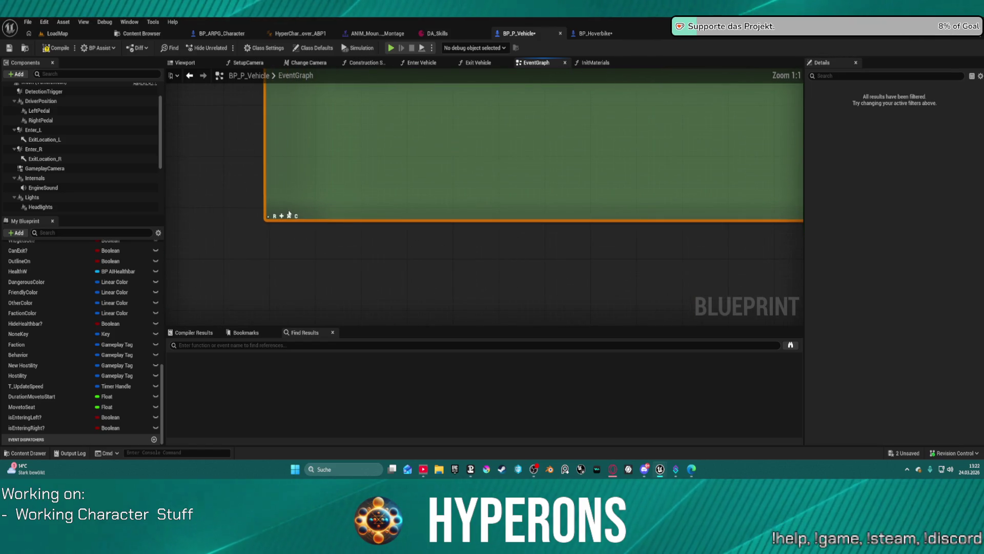
scroll(291, 217, down, 12)
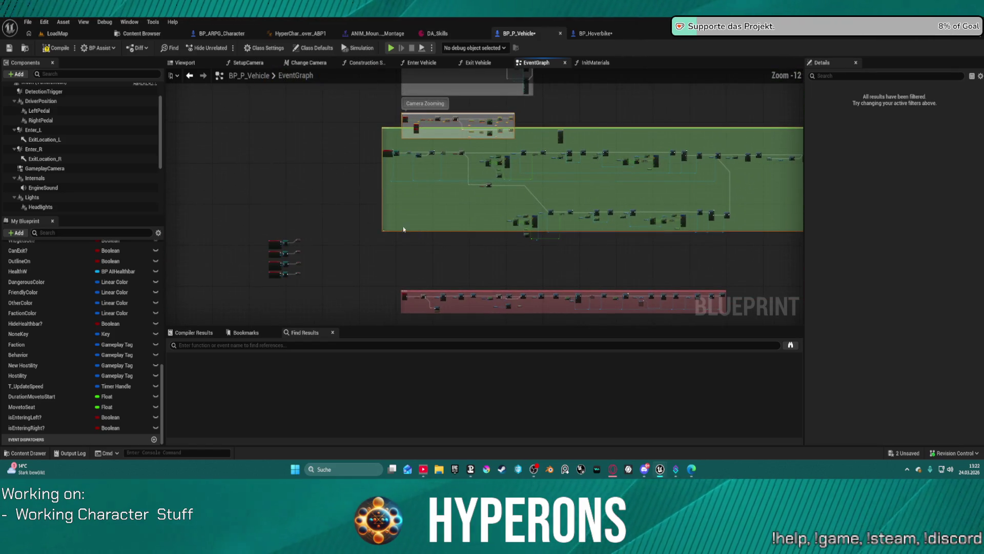
scroll(409, 184, up, 5)
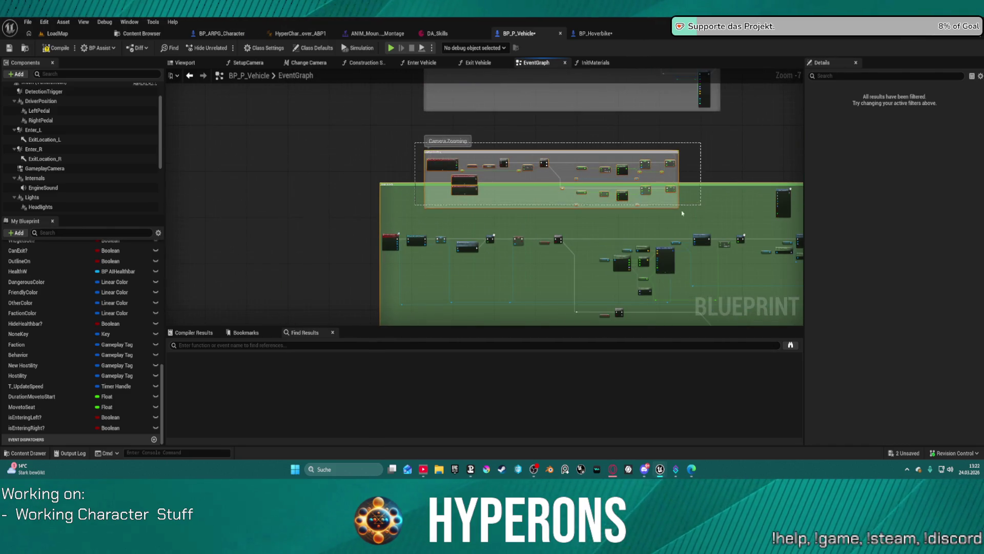
scroll(442, 213, up, 3)
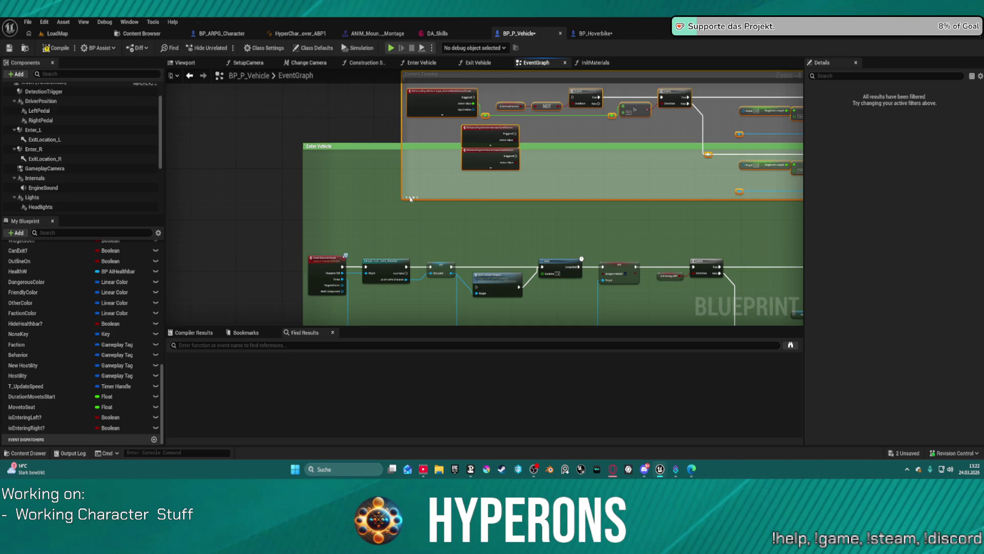
scroll(410, 199, down, 3)
drag(456, 156, 434, 139)
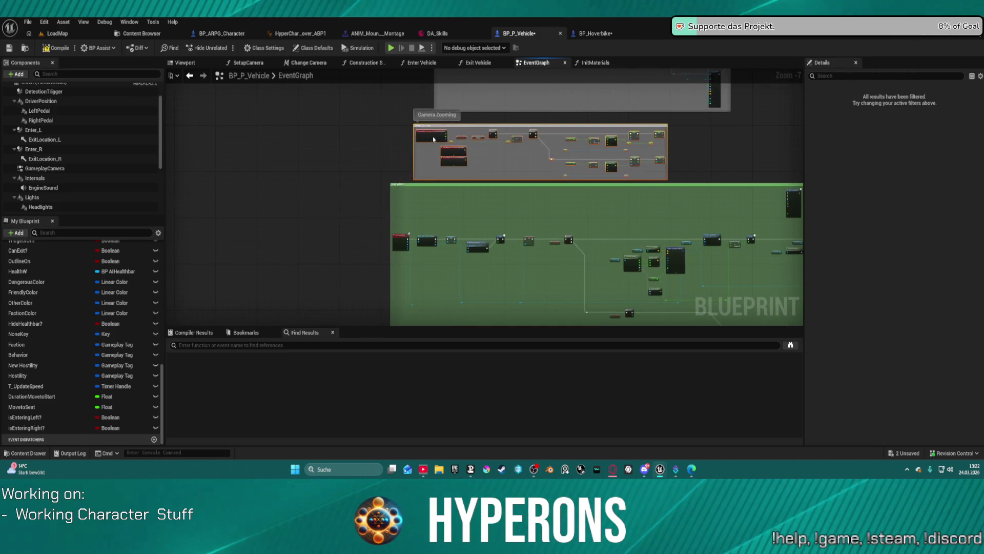
- Select the red exit event and resize the comment so it starts at that event
scroll(670, 176, up, 3)
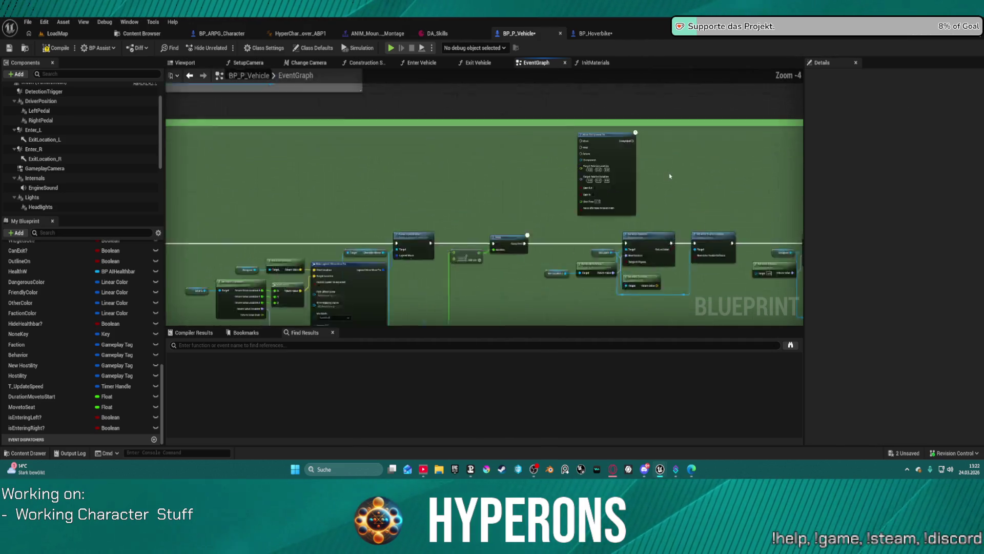
scroll(651, 145, down, 3)
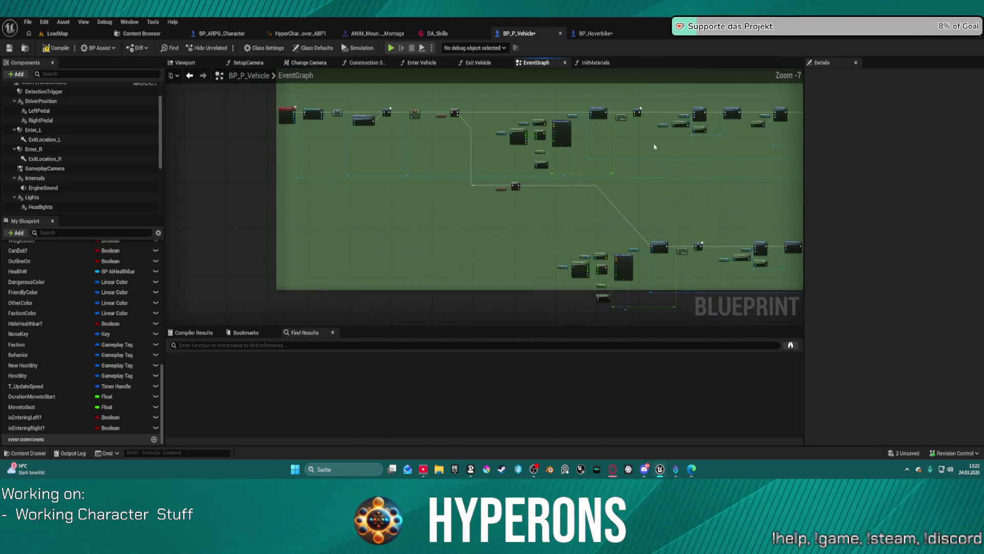
scroll(655, 147, down, 3)
click(410, 127)
key(f)
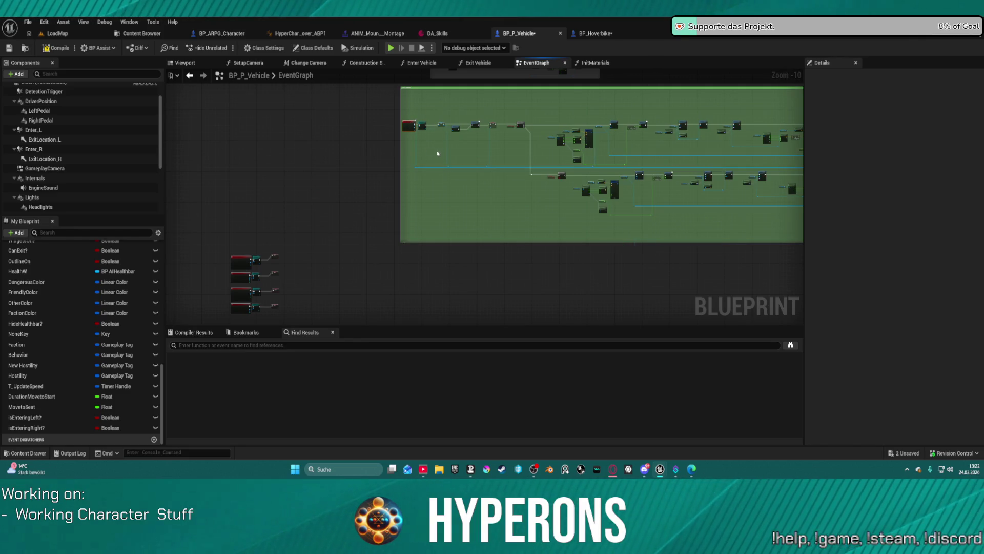
mouse_move(405, 89)
mouse_down()
mouse_move(407, 106)
mouse_move(393, 93)
mouse_up()
- Enlarge the large green comment box upward to enclose more of the node network
drag(554, 221, 297, 222)
scroll(398, 242, up, 7)
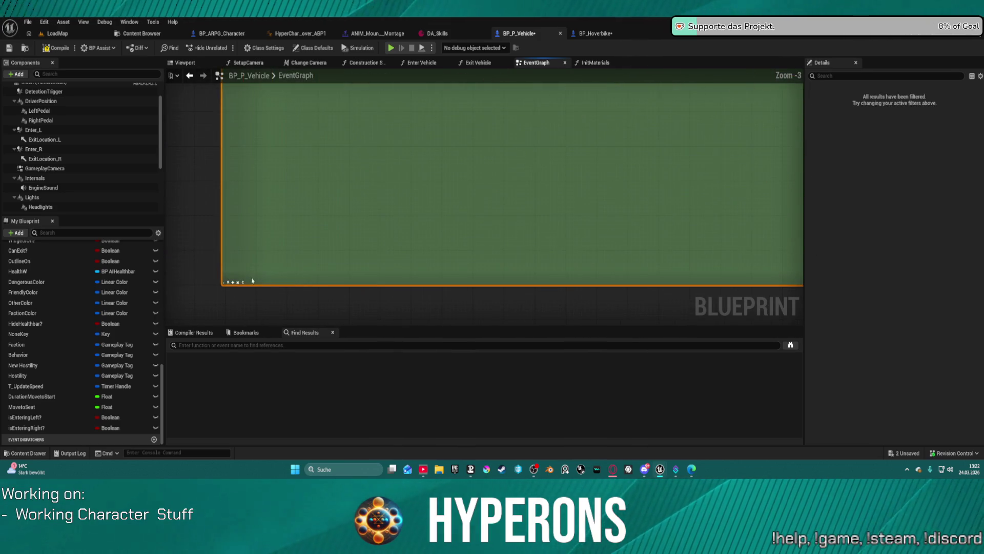
scroll(486, 169, down, 5)
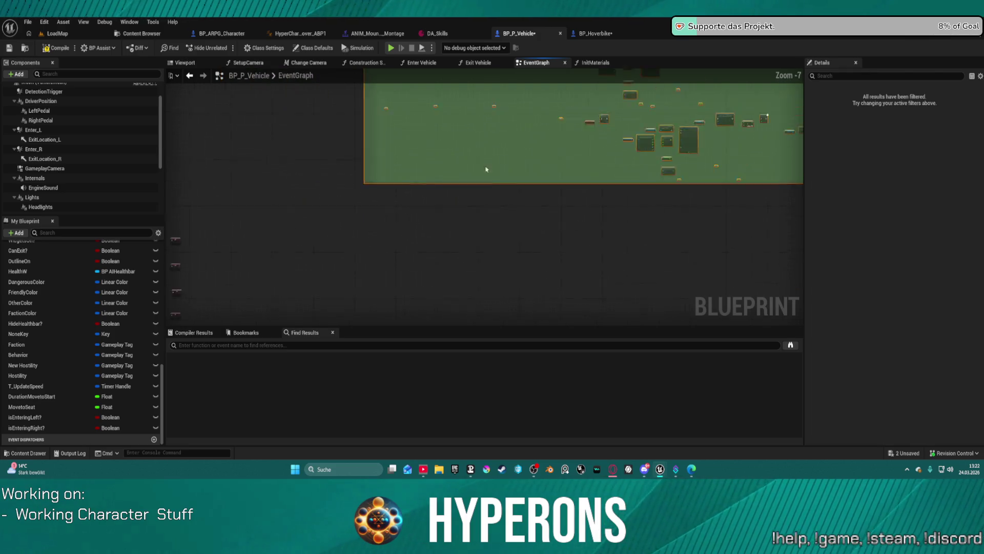
mouse_move(486, 169)
mouse_down()
mouse_move(513, 287)
mouse_move(554, 226)
mouse_move(568, 165)
mouse_up()
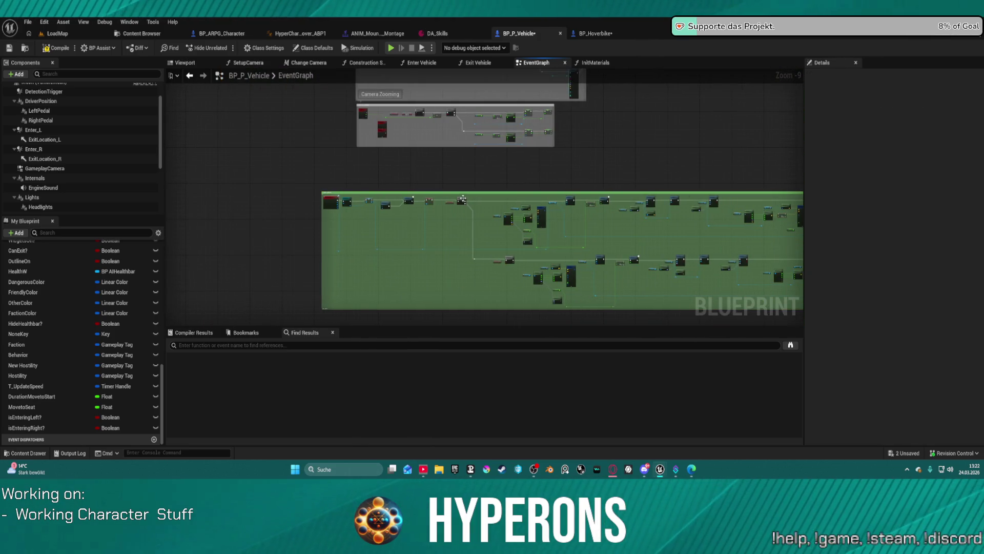
mouse_move(329, 202)
mouse_down()
mouse_move(327, 186)
mouse_move(364, 165)
mouse_up()
scroll(380, 175, up, 6)
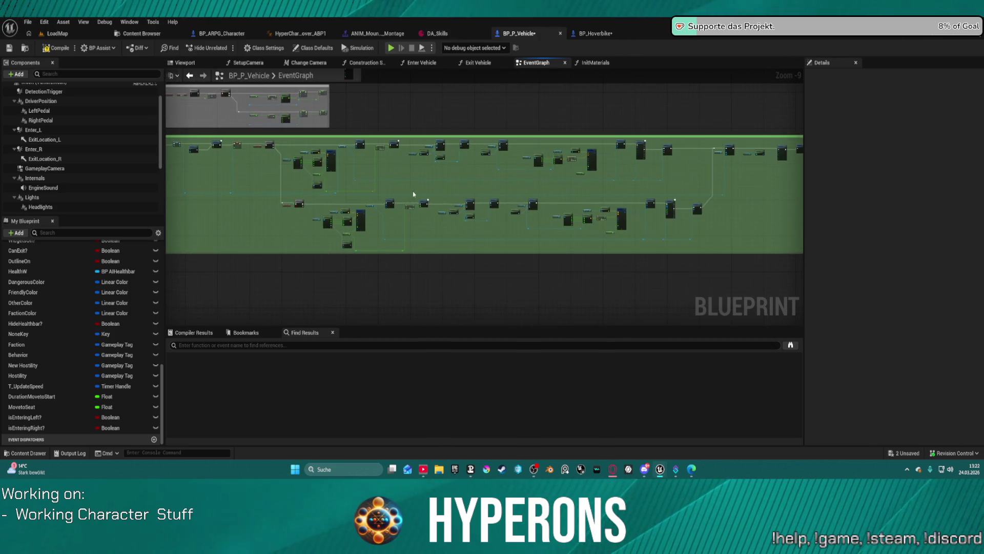
drag(293, 195, 402, 225)
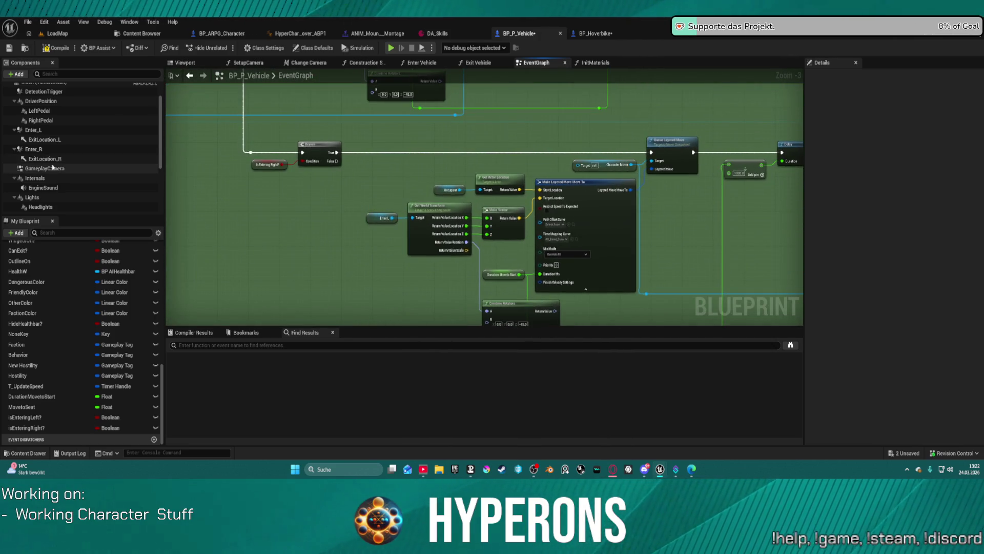
- Place Enter R and Exit Location R component references into the event graph
click(33, 149)
drag(34, 149, 369, 218)
drag(729, 198, 380, 163)
mouse_move(45, 159)
mouse_down()
mouse_move(519, 159)
mouse_move(475, 188)
mouse_up()
mouse_move(559, 188)
mouse_down()
mouse_move(486, 204)
mouse_move(456, 199)
mouse_up()
- Select the Play Montage node and browse to the mount montage it plays
click(368, 194)
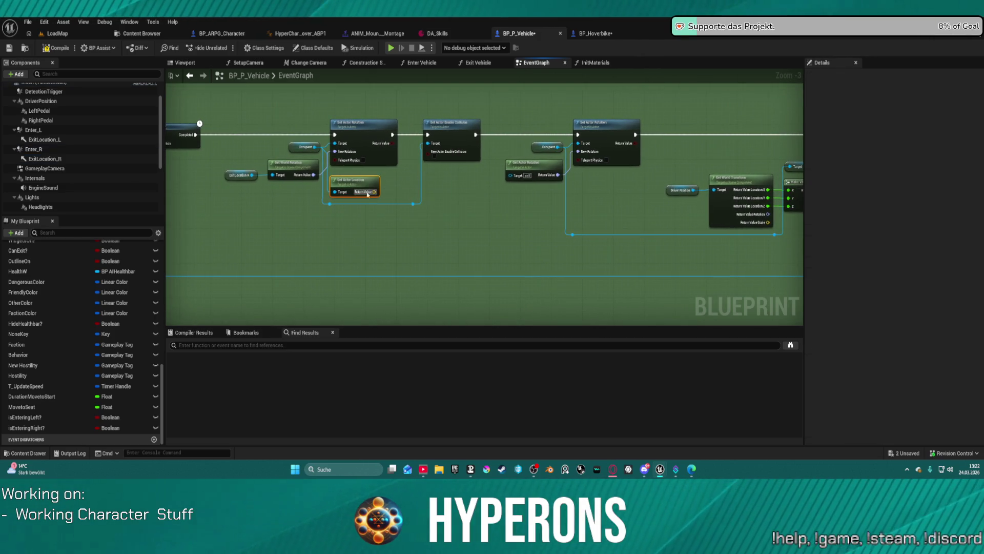
scroll(378, 229, down, 1)
drag(371, 228, 115, 224)
drag(513, 231, 290, 229)
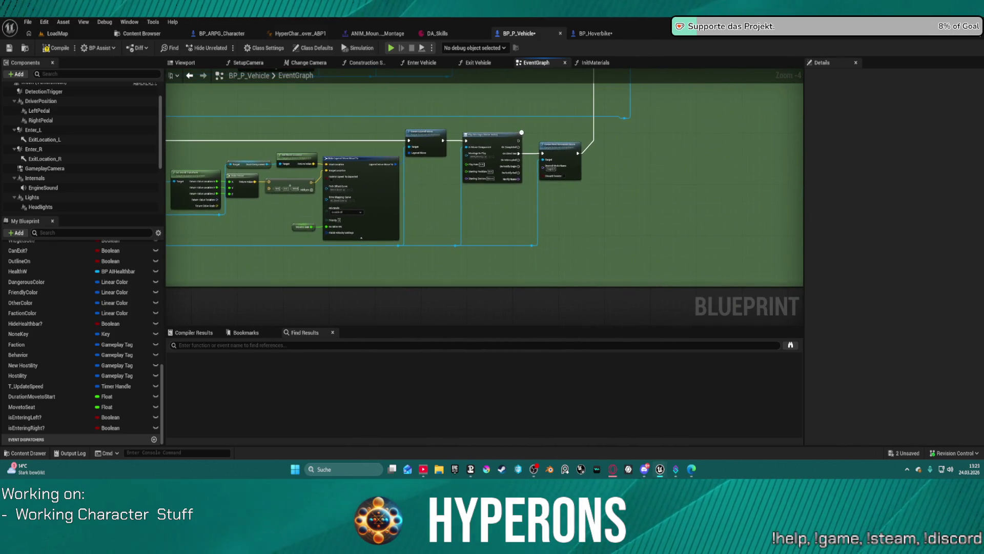
scroll(485, 197, up, 4)
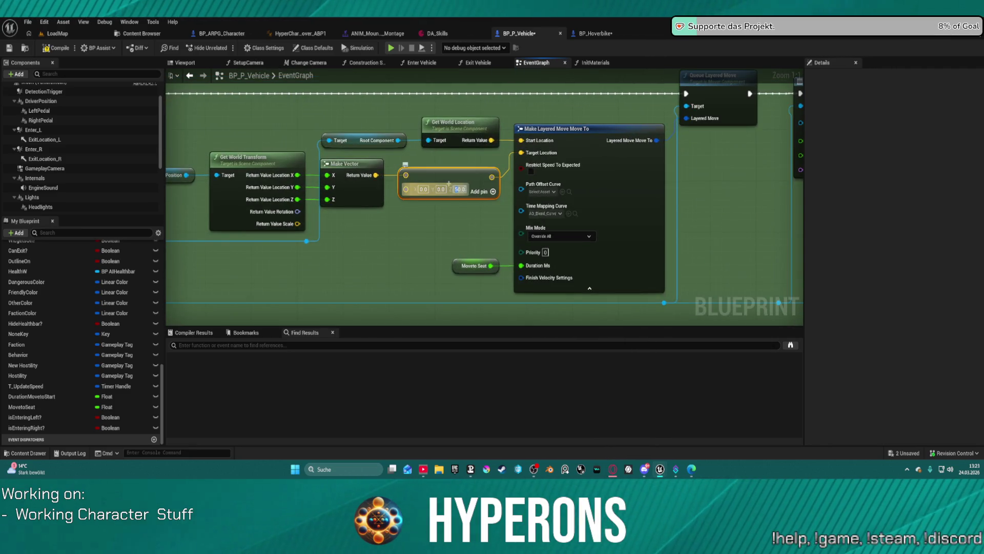
scroll(633, 180, down, 1)
mouse_move(633, 180)
mouse_down()
mouse_move(352, 202)
mouse_move(375, 200)
mouse_up()
scroll(375, 200, up, 1)
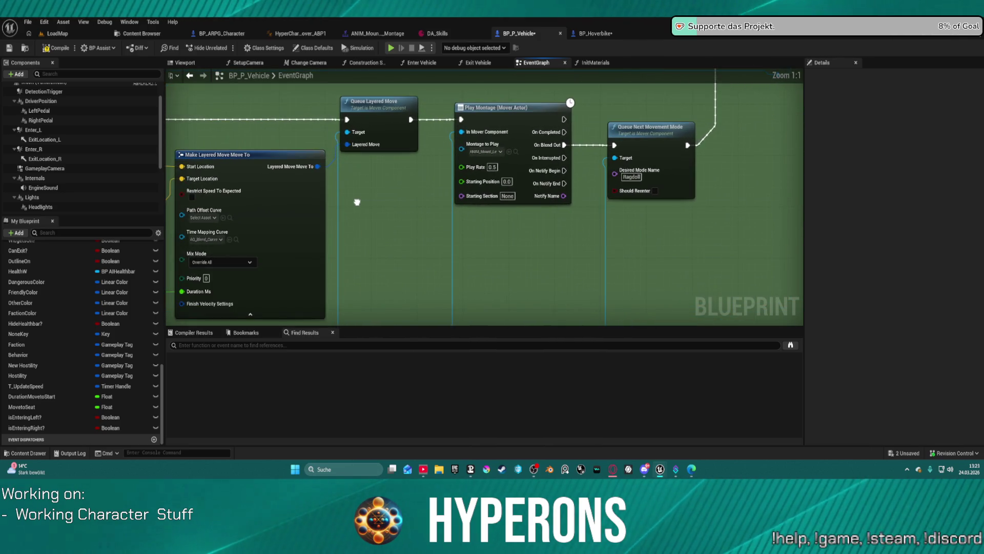
click(512, 155)
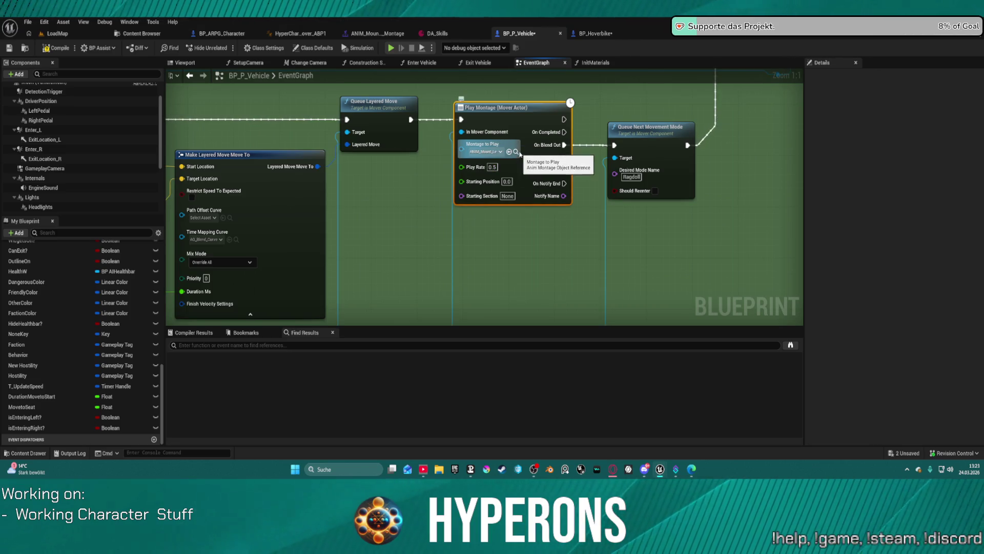
click(516, 152)
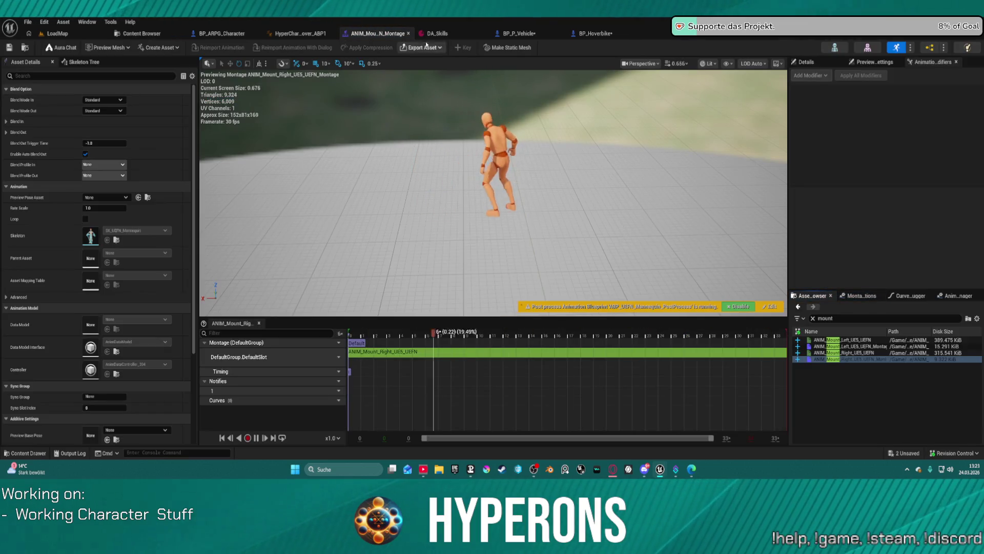
- Open ANIM_Mount_Left_UE5_UEFN from the HoverBike assets and select its curve tracks
key(ctrl+space)
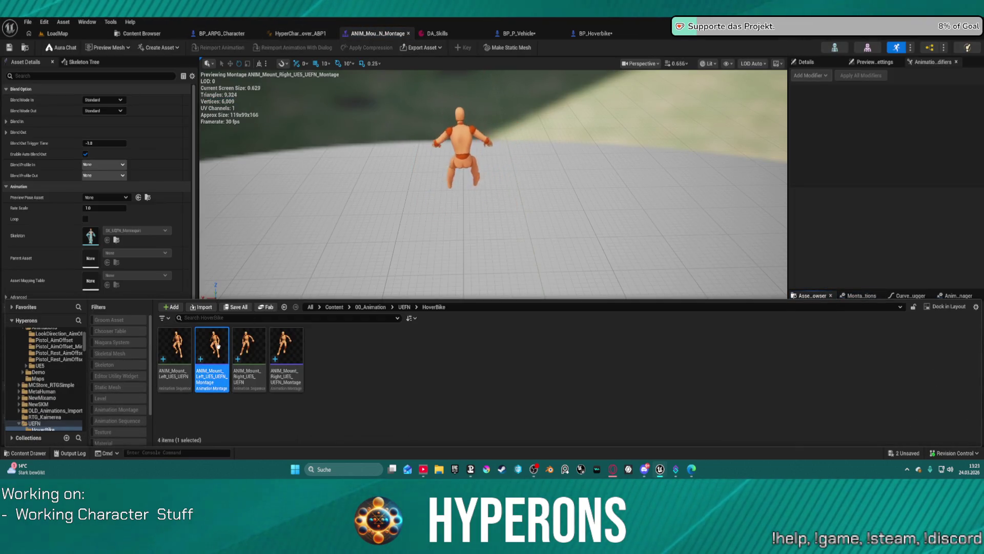
click(190, 353)
double_click(191, 353)
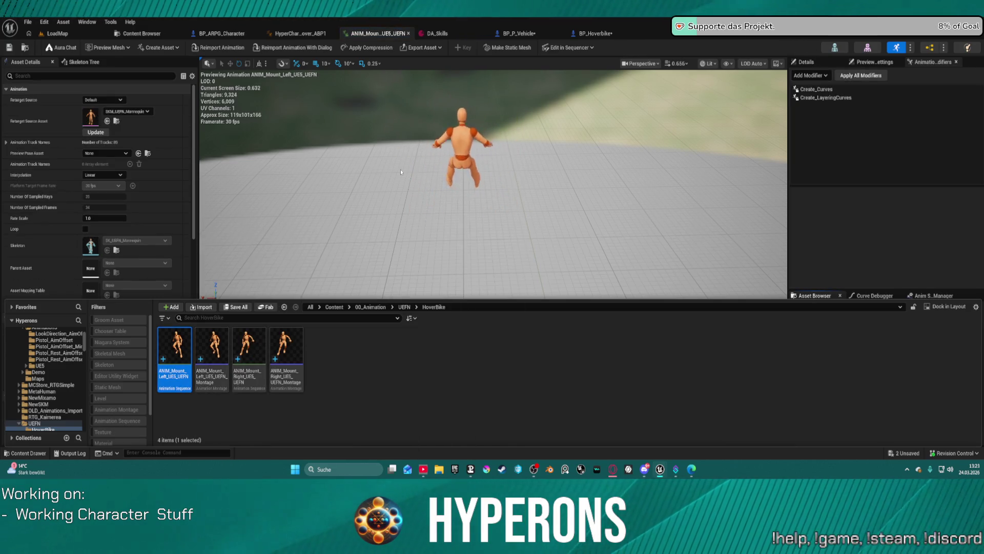
click(474, 149)
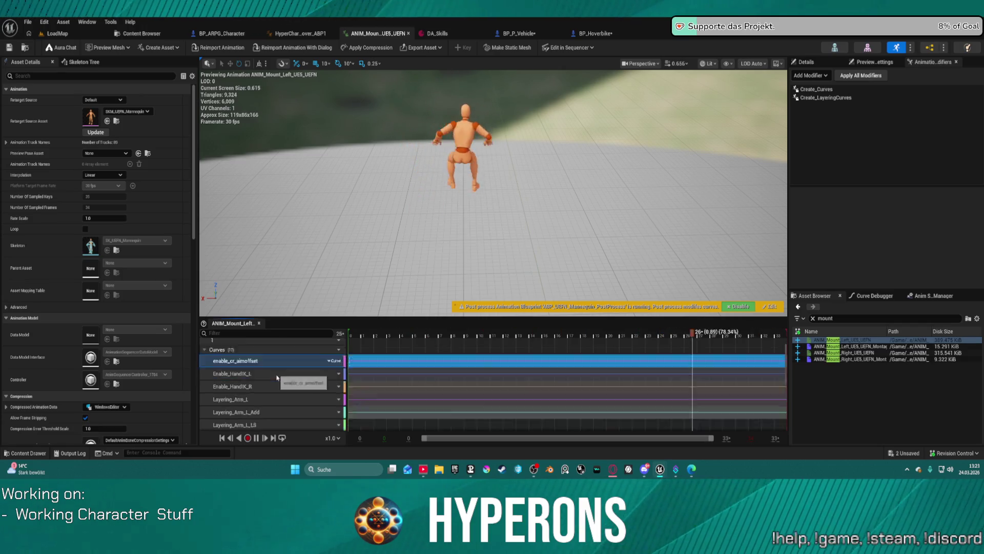
key(ctrl+a)
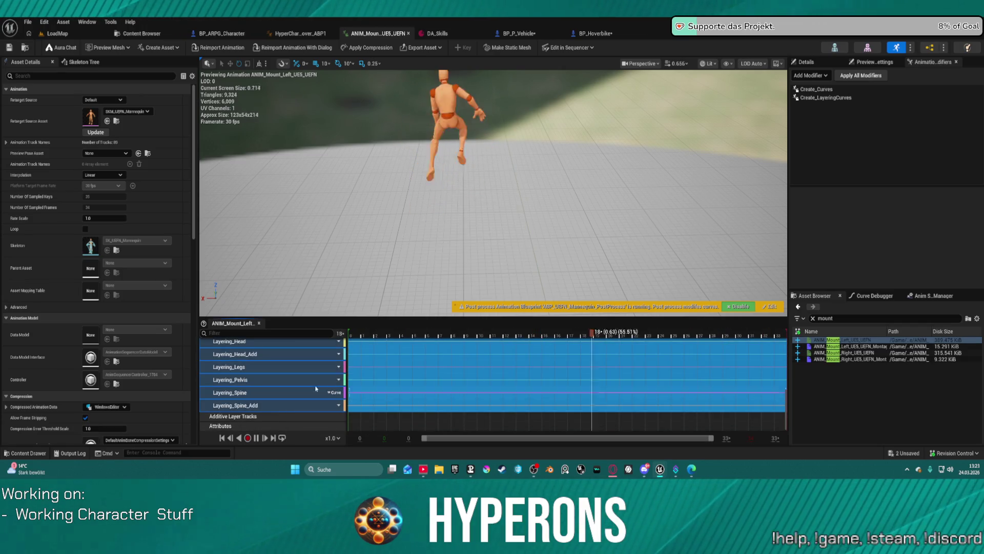
- Copy the Enable_HandIK curves from the left mount montage into ANIM_Mount_Right_UE5_UEFN_Montage
double_click(851, 353)
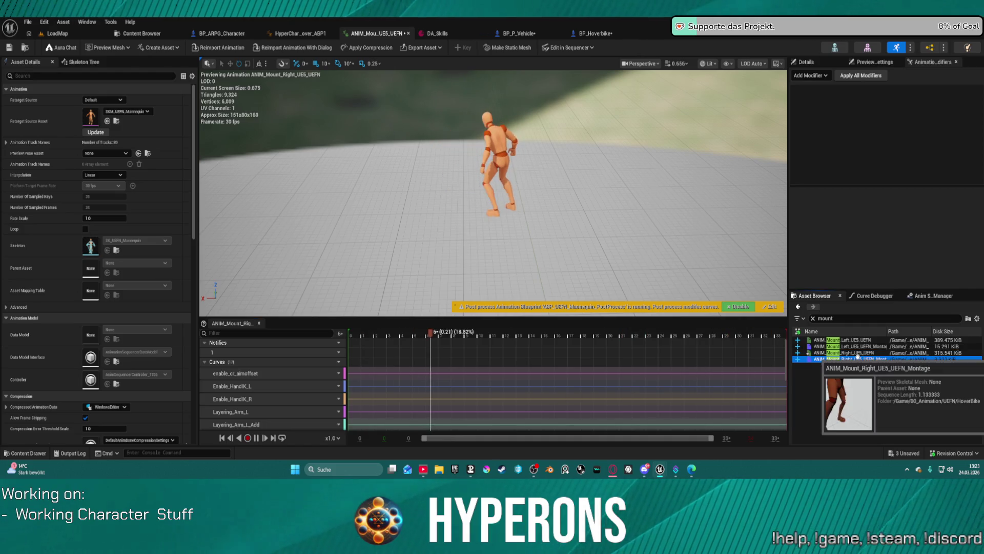
double_click(851, 346)
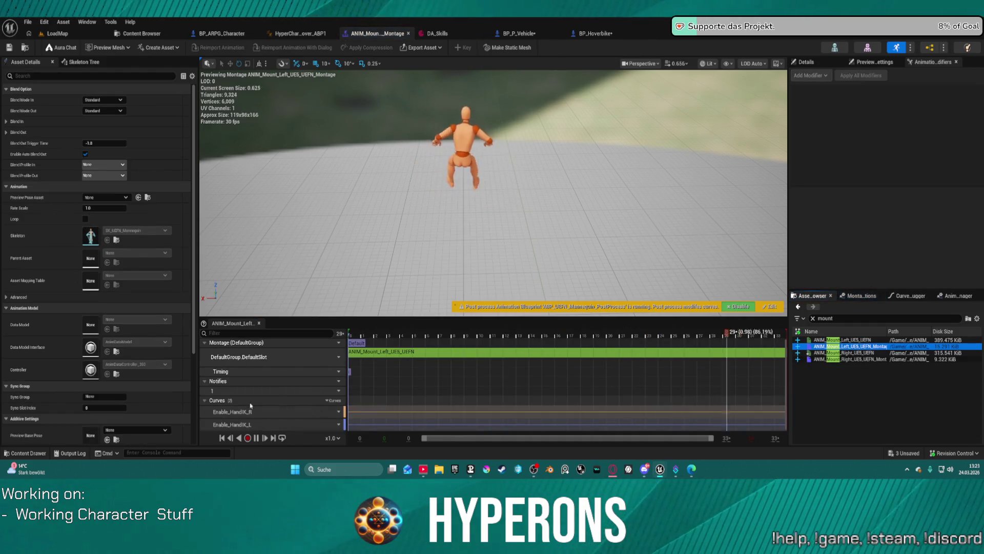
click(528, 418)
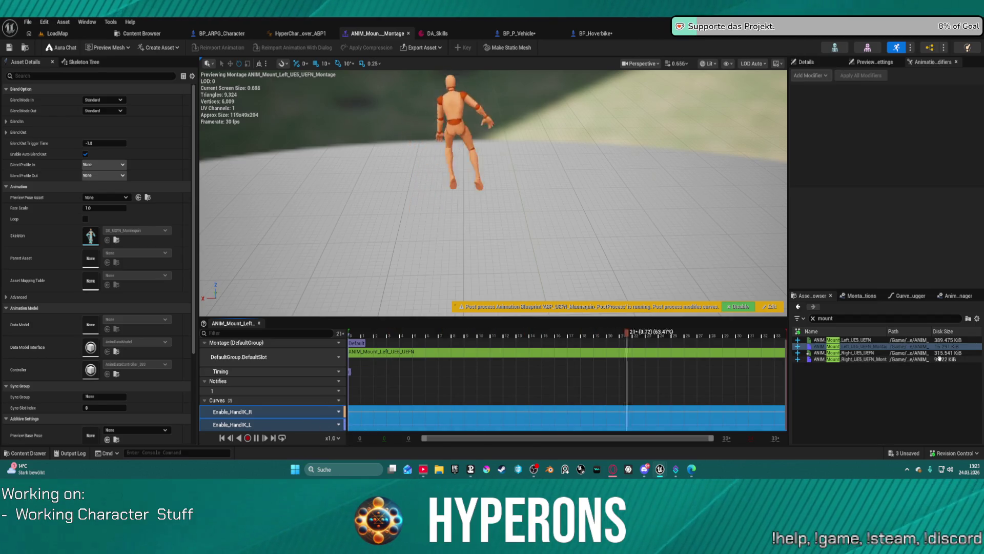
double_click(851, 358)
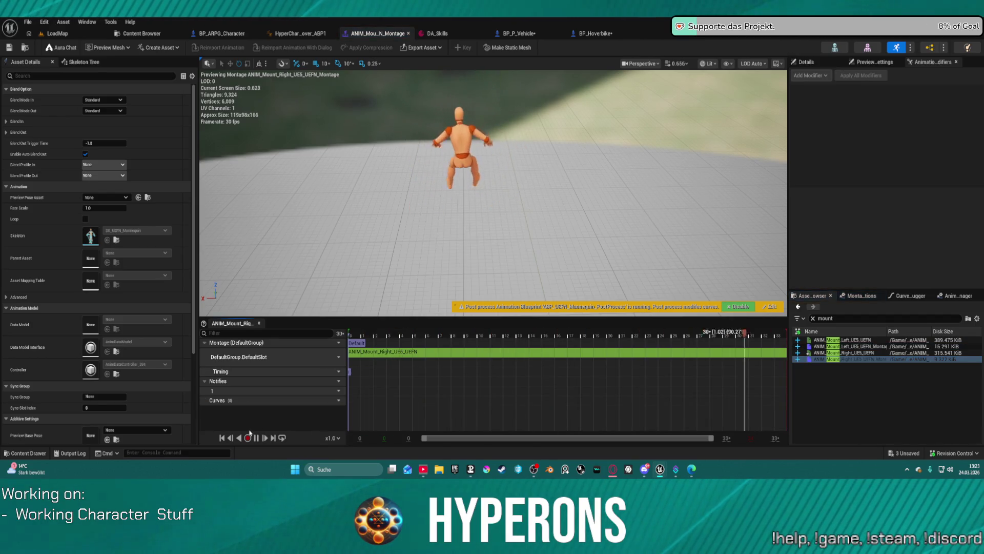
key(ctrl+v)
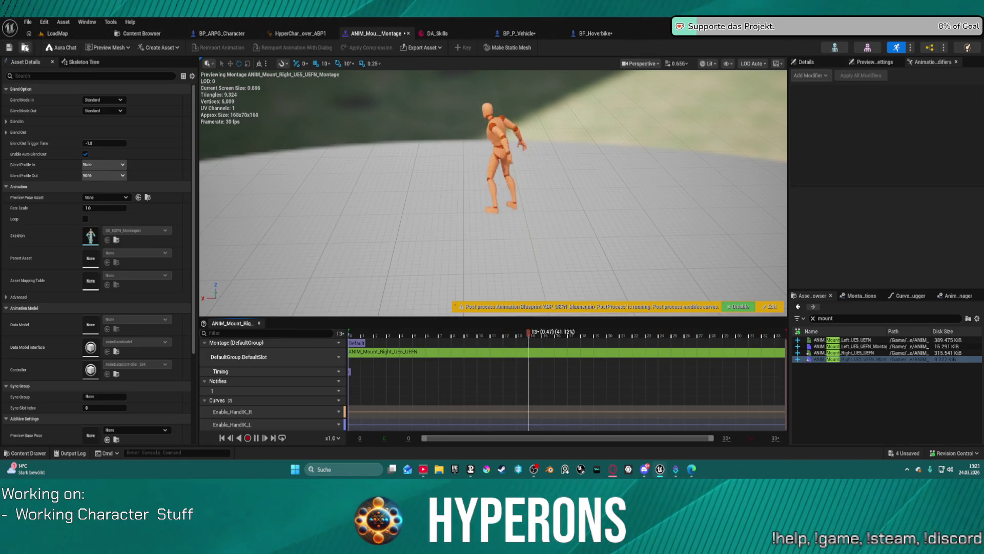
- Return to the BP_P_Vehicle blueprint tab
key(ctrl+space)
click(210, 34)
click(533, 35)
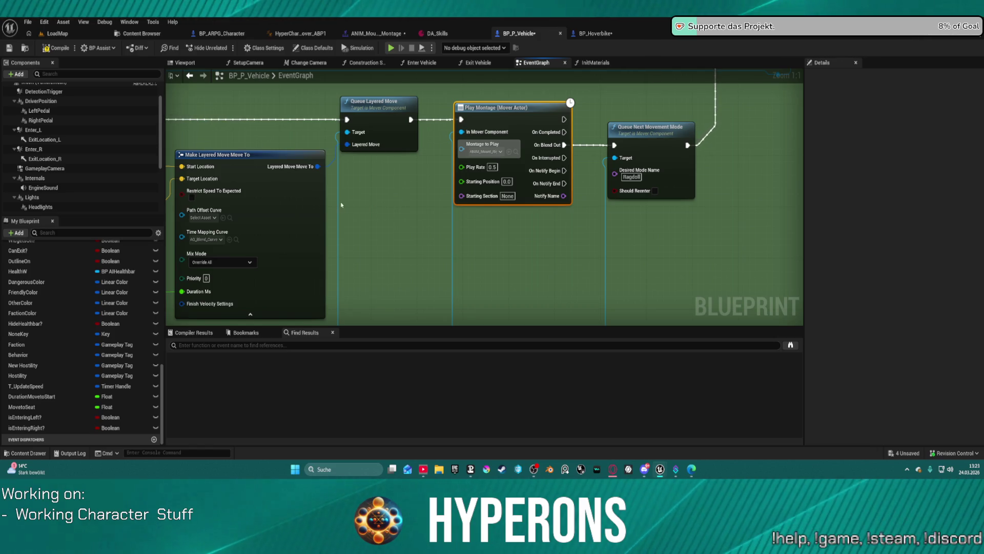
- Fix the Character Mover error in BP_P_Vehicle, confirm a successful compile, and relaunch play
drag(349, 85, 760, 102)
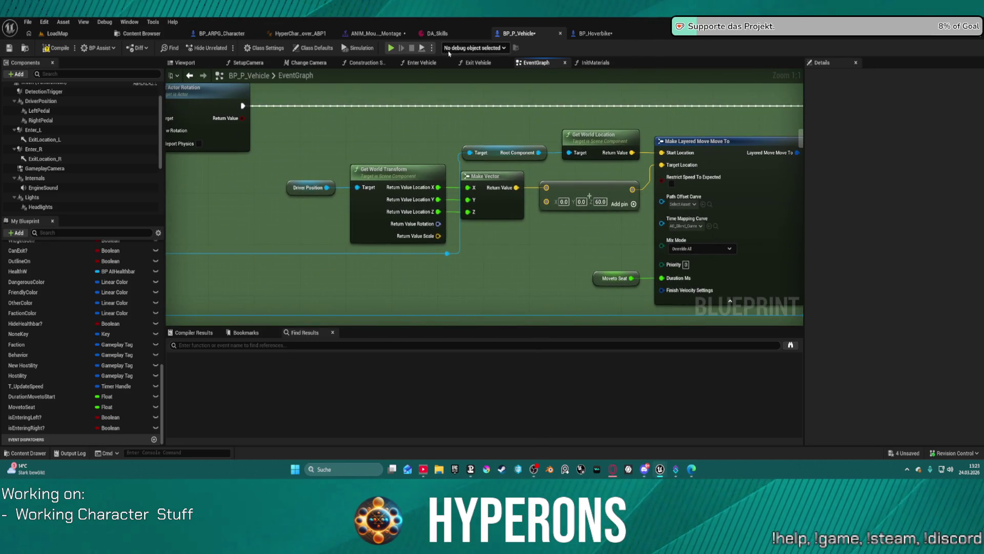
click(391, 47)
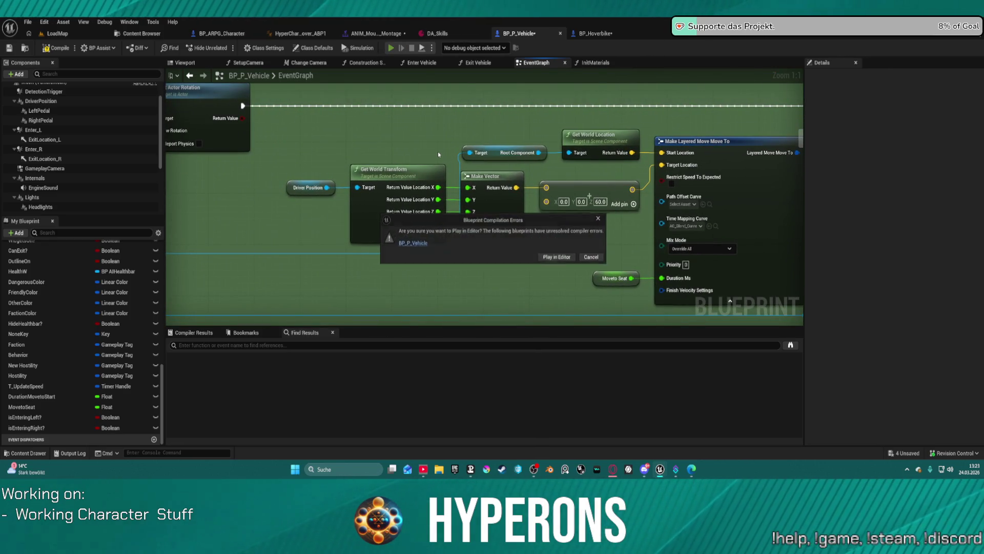
click(416, 245)
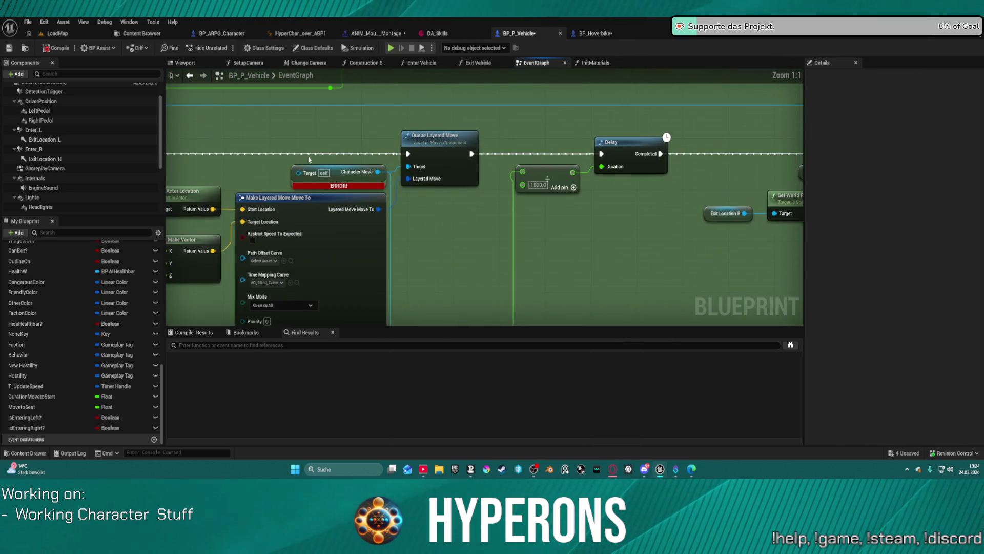
mouse_move(309, 160)
mouse_down()
mouse_move(615, 135)
mouse_move(460, 183)
mouse_move(428, 181)
mouse_up()
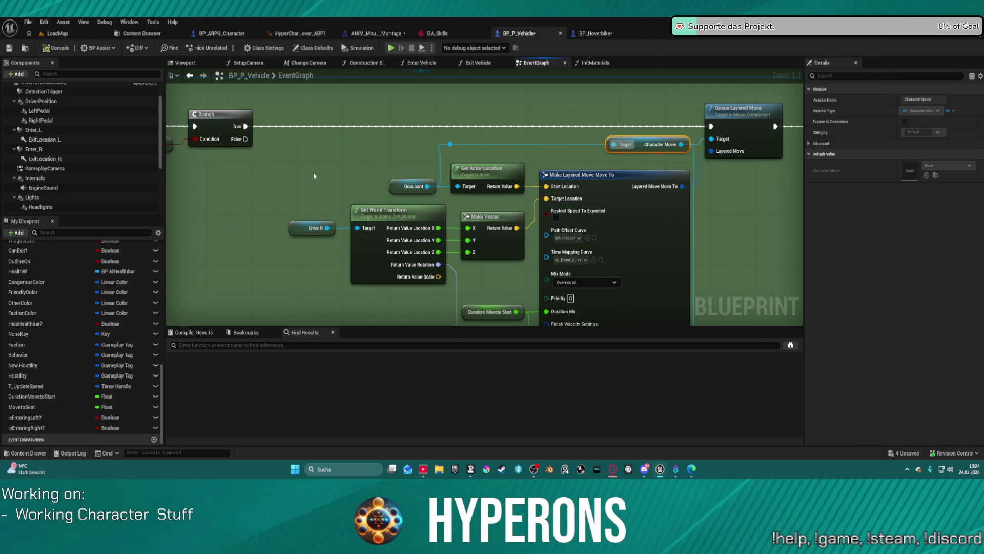
click(182, 332)
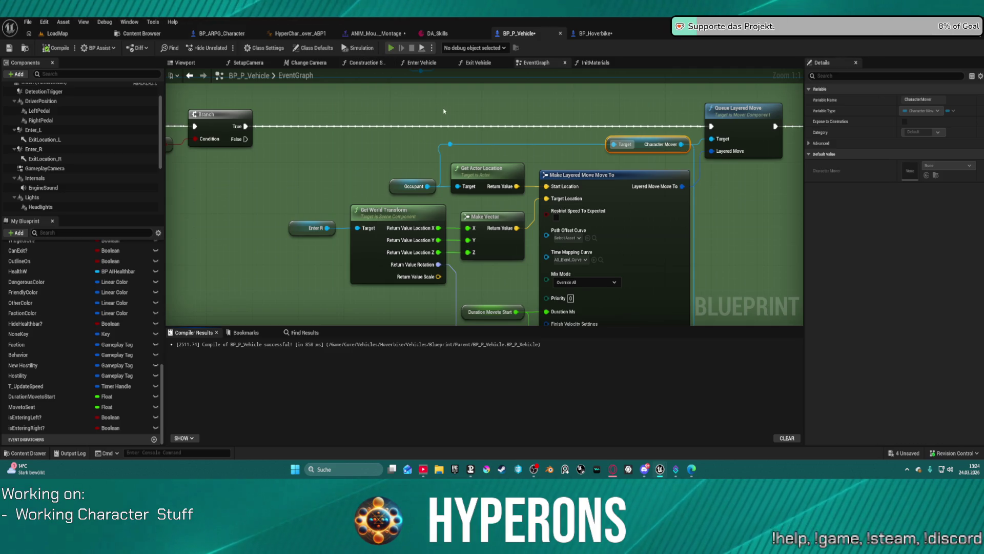
key(alt+p)
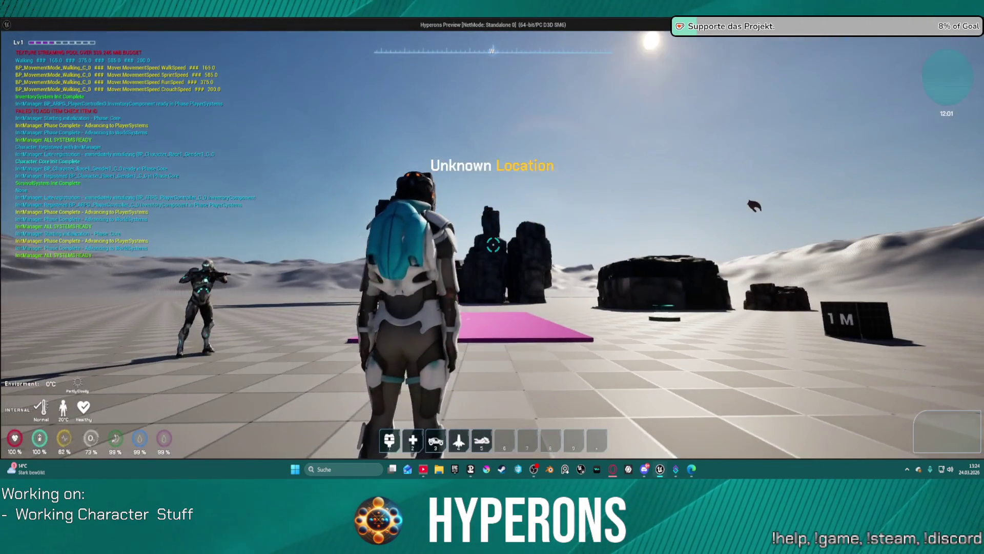
- Spawn the hoverbike with 5, mount and dismount it with F, remount, then stop with Esc
key(w)
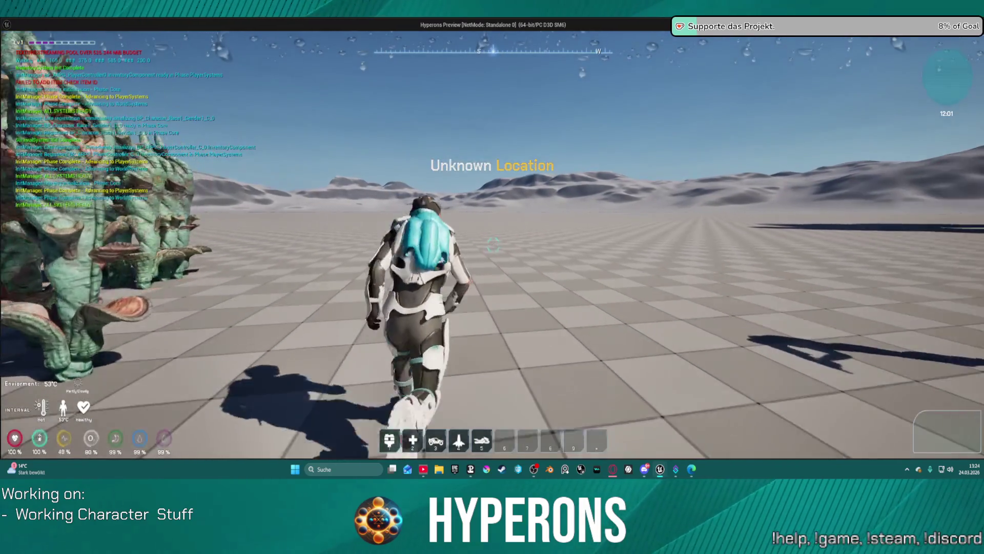
key(5)
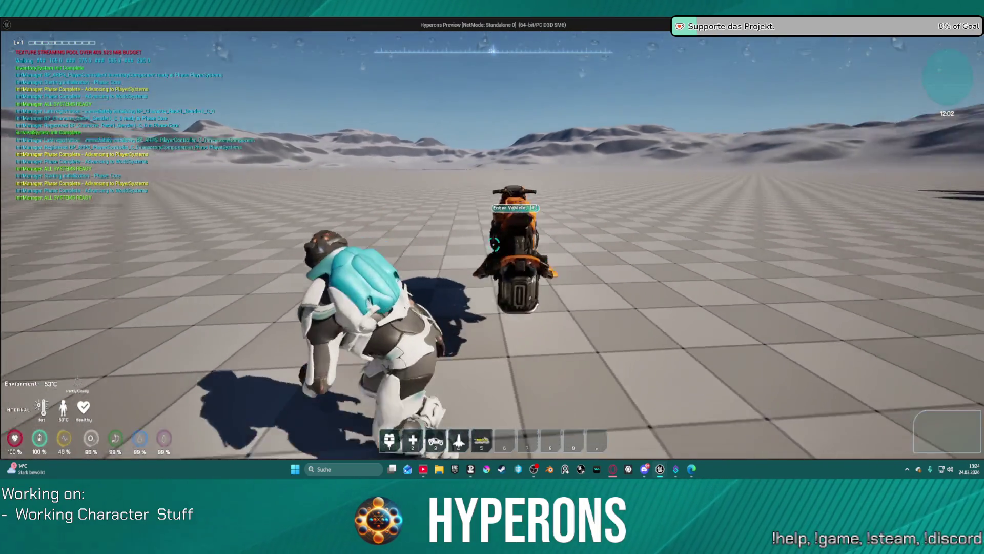
key(w)
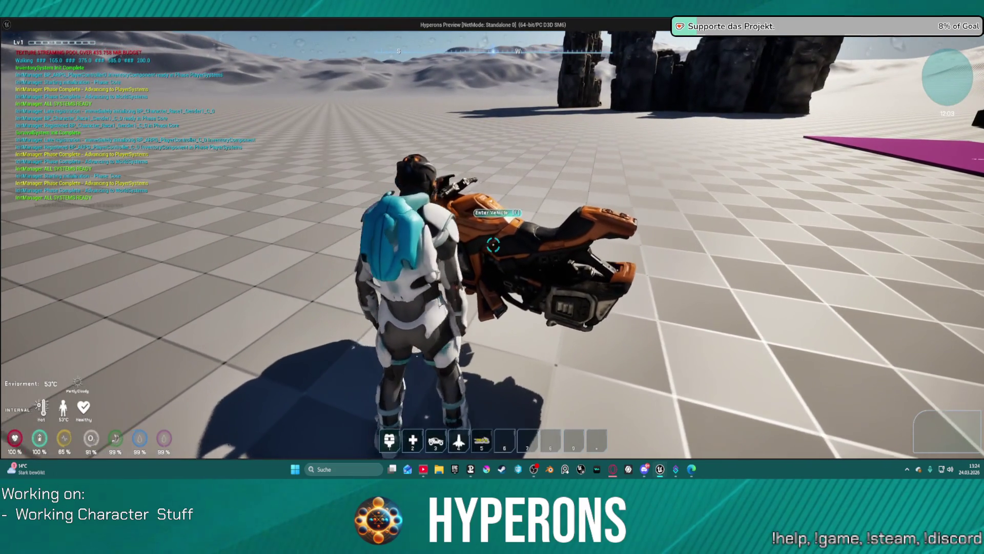
key(w)
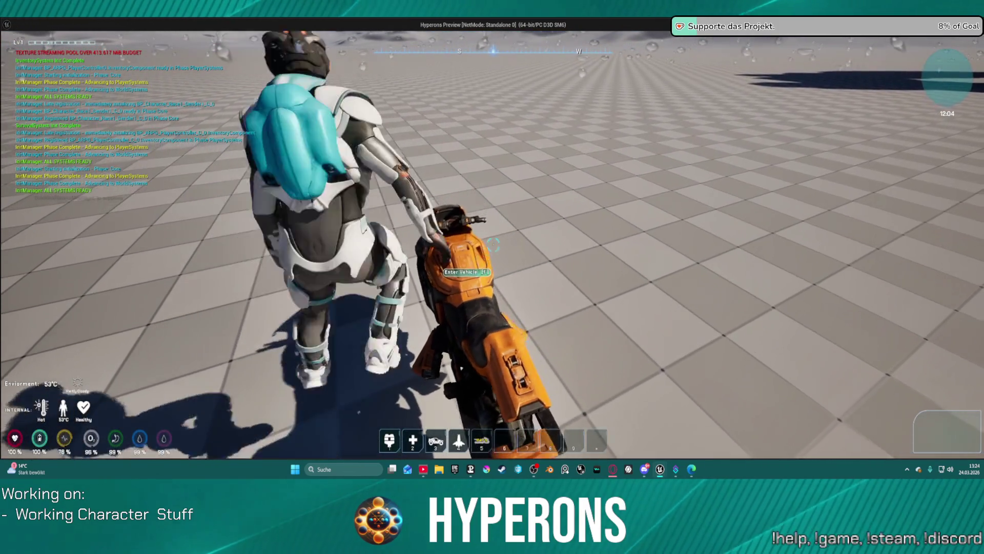
key(f)
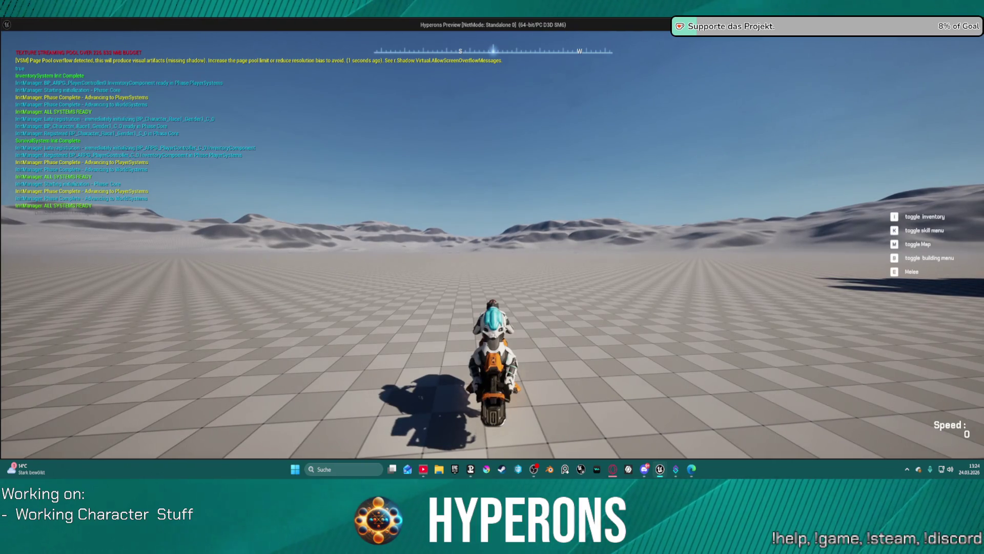
key(f)
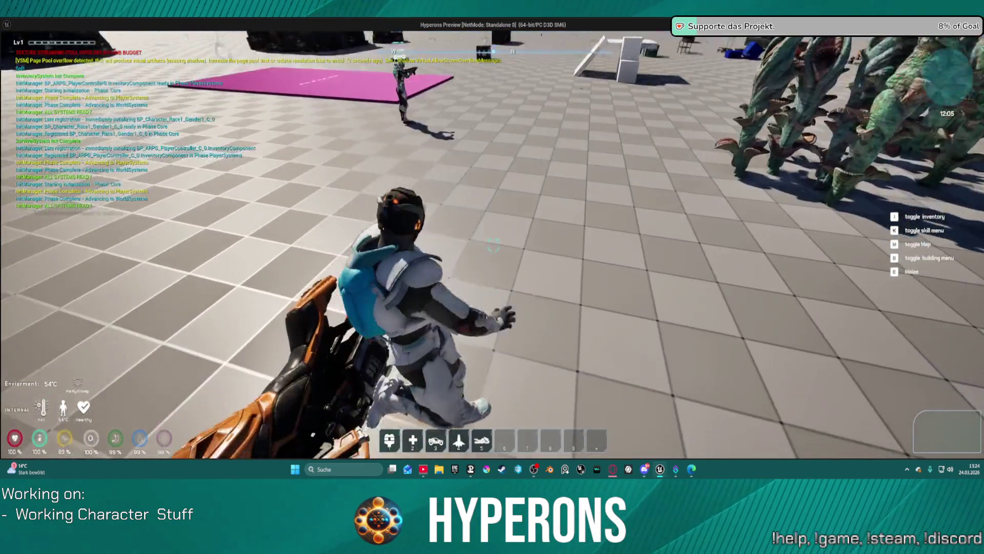
key(w)
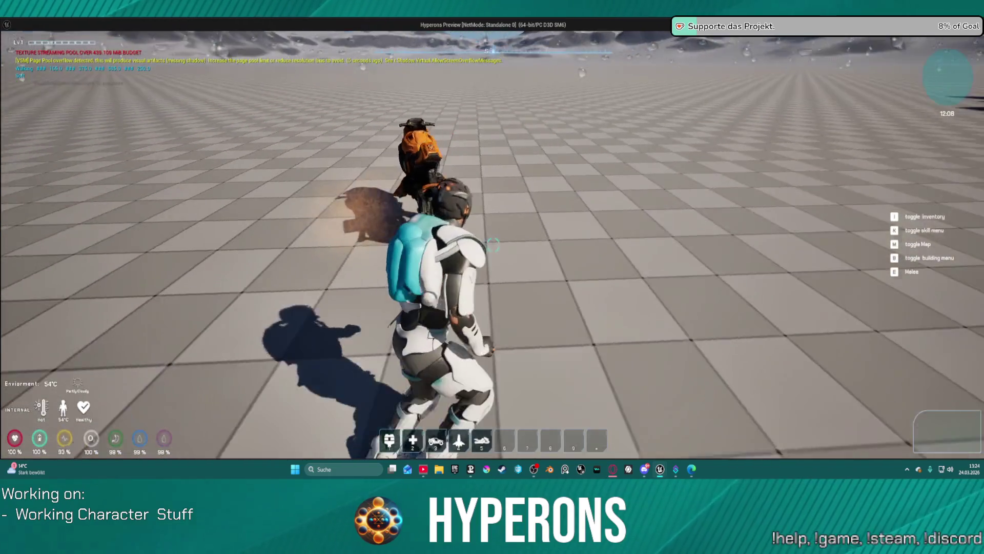
key(w)
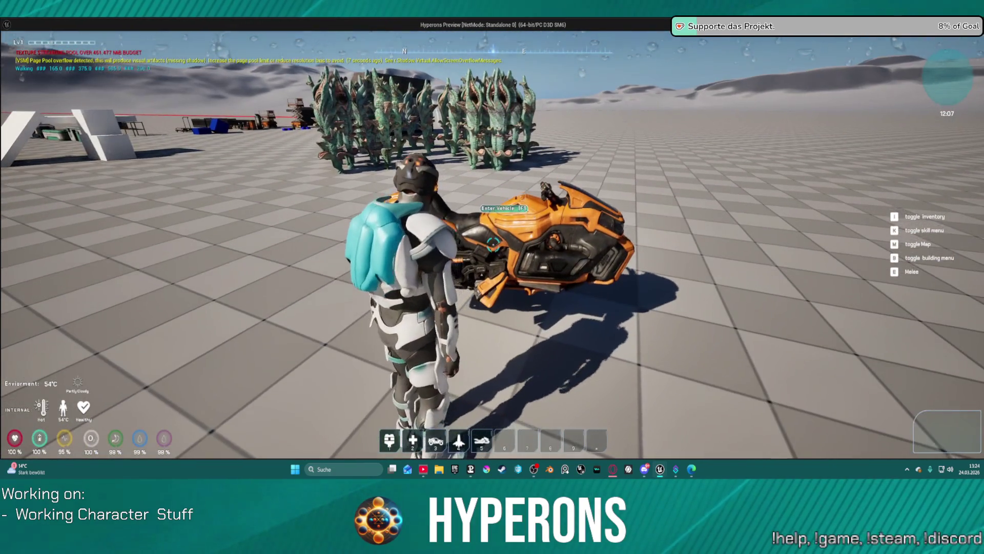
key(w)
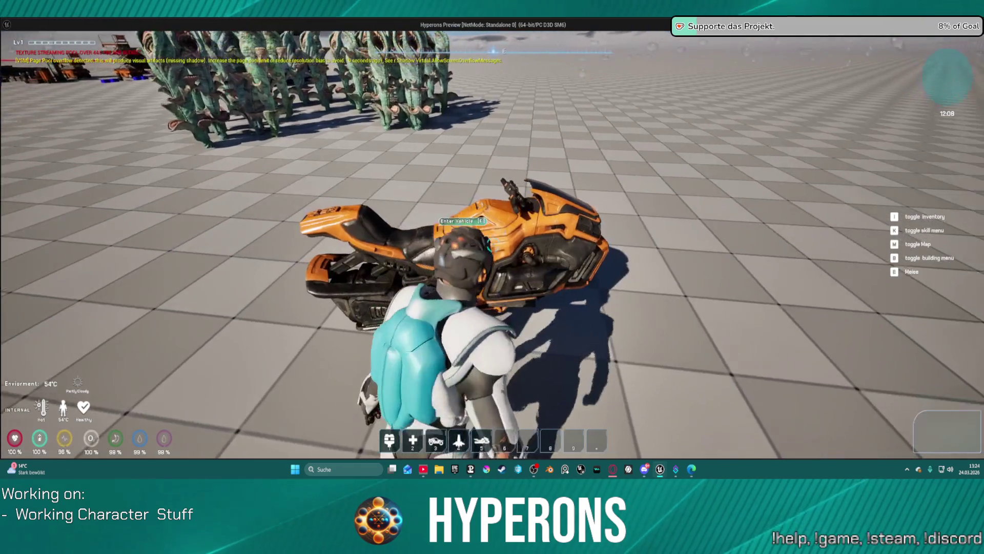
key(f)
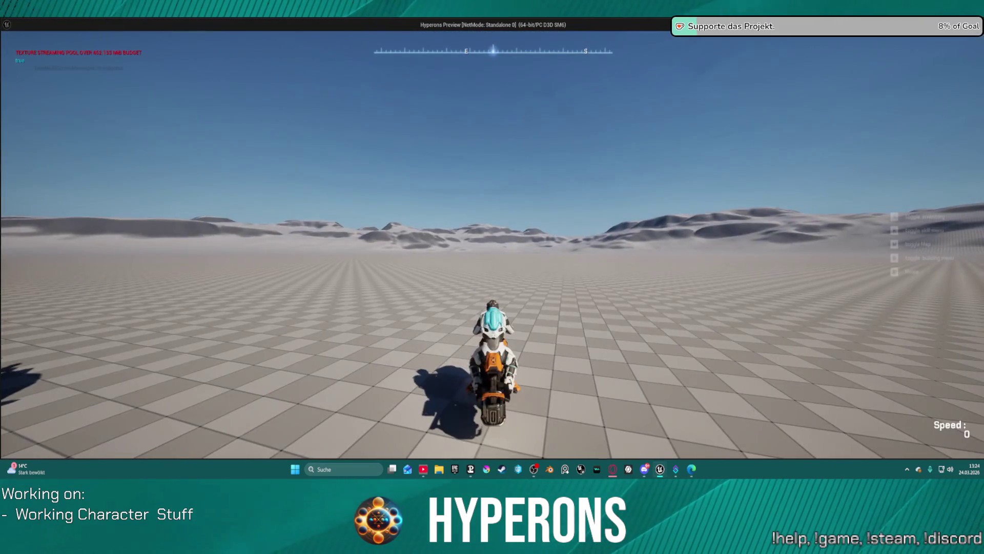
key(Escape)
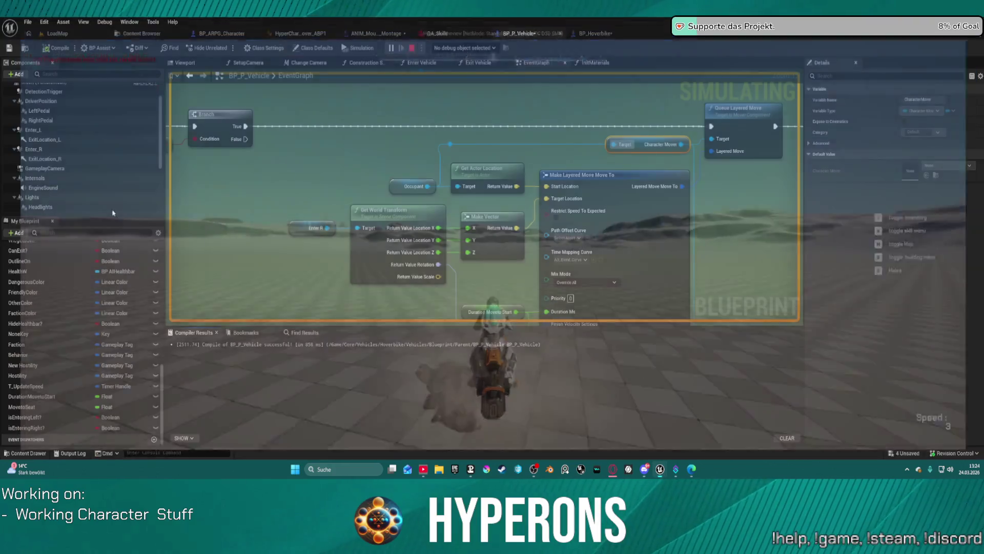
mouse_move(392, 168)
mouse_down()
mouse_move(416, 180)
mouse_move(344, 34)
mouse_up()
mouse_move(440, 175)
mouse_down()
mouse_move(456, 102)
mouse_move(366, 147)
mouse_move(285, 151)
mouse_move(761, 230)
mouse_up()
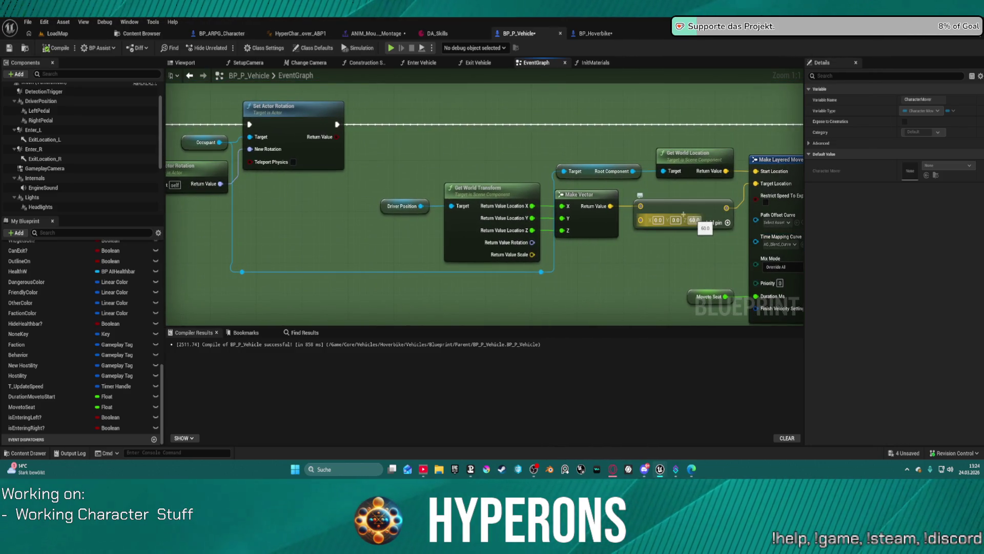
scroll(593, 145, down, 5)
scroll(603, 153, up, 5)
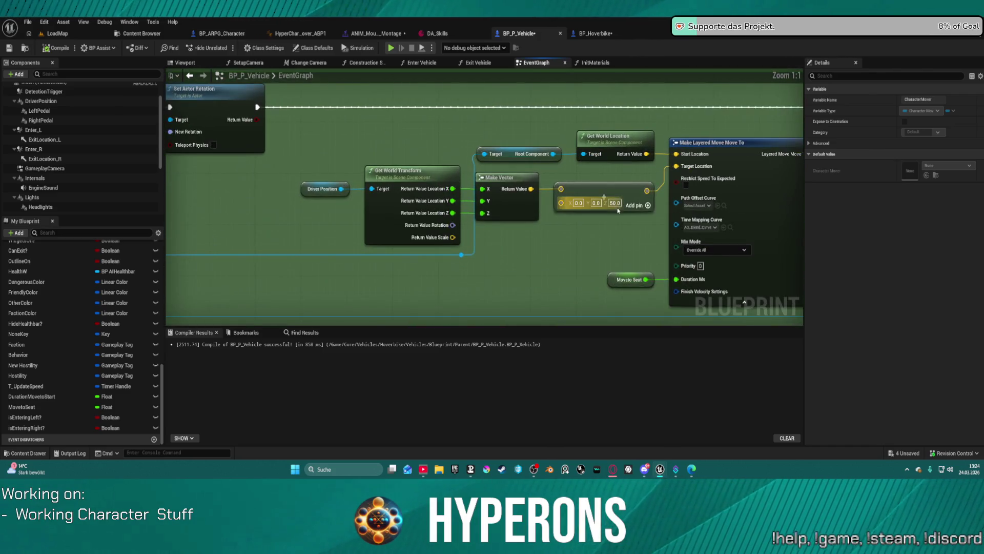
click(604, 196)
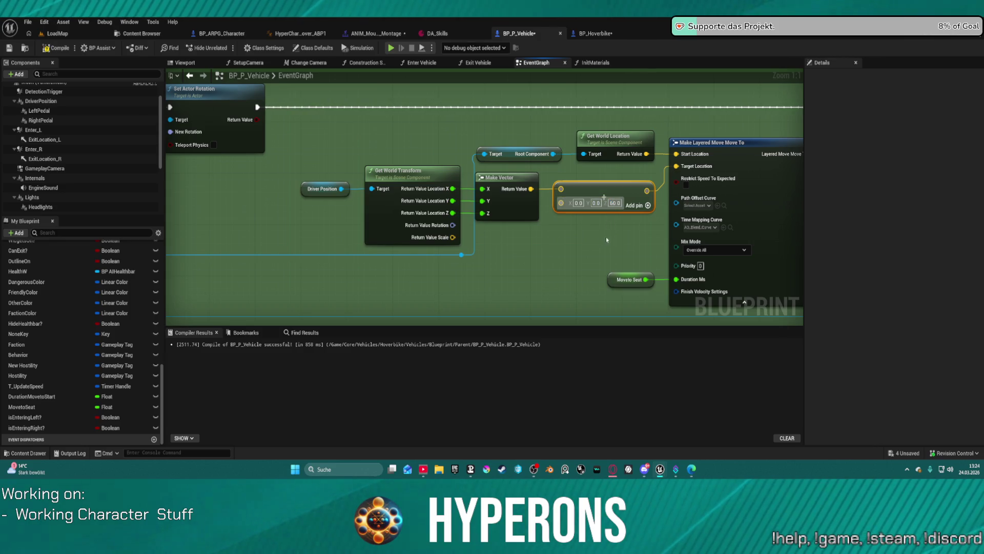
scroll(606, 239, down, 2)
mouse_move(543, 229)
mouse_down()
mouse_move(537, 215)
mouse_move(762, 190)
mouse_move(714, 191)
mouse_up()
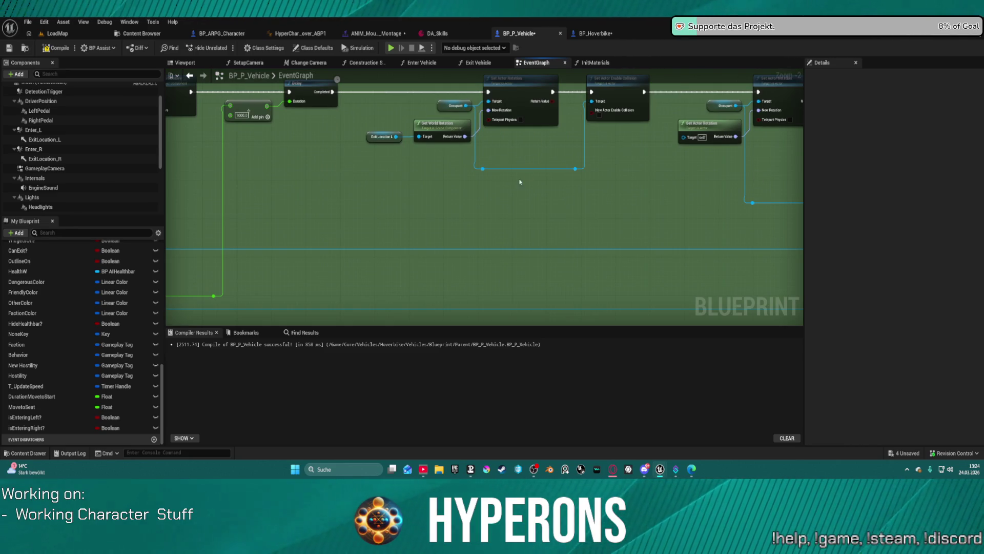
scroll(520, 181, down, 2)
mouse_move(503, 204)
mouse_down()
mouse_move(690, 162)
mouse_move(284, 194)
mouse_up()
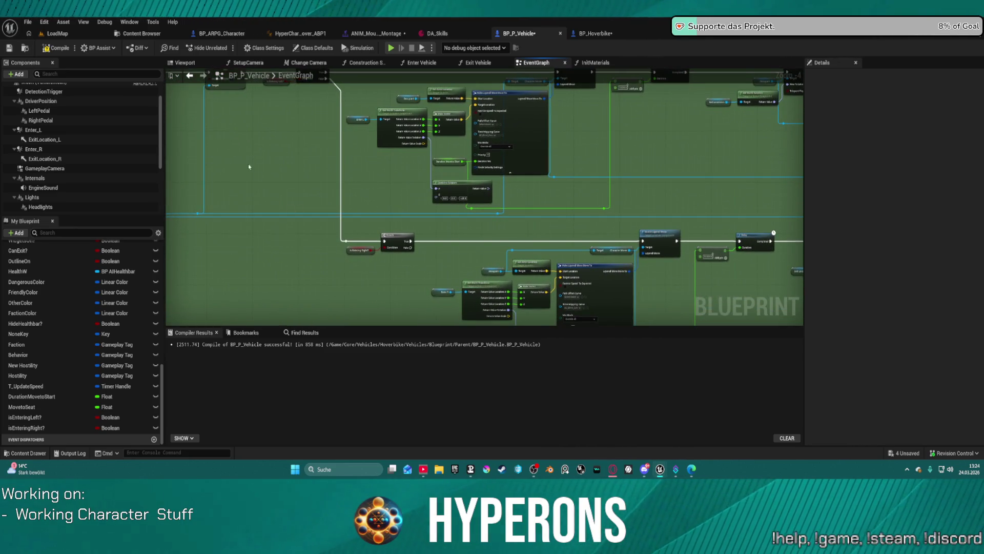
- Rename the ExitLocation_L arrow component to EnterLocation_L
click(57, 158)
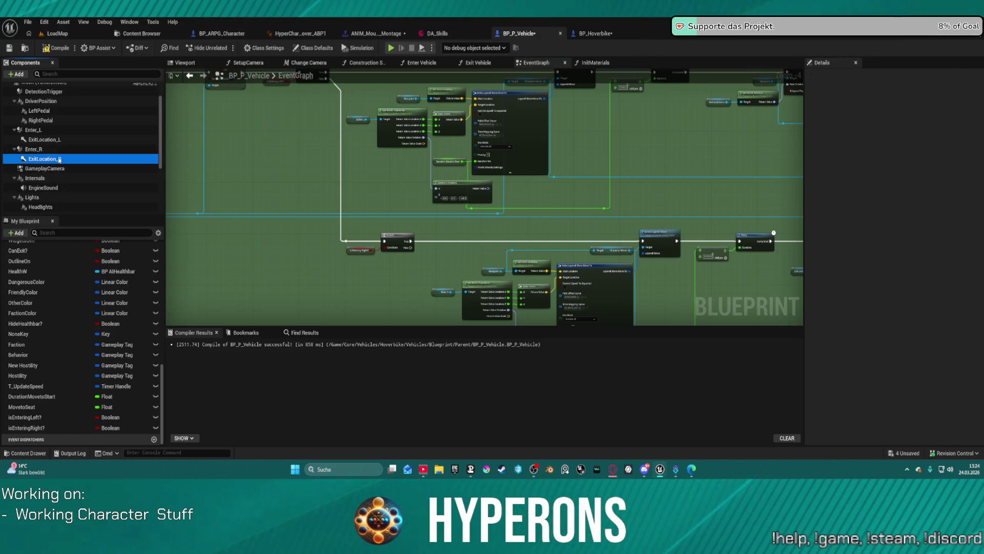
click(52, 140)
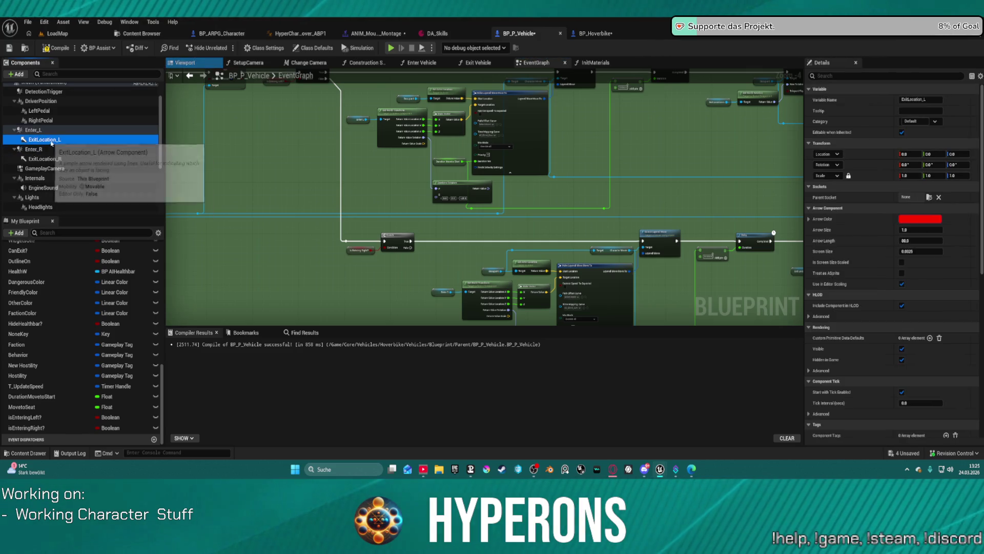
click(332, 177)
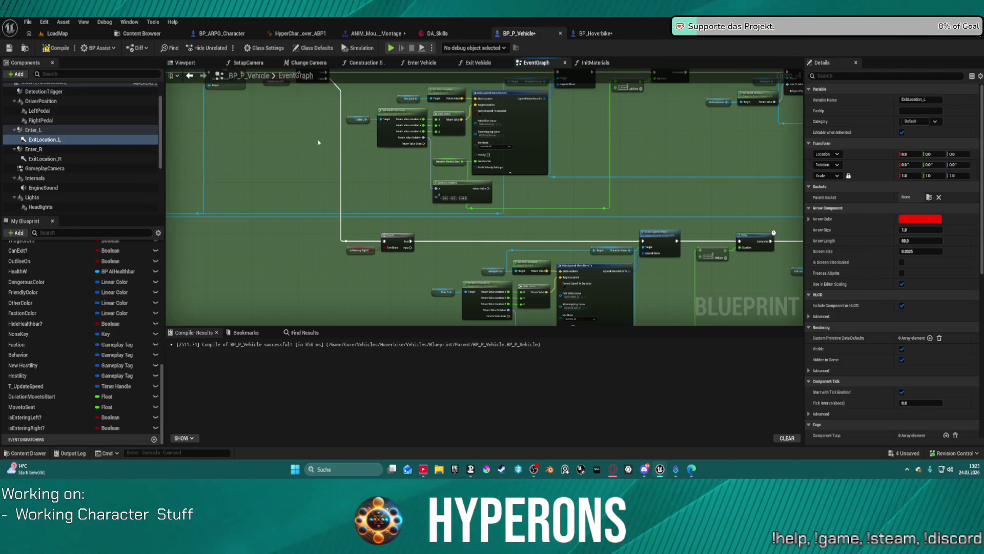
click(45, 140)
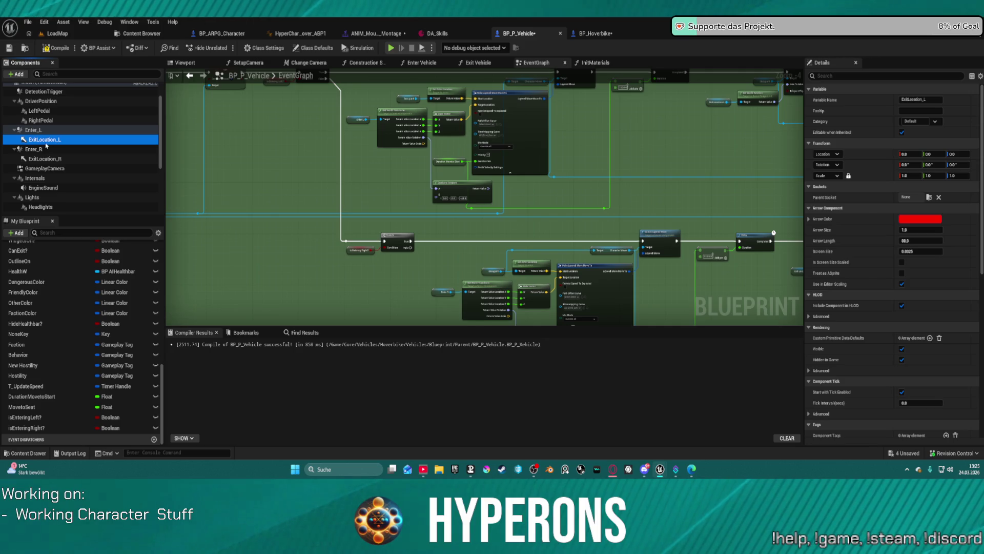
click(45, 143)
text(nter)
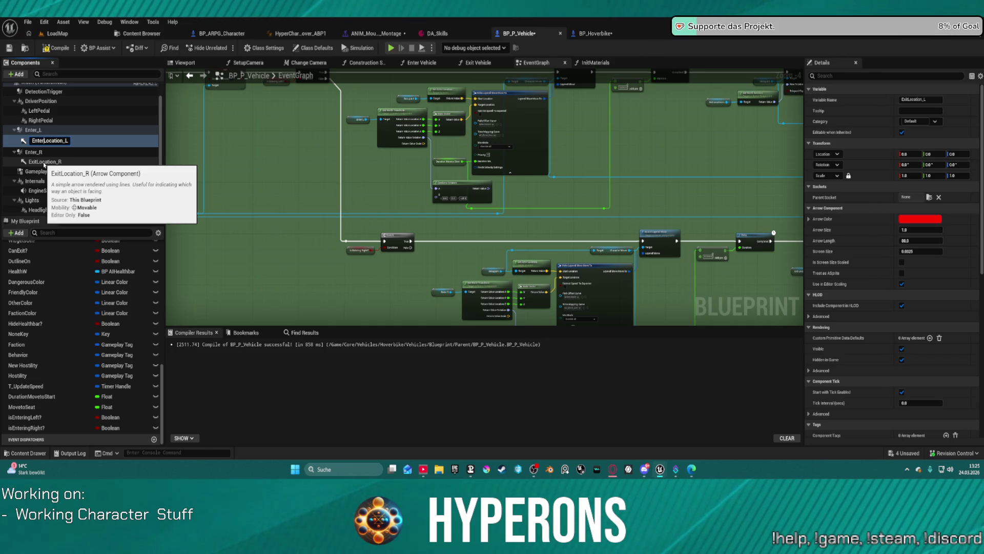
key(Return)
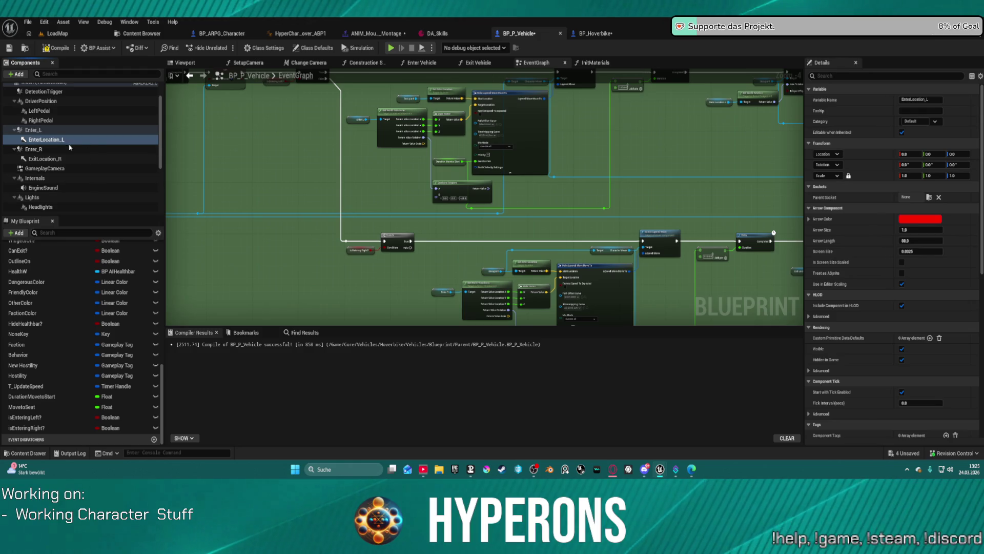
- Rename ExitLocation_R to EnterLocation_R and check both components' details
click(46, 162)
key(F2)
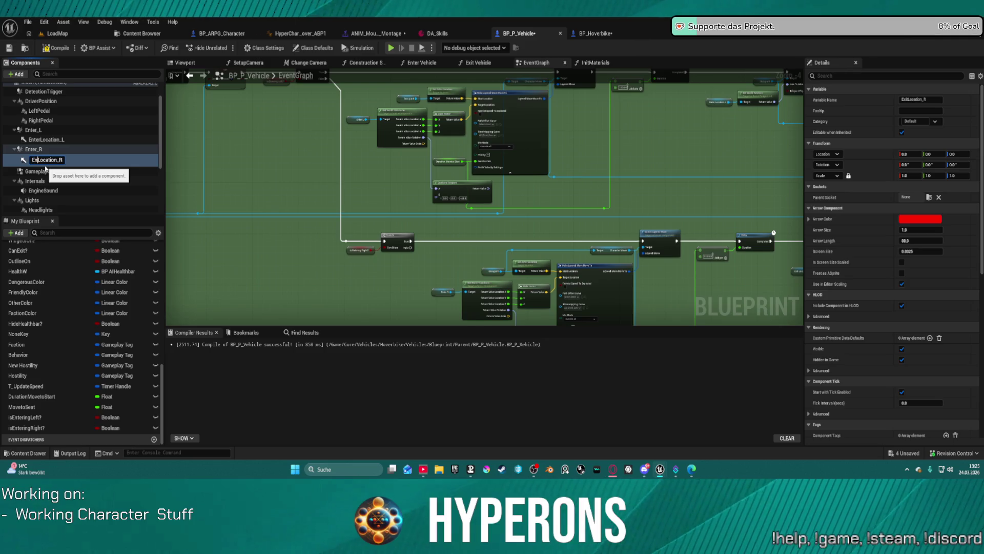
text(nter)
key(Return)
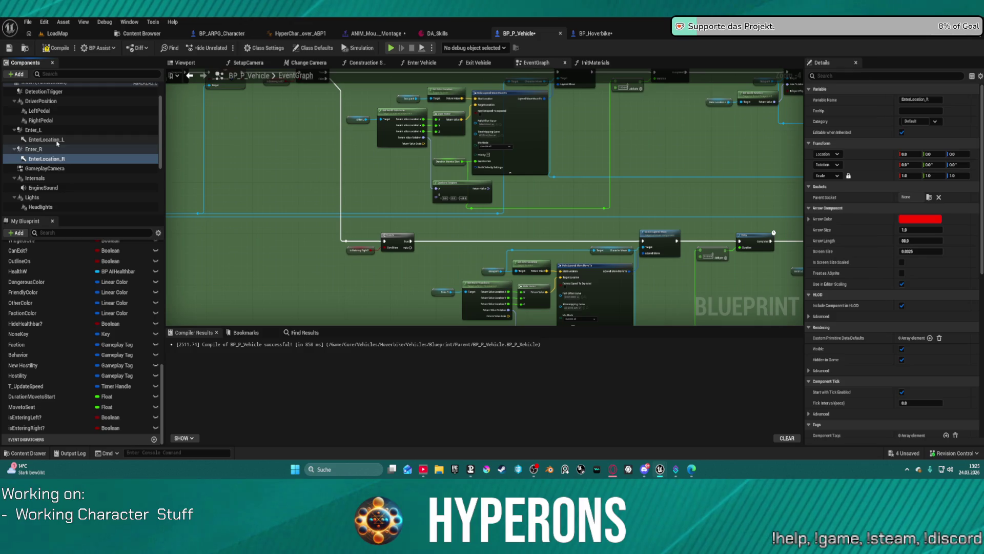
click(84, 159)
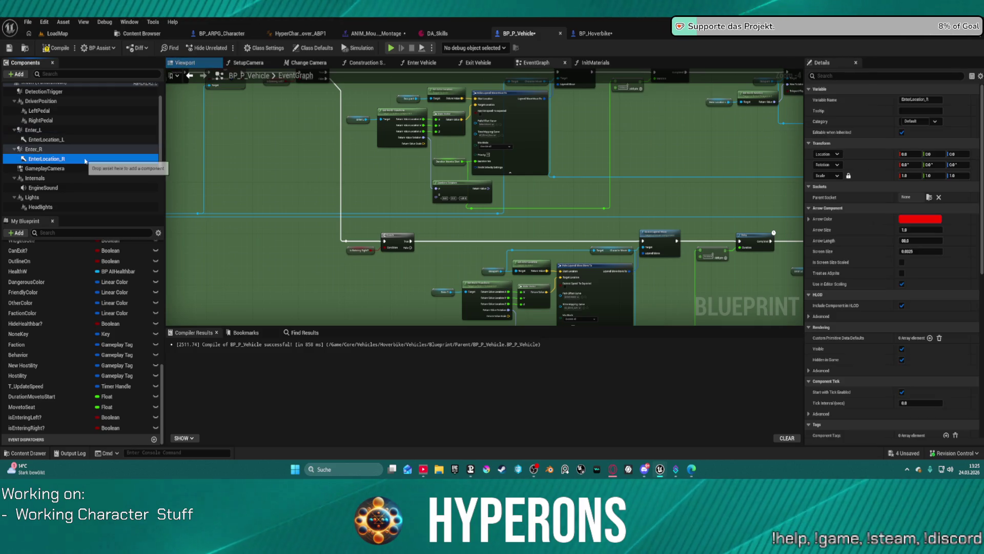
click(77, 140)
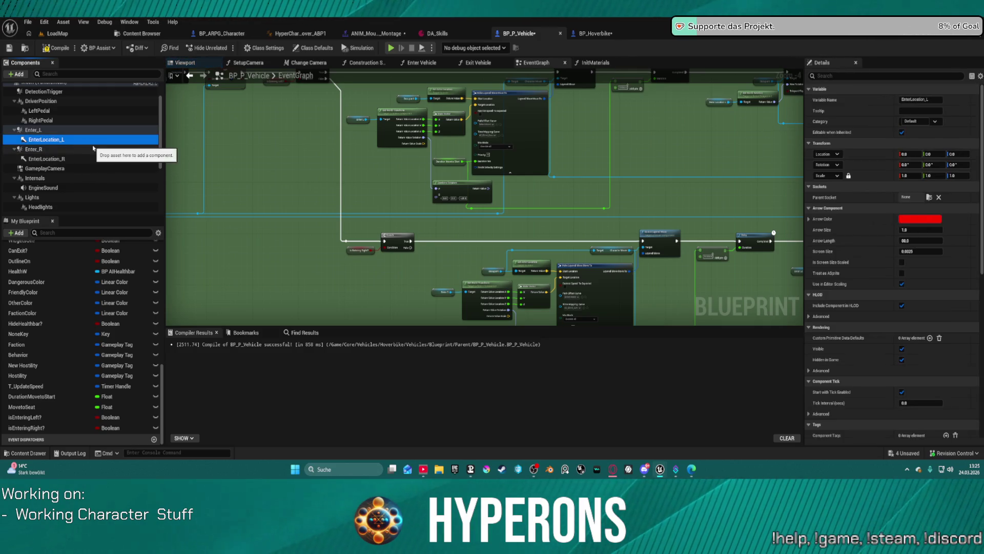
click(72, 160)
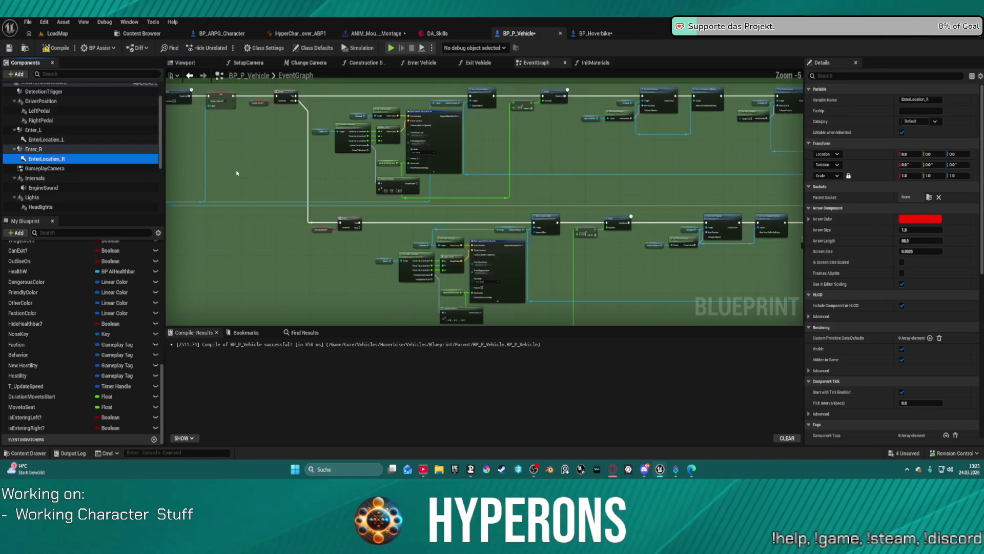
- Pan across the vehicle graph to the Exit Vehicle call and open that function
scroll(485, 193, down, 6)
scroll(174, 241, up, 10)
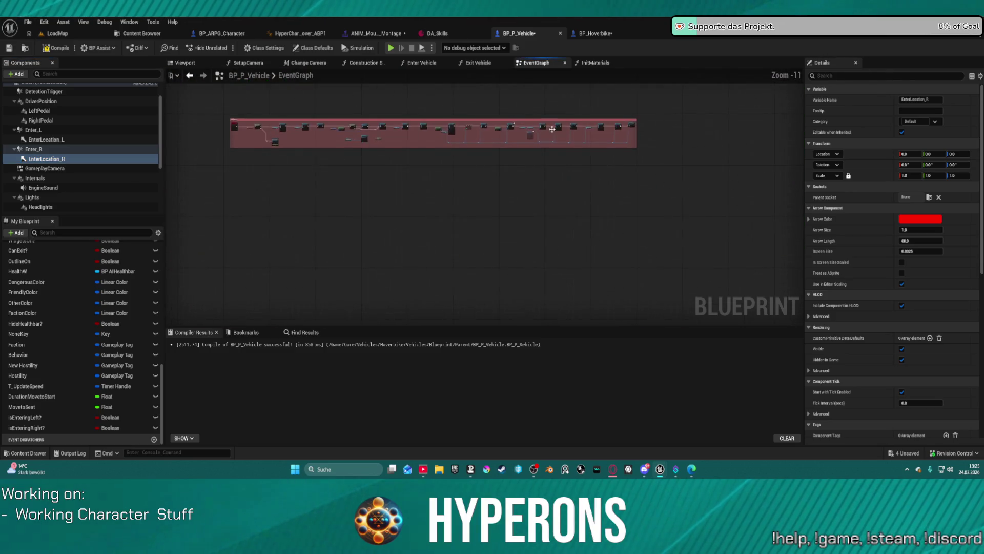
drag(215, 171, 734, 85)
drag(625, 175, 654, 200)
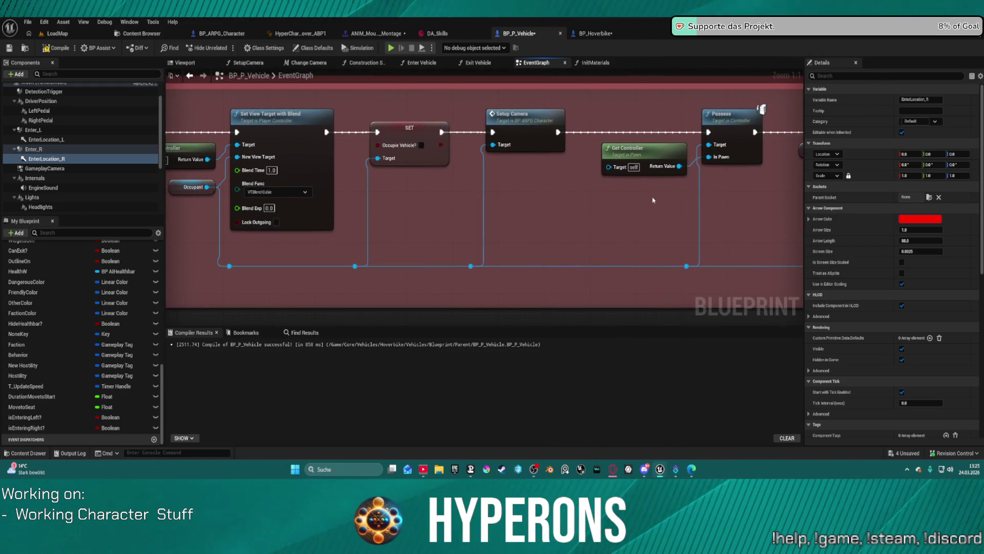
drag(466, 186, 774, 202)
mouse_move(205, 194)
mouse_down()
mouse_move(711, 197)
mouse_move(371, 208)
mouse_up()
drag(617, 197, 257, 200)
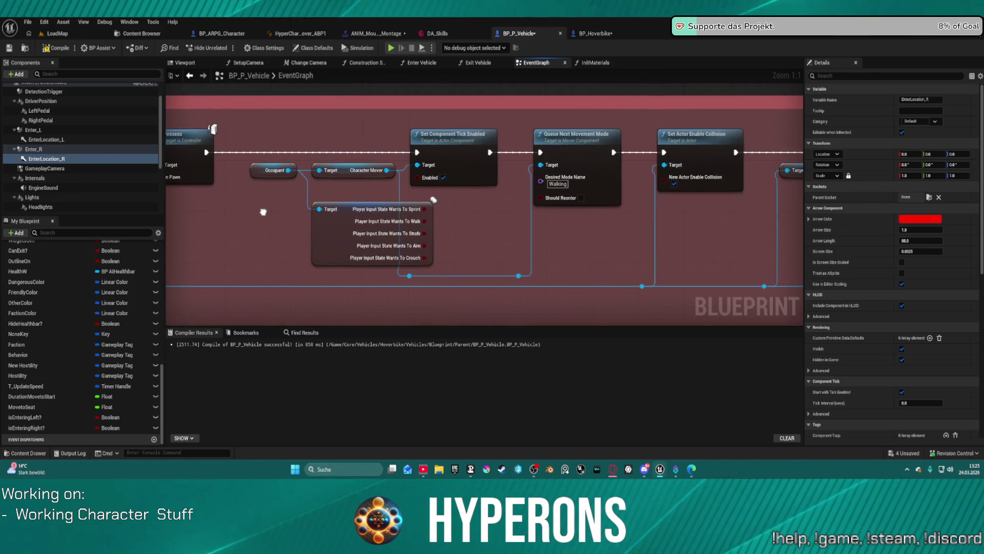
drag(513, 200, 264, 201)
mouse_move(193, 189)
mouse_down()
mouse_move(761, 88)
mouse_move(802, 102)
mouse_up()
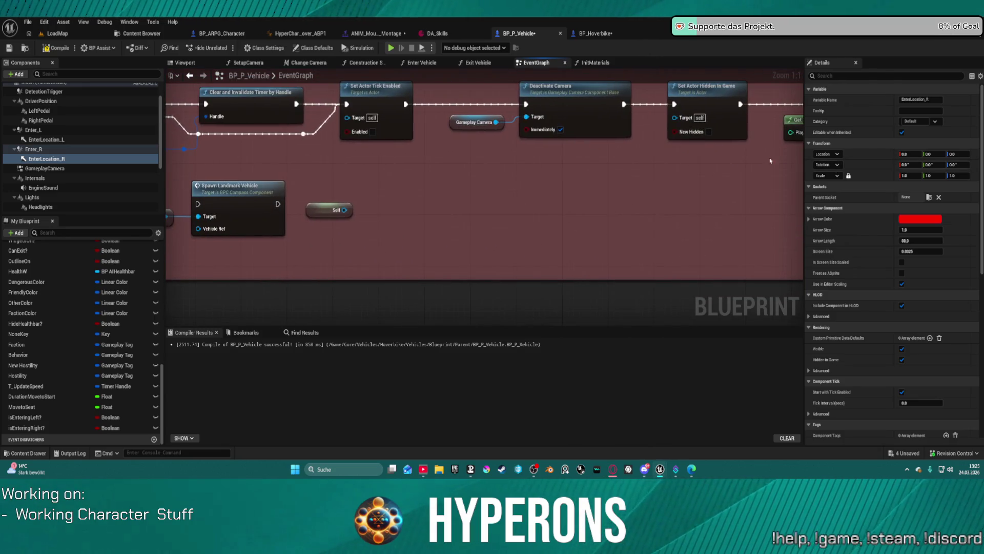
mouse_move(502, 169)
mouse_down()
mouse_move(518, 211)
mouse_move(497, 152)
mouse_up()
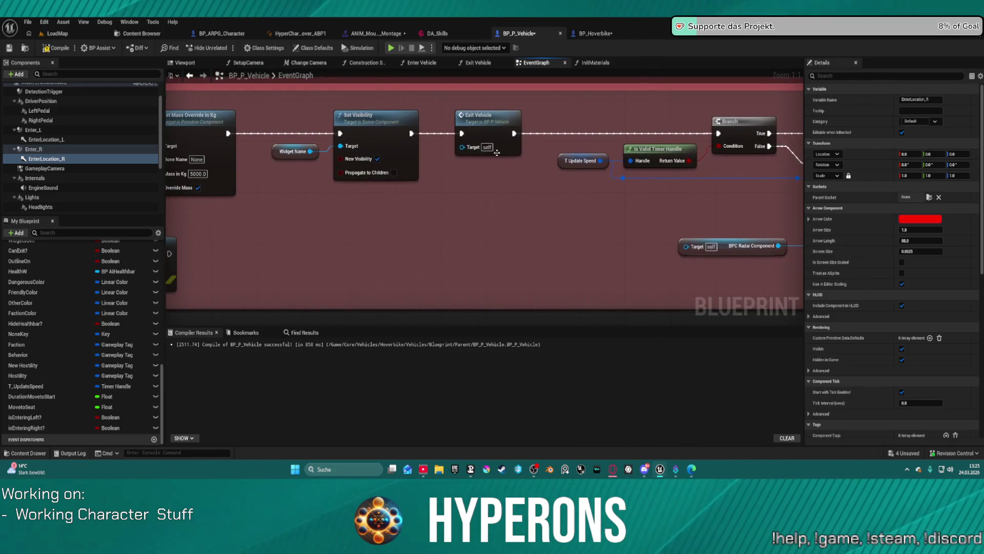
double_click(478, 130)
- Pan past Set Visibility and Handling Inputs to the teal Set Actor Location block
drag(659, 210, 386, 192)
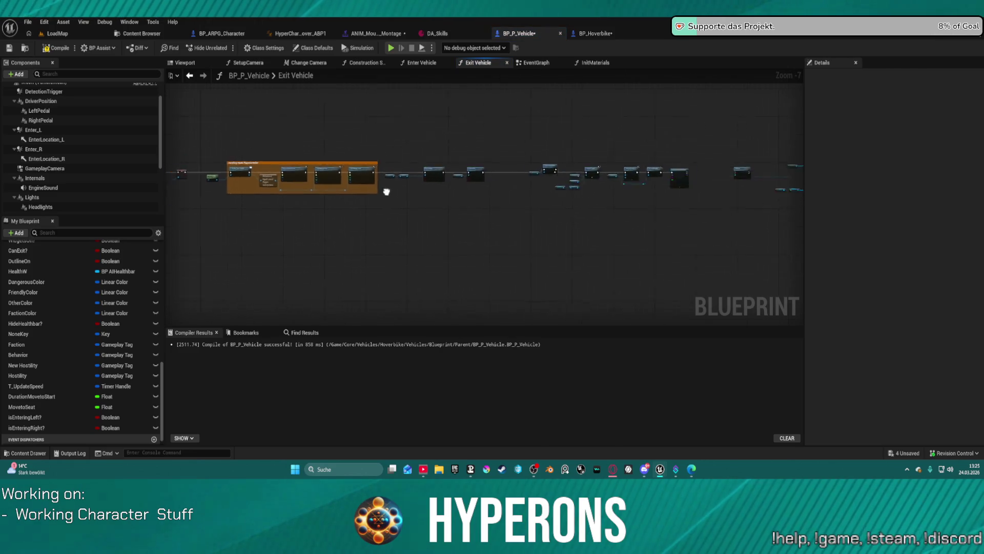
scroll(692, 150, up, 5)
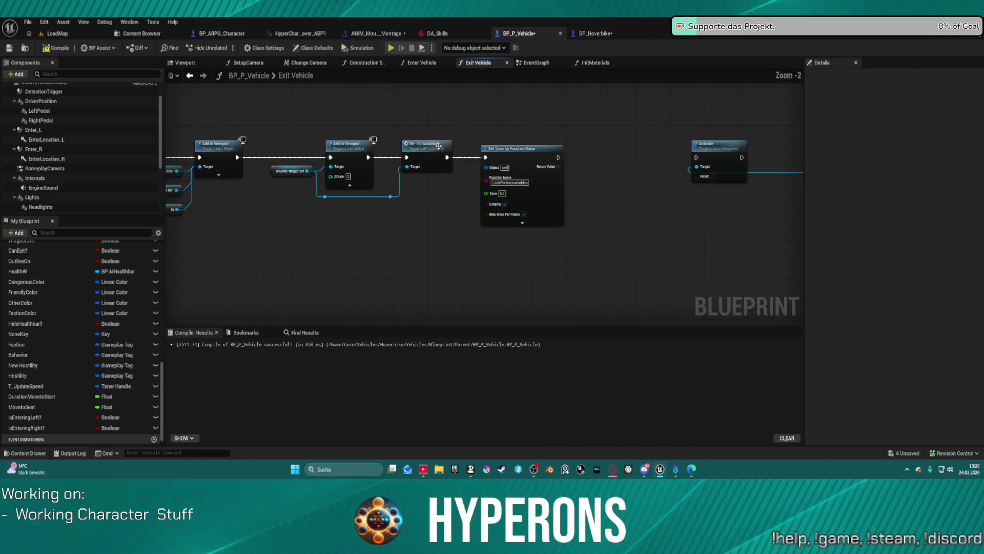
mouse_move(384, 176)
mouse_down()
mouse_move(424, 149)
mouse_move(709, 176)
mouse_up()
click(487, 145)
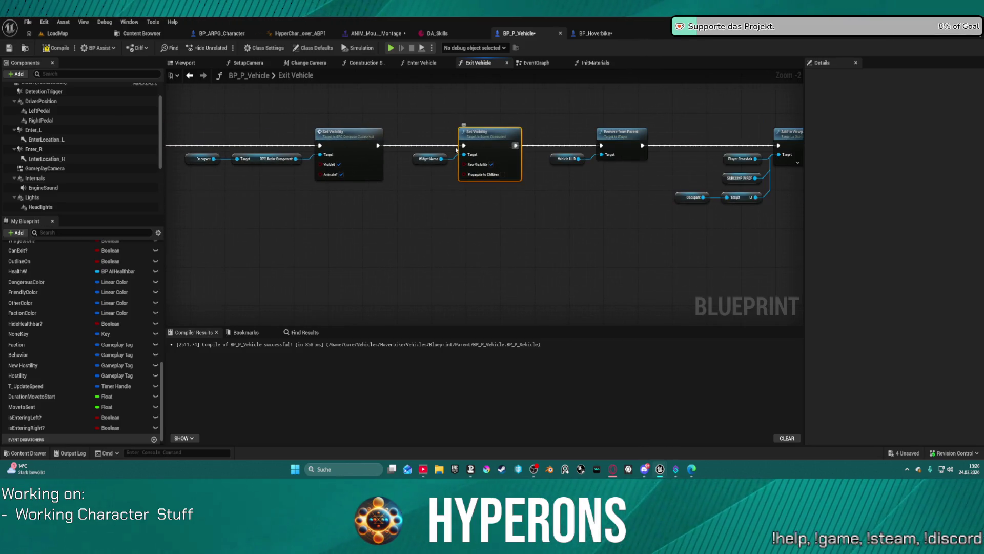
drag(368, 137, 755, 113)
drag(376, 116, 722, 121)
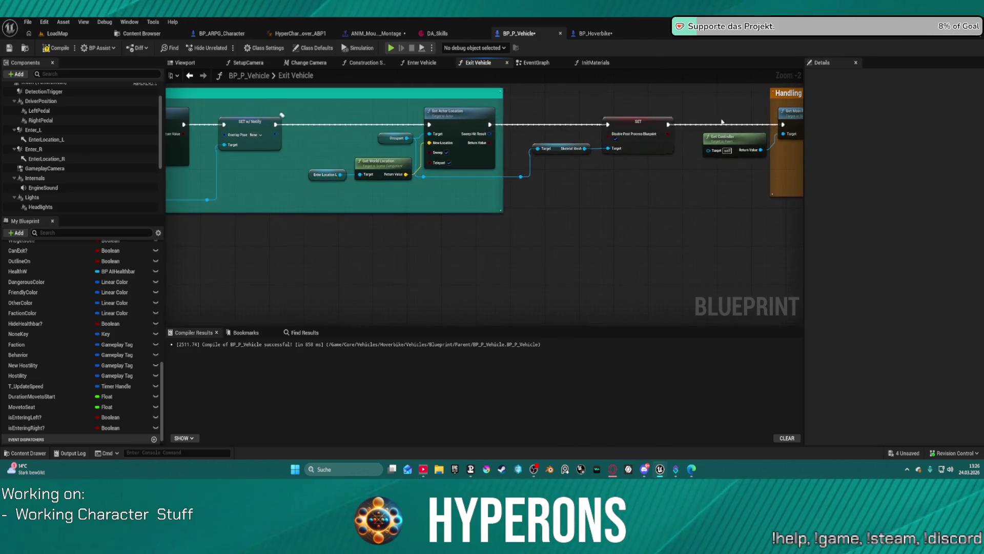
scroll(351, 192, up, 2)
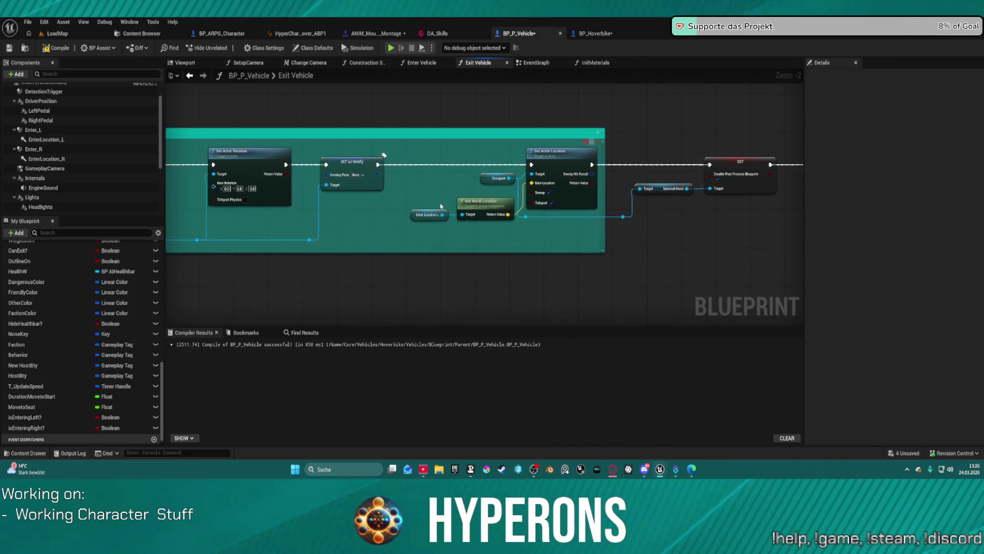
click(45, 140)
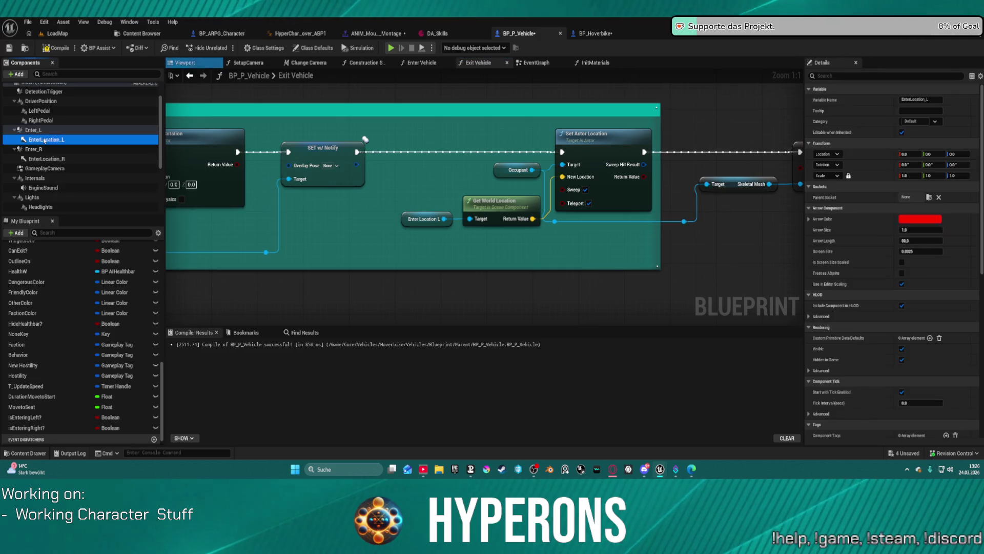
- Set the Arrow Color of EnterLocation_L and EnterLocation_R to green
click(44, 140)
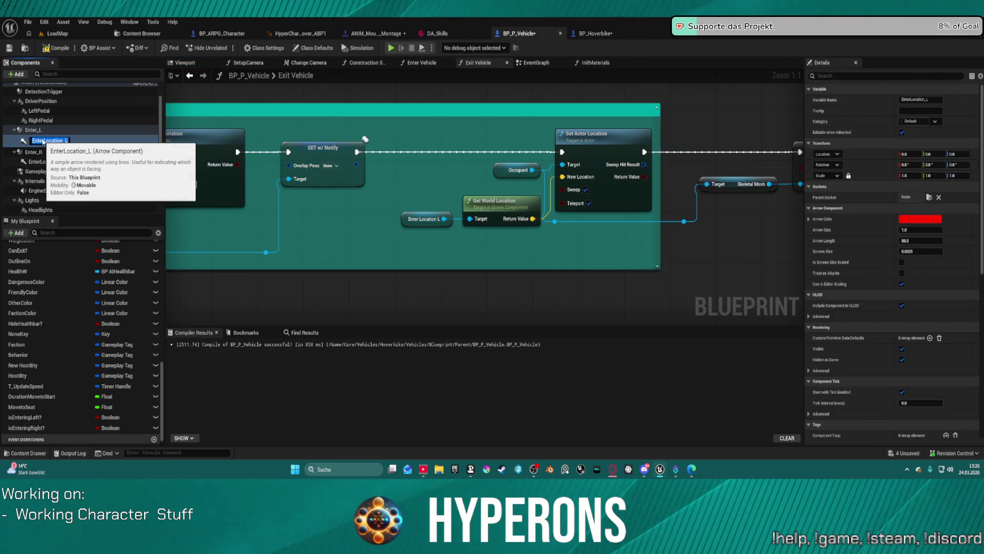
key(Return)
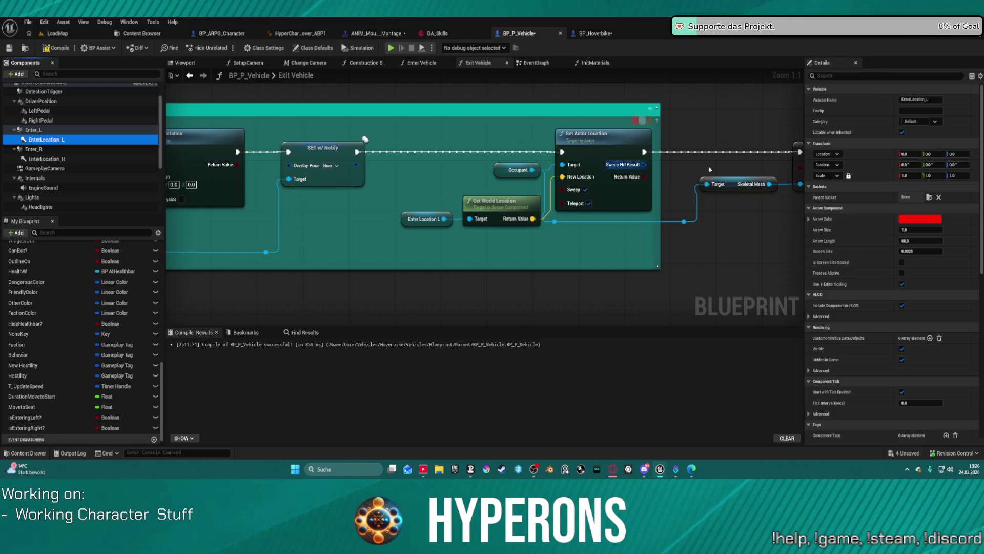
ctrl+click(46, 159)
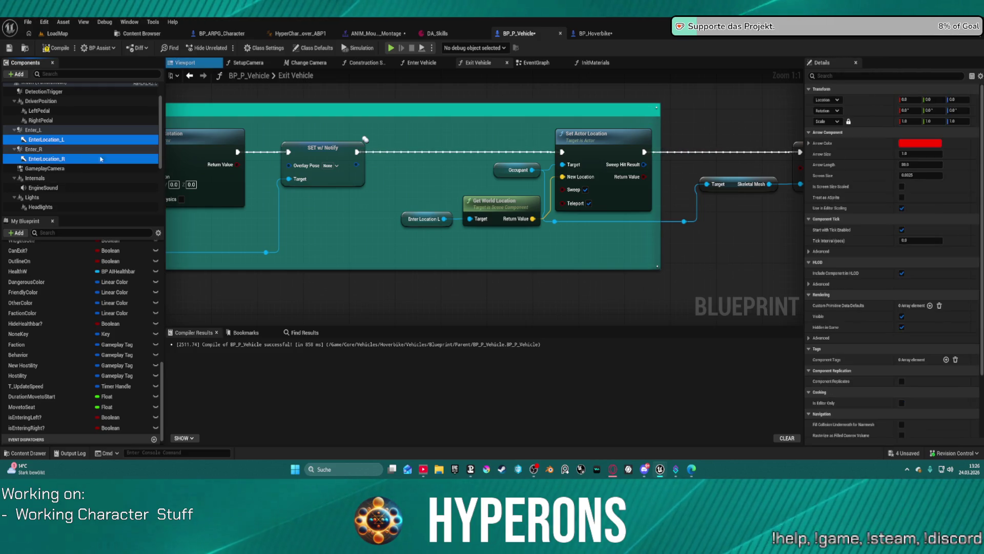
click(923, 144)
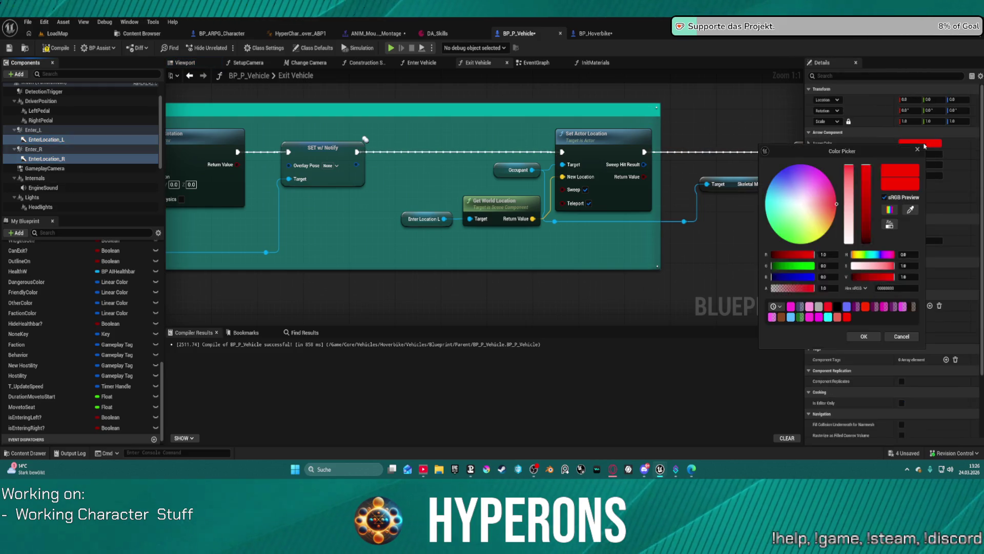
click(785, 239)
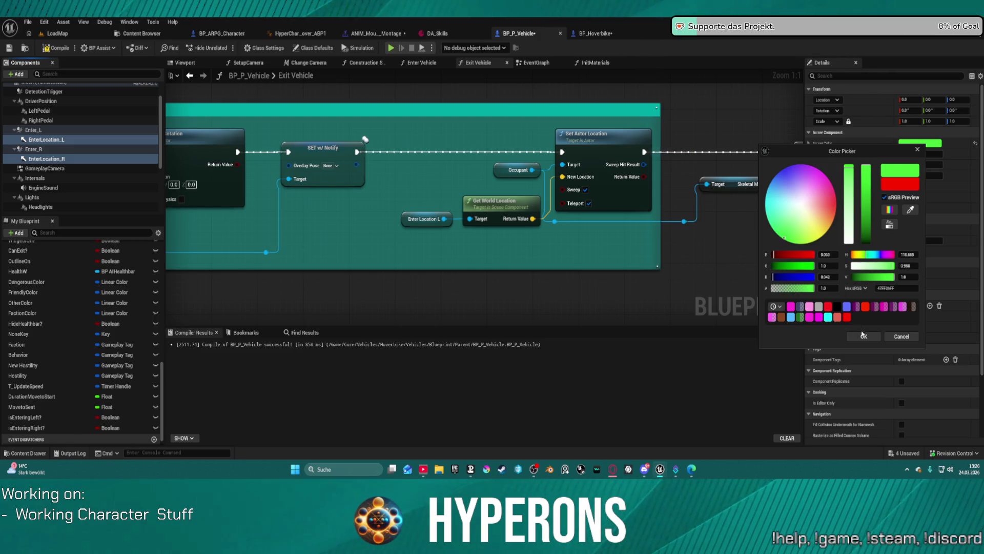
click(863, 337)
- Duplicate both enter arrows and rename the left copy ExitLocation_L
click(77, 140)
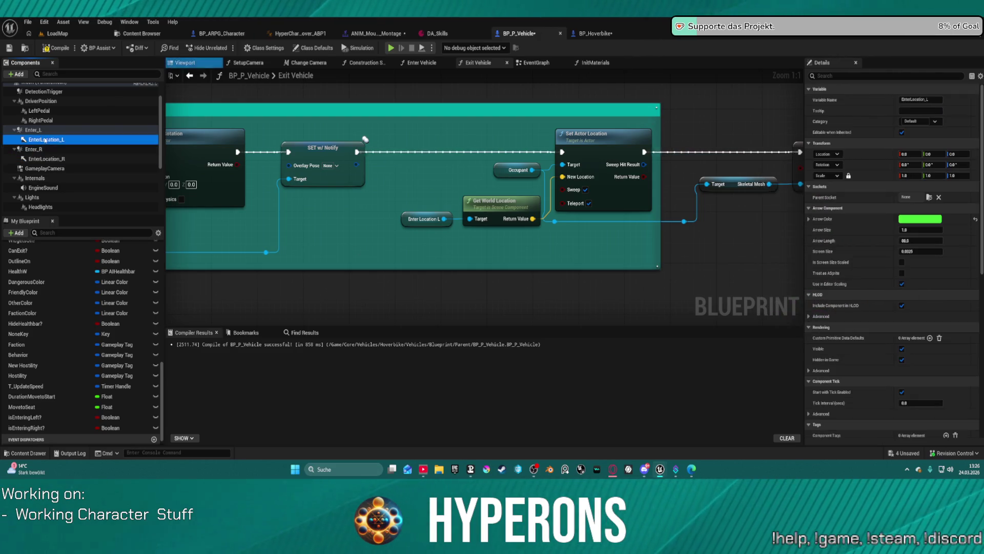
click(51, 159)
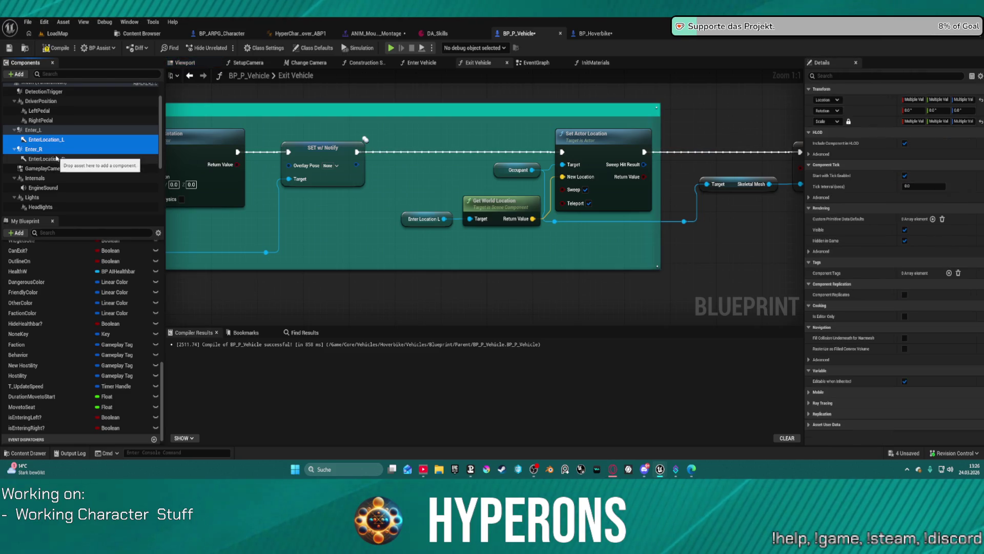
ctrl+click(46, 139)
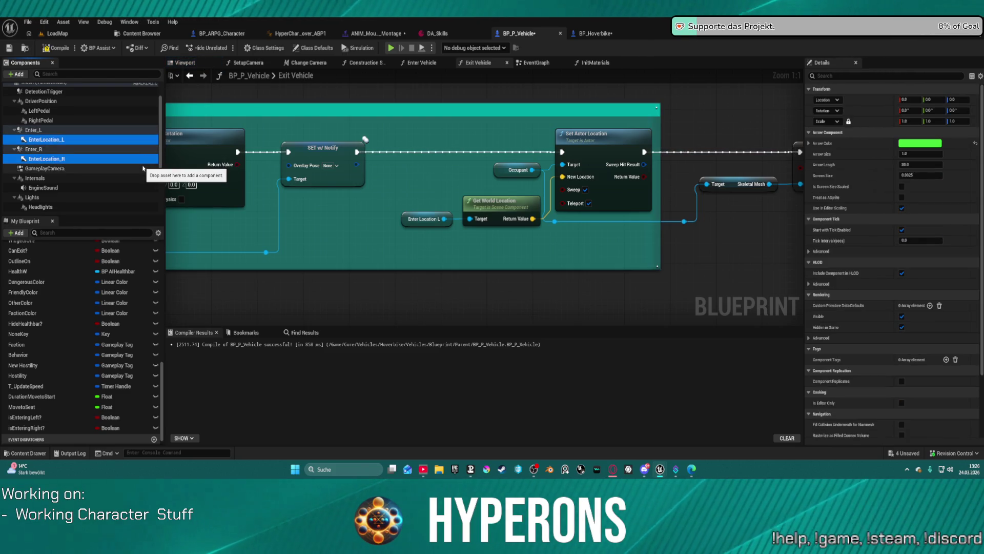
key(ctrl+d)
click(51, 149)
key(F2)
text(ExitLocation_L1)
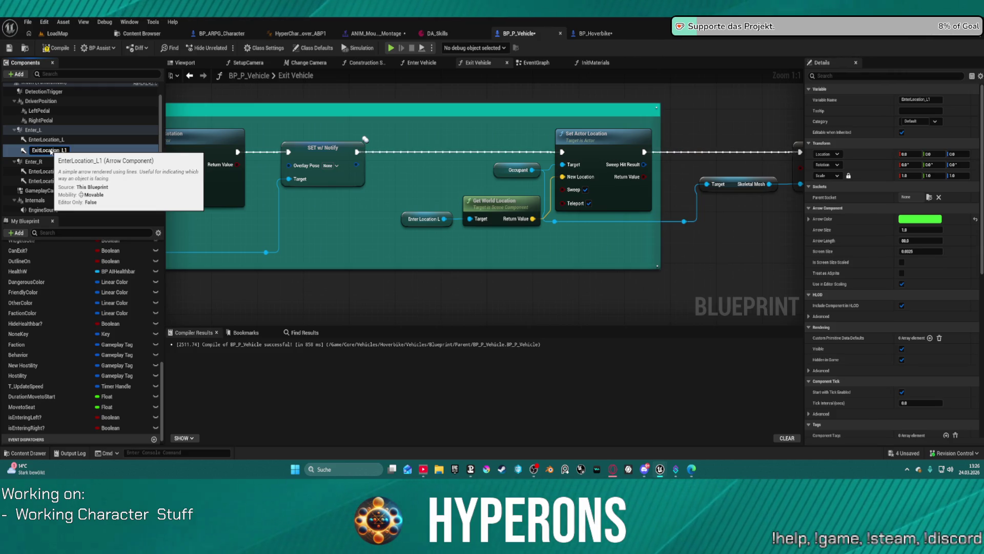
key(Return)
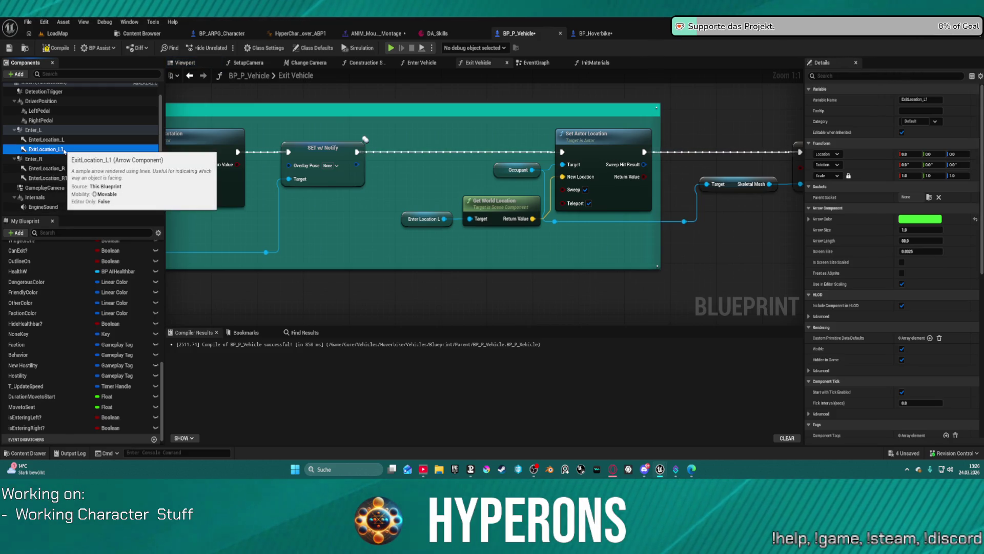
key(F2)
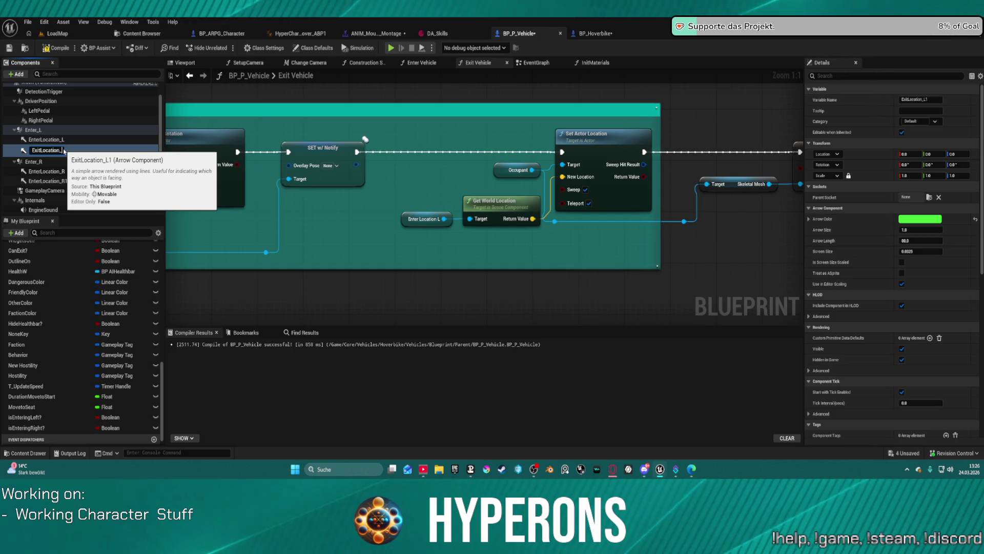
key(Return)
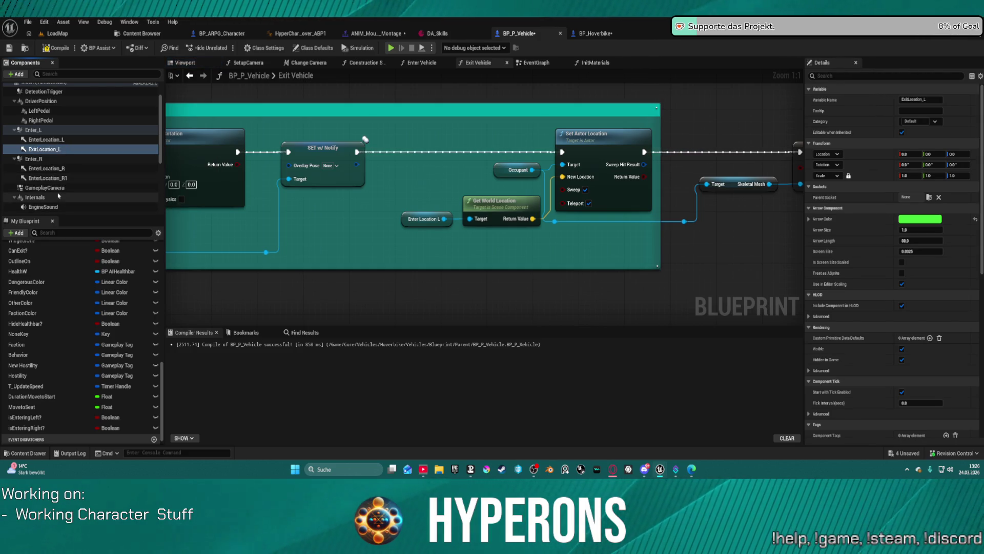
- Rename the right arrow copy to ExitLocation_R
click(50, 180)
key(F2)
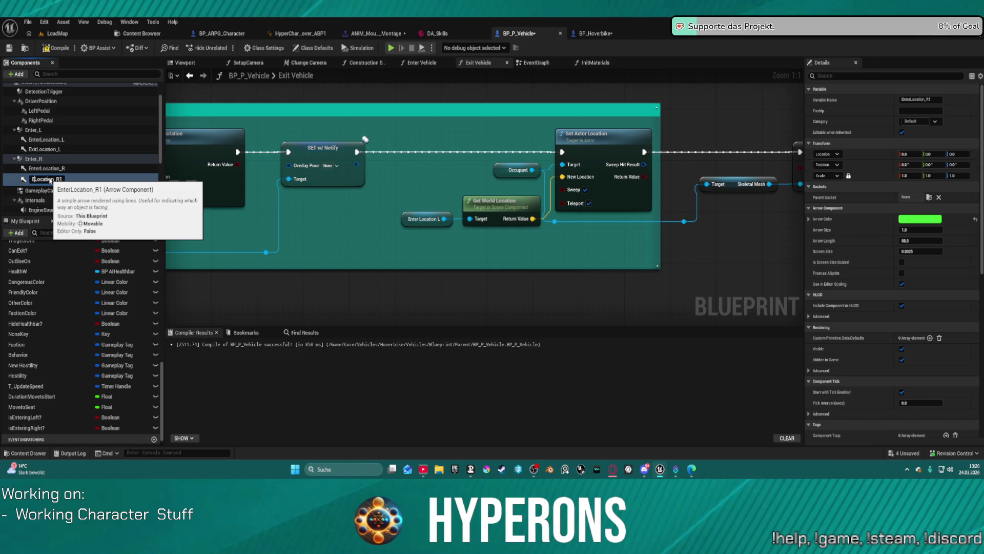
text(xt)
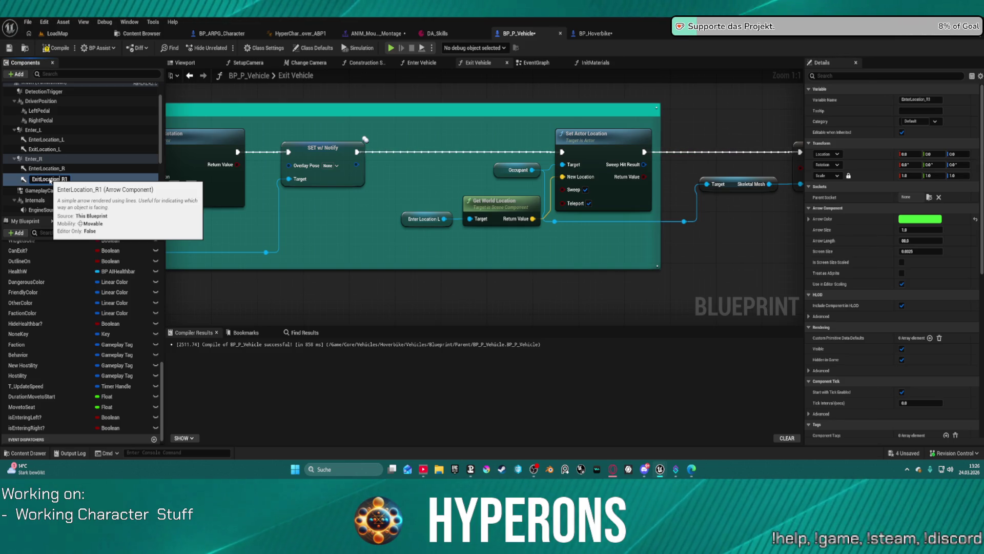
key(Return)
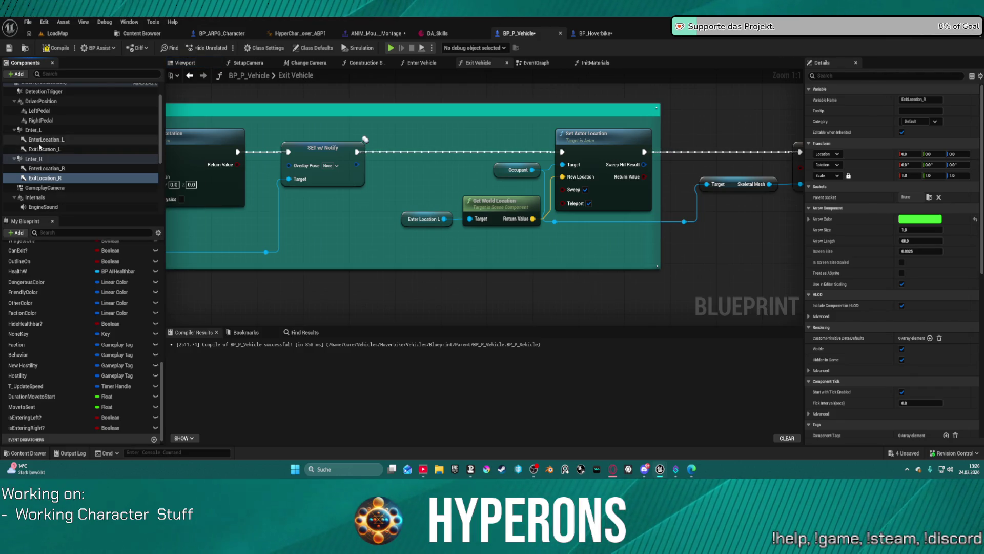
- Set the Arrow Color of both ExitLocation arrows to red
ctrl+click(42, 140)
click(42, 149)
ctrl+click(45, 178)
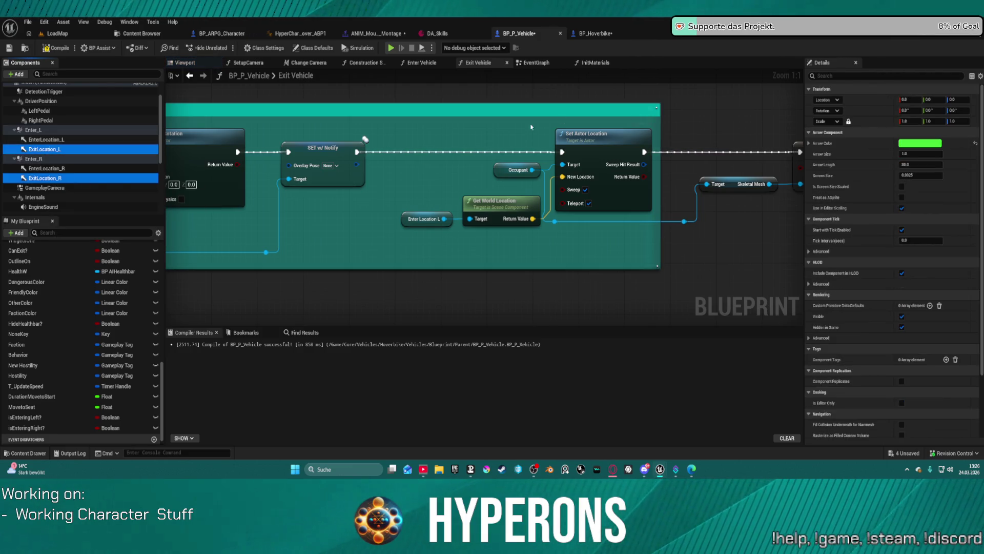
click(930, 144)
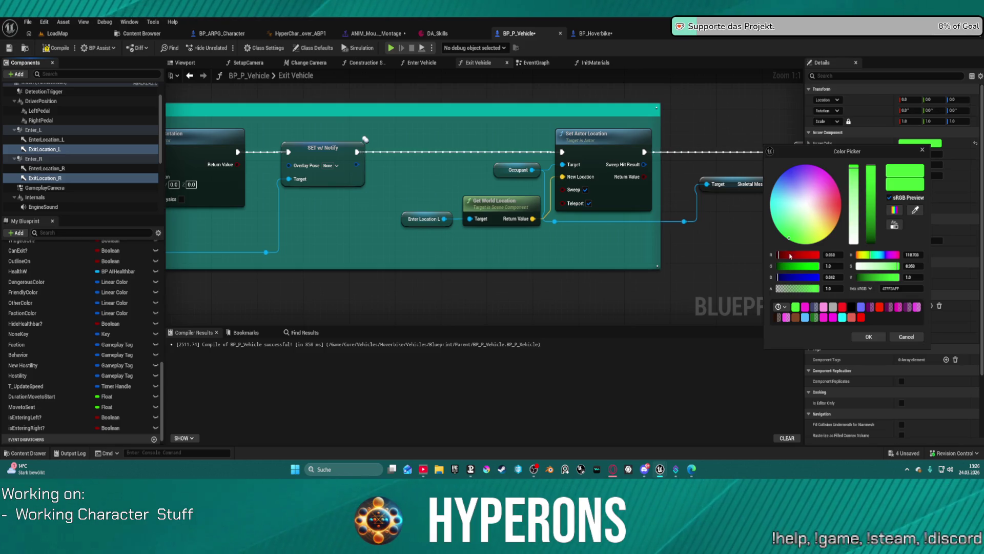
click(843, 307)
click(869, 336)
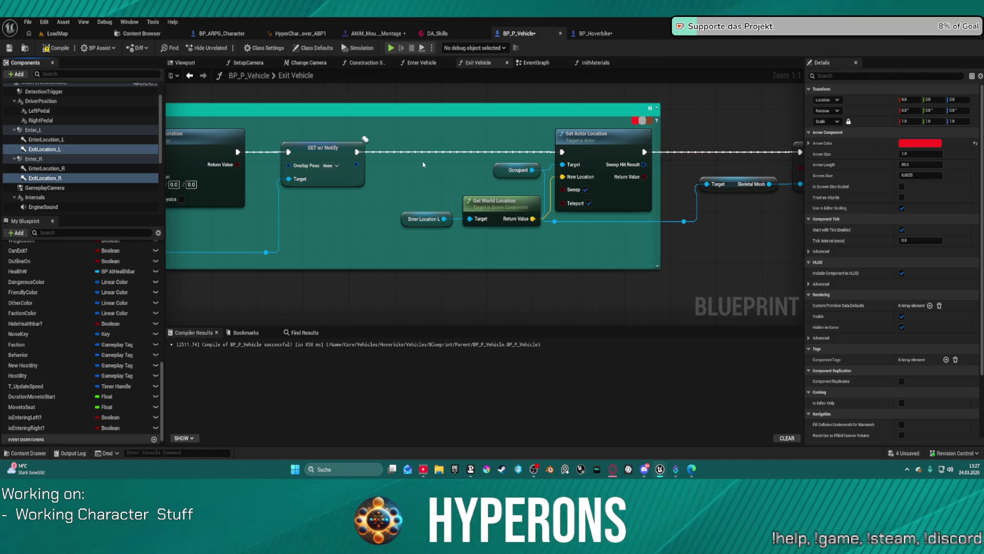
- Replace Set Actor Location with a Set Actor Transform node and tick Sweep and Teleport
mouse_move(515, 170)
mouse_down()
mouse_move(446, 168)
mouse_move(495, 156)
mouse_move(487, 137)
mouse_up()
text(set act)
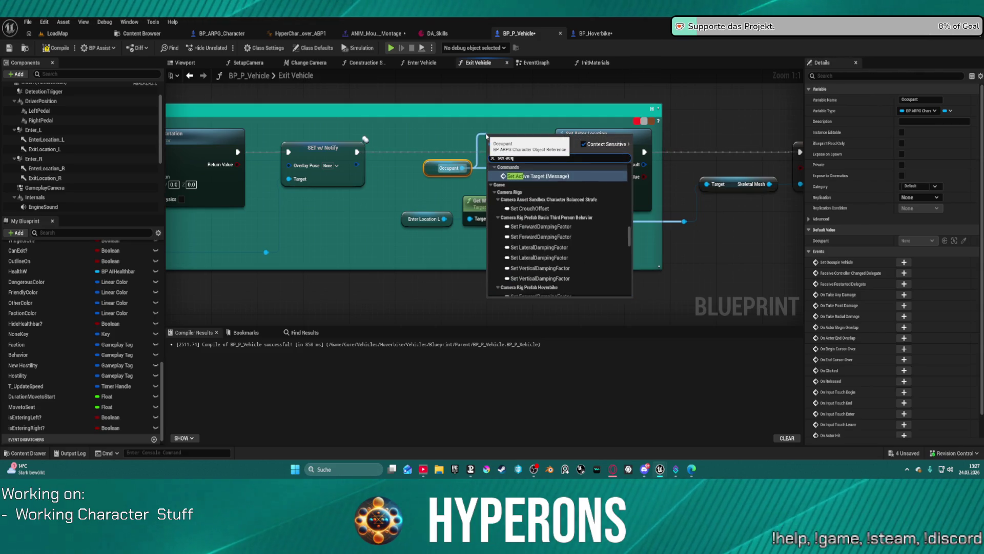
text(or Transfor)
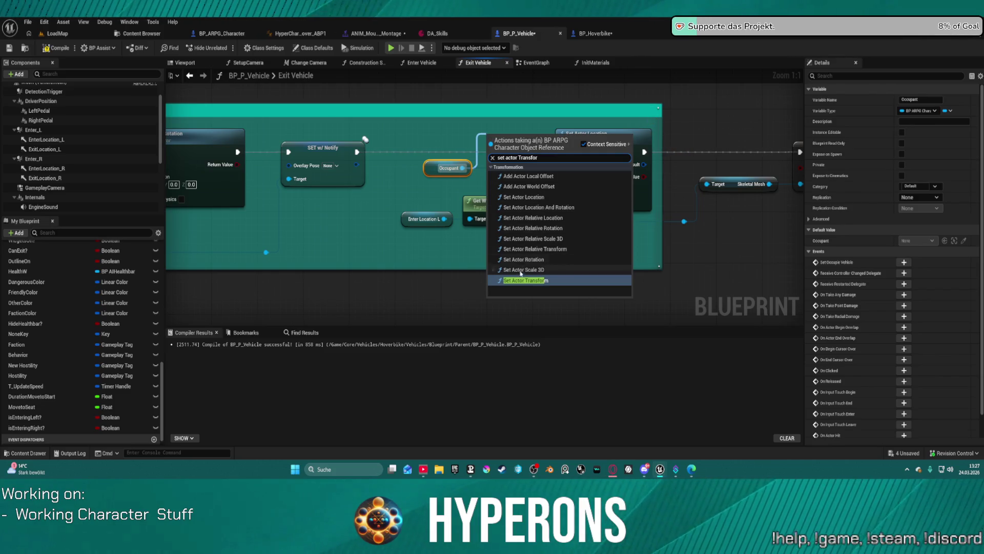
click(524, 281)
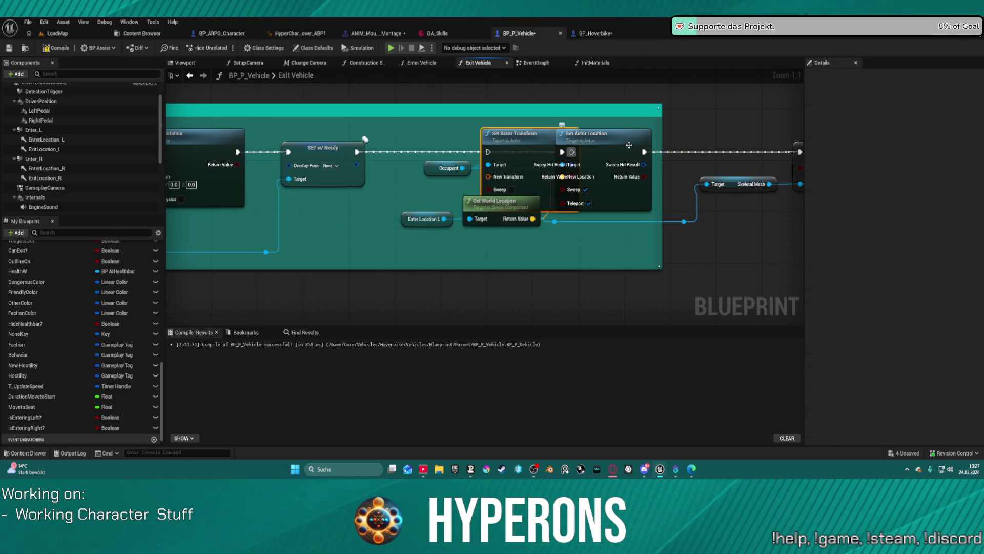
key(ctrl+z)
key(ctrl+z)
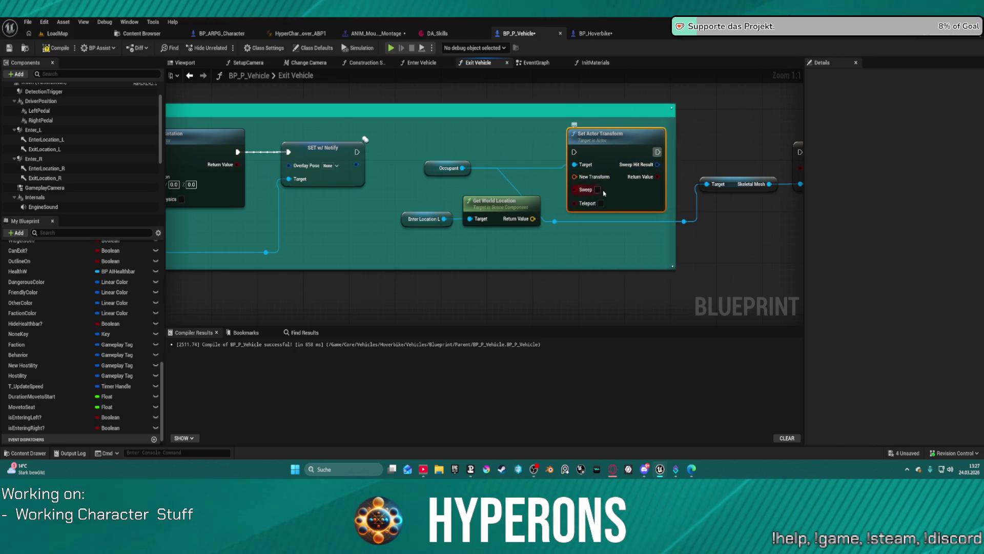
click(598, 190)
click(601, 203)
- Delete the Enter Location nodes and place ExitLocation_L and ExitLocation_R in the graph
click(500, 205)
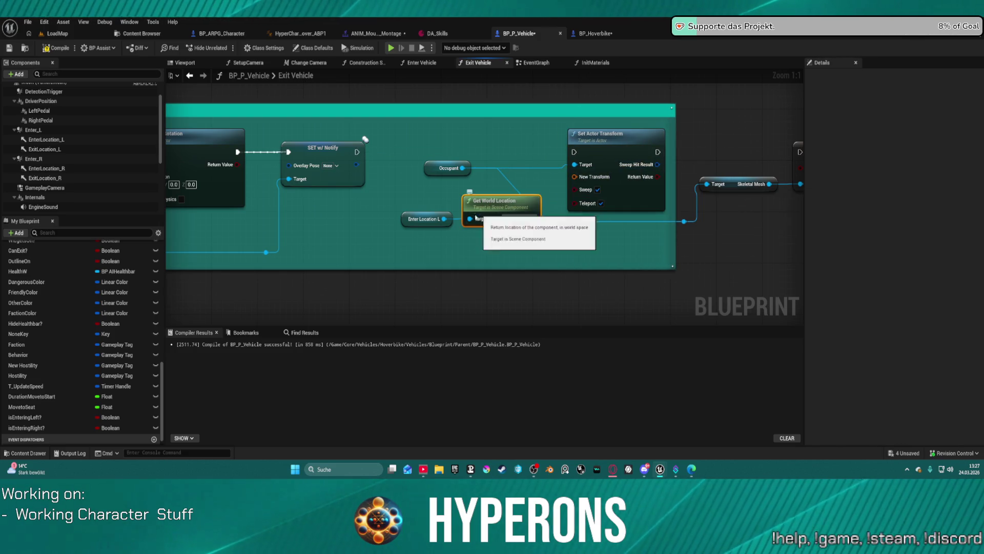
click(418, 220)
key(Delete)
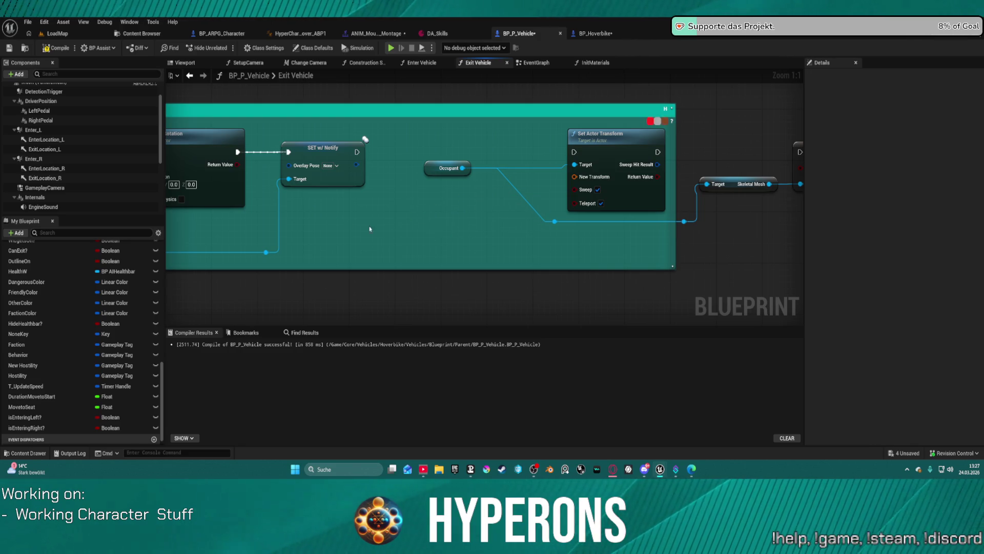
drag(43, 149, 426, 205)
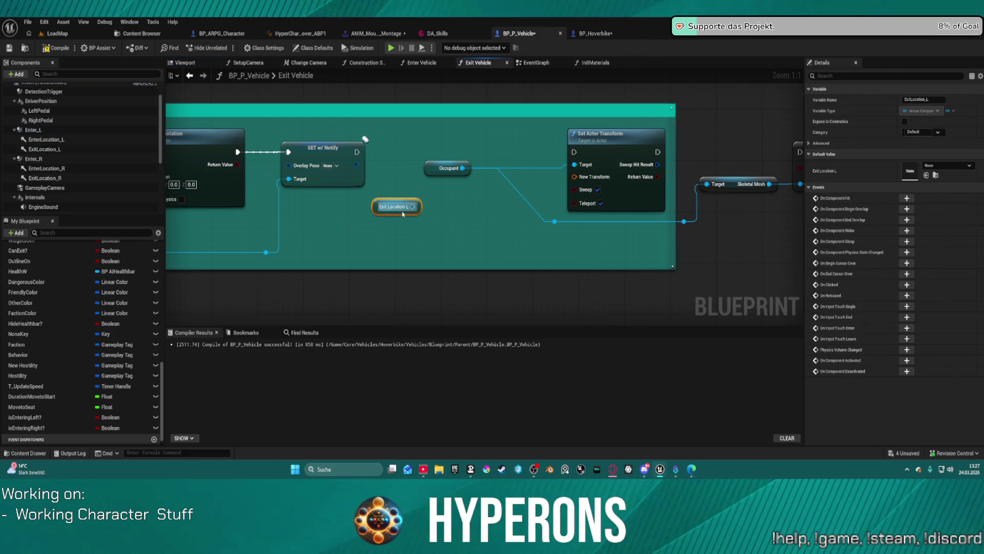
drag(44, 177, 415, 224)
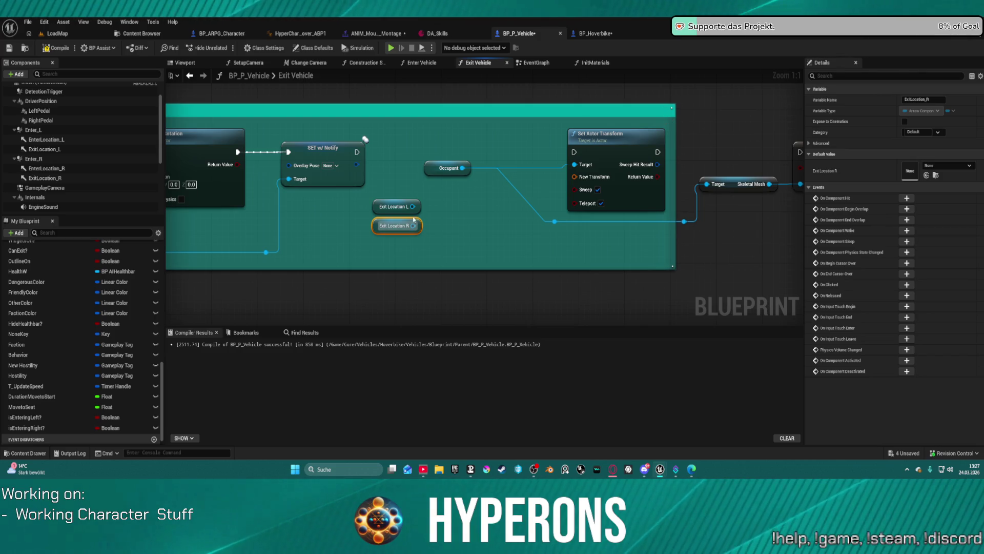
- Wire Exit Location L's Get World Transform into New Transform and link execution to the SET node
drag(413, 207, 445, 203)
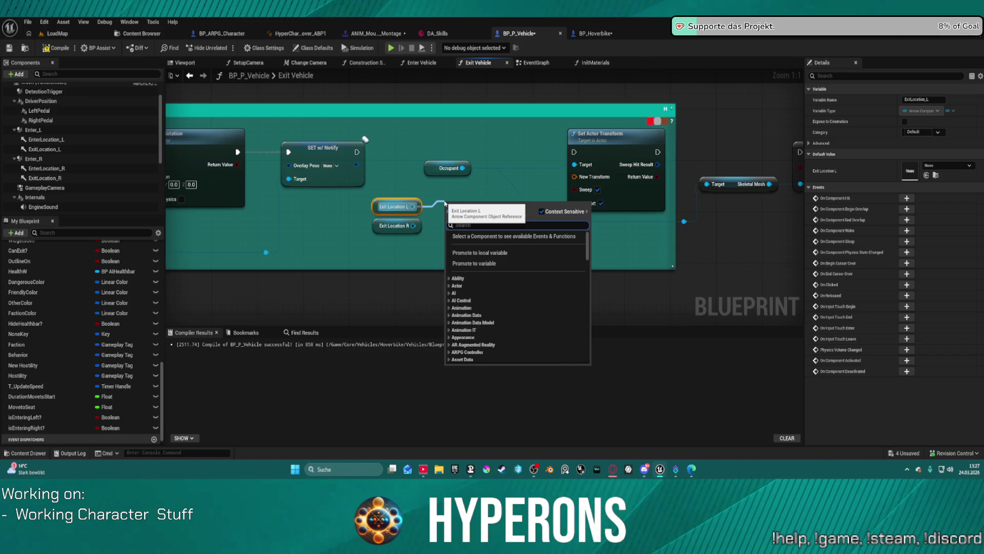
text(get transfor)
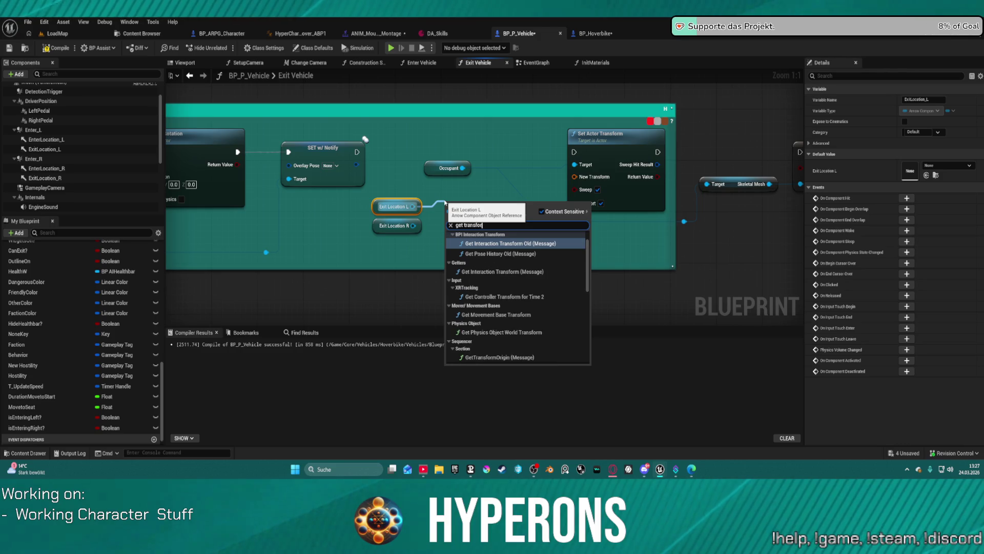
text(m)
scroll(554, 339, down, 10)
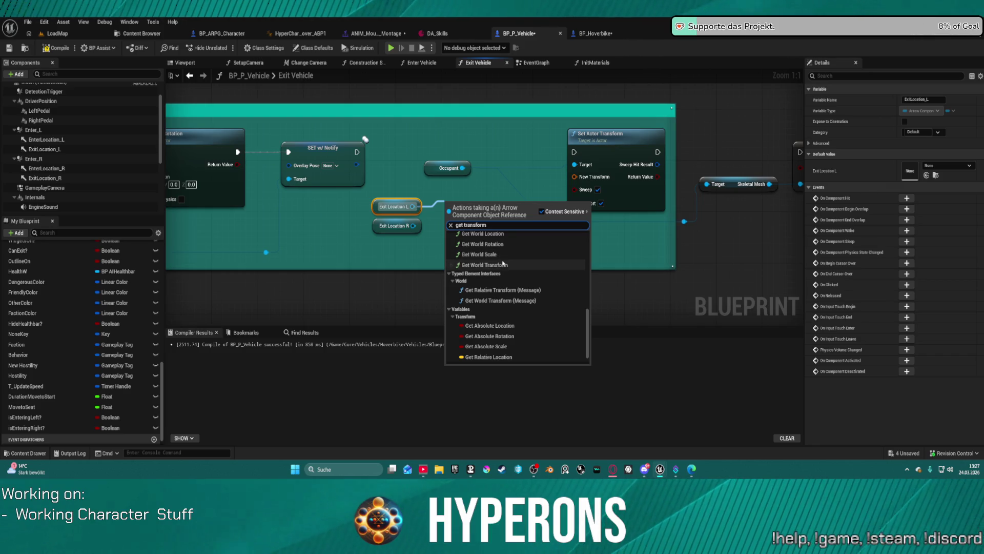
click(503, 265)
drag(508, 224, 576, 177)
click(588, 186)
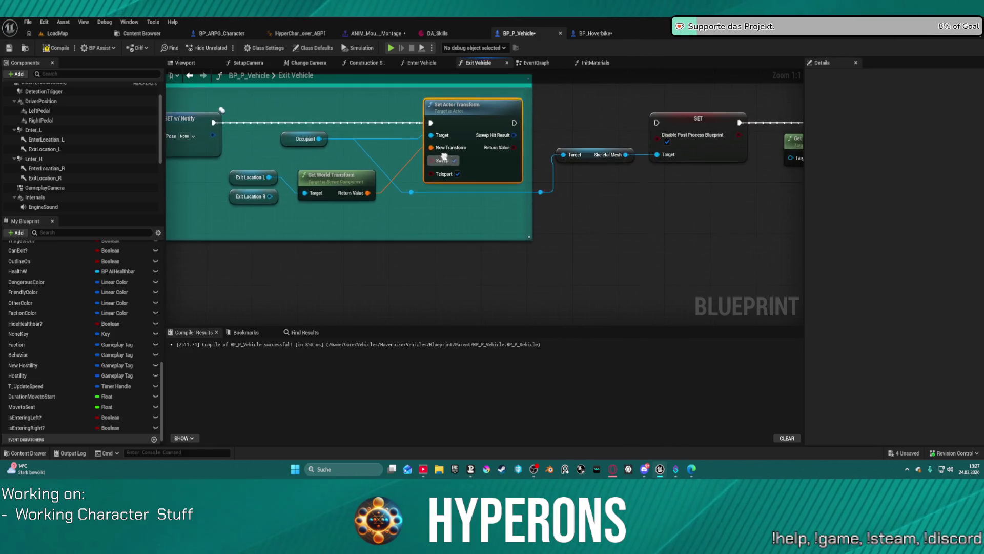
mouse_move(513, 123)
mouse_down()
mouse_move(670, 123)
mouse_move(657, 123)
mouse_up()
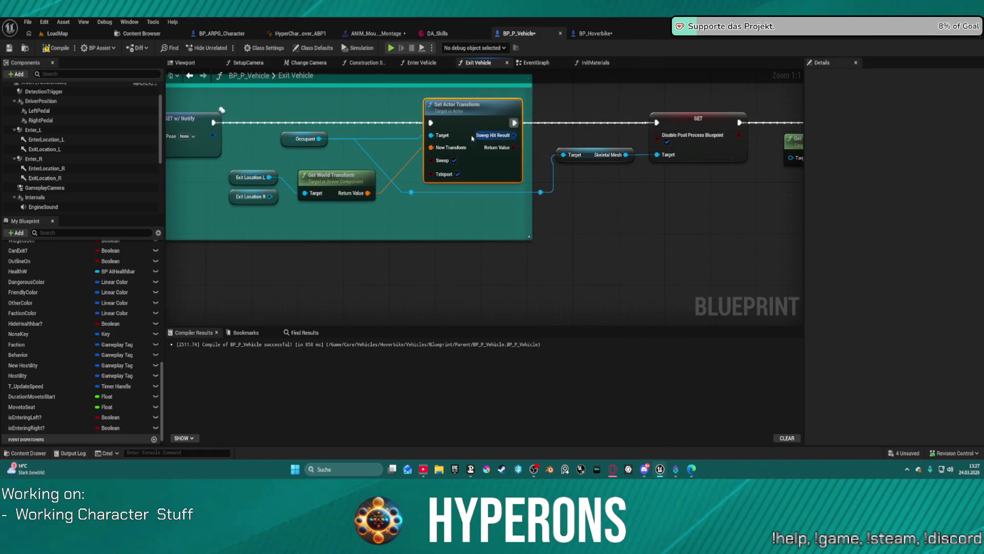
click(182, 62)
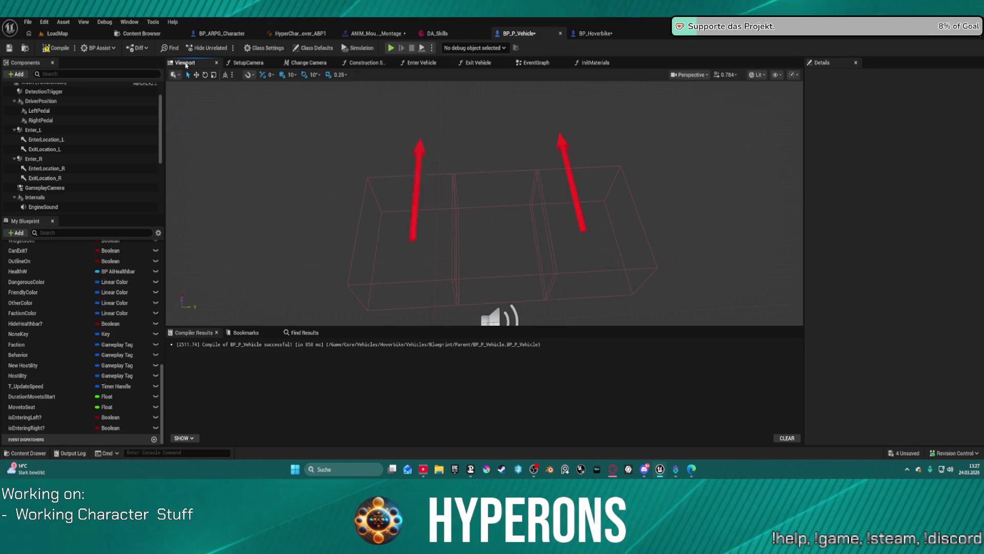
- Shift ExitLocation_R and rotate the exit arrows to 90° and -90° on Z, pointing outward
click(45, 149)
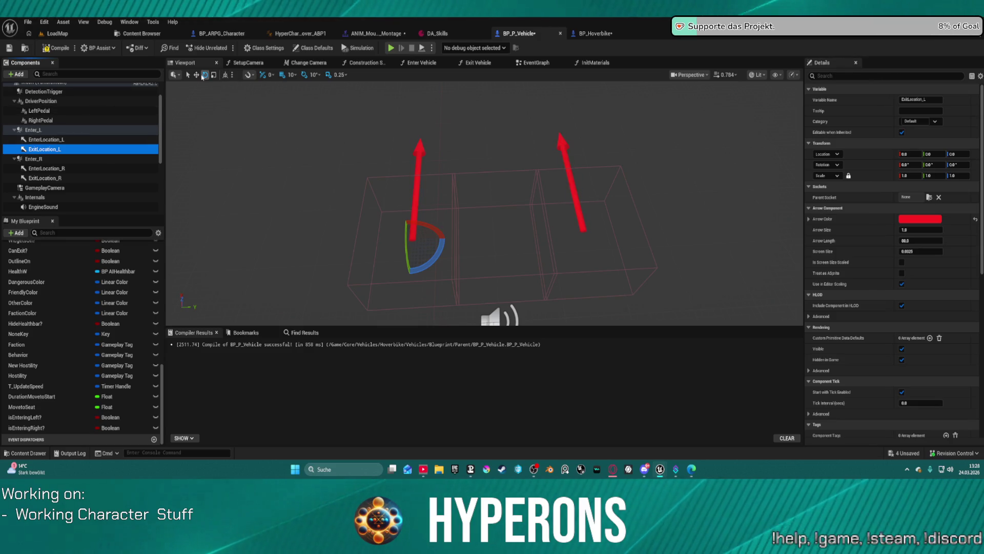
key(w)
drag(433, 240, 389, 256)
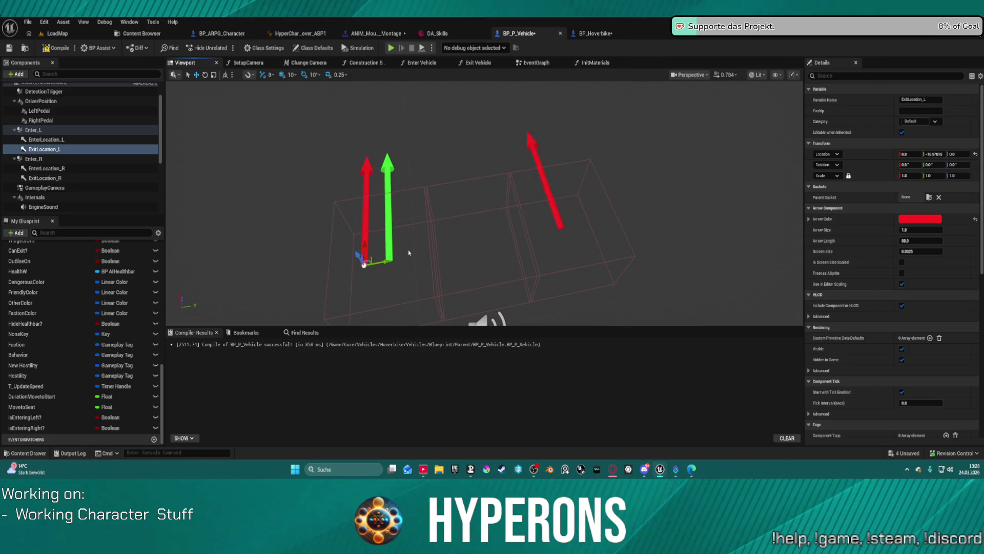
click(46, 140)
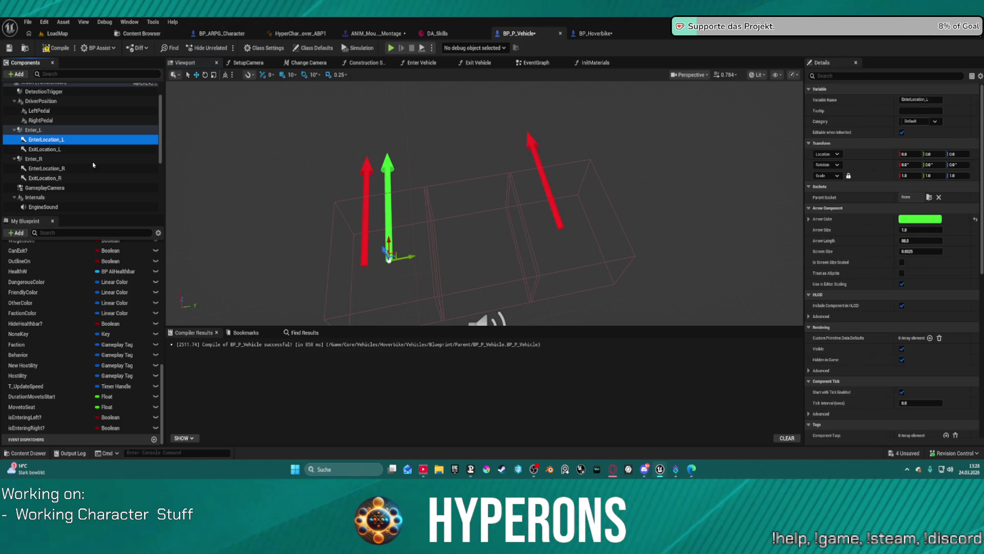
click(46, 178)
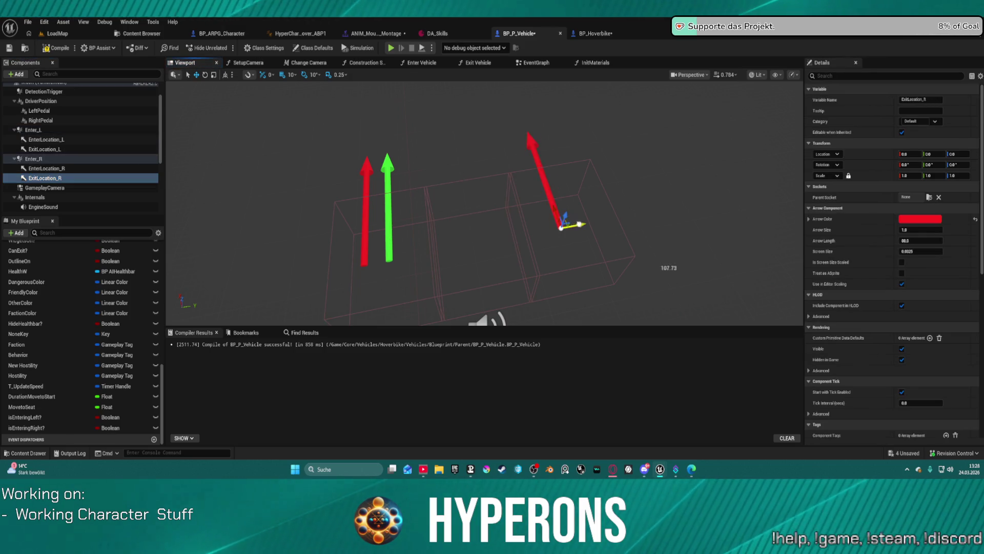
drag(579, 224, 598, 216)
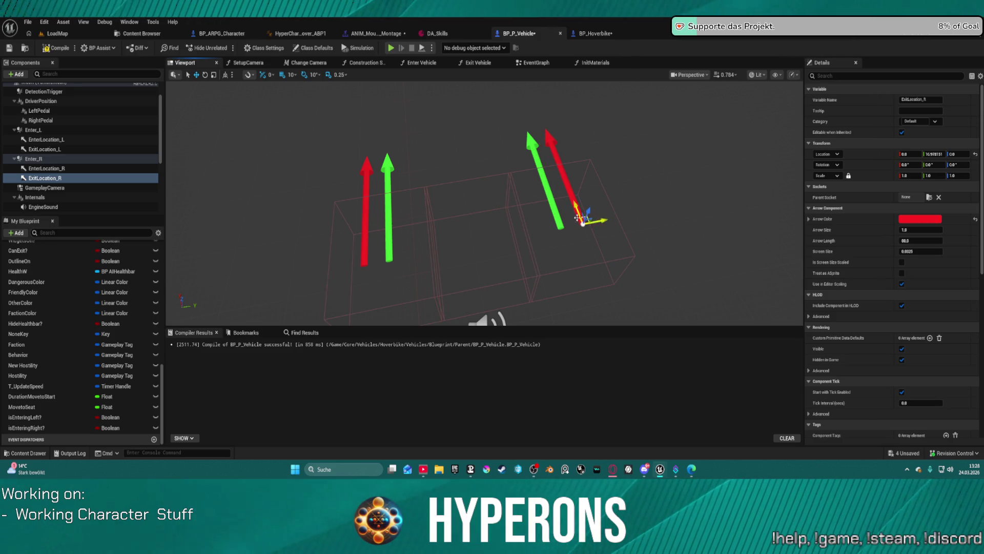
drag(573, 247, 630, 259)
click(364, 257)
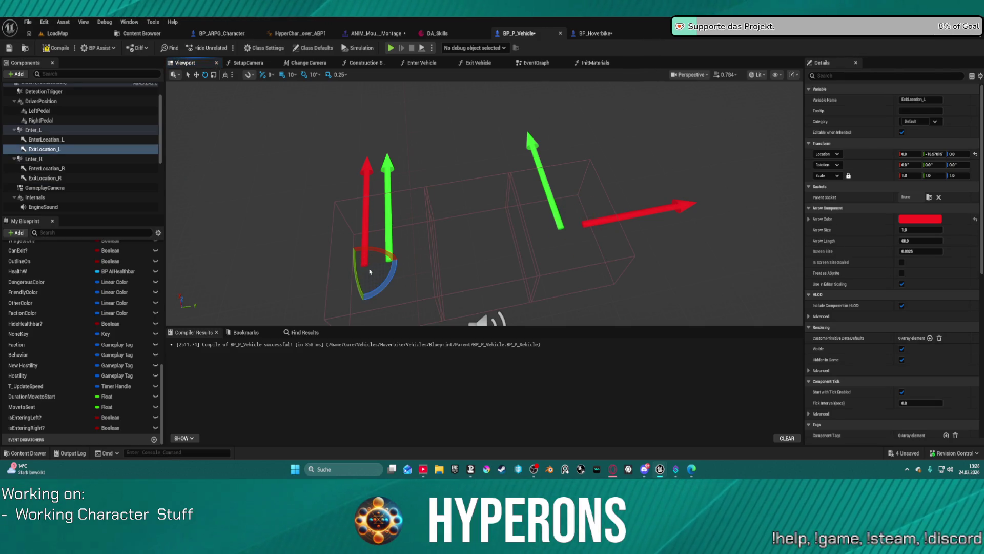
drag(385, 281, 384, 285)
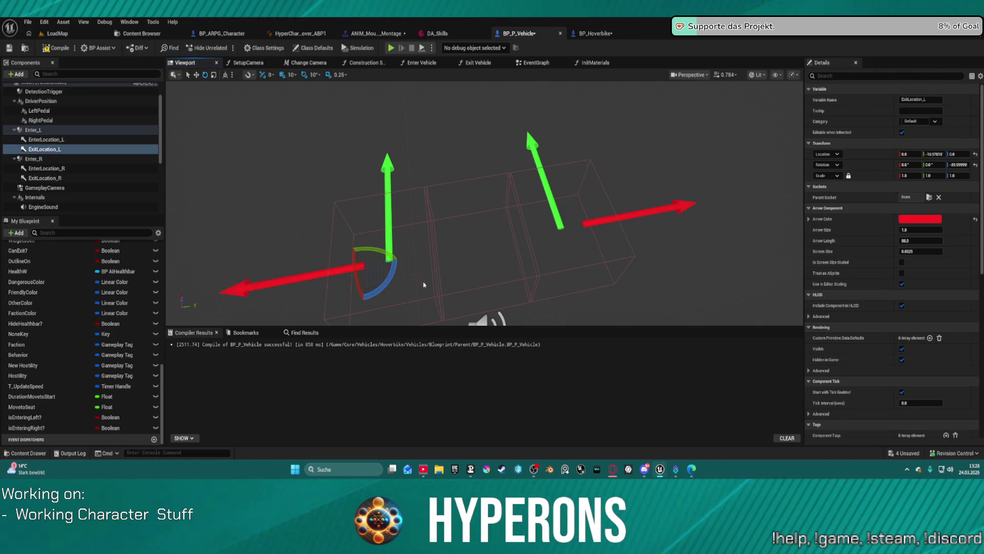
- Shrink both exit arrows, set EnterLocation_R's arrow size to 0.5, then launch Play
ctrl+click(66, 179)
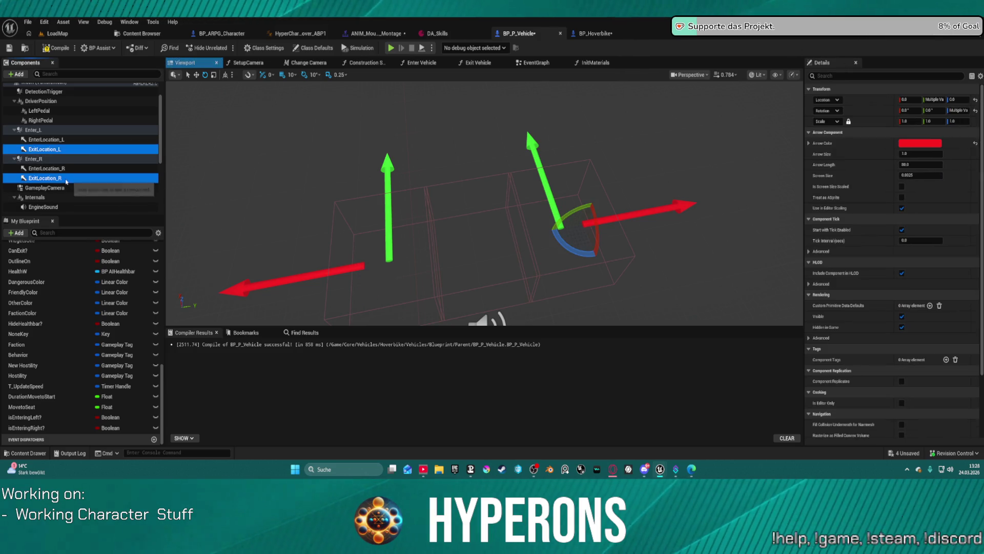
click(927, 164)
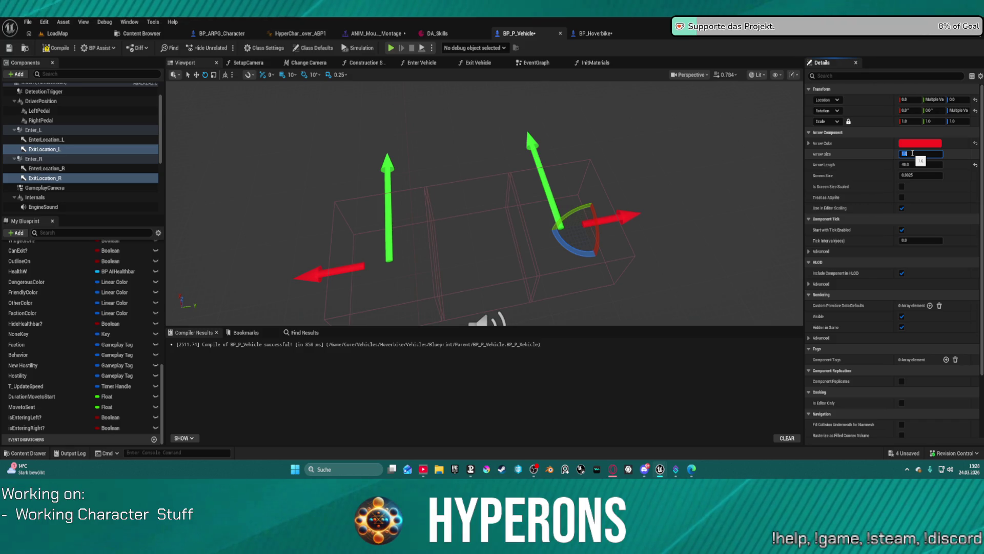
text(4)
key(Return)
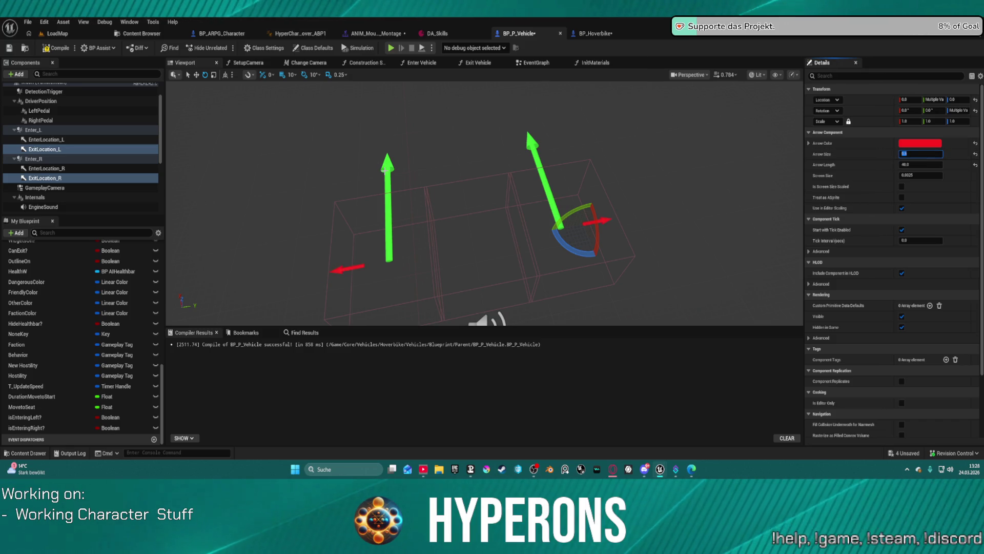
click(384, 171)
click(534, 142)
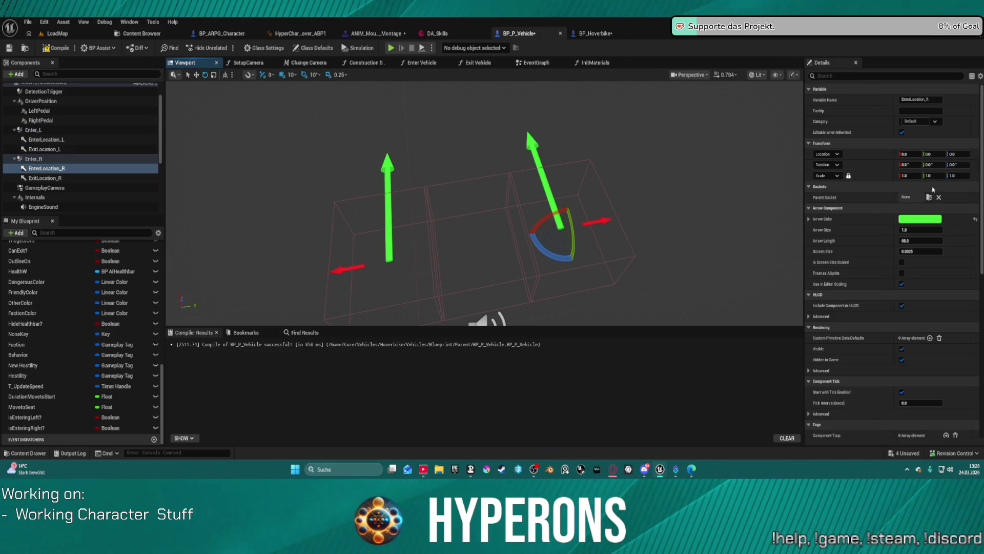
click(933, 230)
text(0.3)
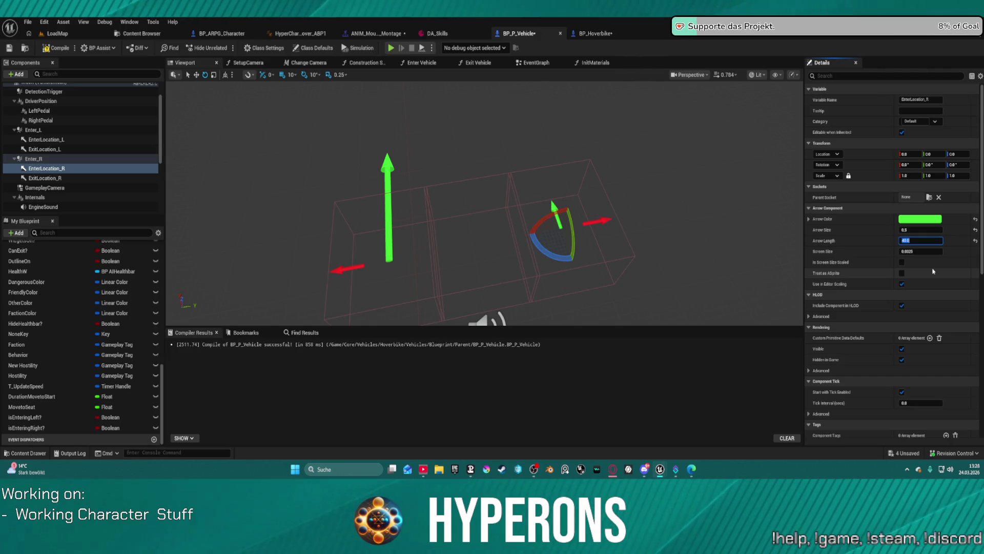
click(388, 164)
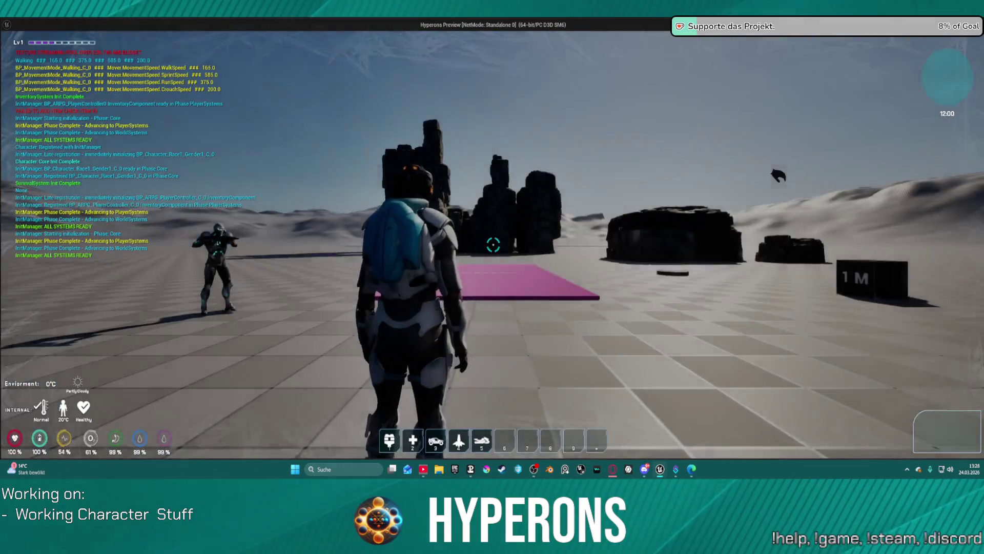
- Walk to the hoverbike, mount and dismount it with F, look around, then quit with Esc
key(w)
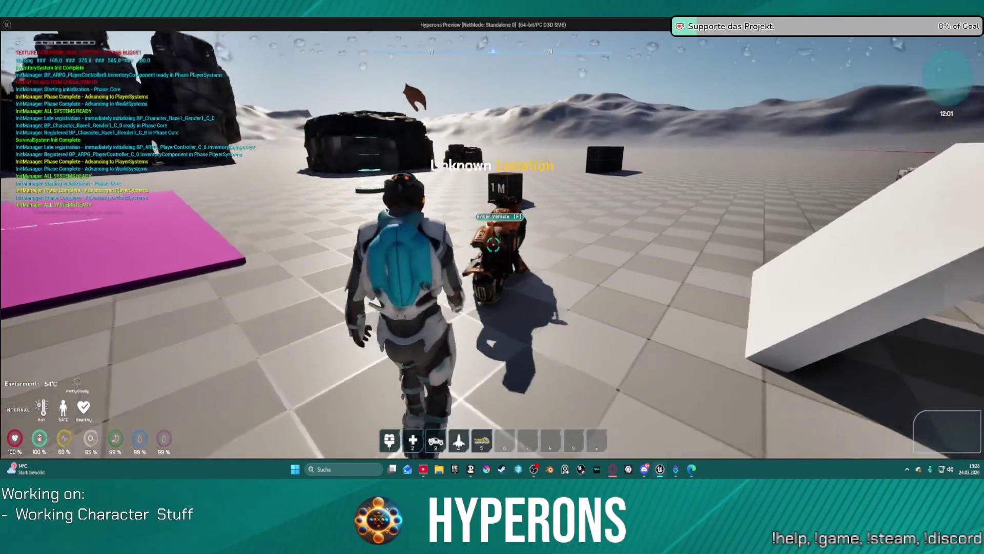
key(w)
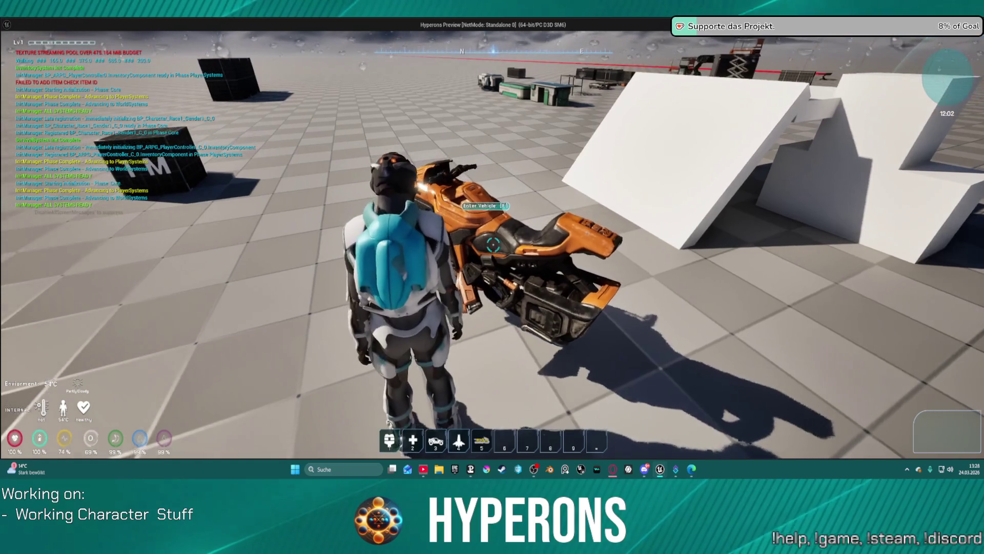
key(w)
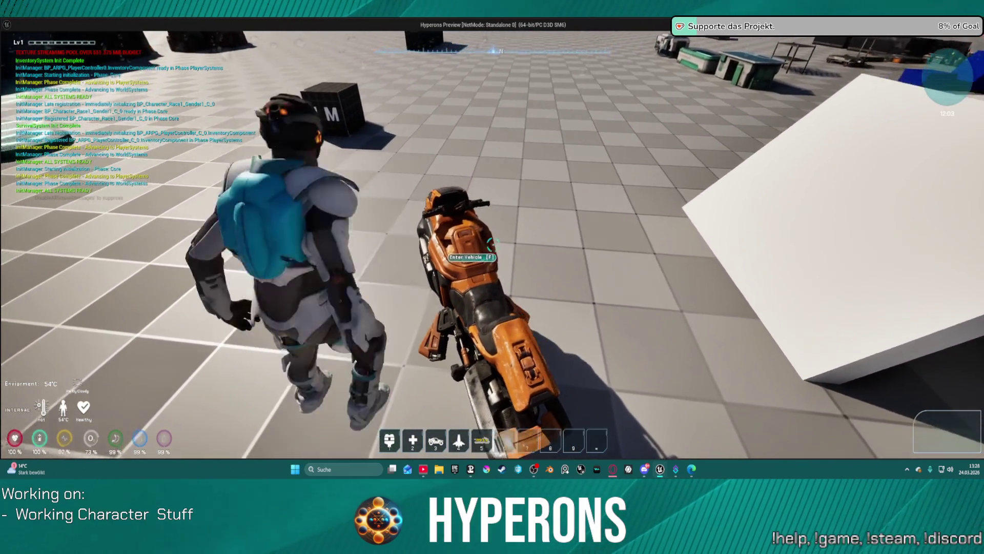
key(f)
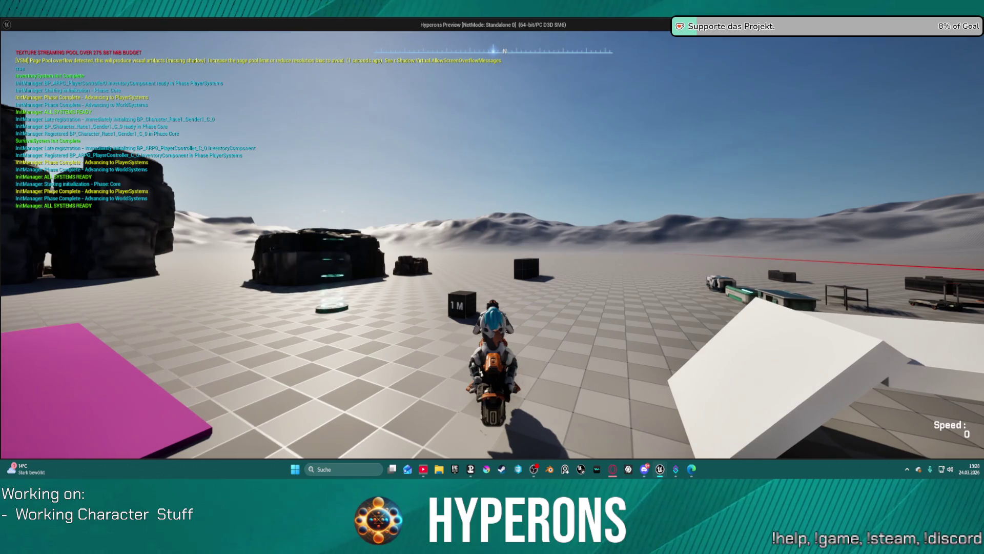
key(f)
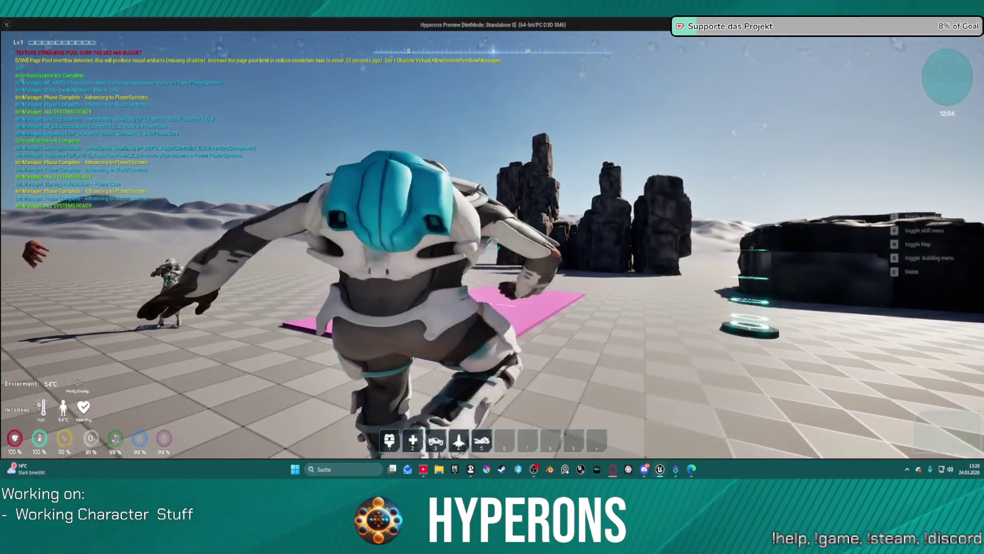
key(w)
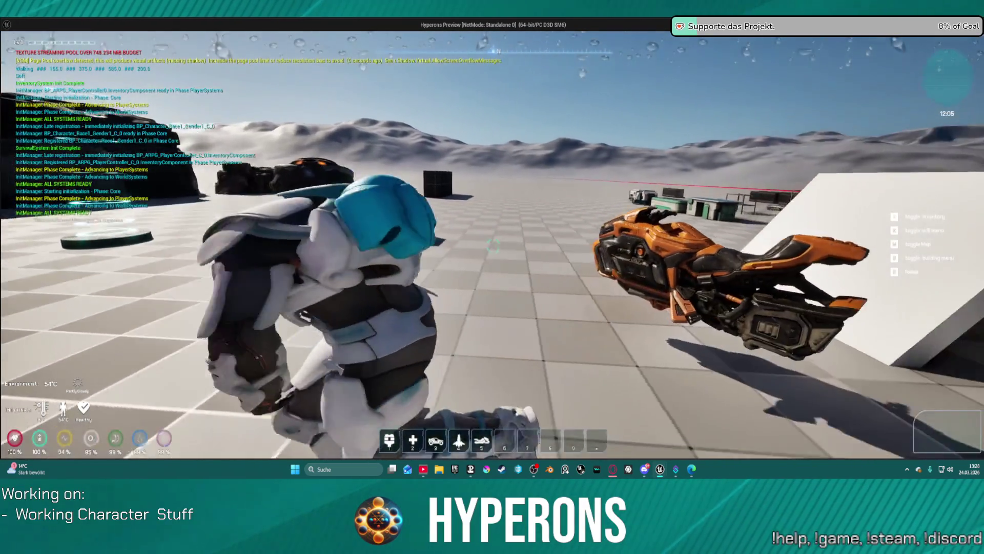
key(w)
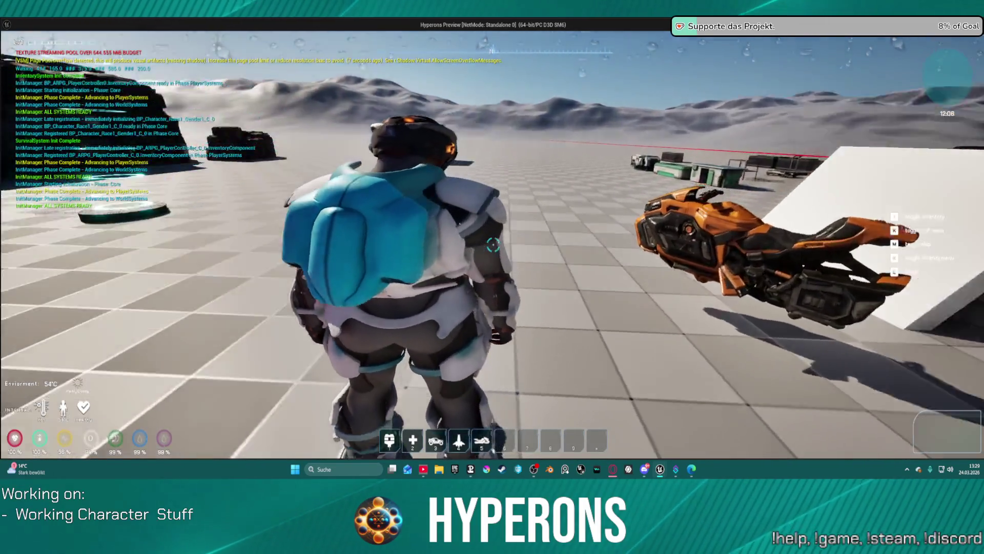
key(w)
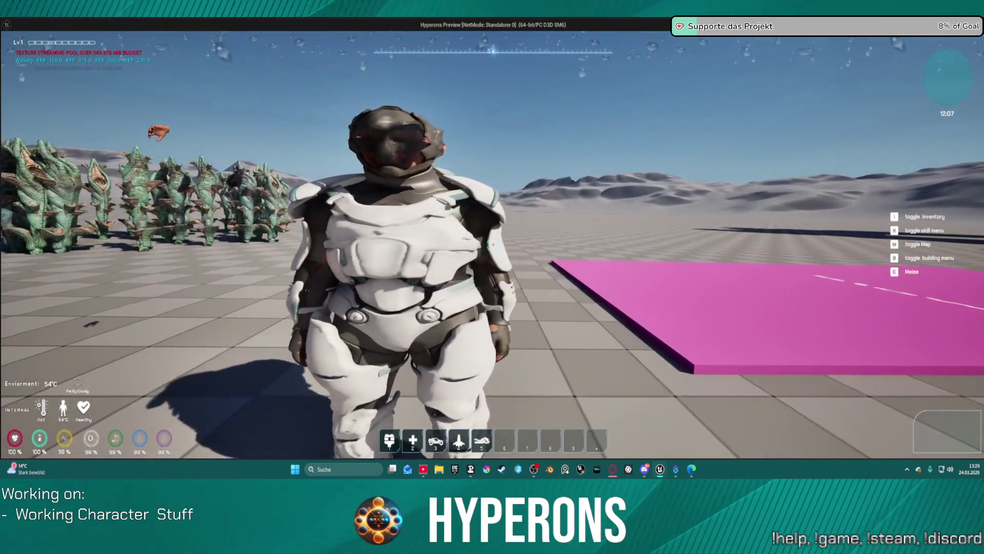
key(Escape)
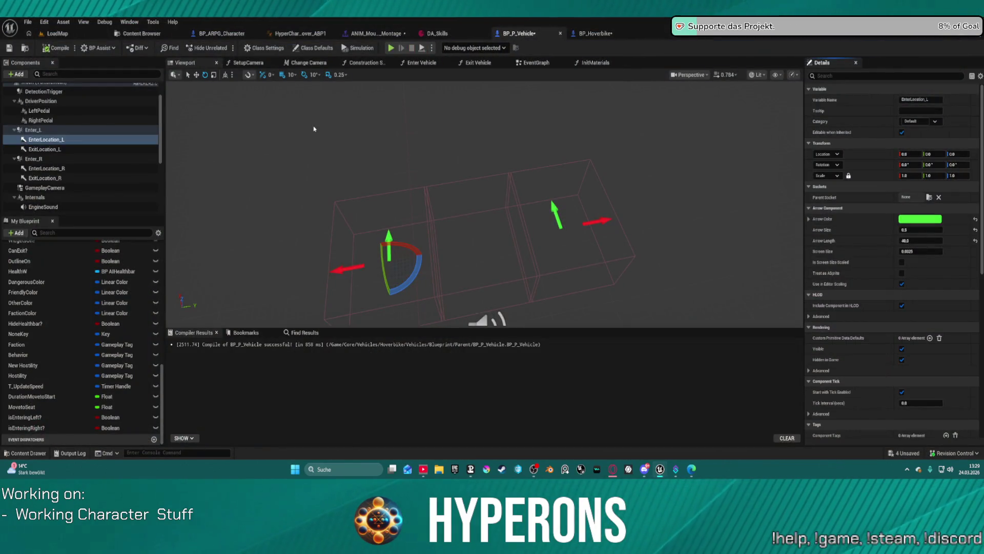
- Check the other blueprint tabs, return to BP_P_Vehicle, and open its Exit Vehicle function graph
click(296, 36)
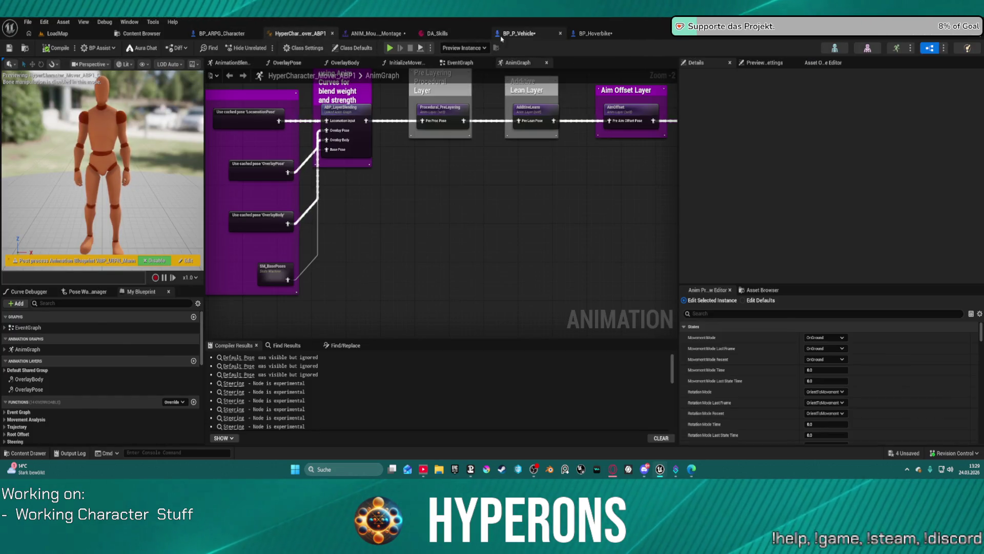
click(517, 33)
click(599, 36)
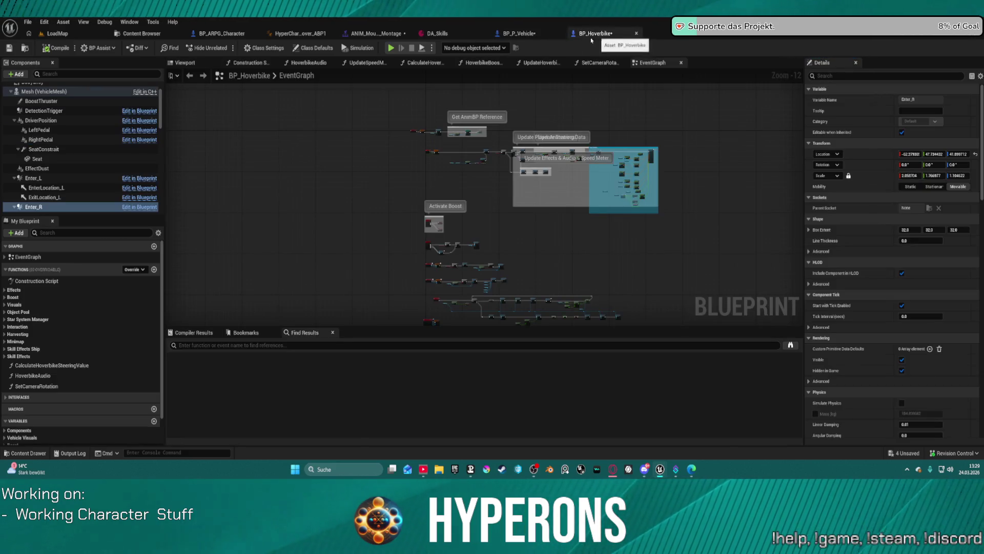
click(531, 34)
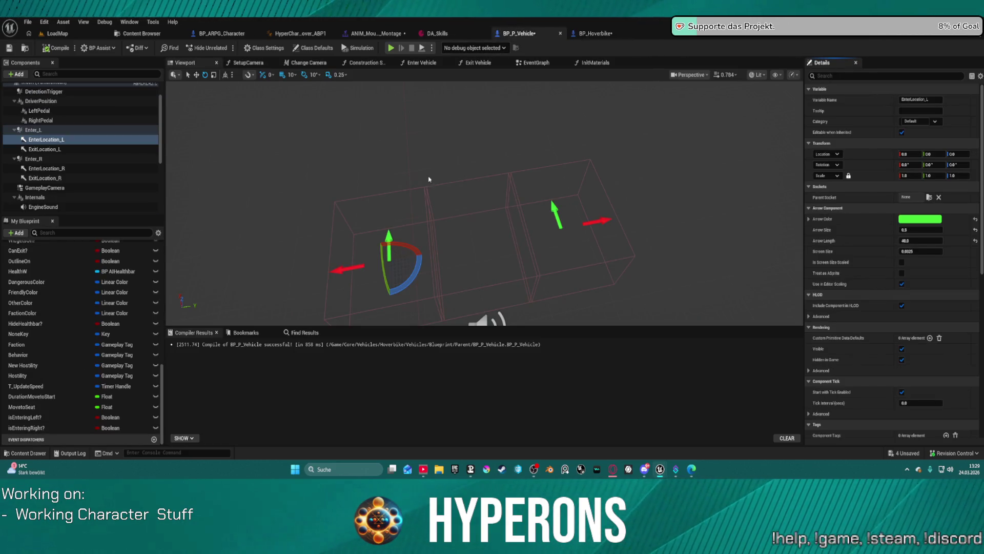
click(547, 64)
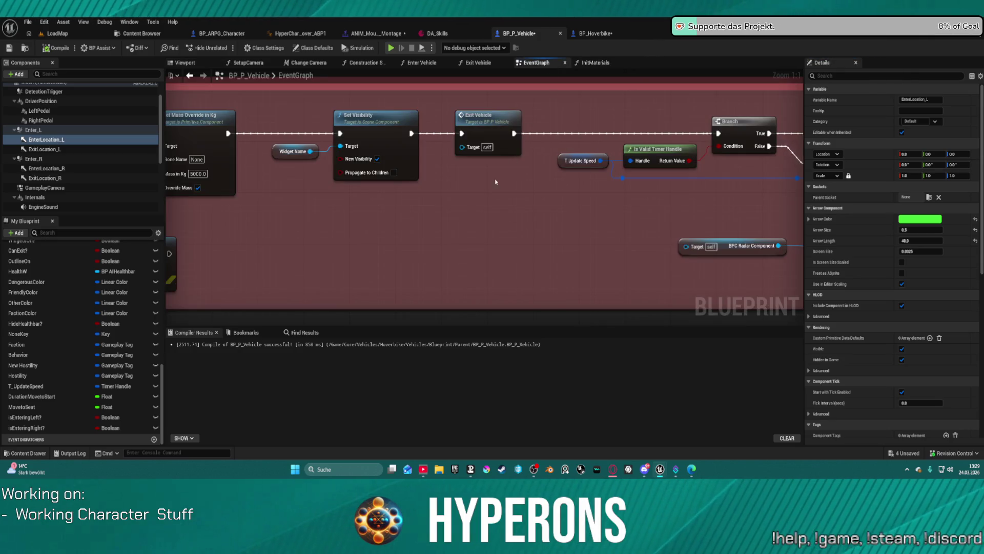
scroll(529, 207, down, 3)
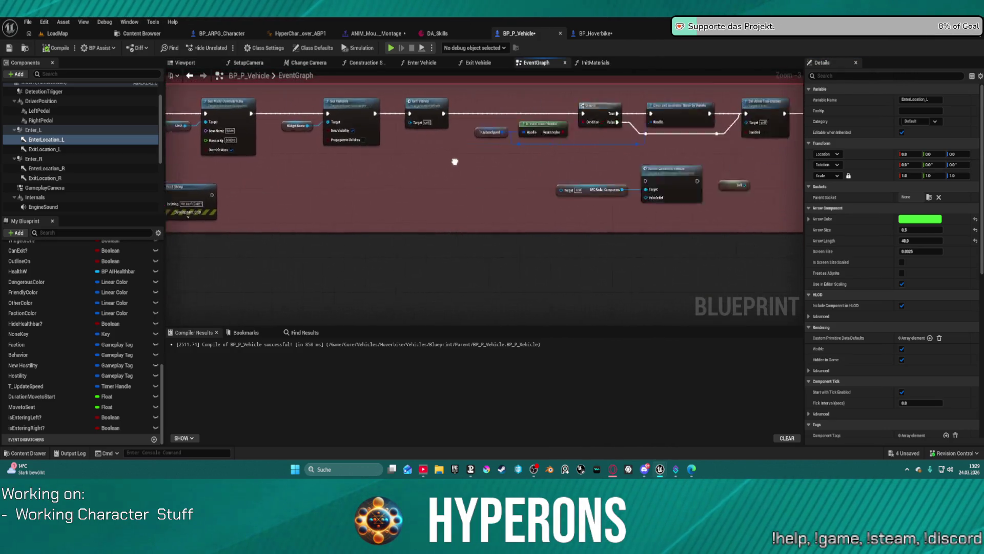
scroll(567, 170, down, 3)
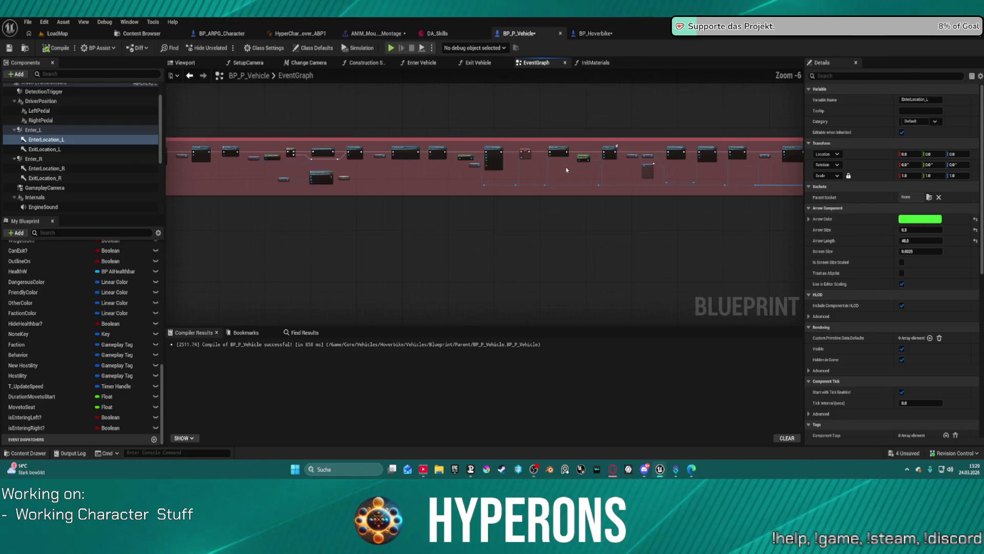
click(477, 63)
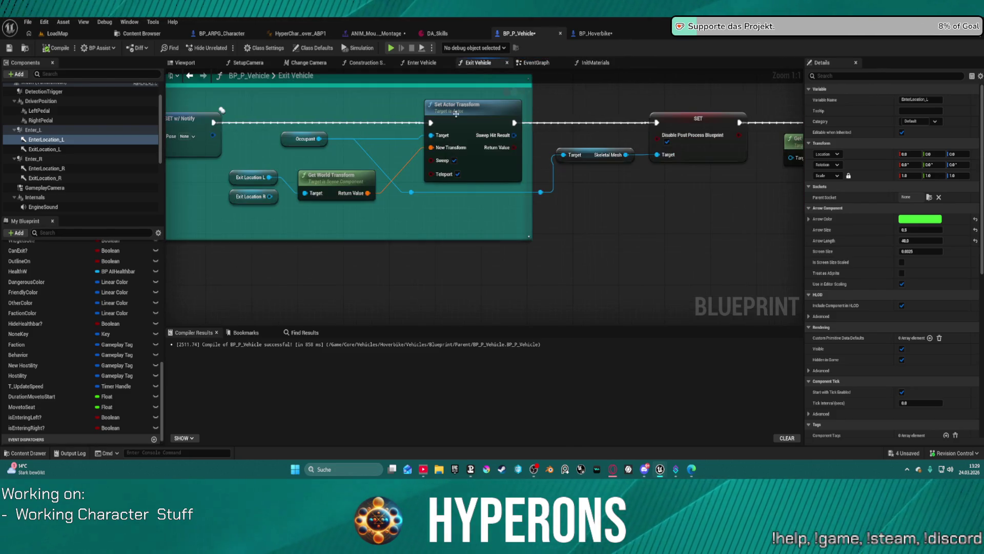
- Break the transform link, split both struct pins, and wire Location and Rotation into Set Actor Transform separately
drag(430, 148, 430, 148)
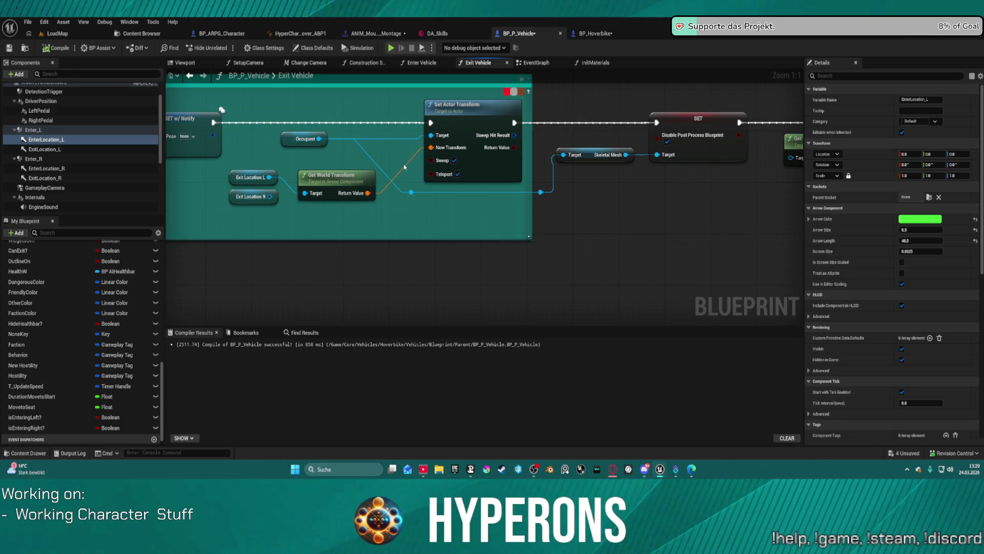
right_click(431, 148)
click(452, 146)
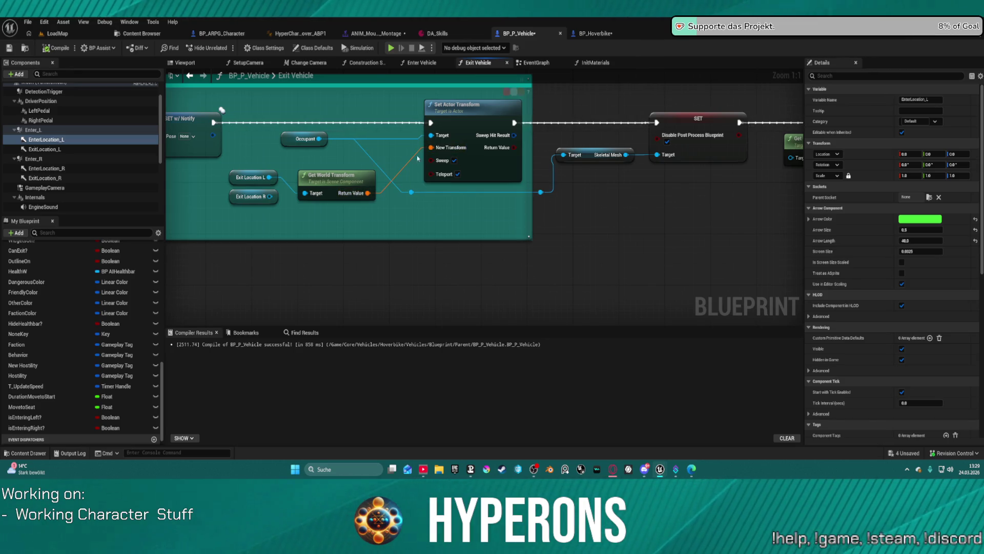
right_click(430, 149)
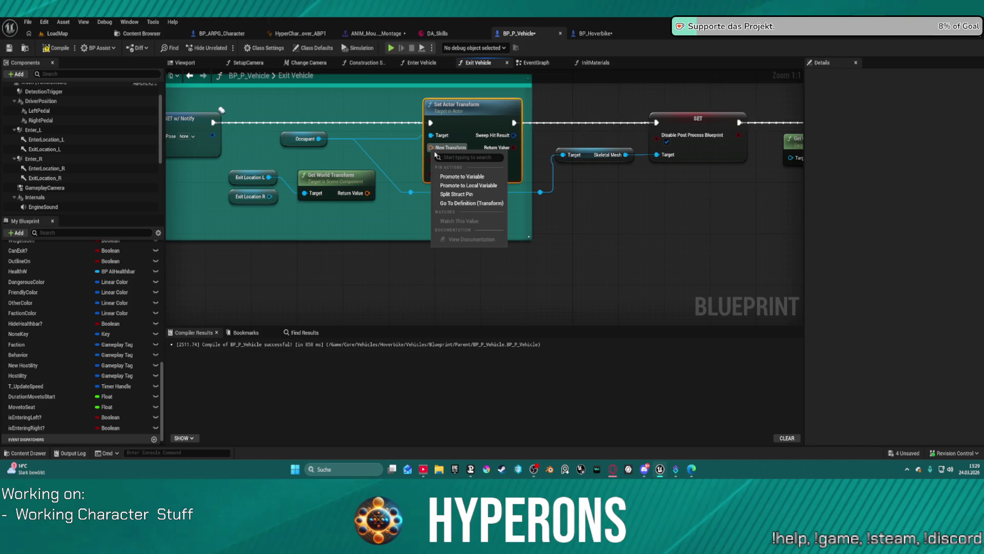
click(451, 194)
click(368, 195)
right_click(368, 195)
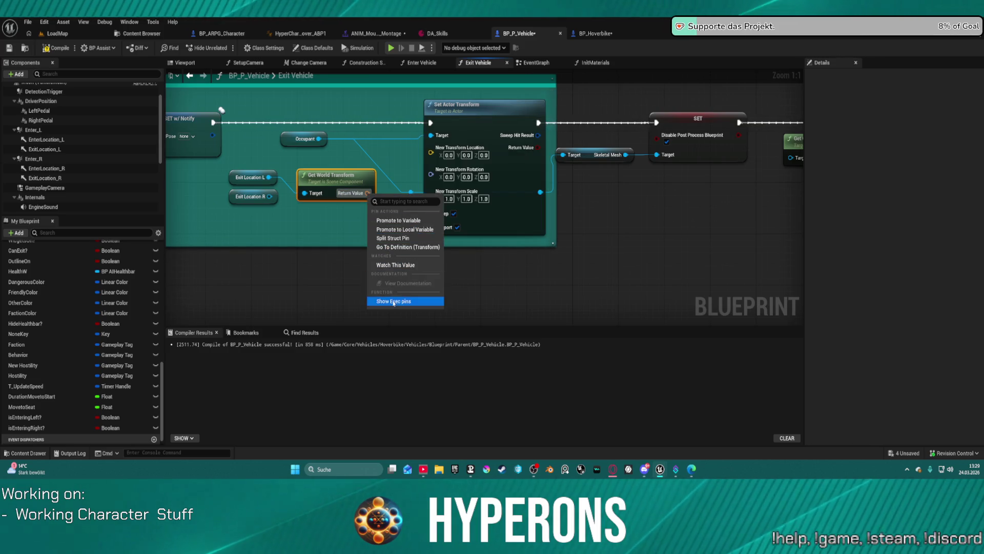
click(393, 238)
drag(382, 193, 431, 148)
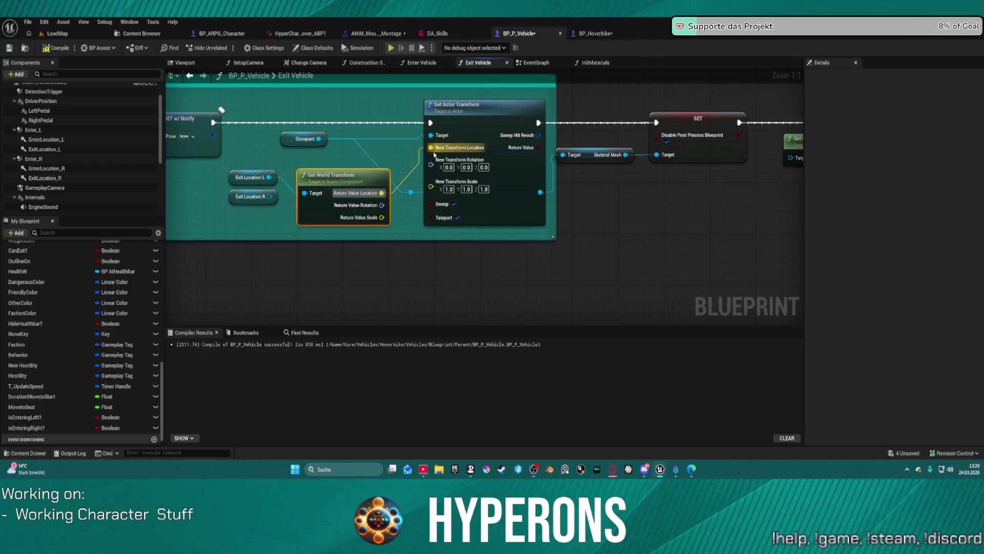
drag(383, 205, 432, 165)
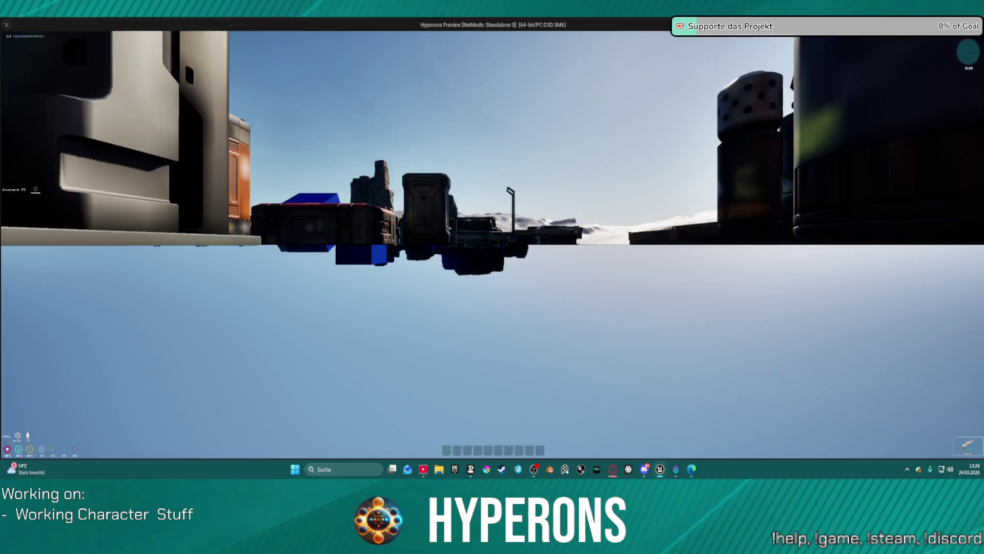
- Spawn the hoverbike from slot 5, mount it, drive forward, and dismount to check the exit spot
key(5)
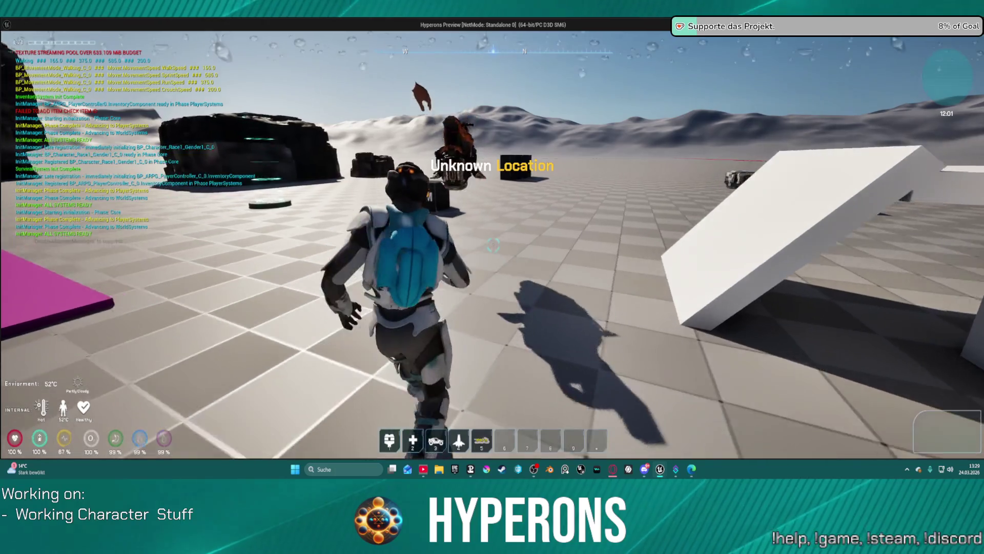
key(w)
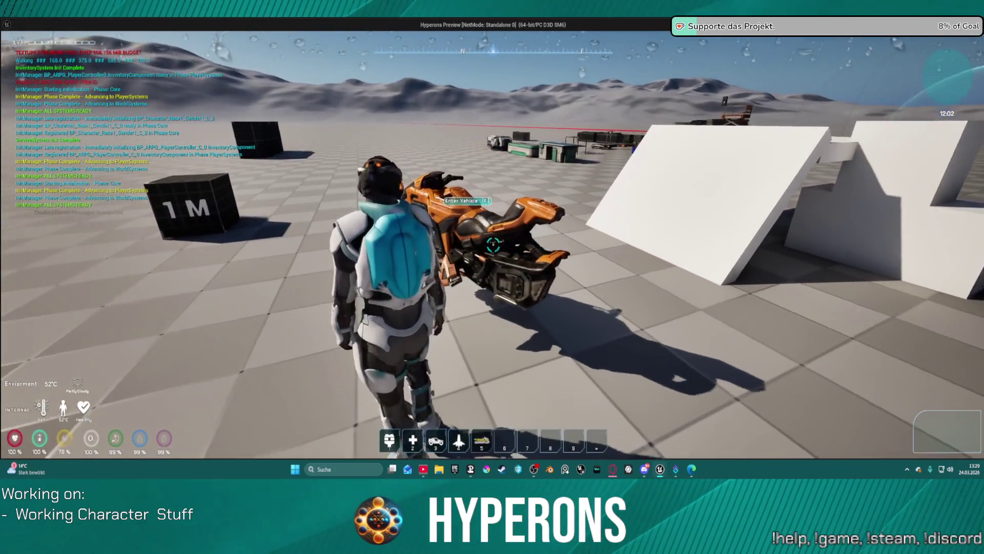
key(w)
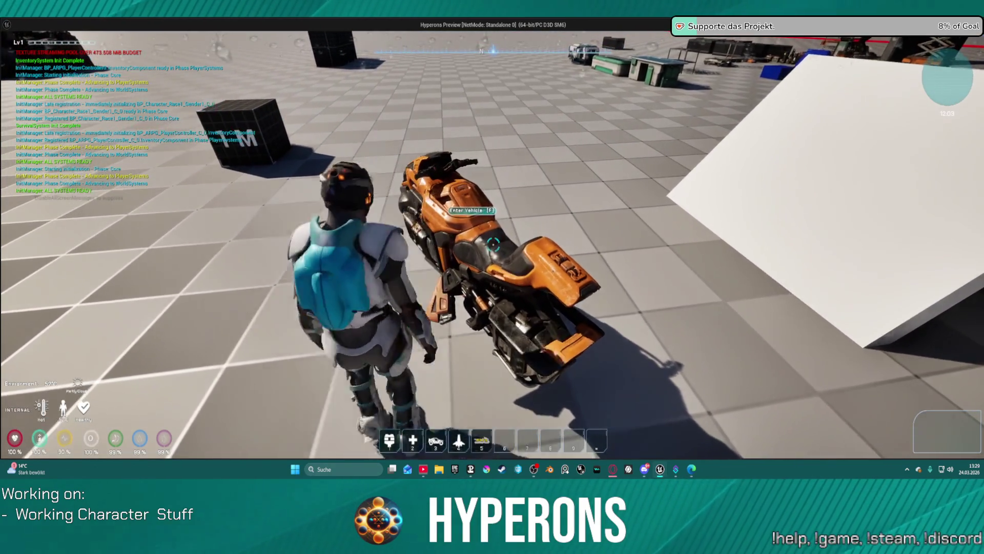
key(f)
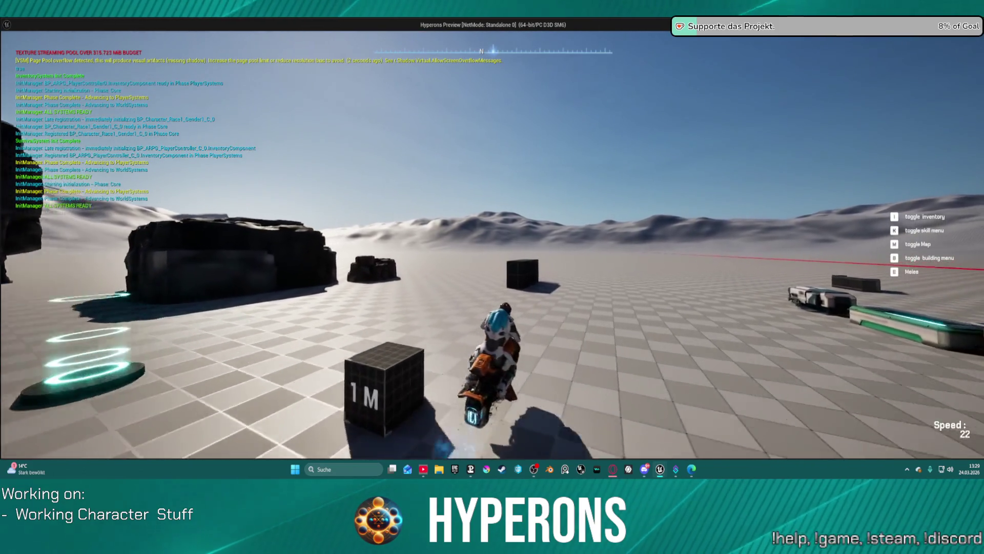
key(w)
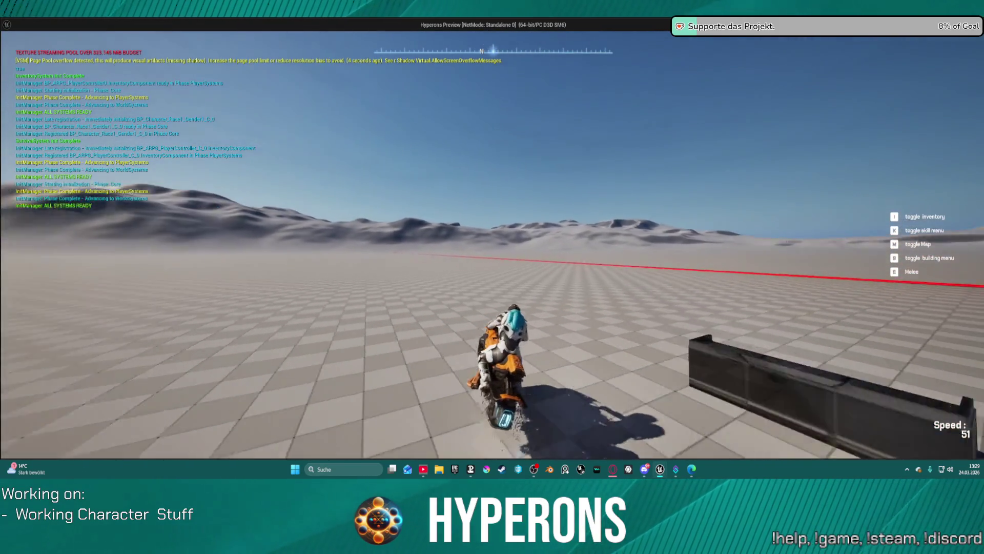
key(f)
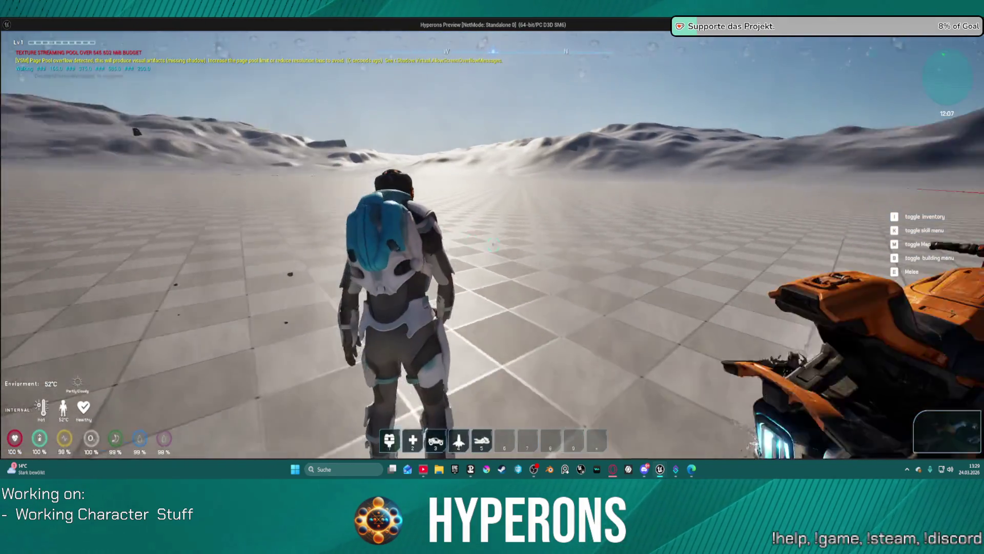
- Run, roll and jump across the plain, sprint onto the jump pad, then head back to the buildings
key(w)
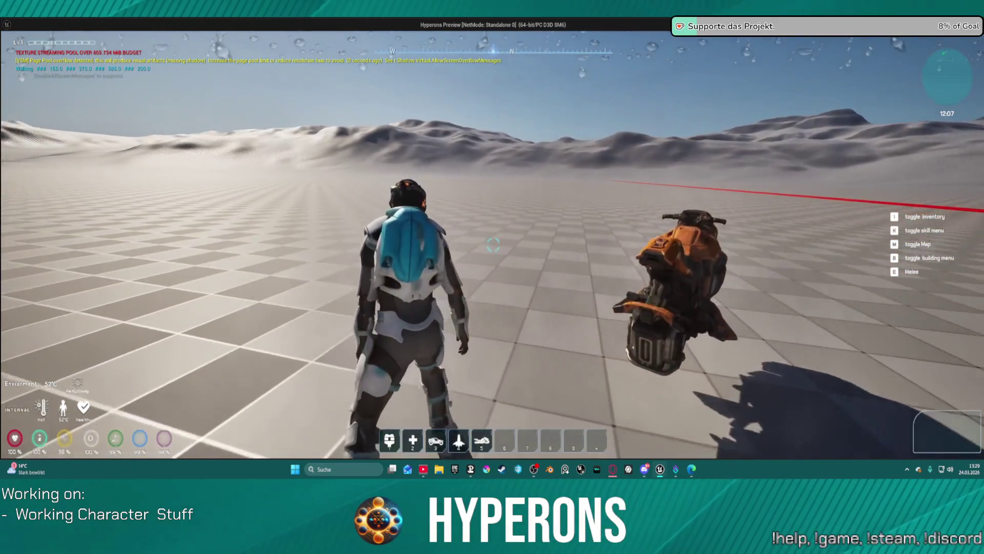
key(w)
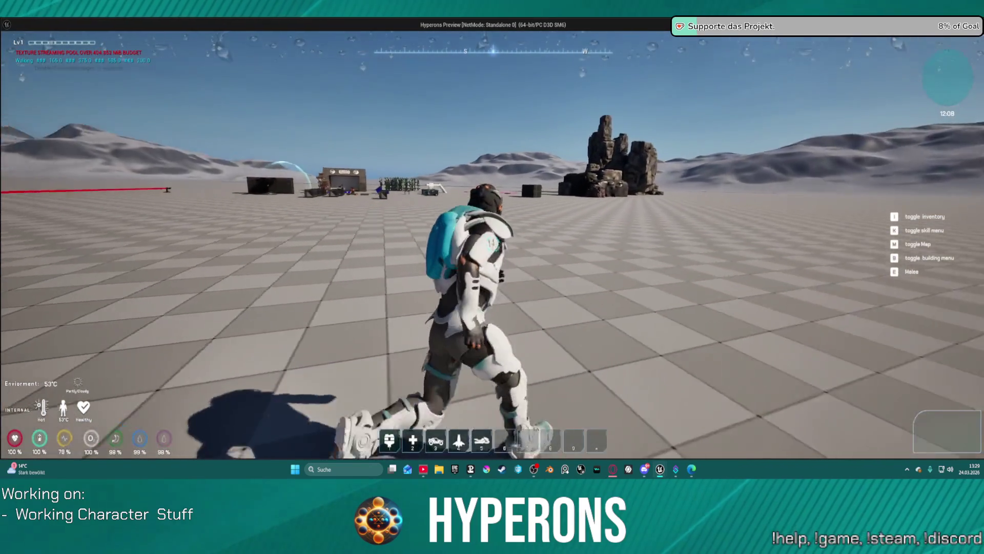
key(c)
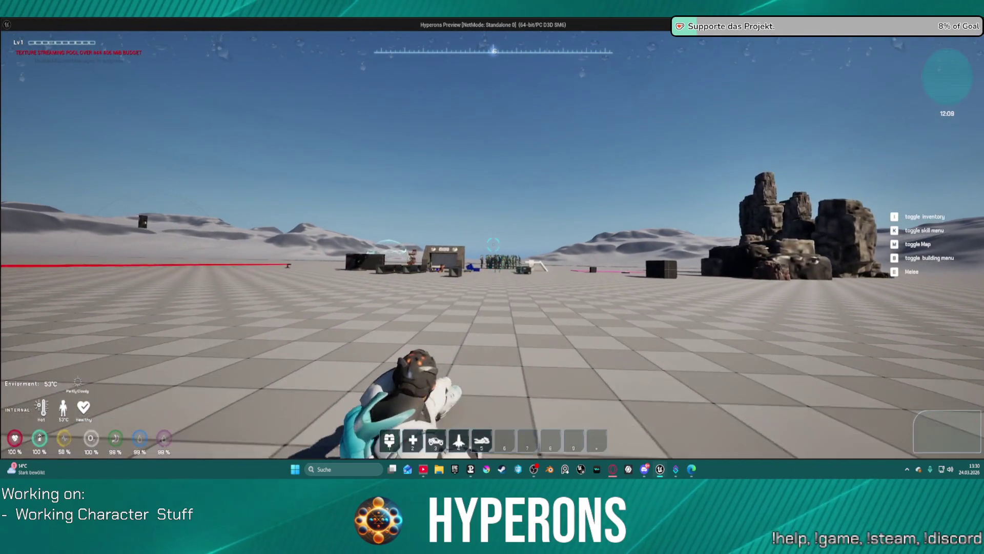
key(w)
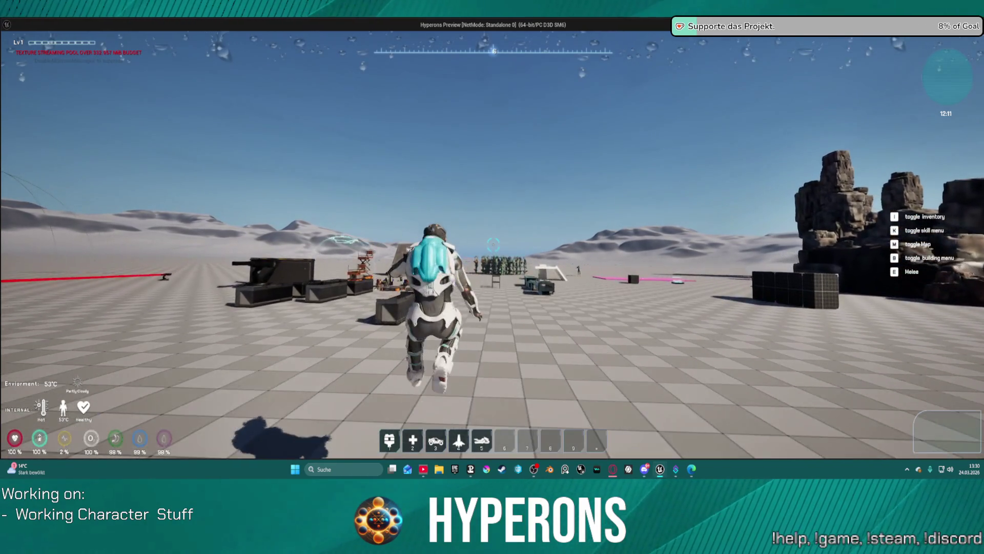
key(space)
key(w)
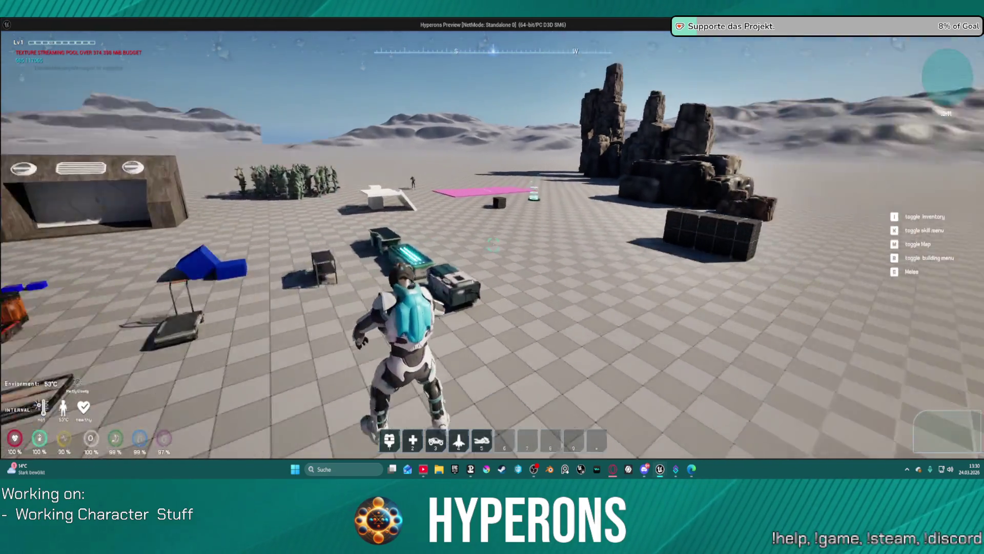
key(w)
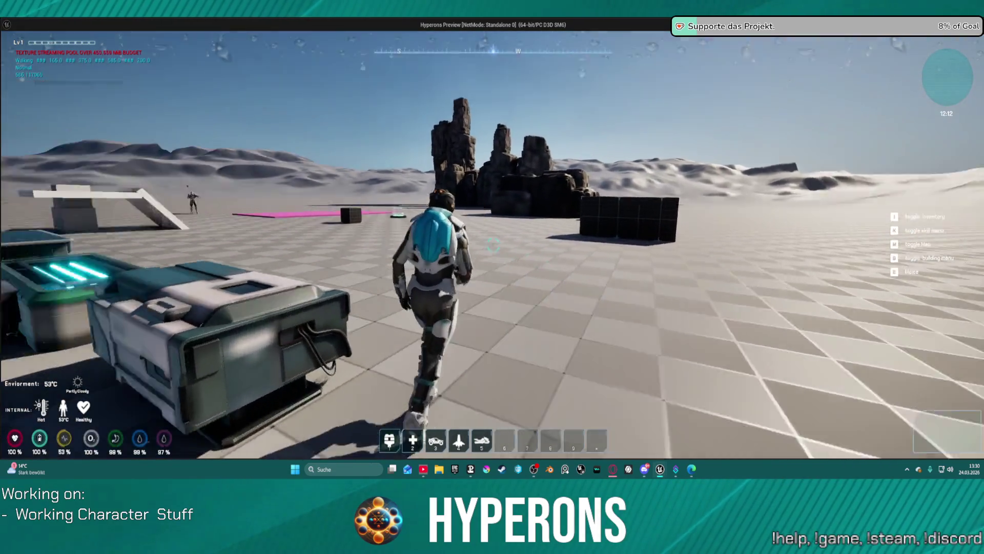
key(shift)
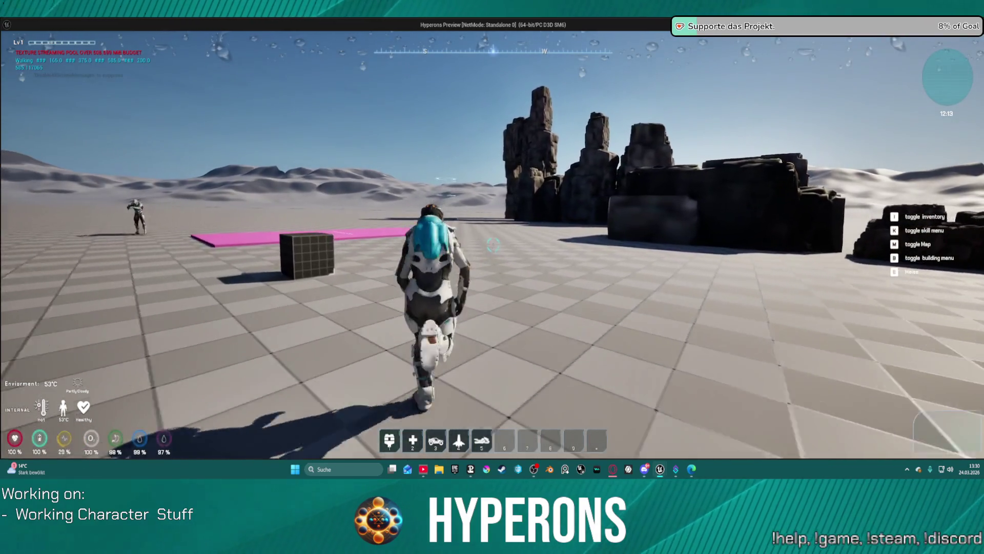
key(w)
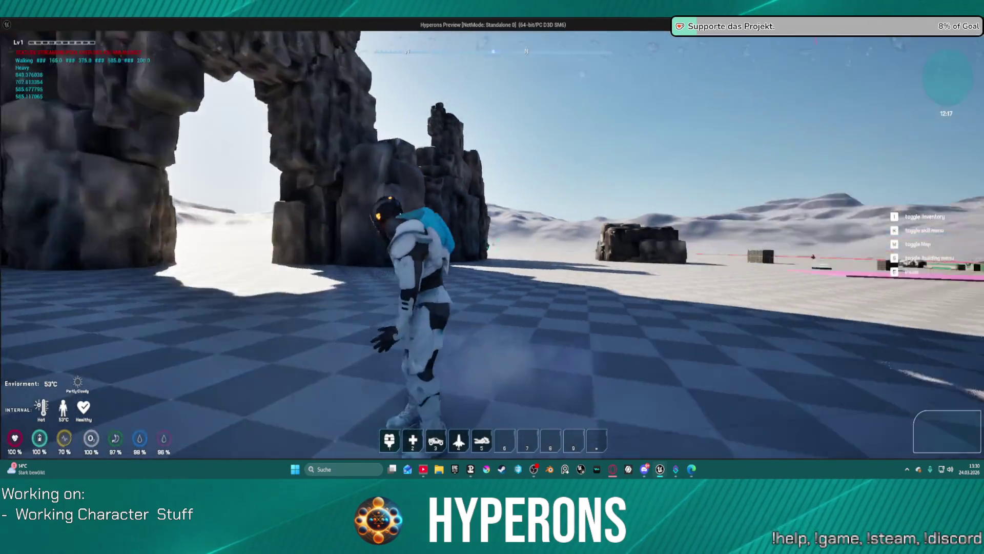
key(w)
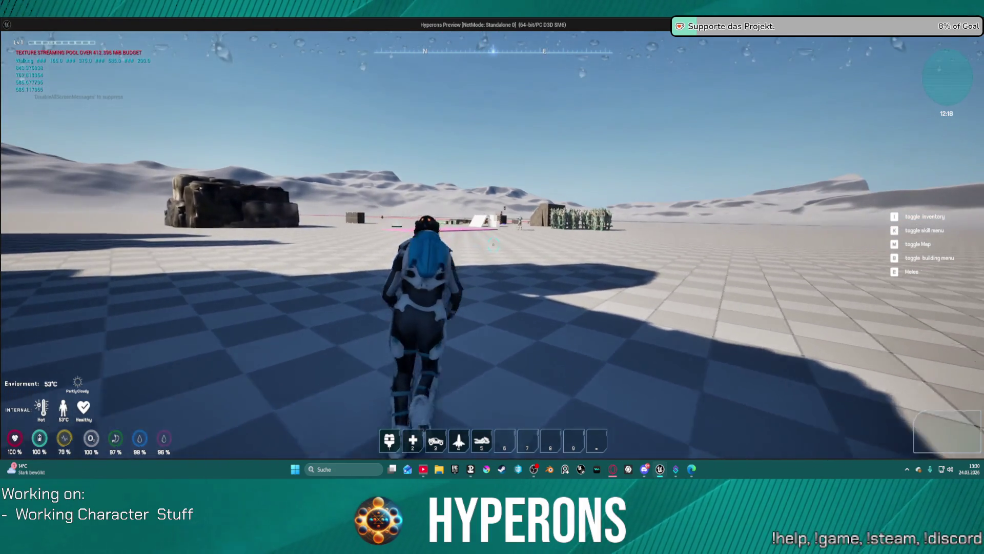
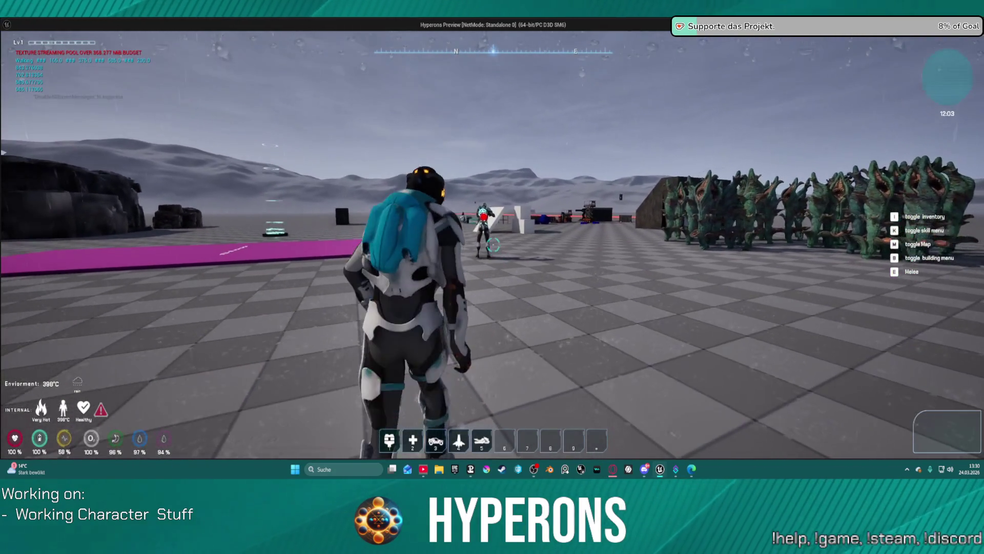
- Open and close the inventory, then ready and reload the rifle
key(i)
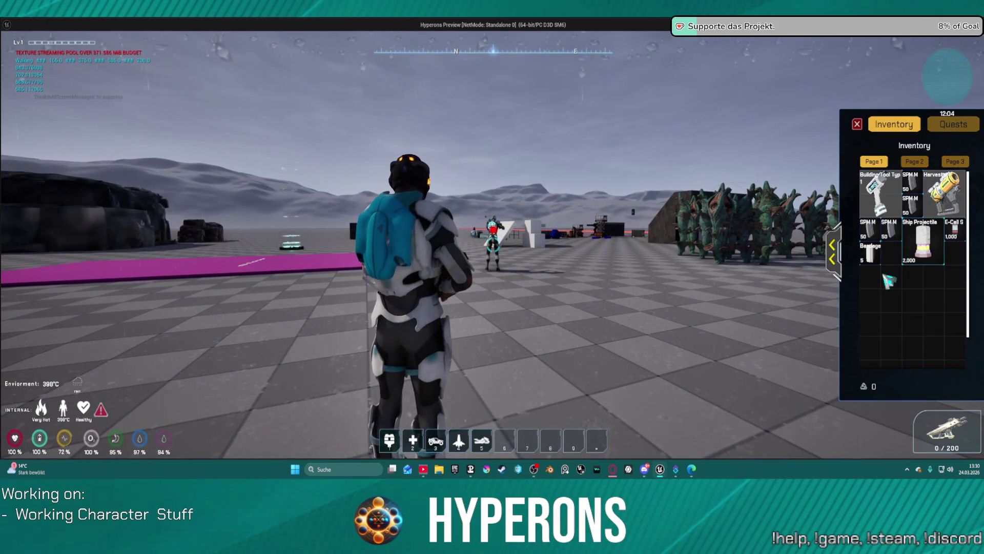
click(857, 124)
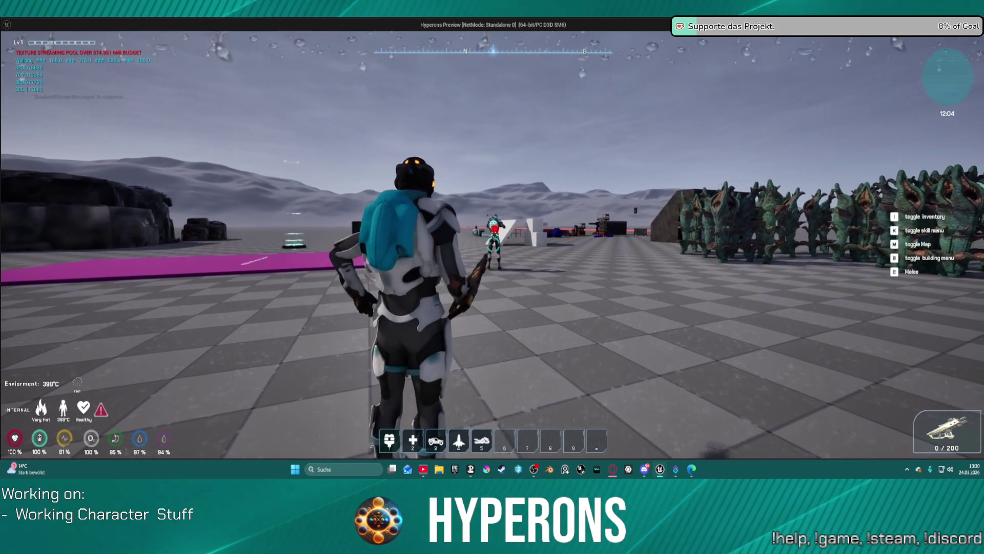
key(r)
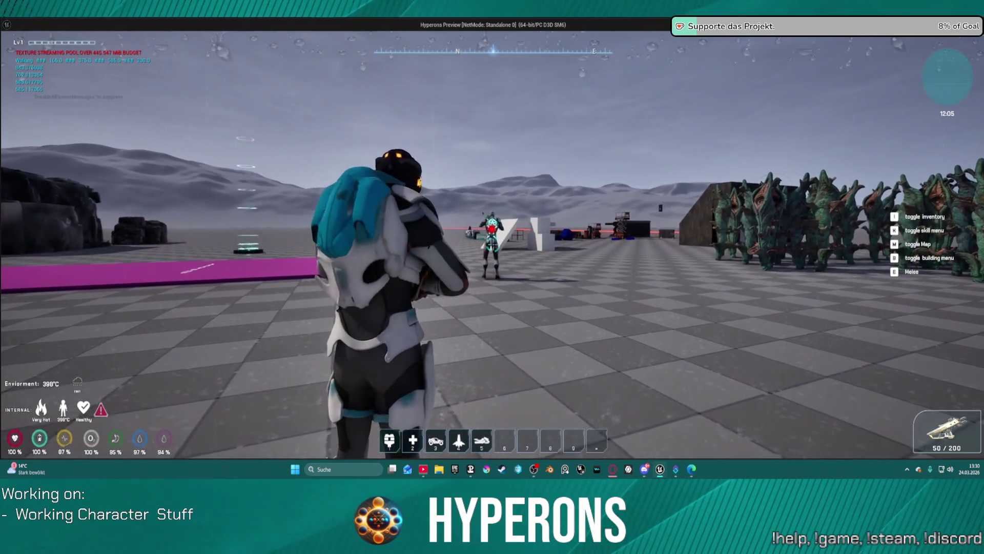
- Advance on the rocks and green creatures, firing, sprinting and jumping, then stop the preview with Esc
key(w)
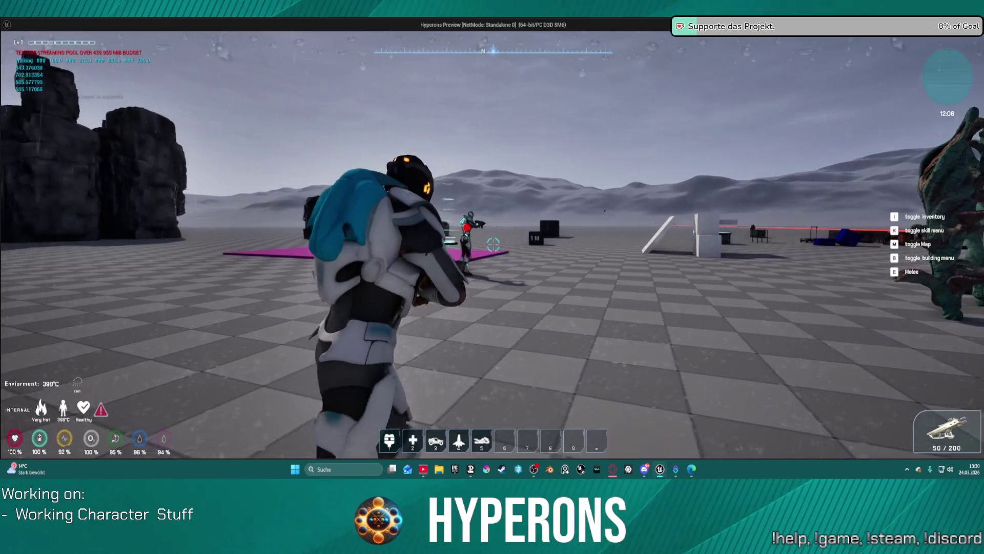
click(494, 244)
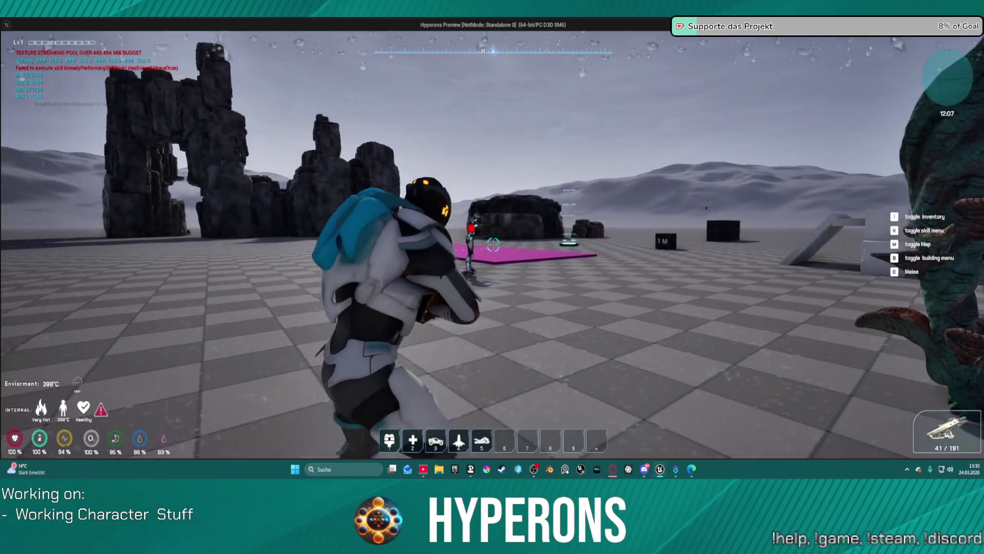
click(493, 244)
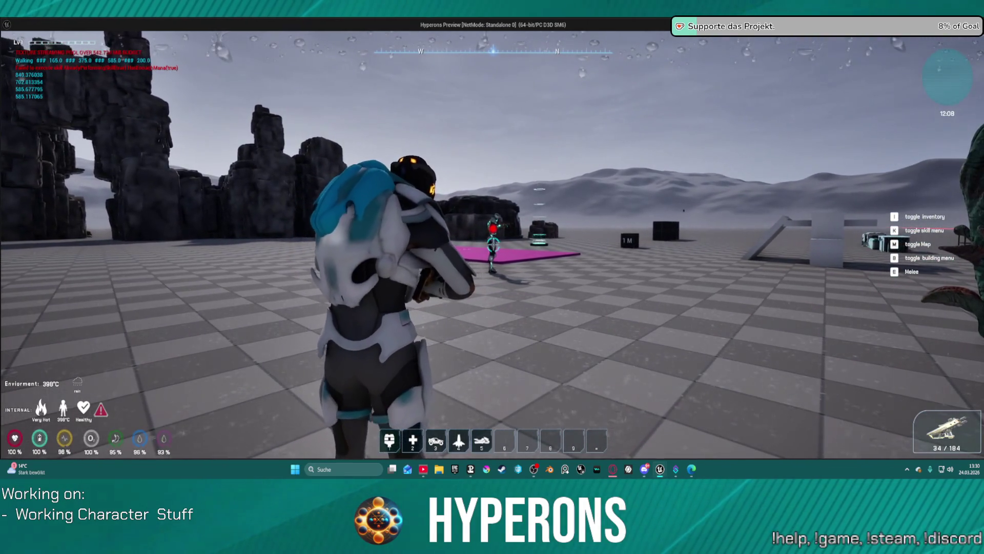
click(493, 244)
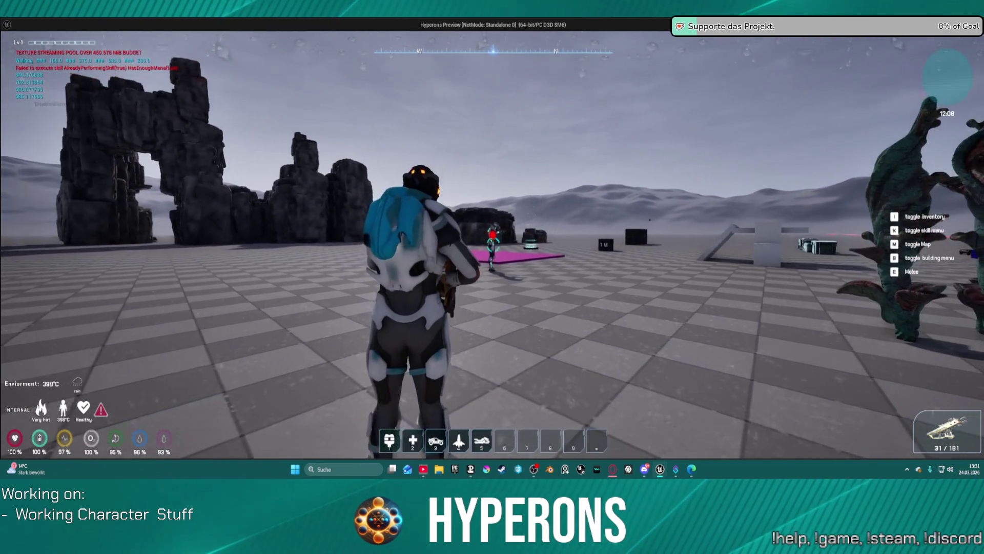
key(w)
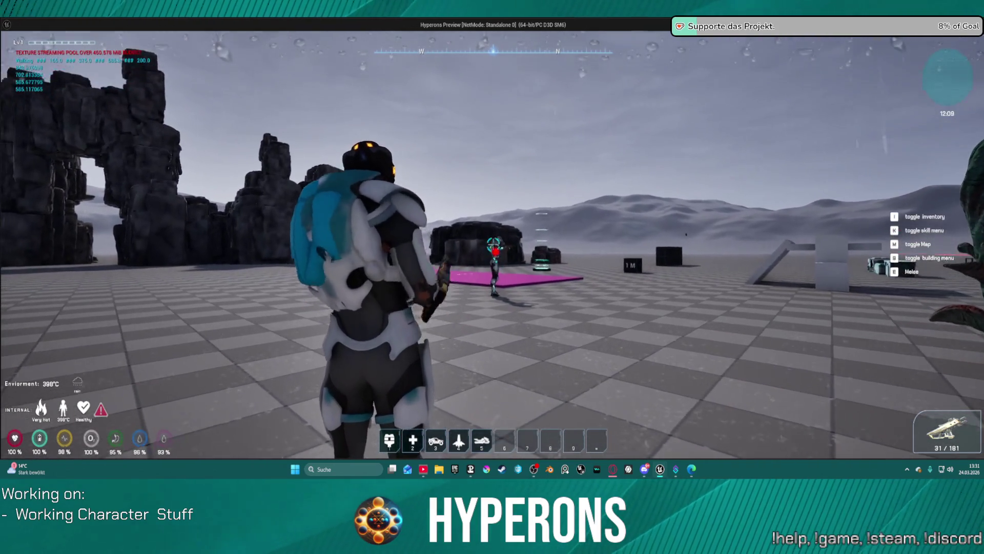
click(493, 244)
click(493, 244)
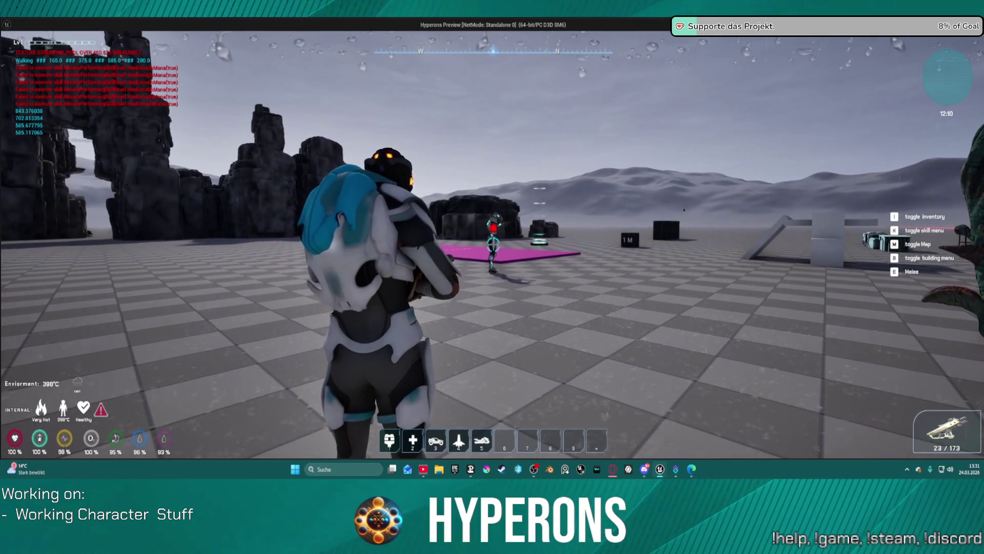
key(w)
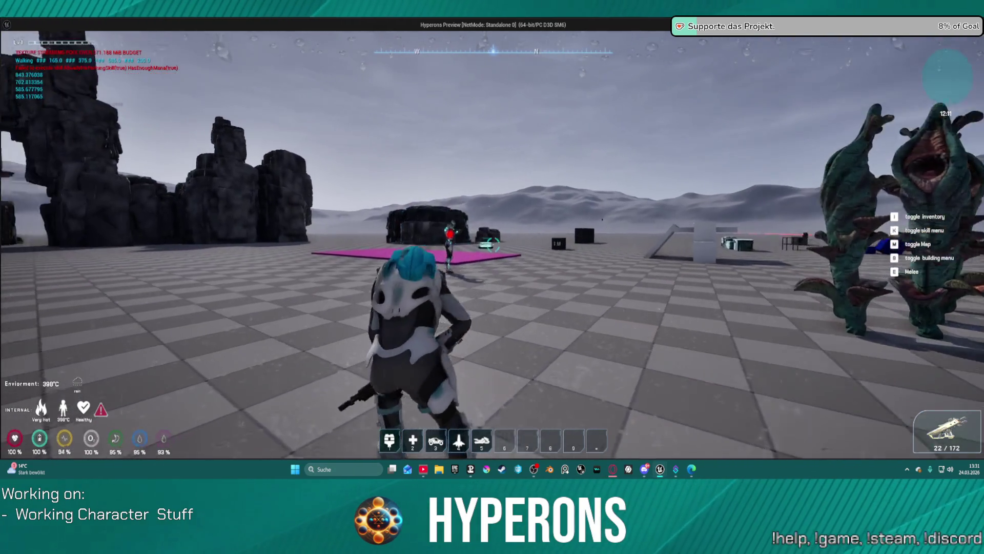
key(space)
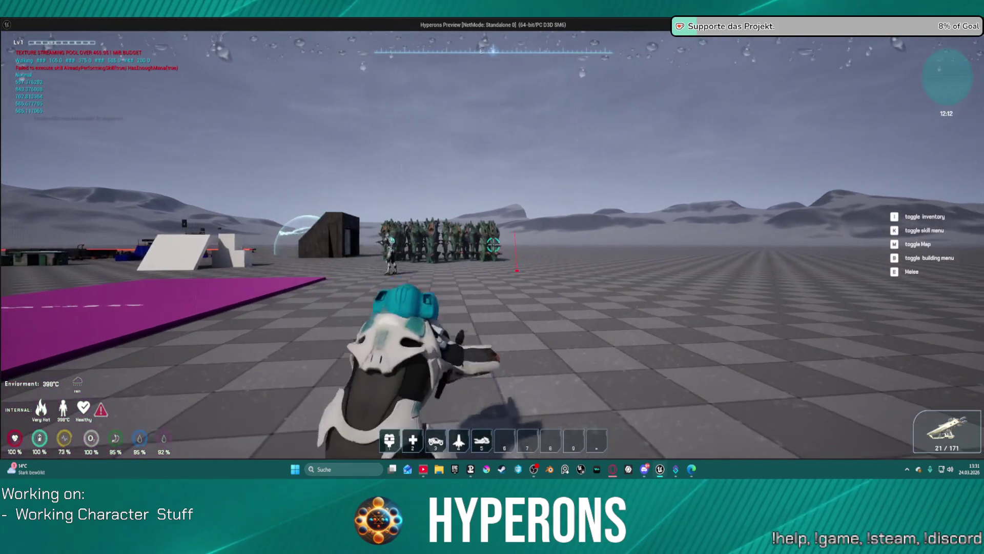
click(493, 244)
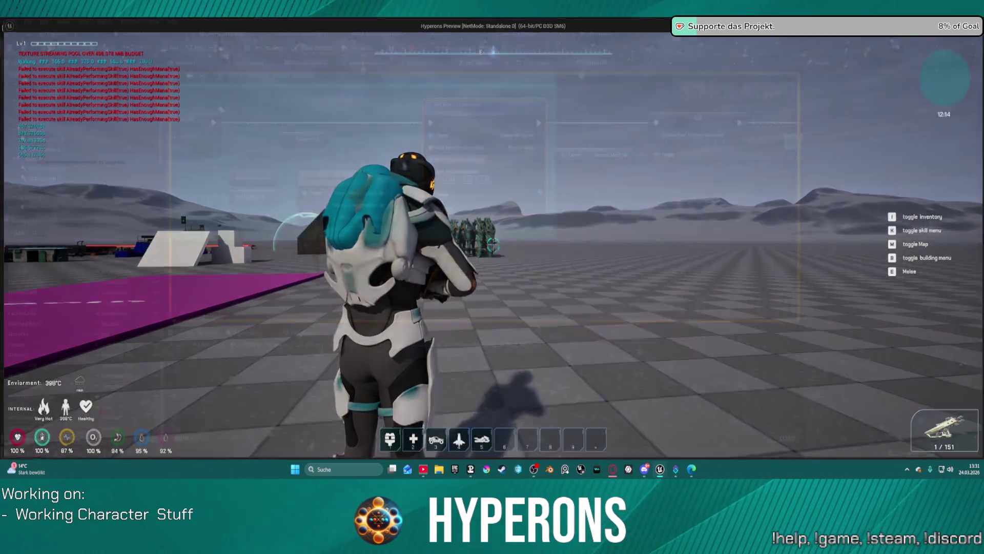
key(Escape)
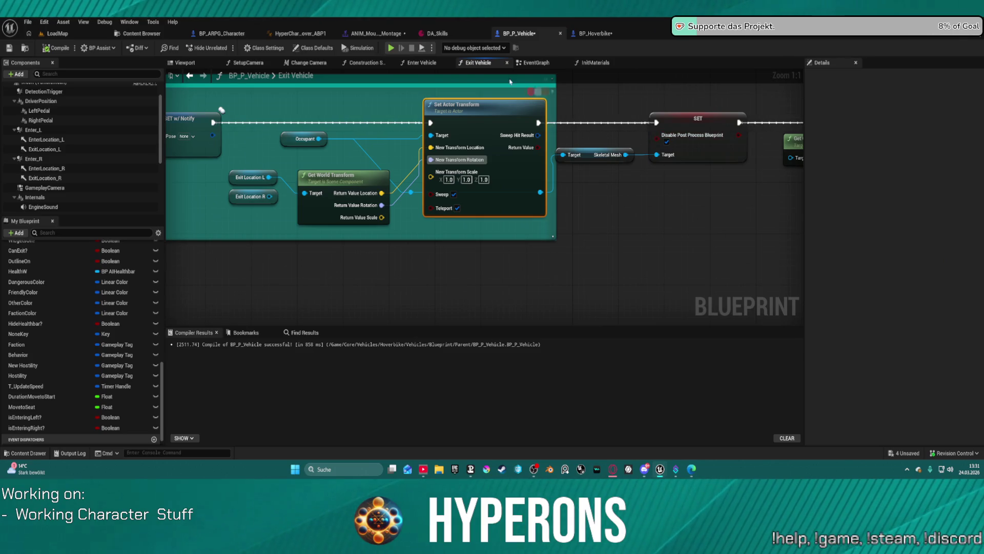
- Inspect the BP_ARPG_Character skill and damage EventGraph, then start a new preview with Alt+P
click(214, 34)
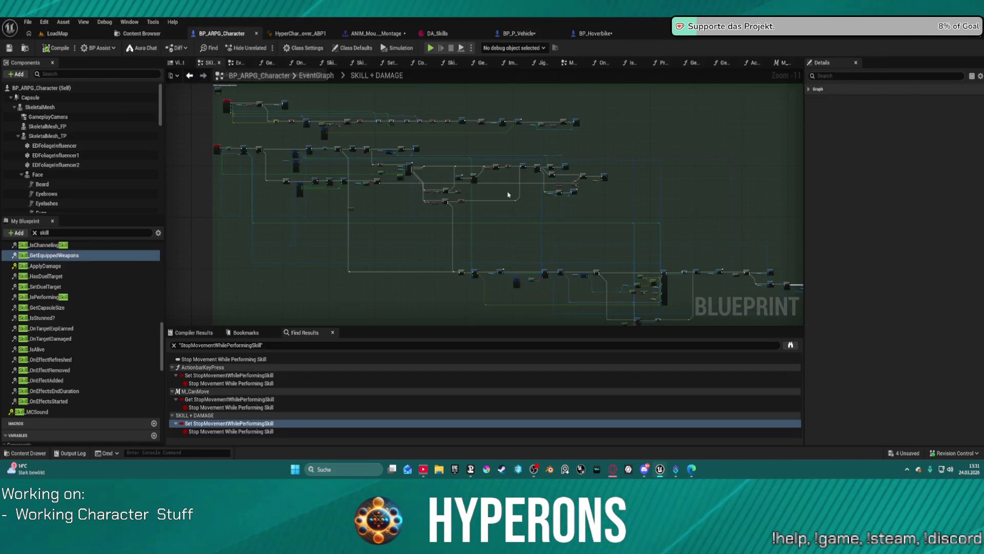
scroll(622, 251, down, 1)
scroll(656, 261, up, 4)
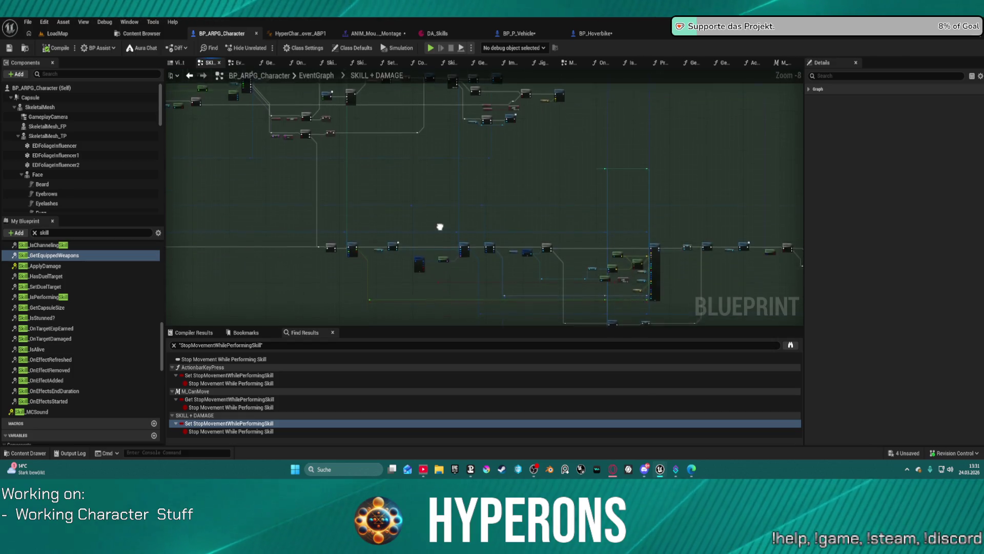
drag(439, 226, 233, 213)
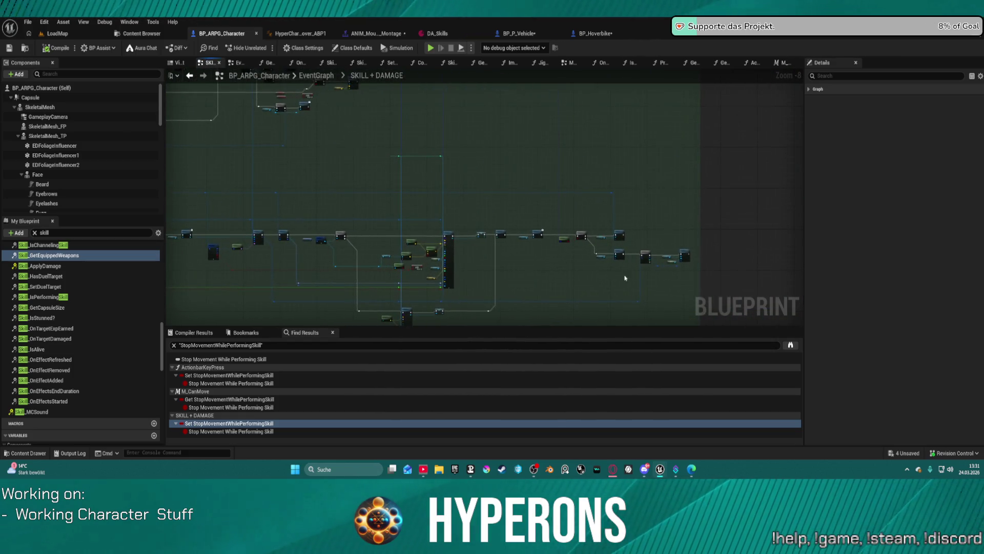
scroll(625, 278, up, 8)
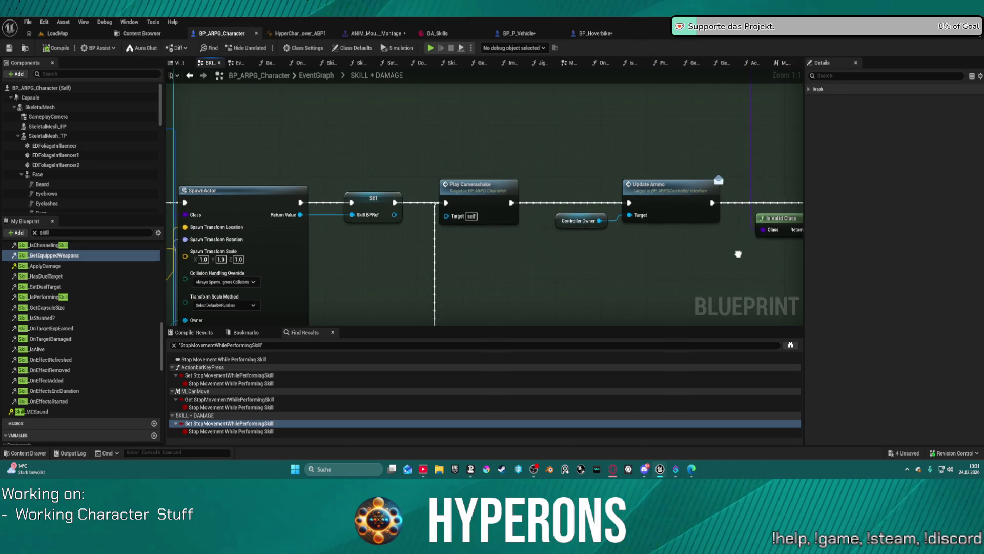
scroll(738, 254, down, 7)
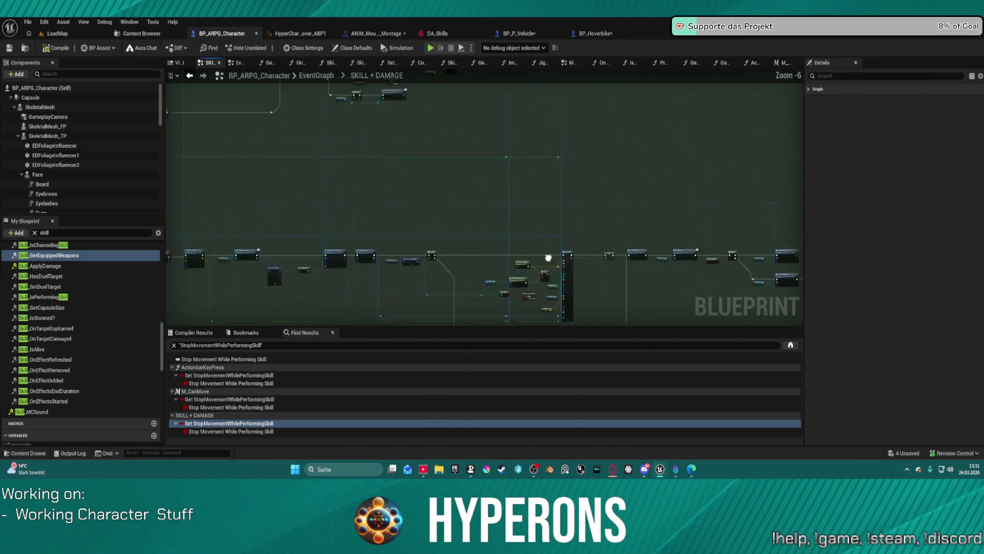
mouse_move(548, 257)
mouse_down()
mouse_move(548, 177)
mouse_move(446, 209)
mouse_up()
scroll(552, 175, up, 3)
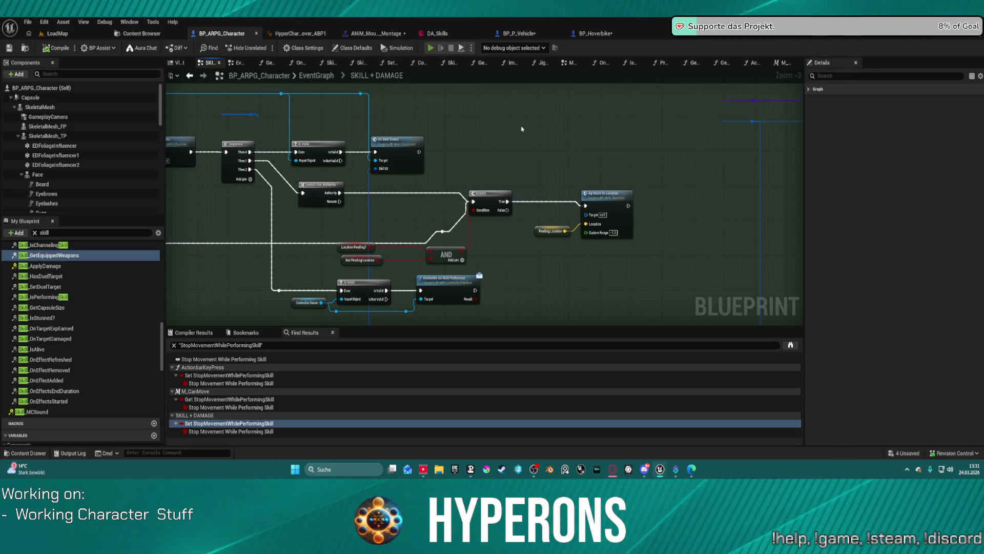
key(alt+p)
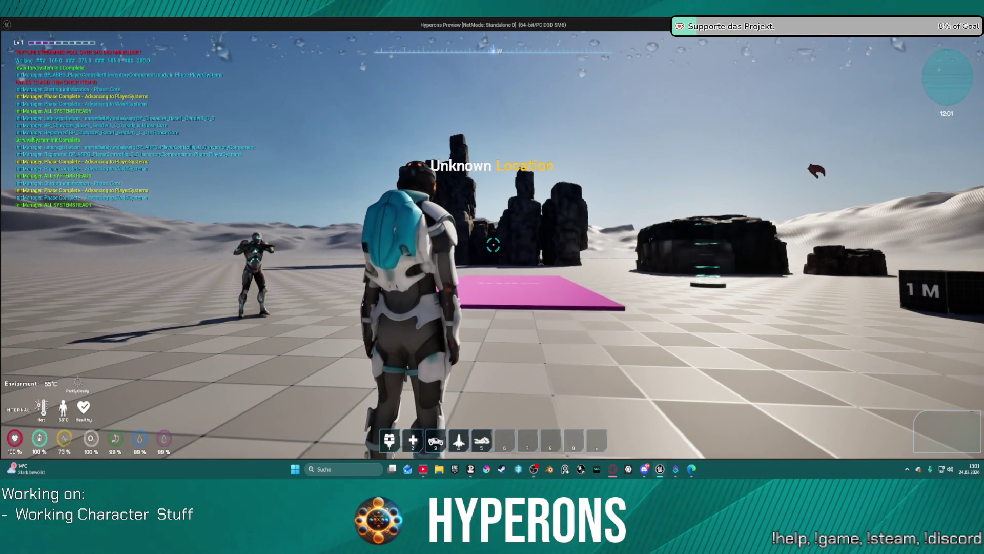
- Open and close the inventory, equip the rifle, then walk over the block and past the wall
key(i)
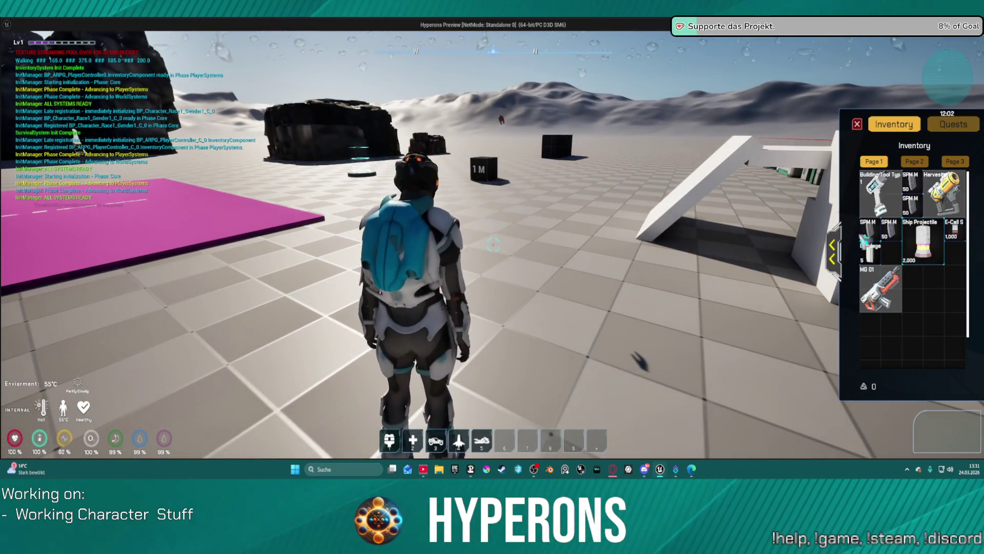
click(857, 124)
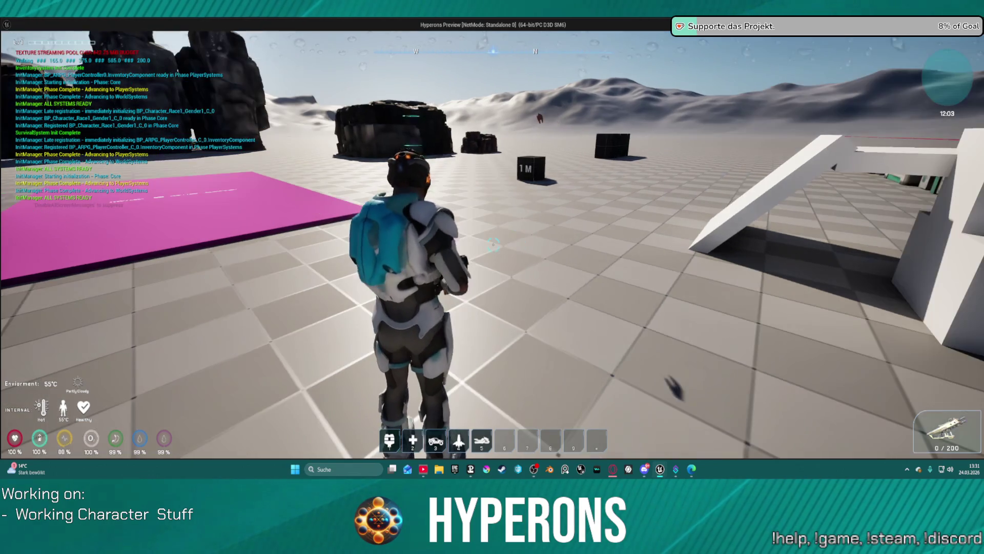
key(r)
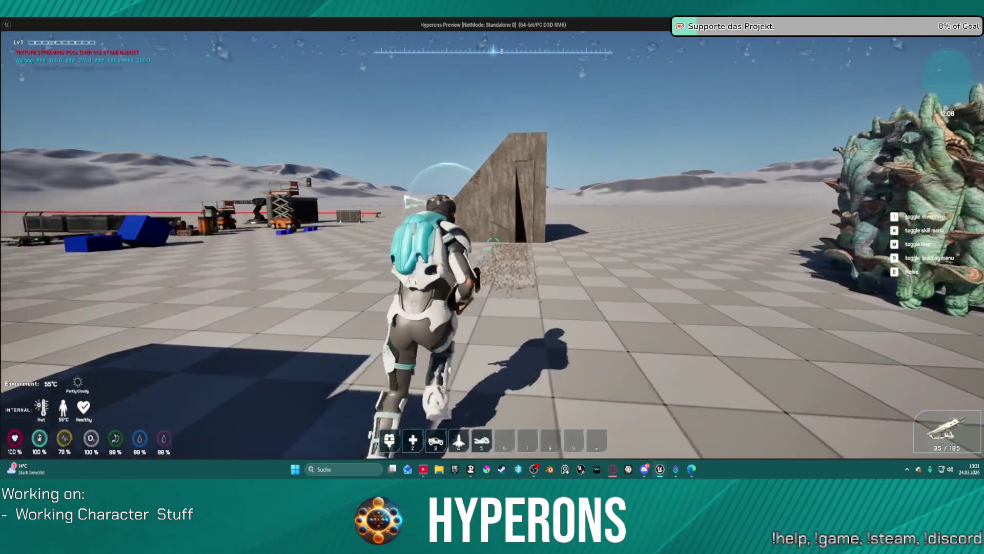
key(w)
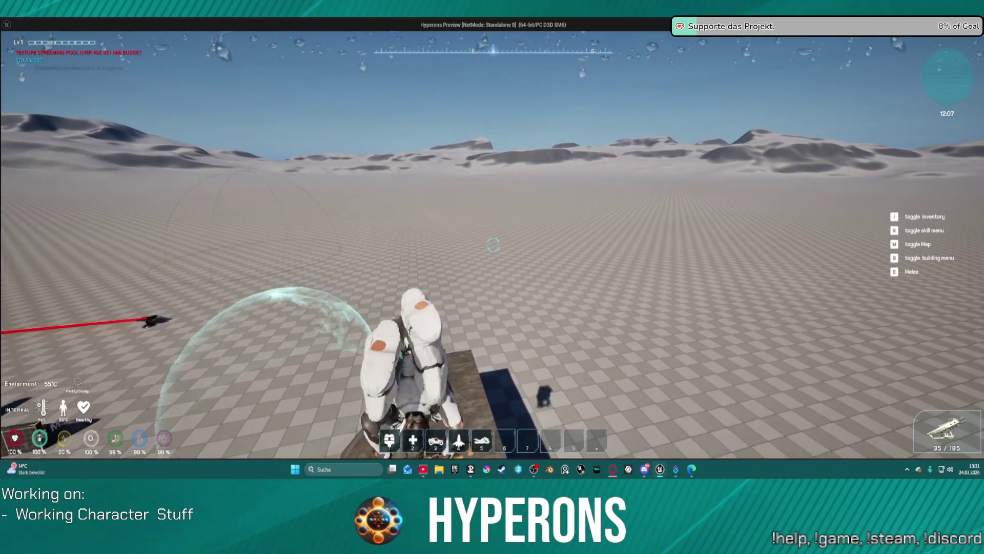
key(w)
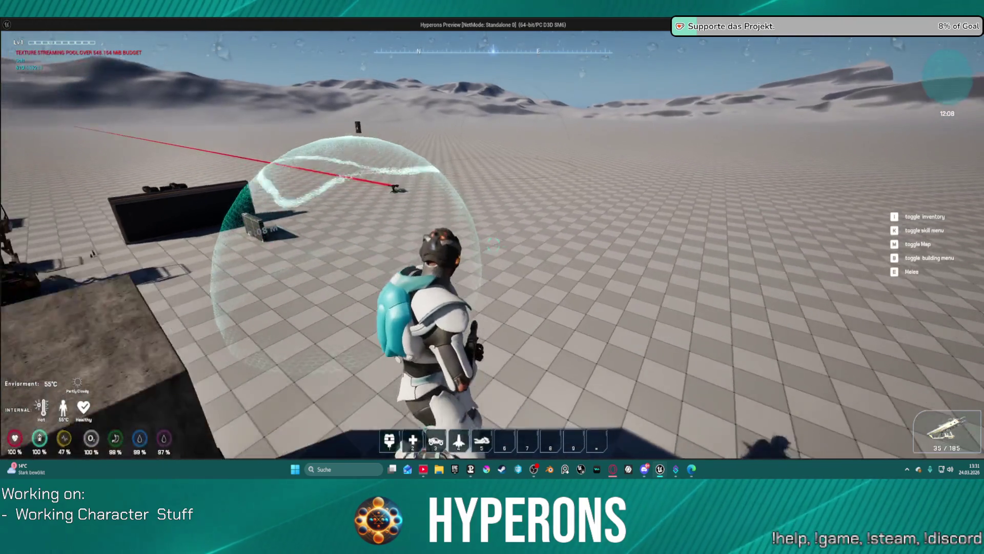
key(w)
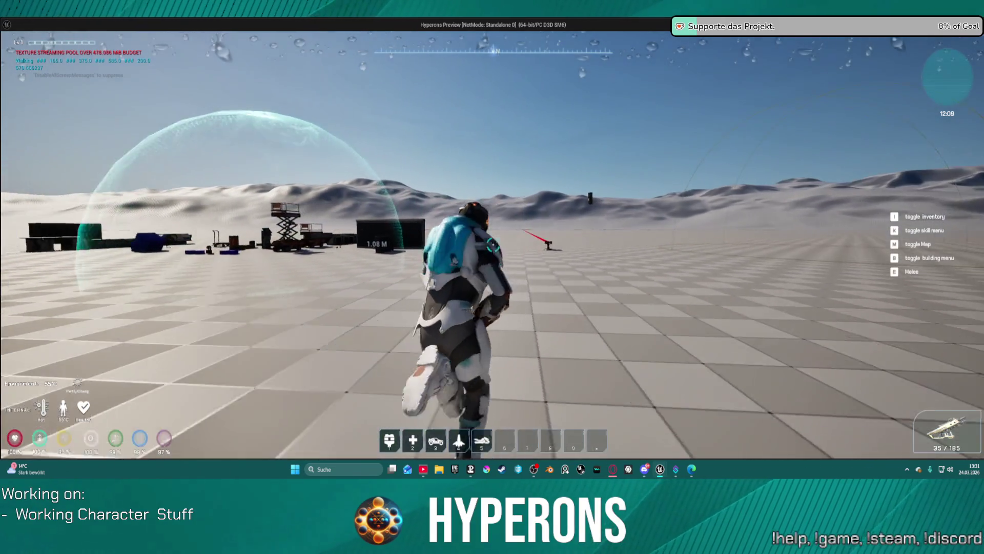
- Spawn the motorbike with 5, mount it with F, ride off, then dismount with F
key(5)
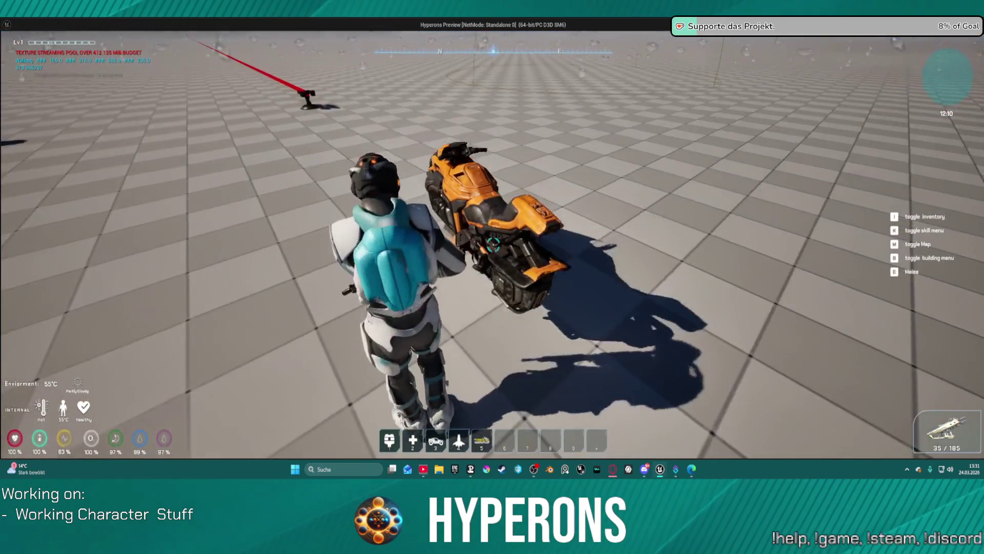
key(w)
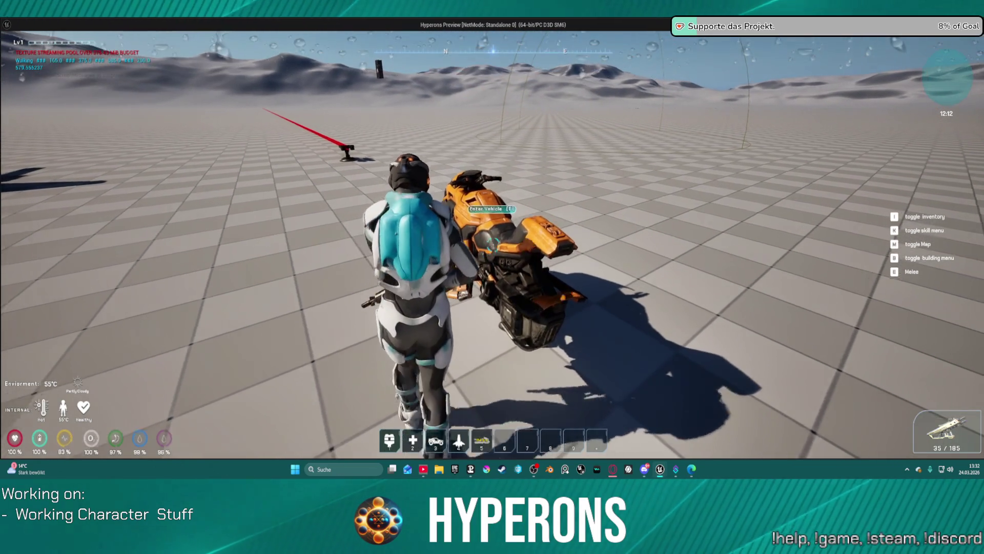
key(a)
key(f)
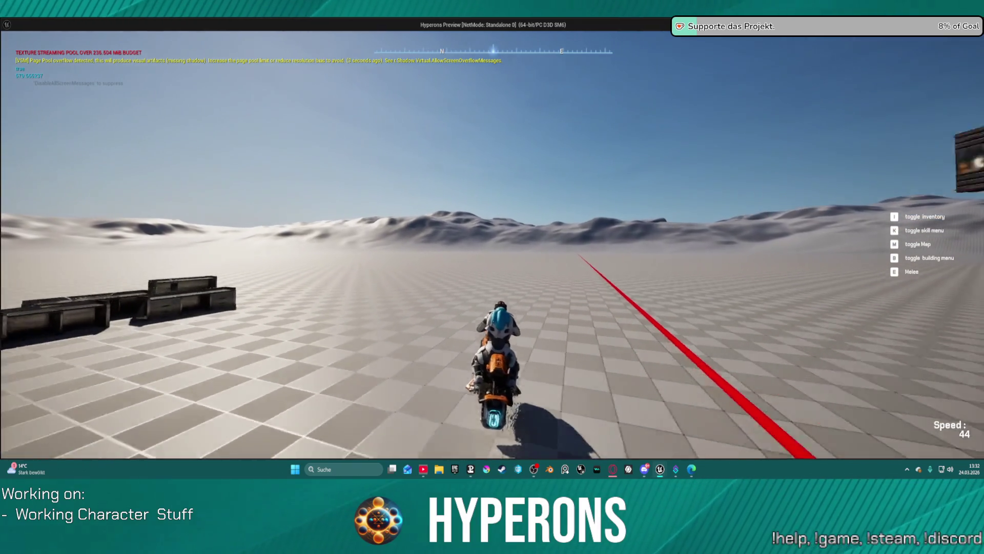
key(f)
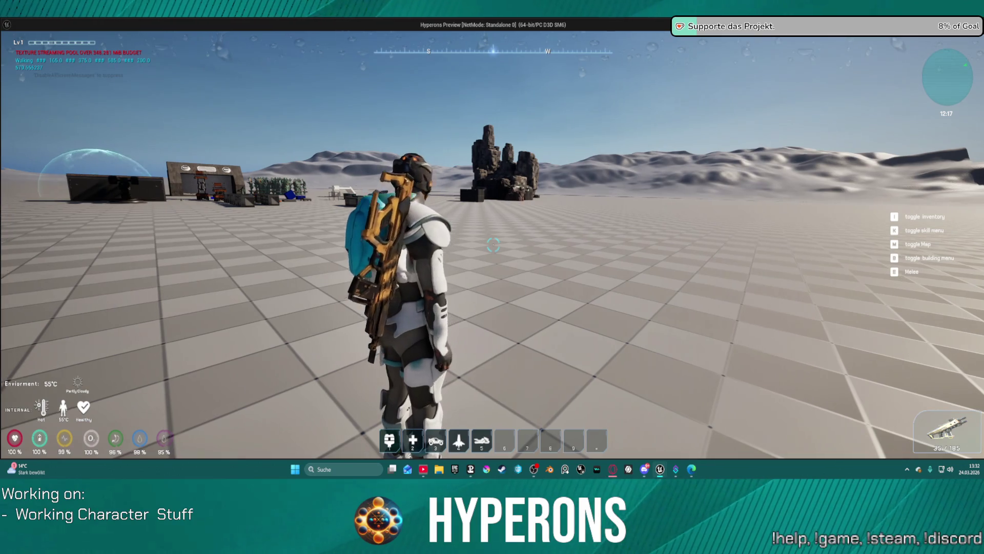
click(492, 245)
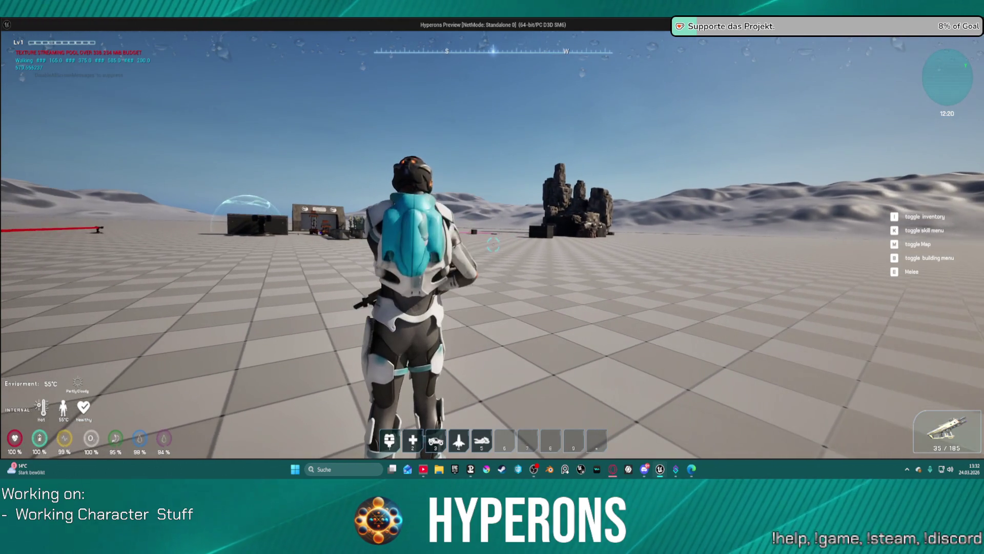
click(493, 245)
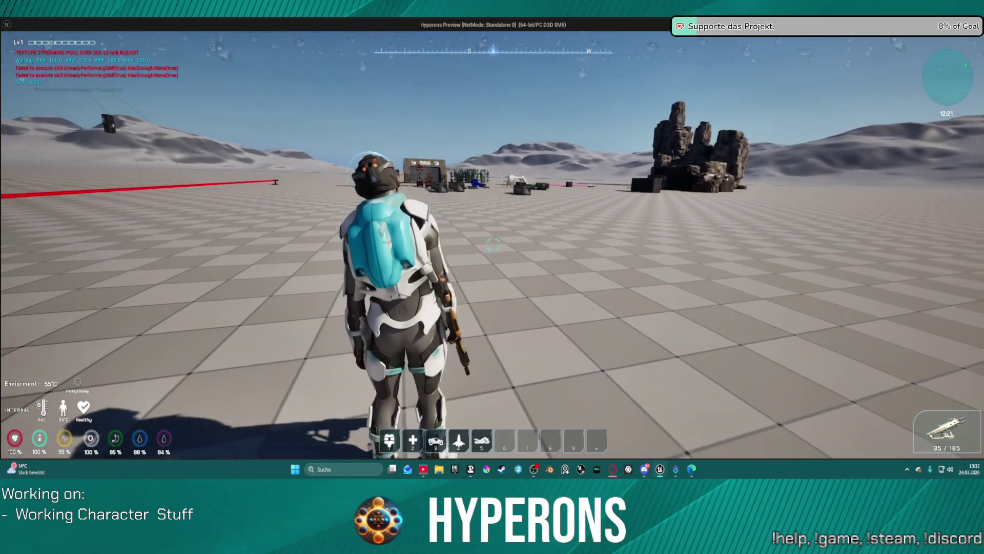
key(w)
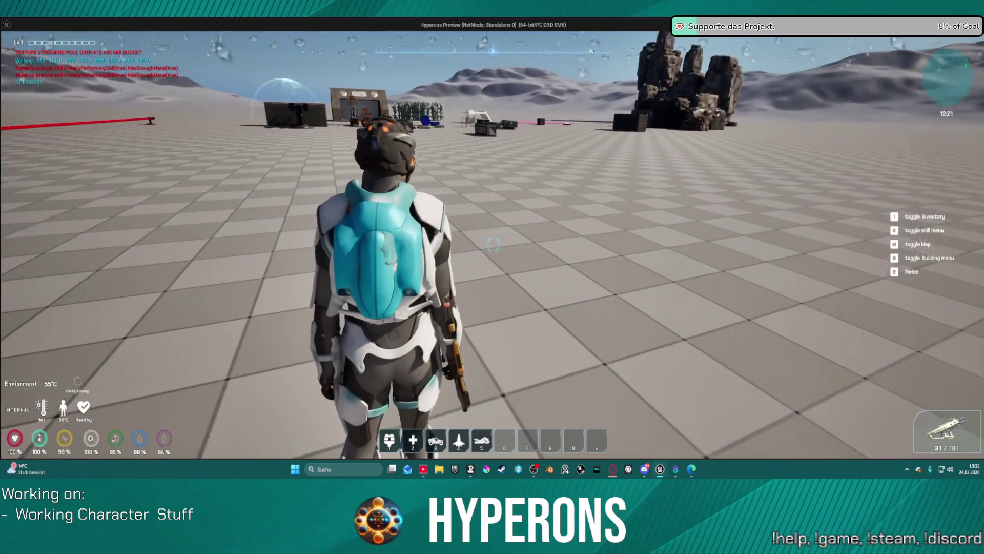
key(w)
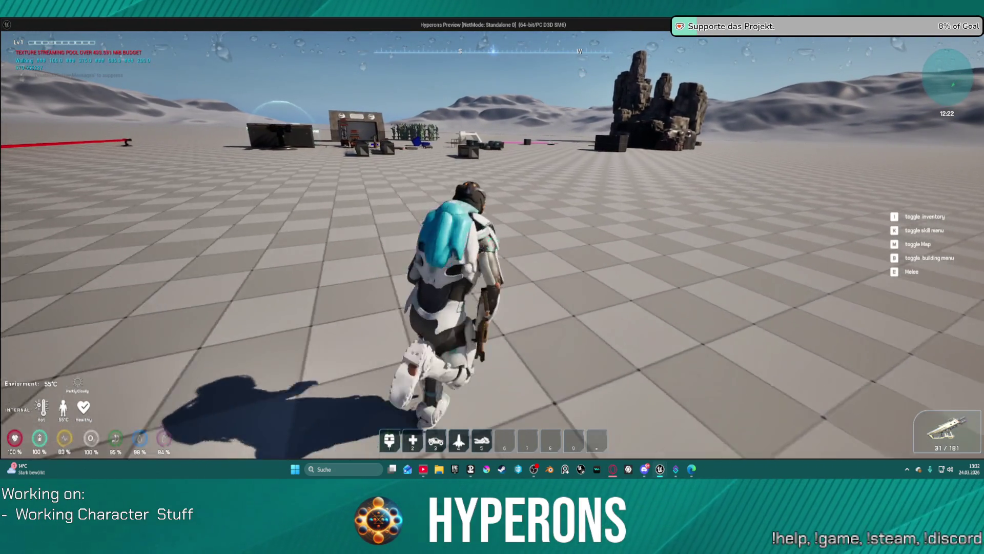
key(w)
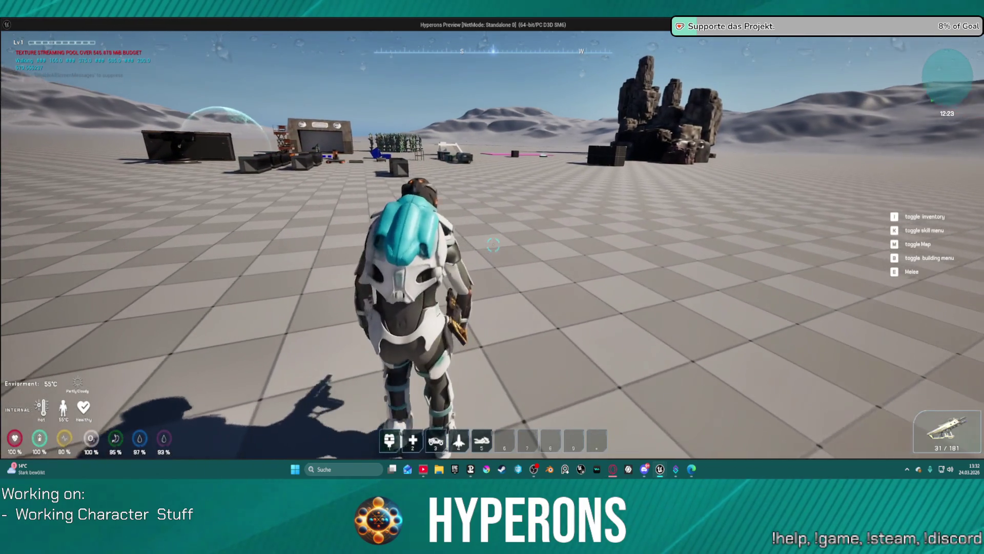
mouse_move(493, 244)
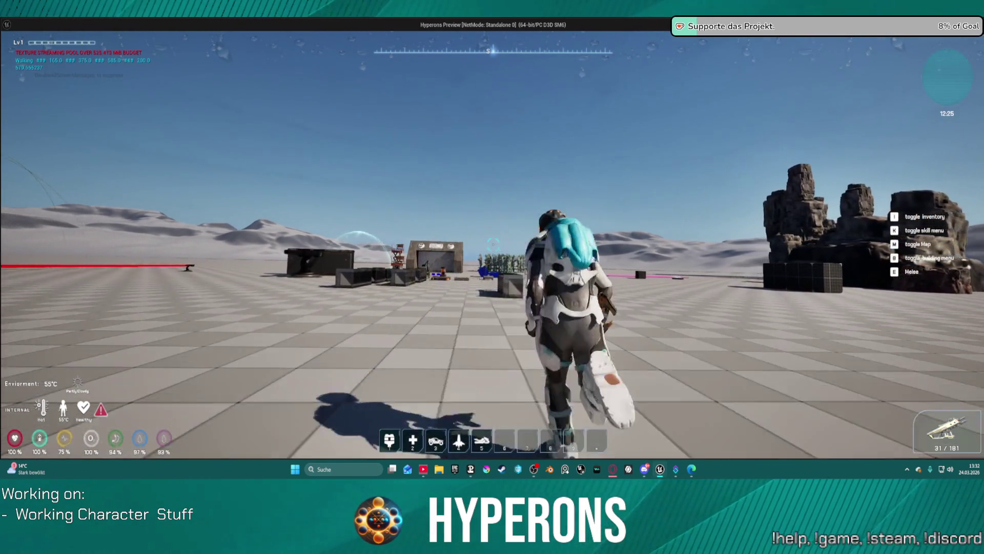
key(w)
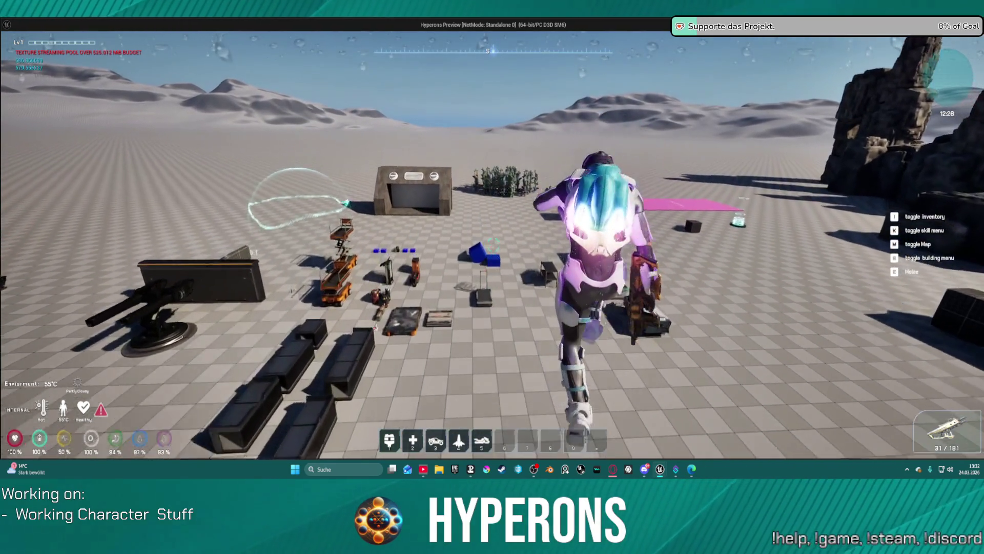
key(w)
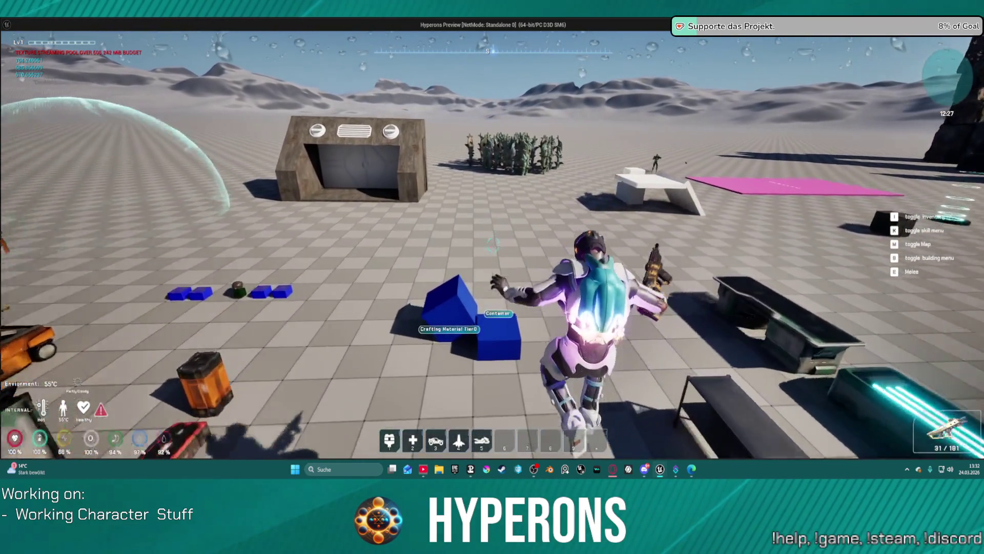
key(w)
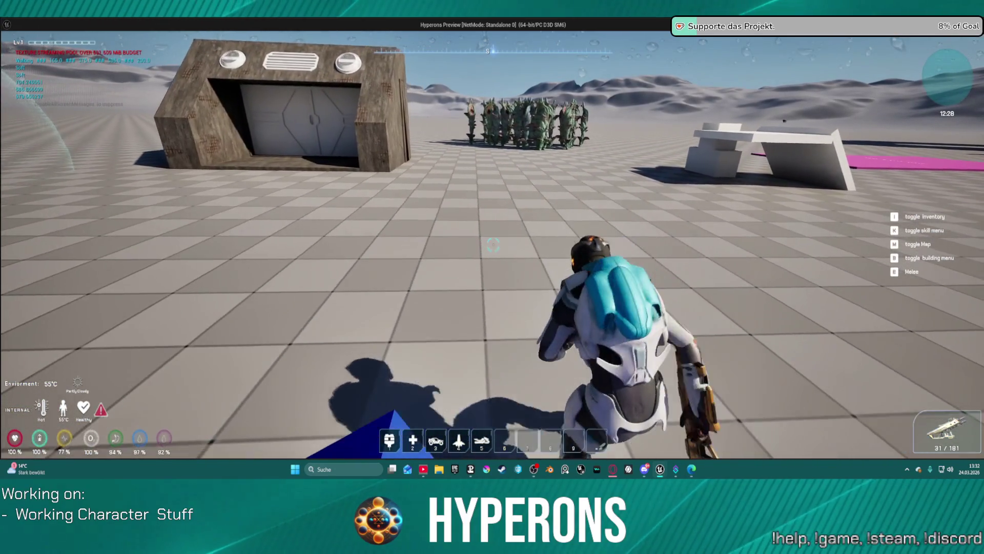
key(s)
key(w)
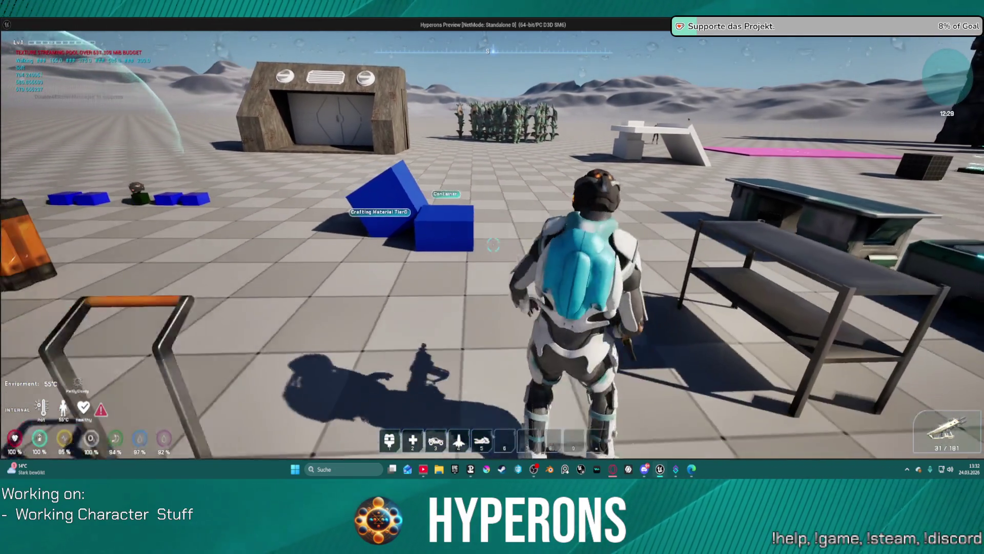
key(w)
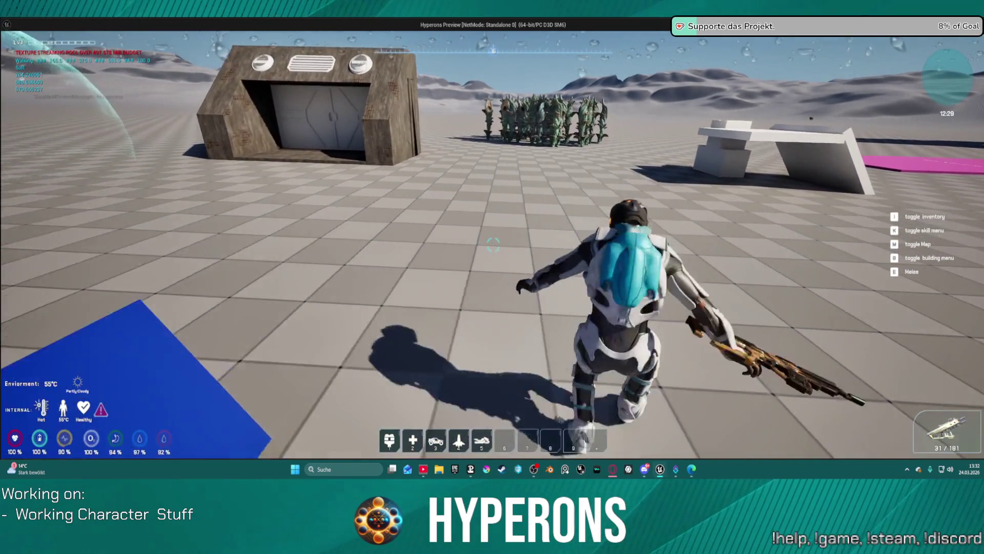
key(w)
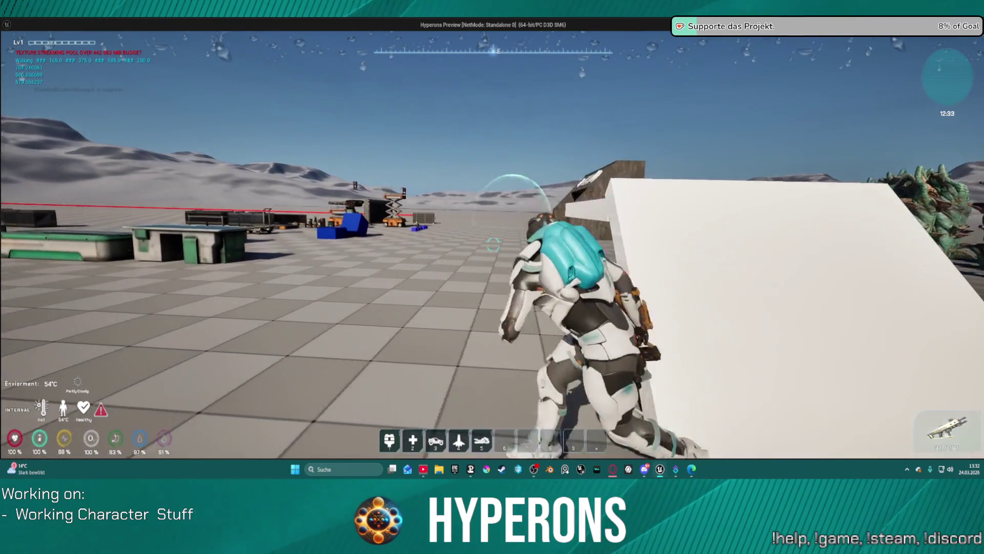
key(w)
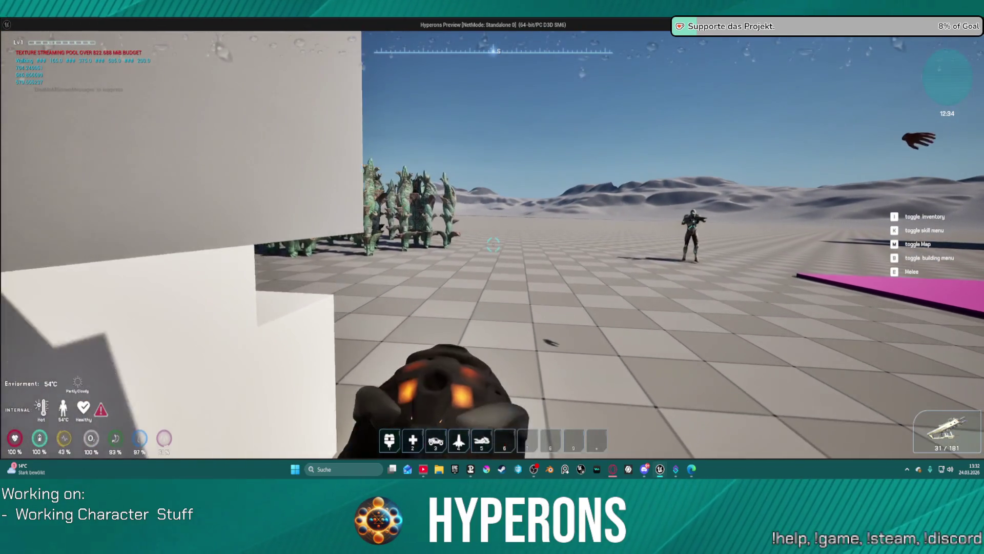
key(a)
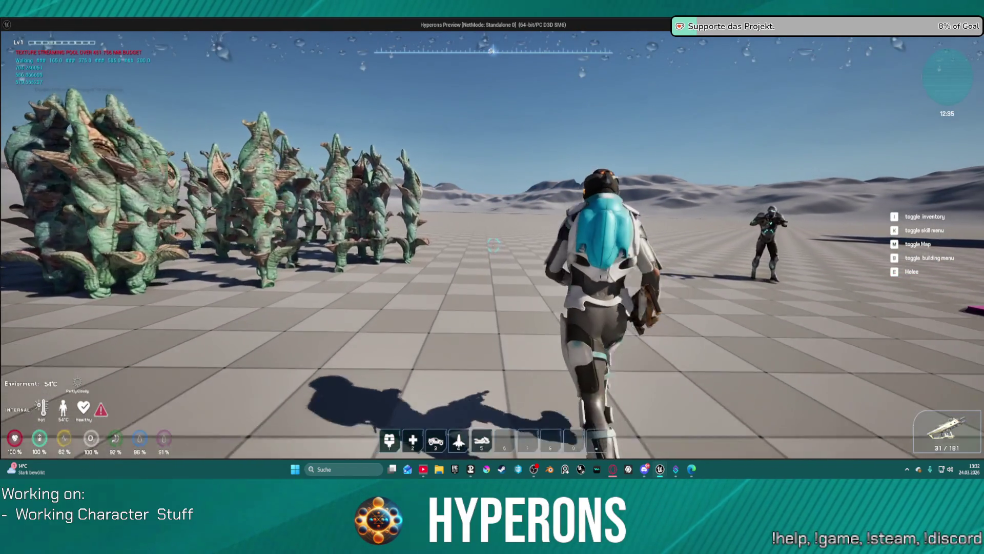
key(w)
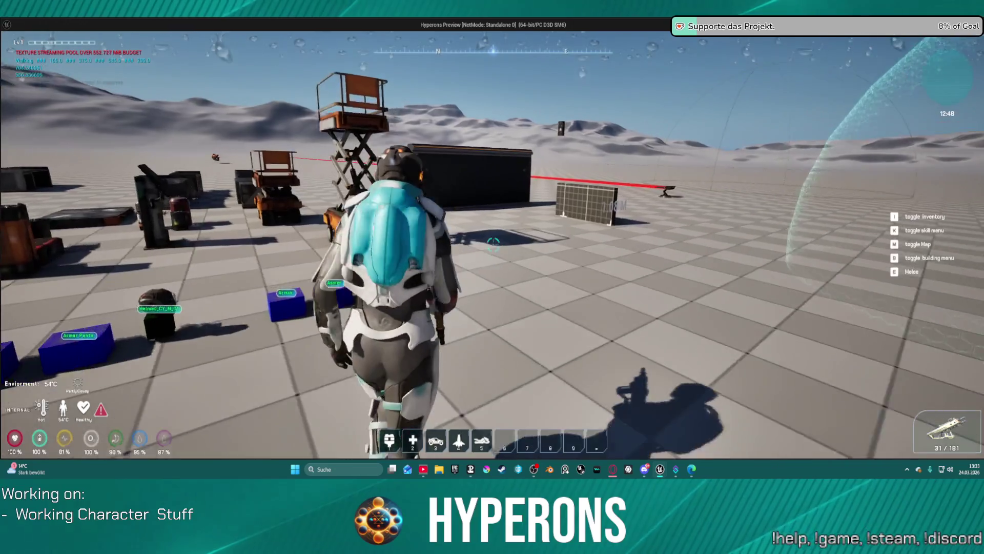
click(493, 245)
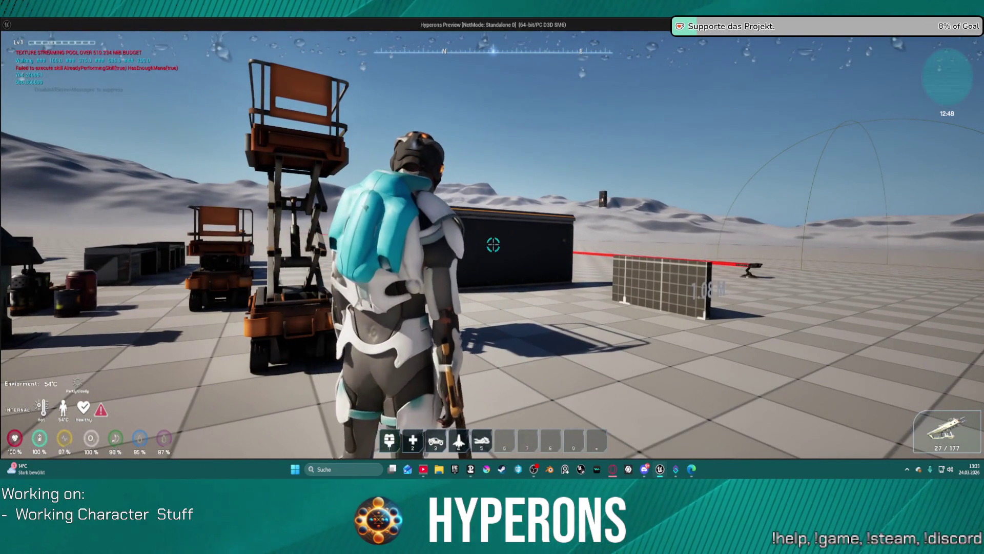
click(493, 245)
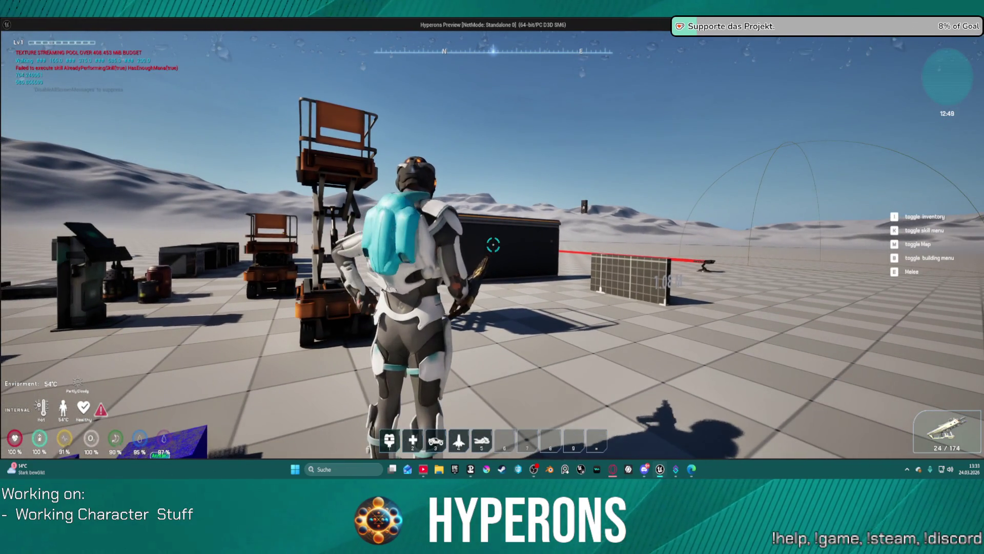
key(i)
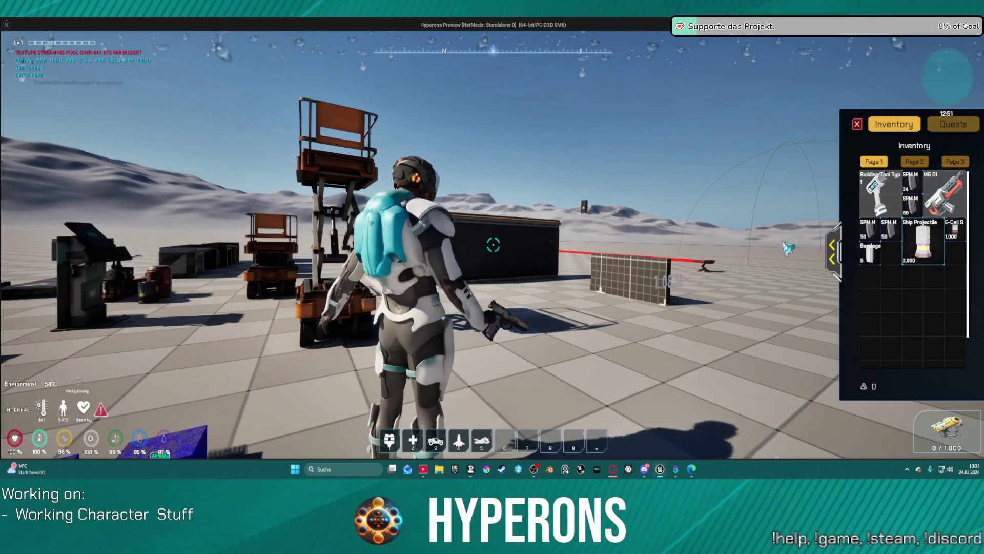
key(i)
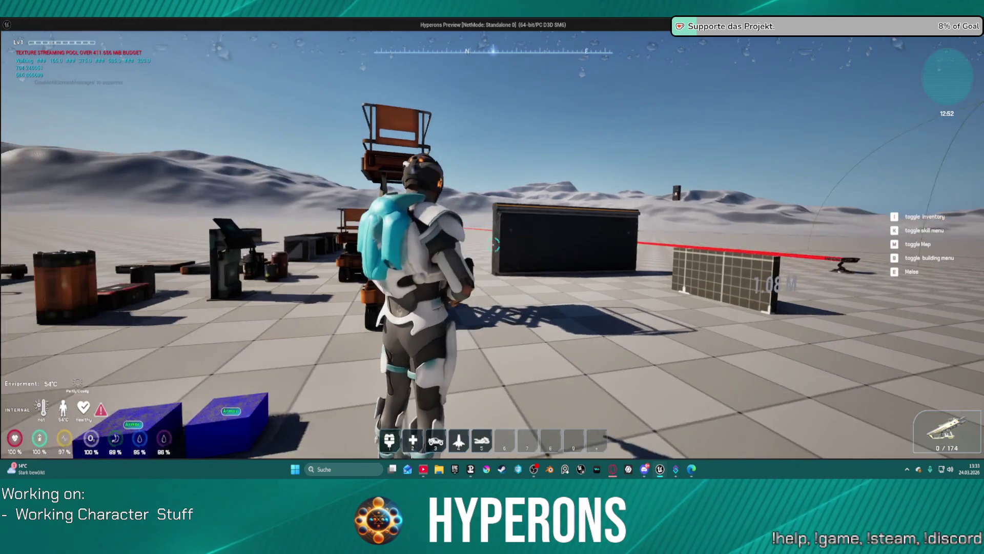
key(e)
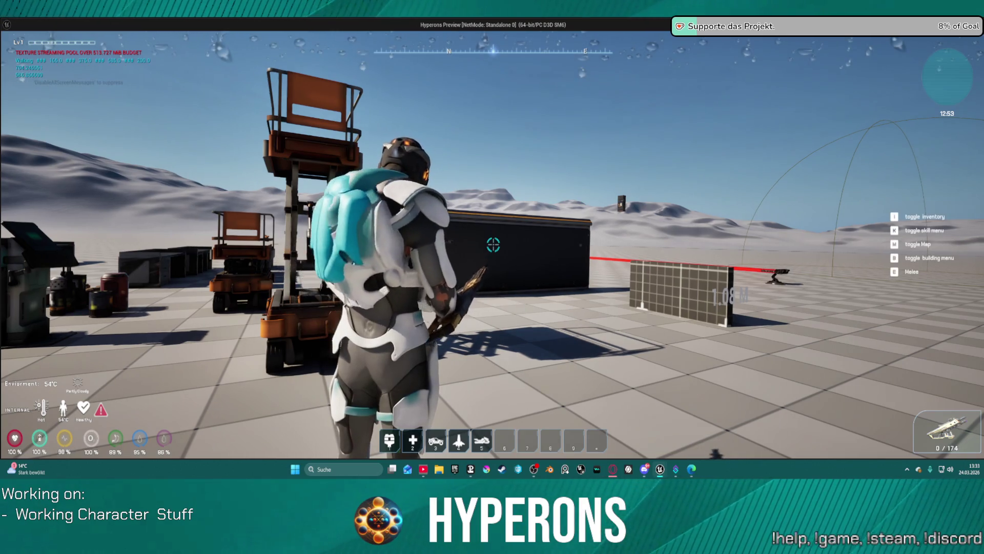
click(493, 244)
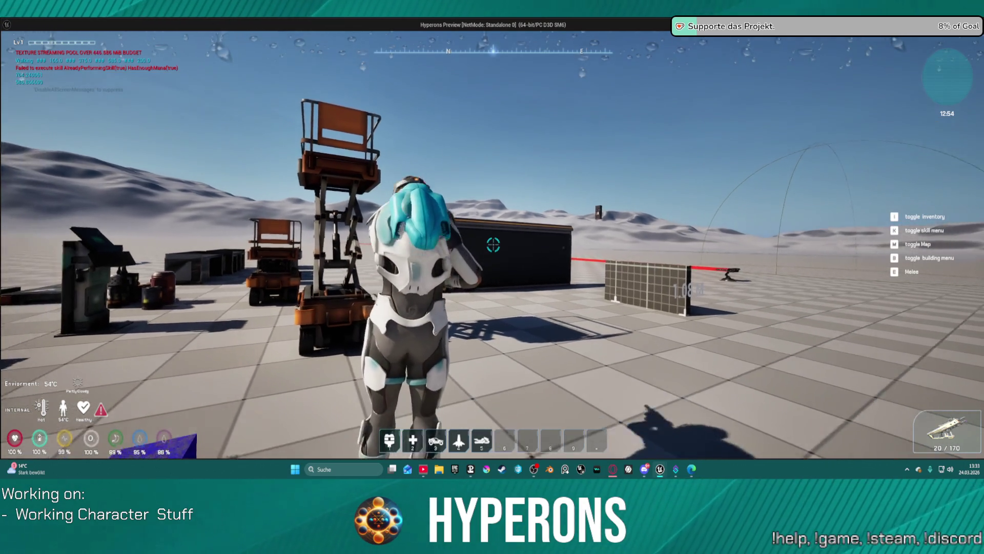
click(493, 245)
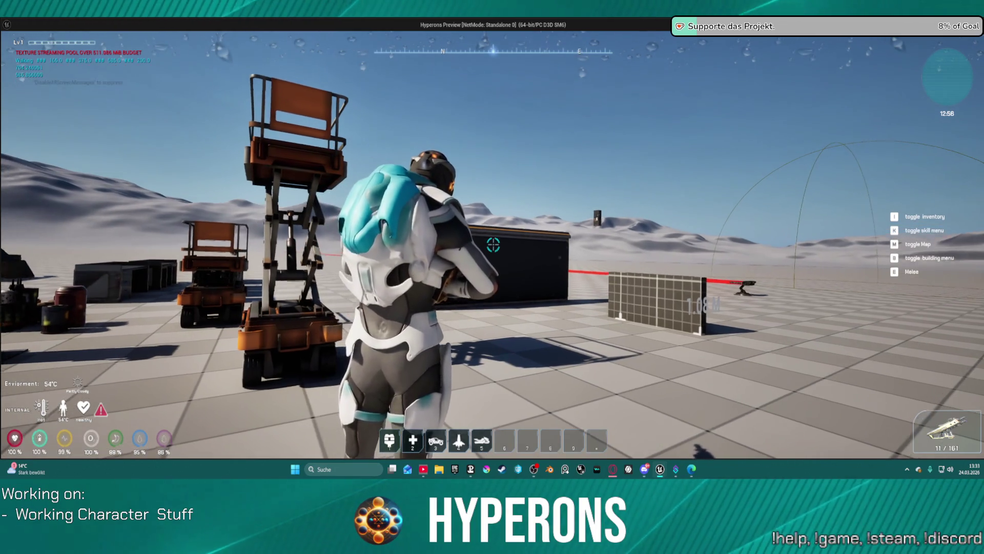
key(a)
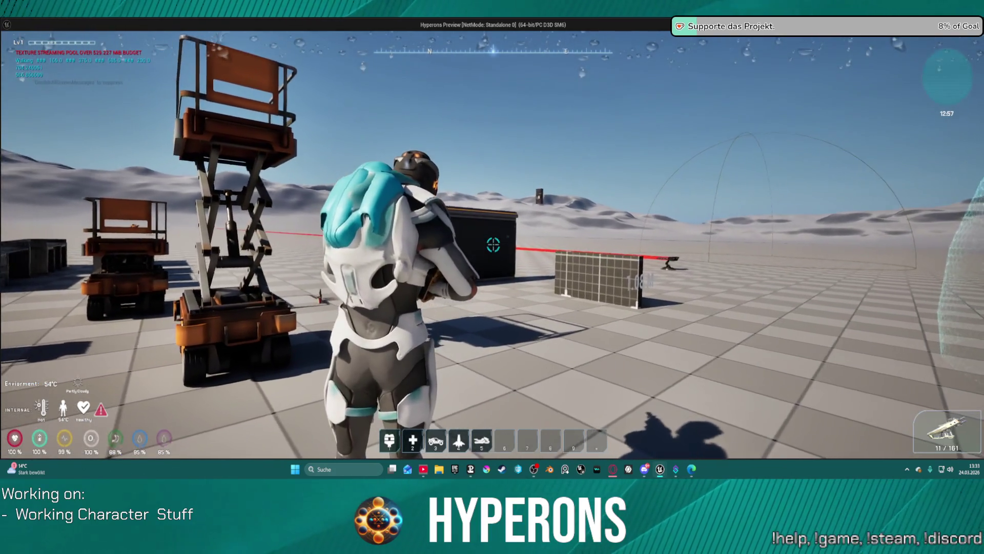
key(s)
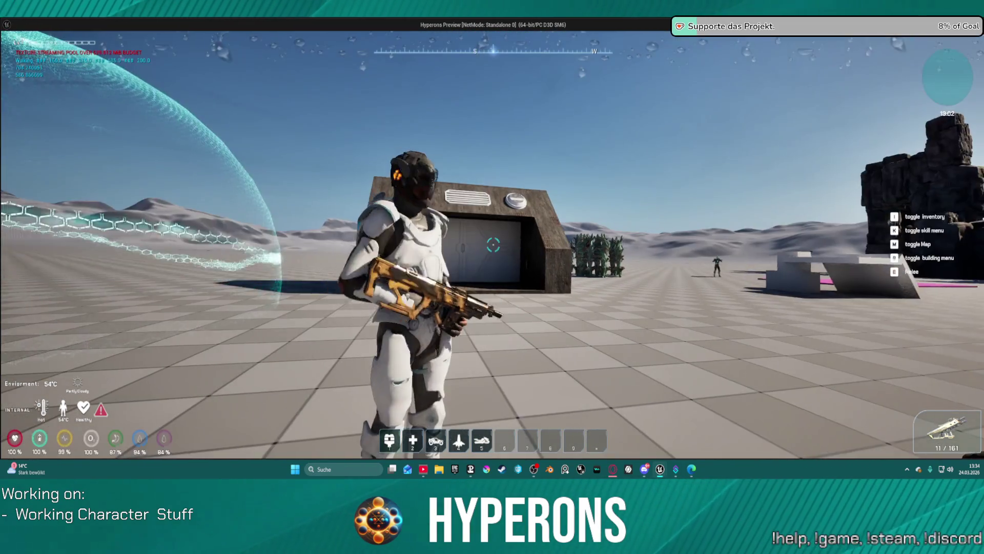
key(space)
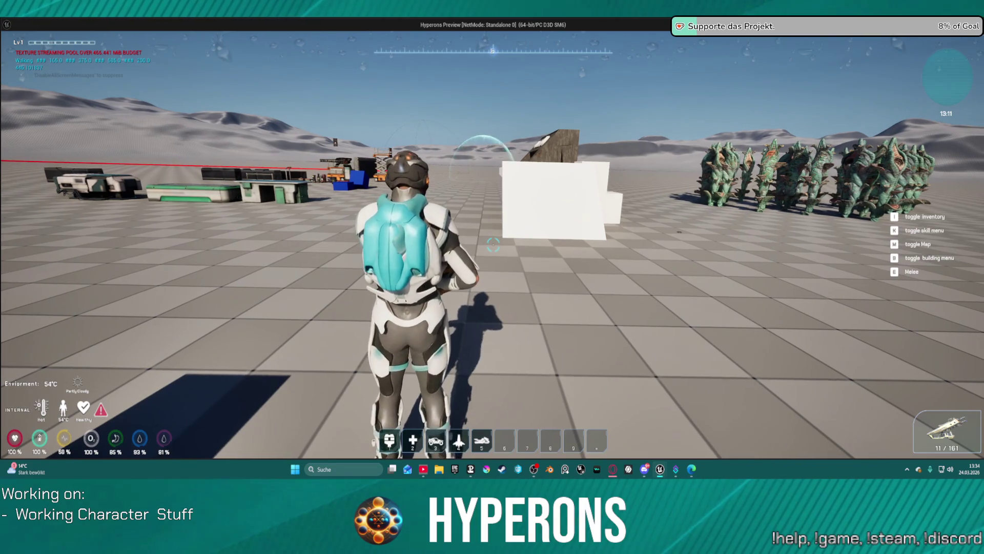
key(w)
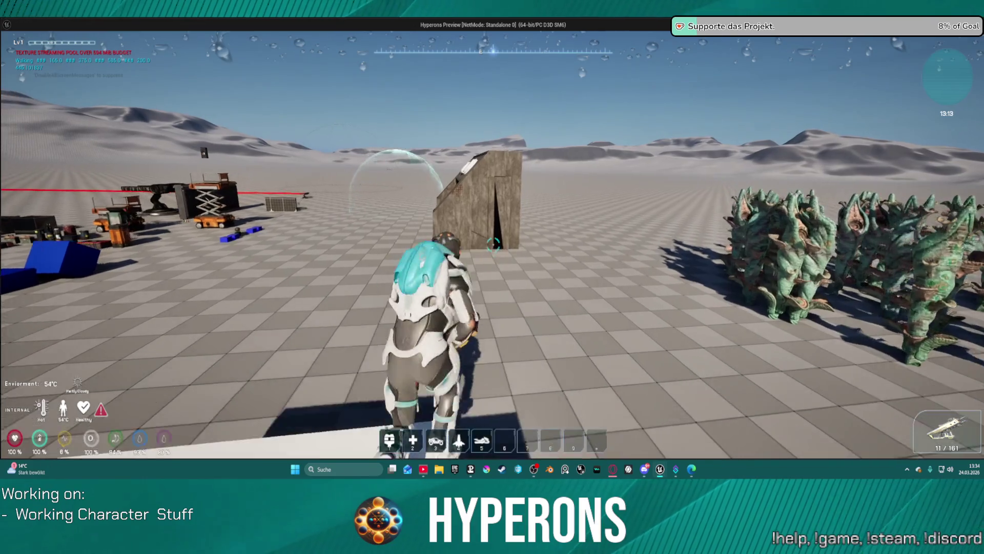
- Run up the wooden ramp and jetpack into the air before landing on the floor
key(w)
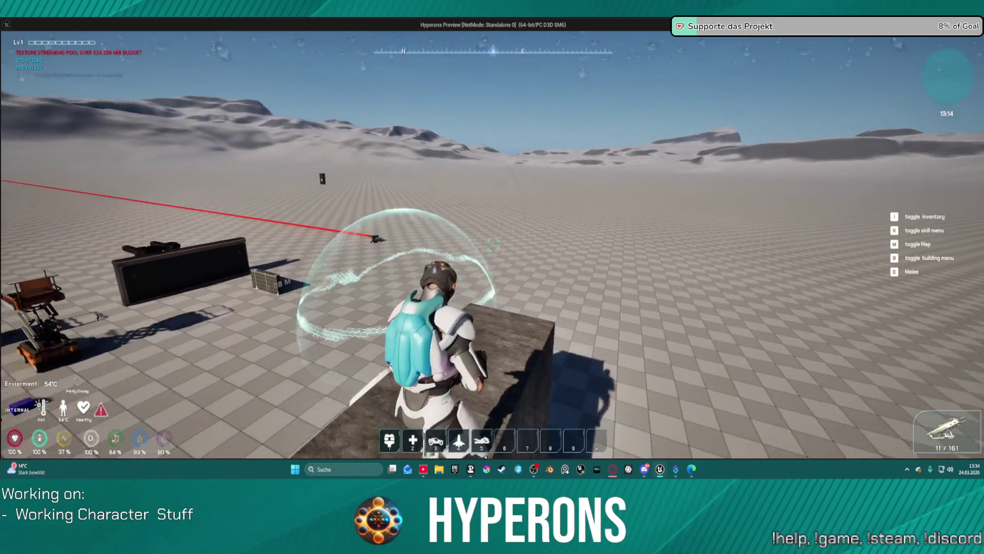
key(space)
key(w)
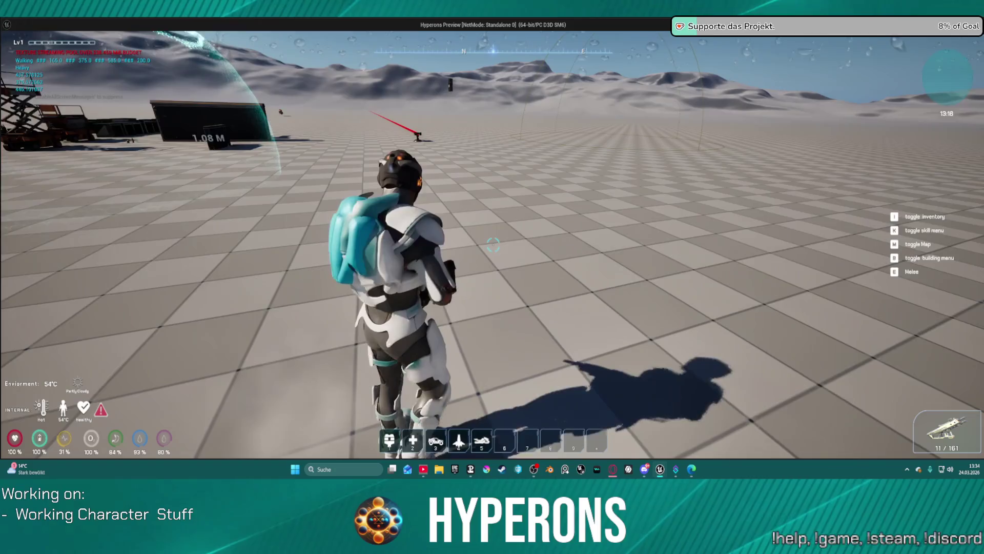
- Fire the rifle while moving forward until the magazine is empty, then jetpack upward
click(493, 245)
click(493, 245)
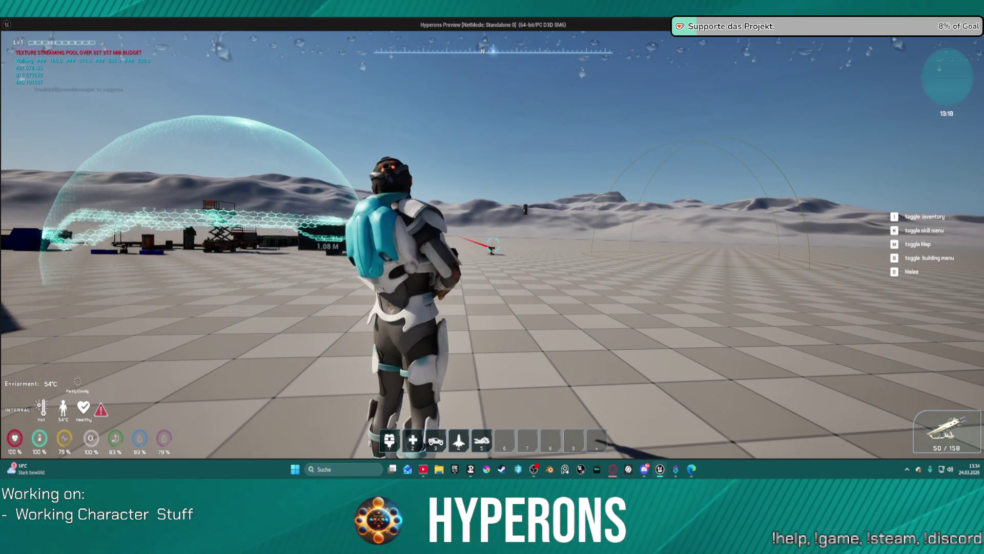
key(w)
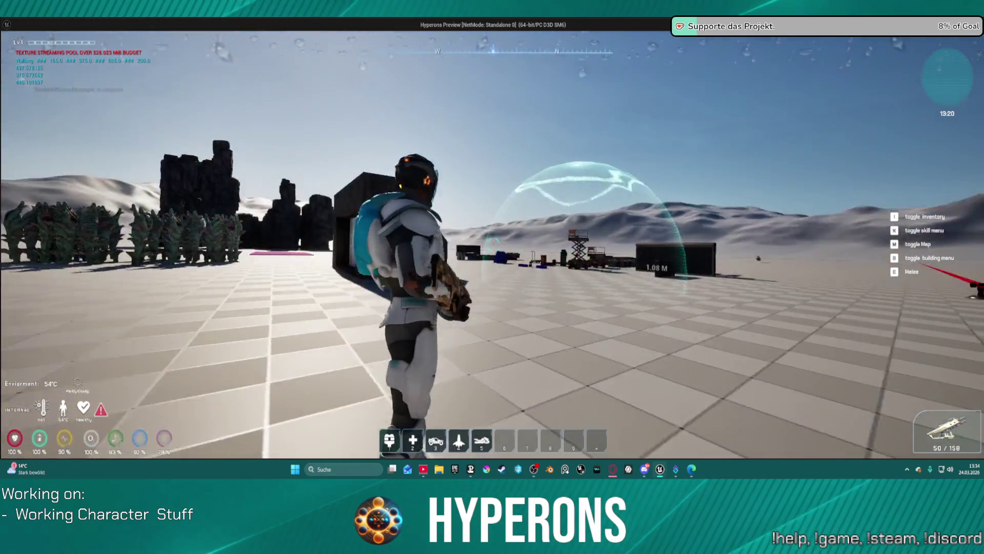
key(w)
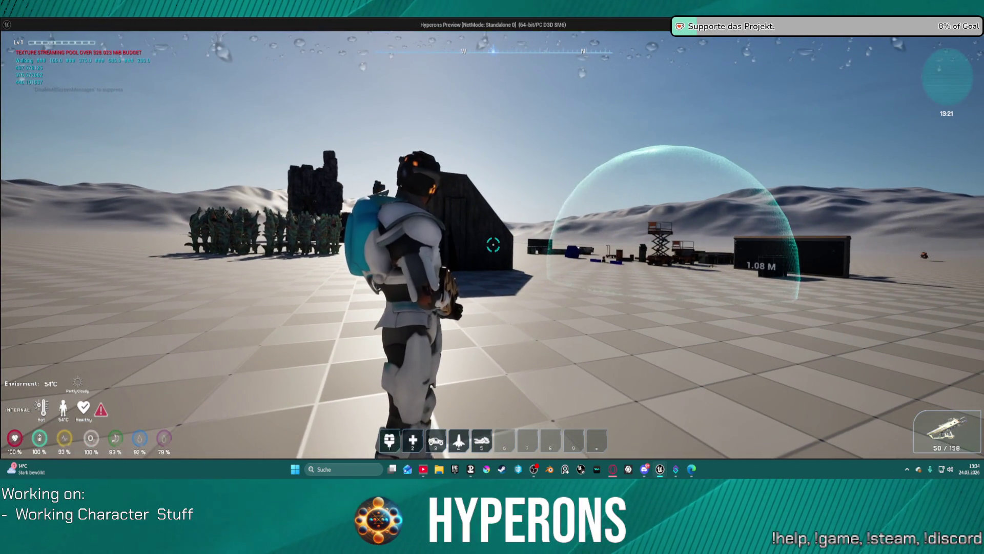
key(w)
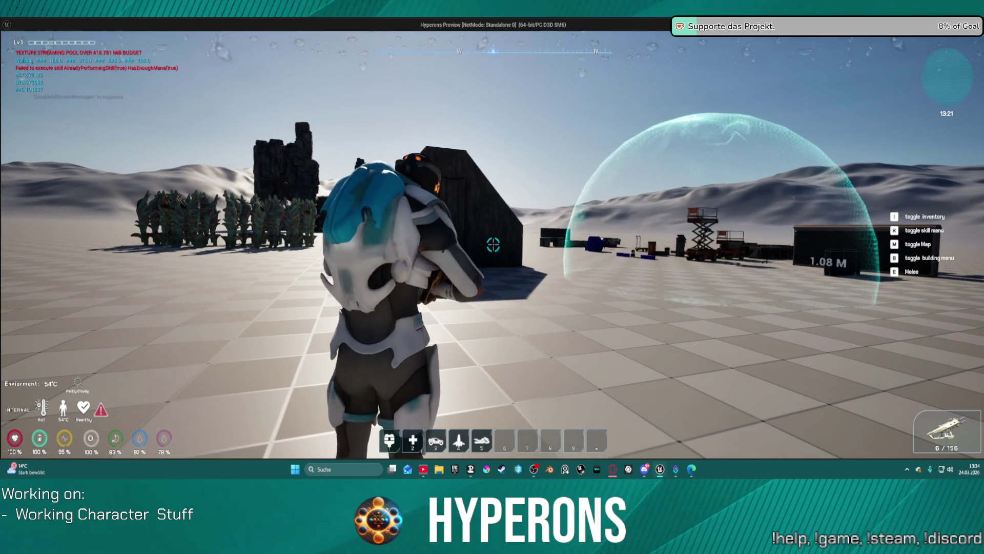
key(w)
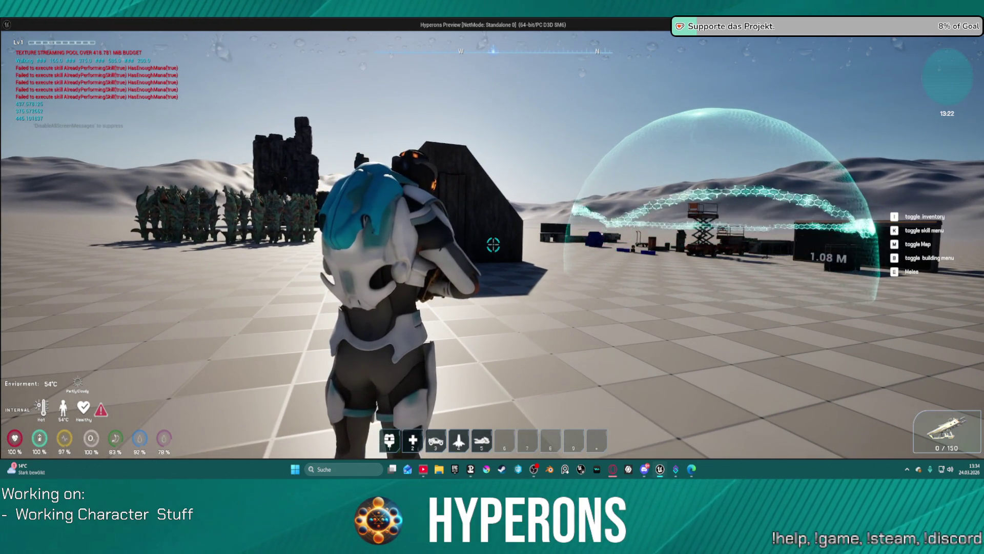
key(space)
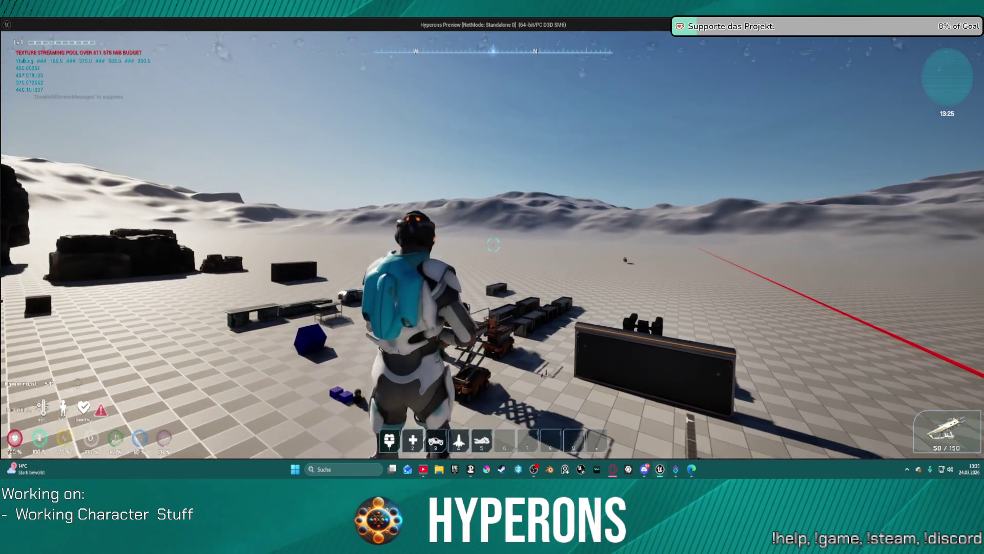
- Jetpack around the wall and scissor lifts, rolling and crouching by the wall blocks
key(w)
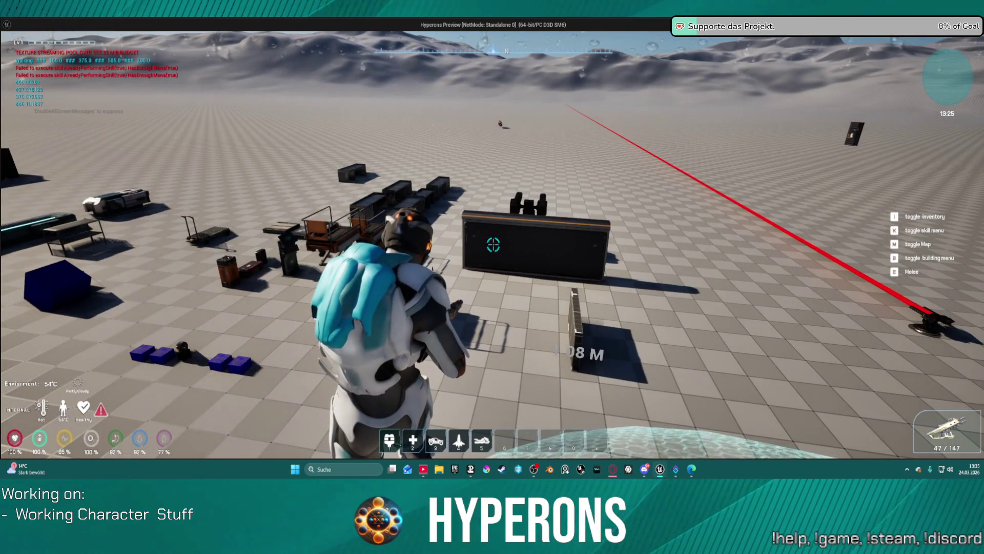
key(space)
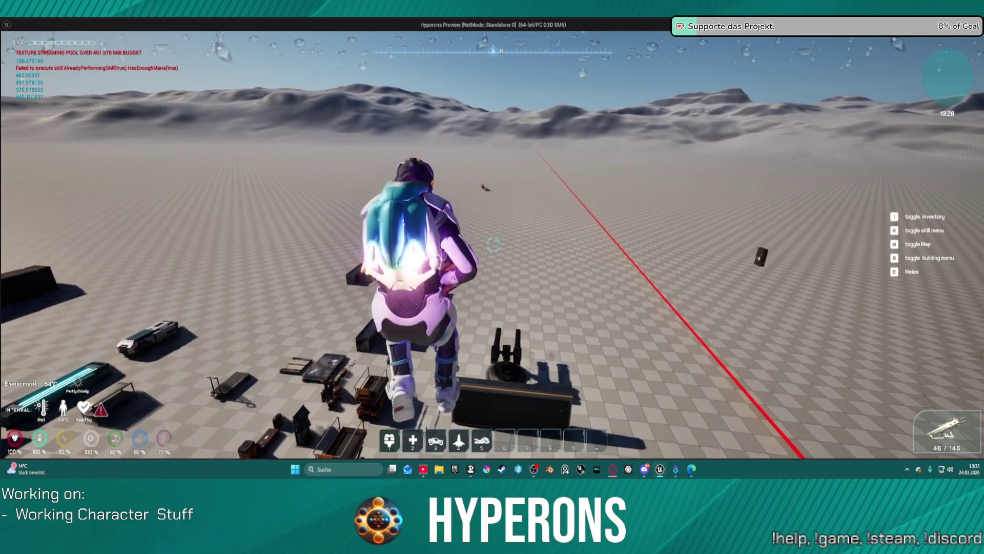
key(w)
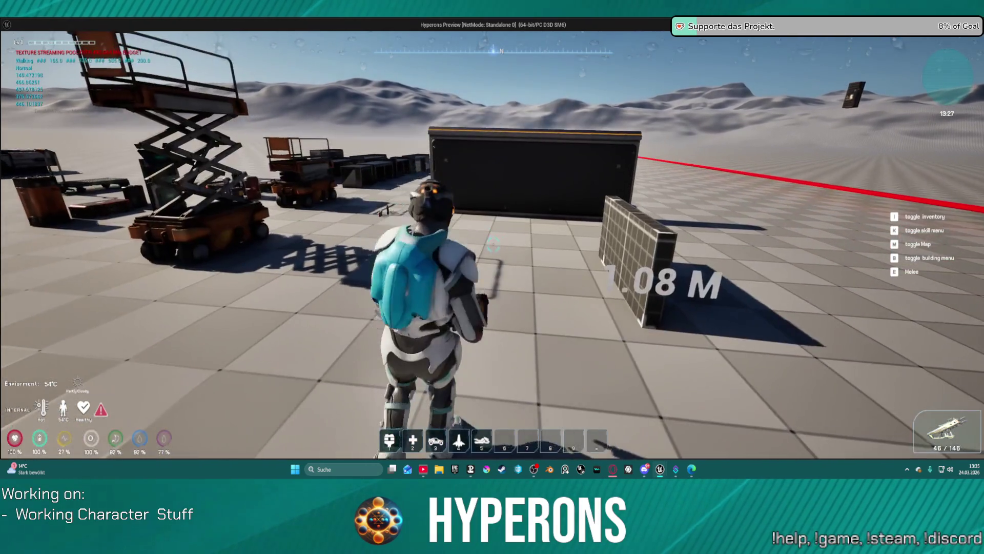
key(c)
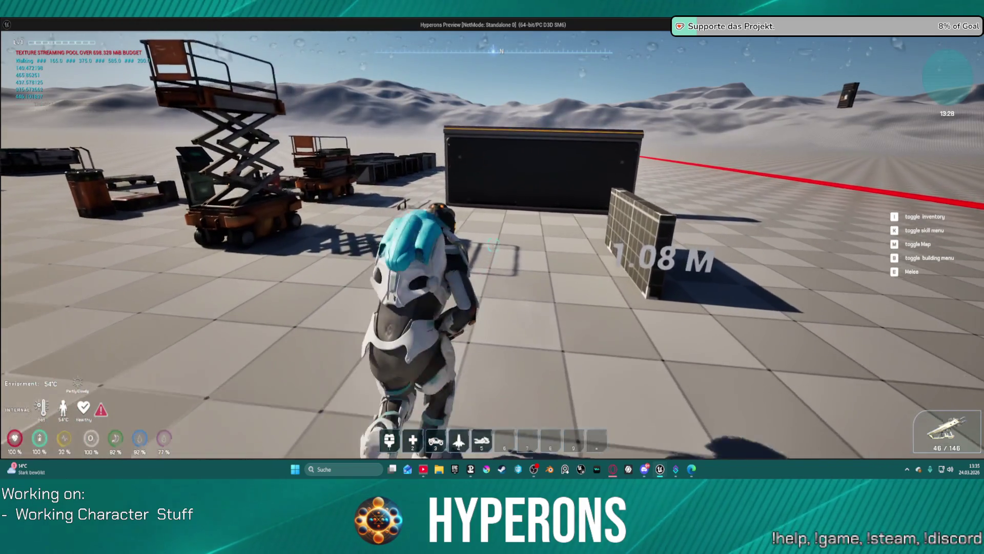
key(space)
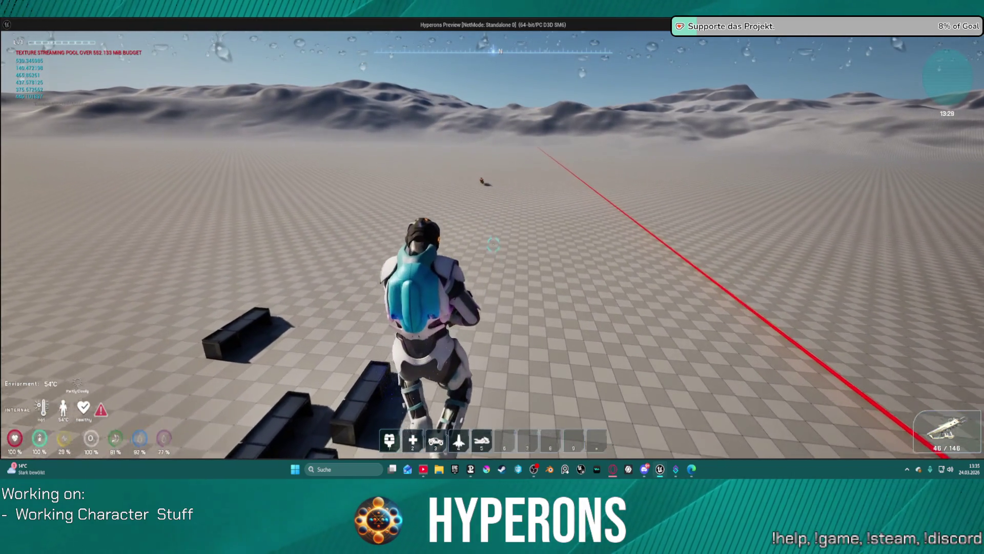
key(c)
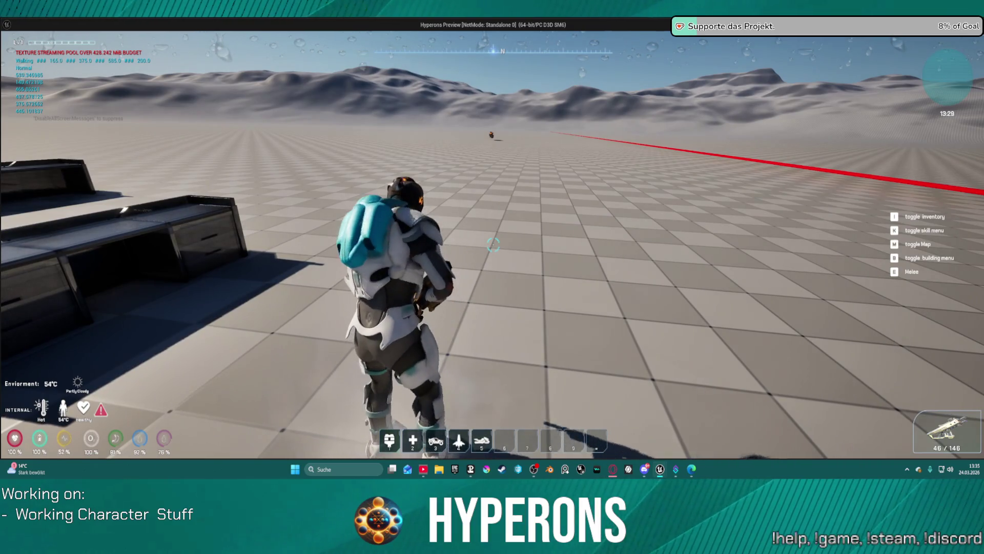
key(s)
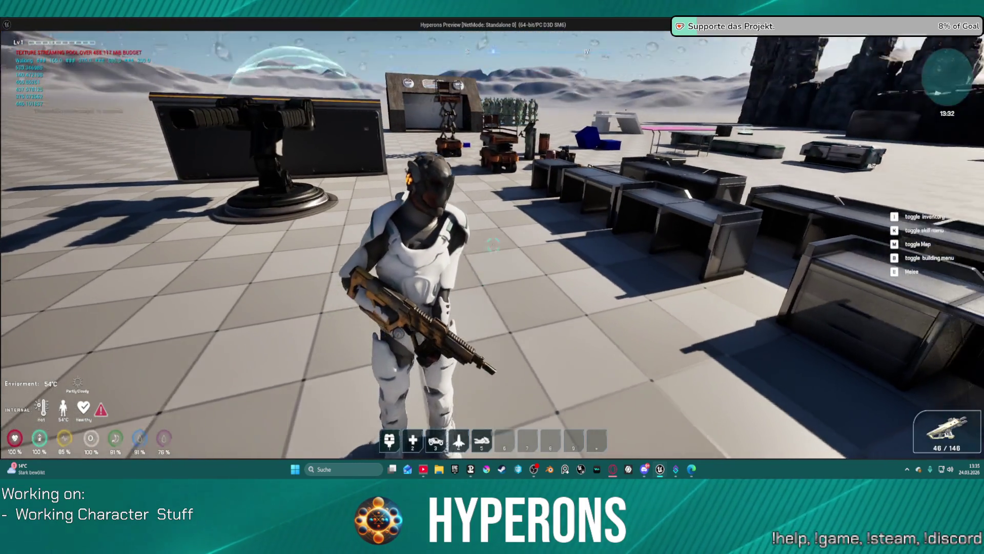
- Jetpack over the desks onto the black grid block, then sprint and fly across the plain
key(w)
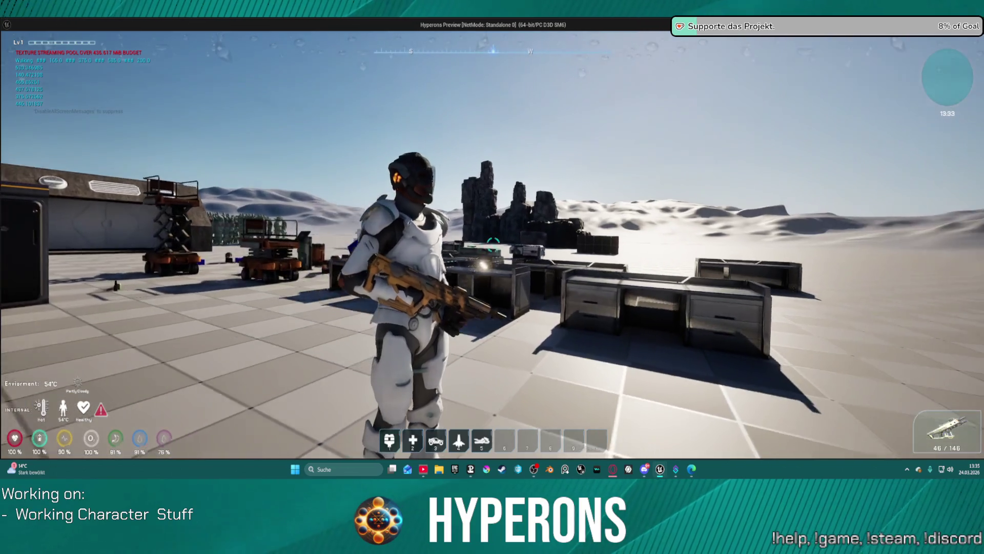
key(space)
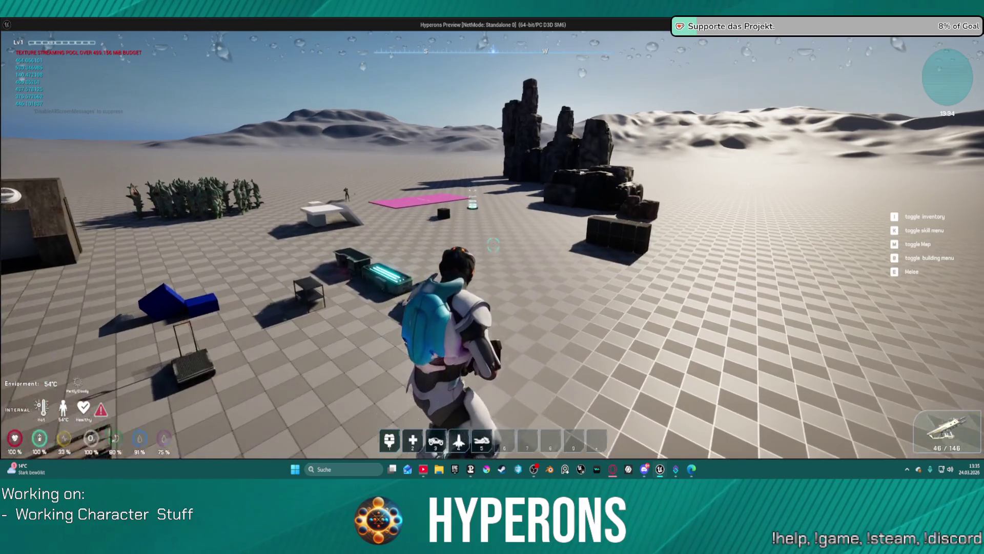
key(space)
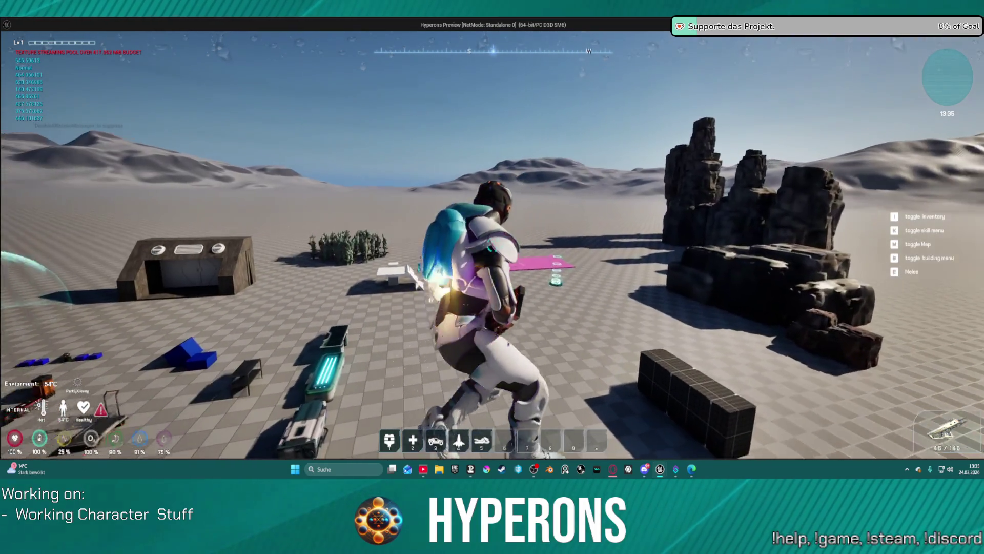
key(w)
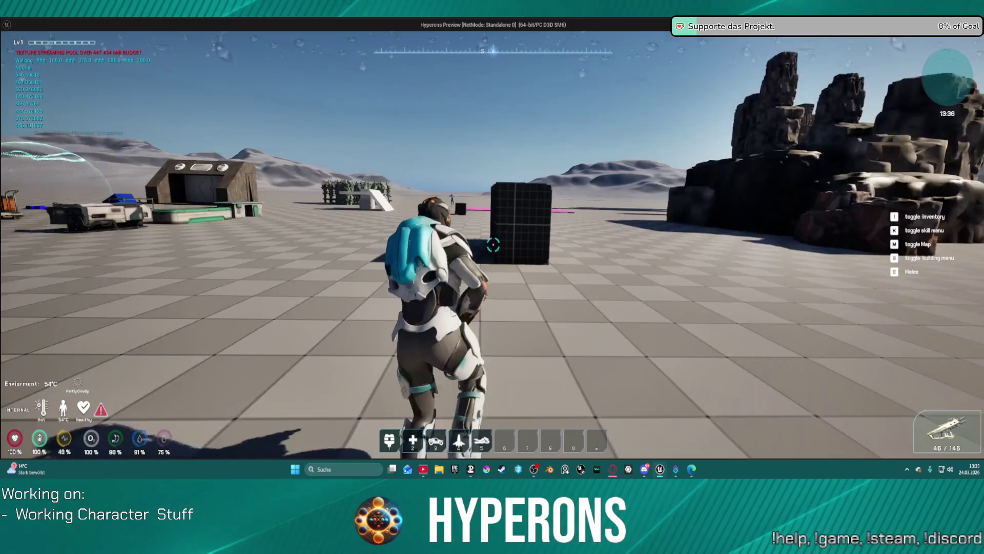
key(space)
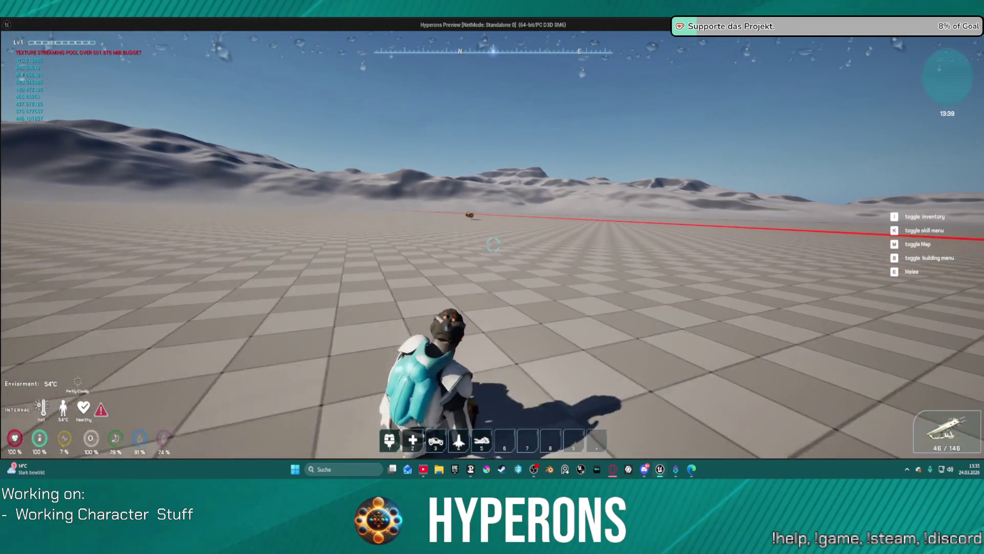
key(w)
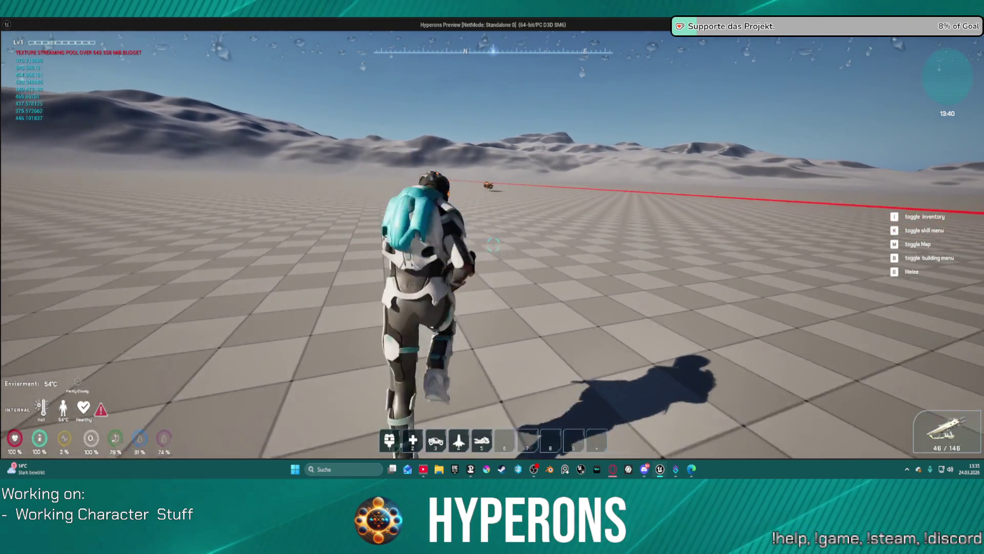
key(space)
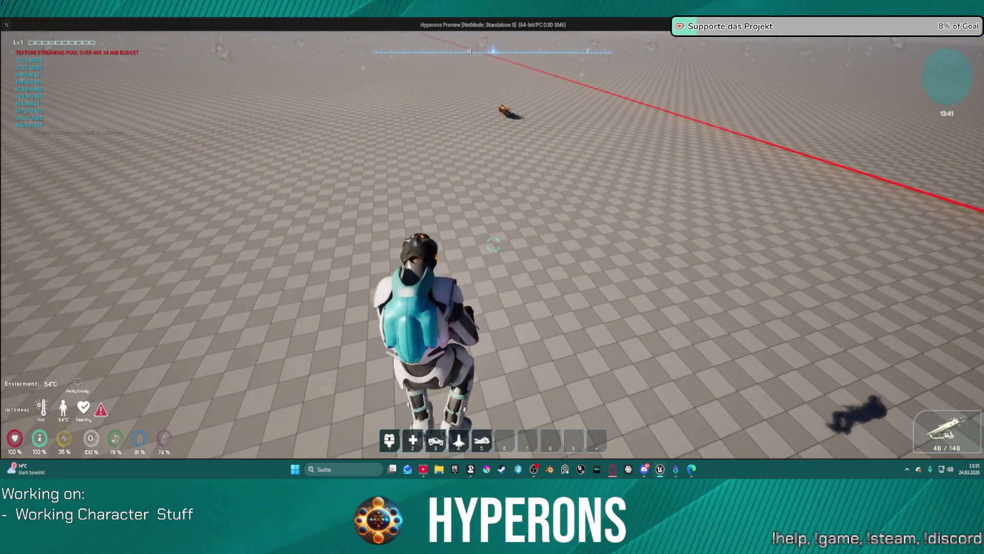
key(shift+w)
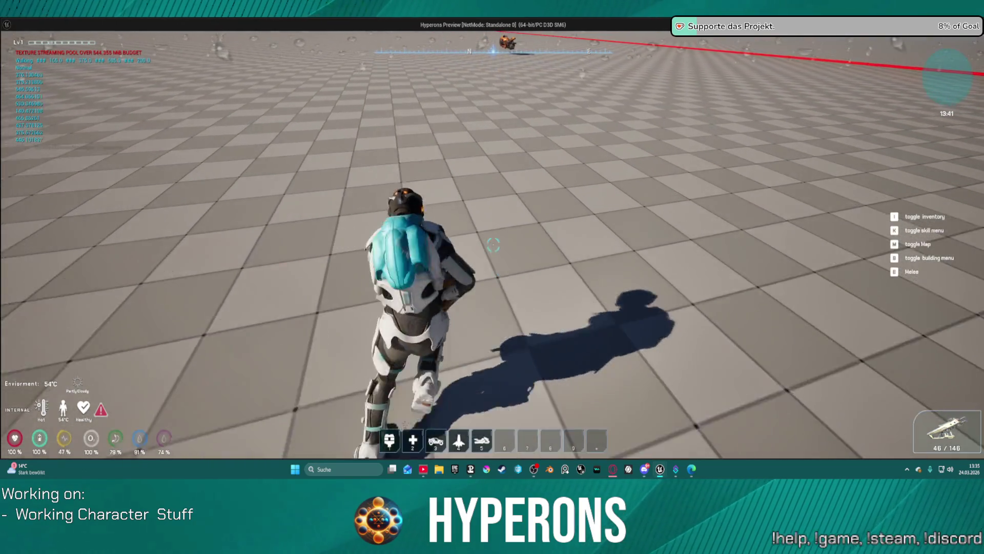
key(space)
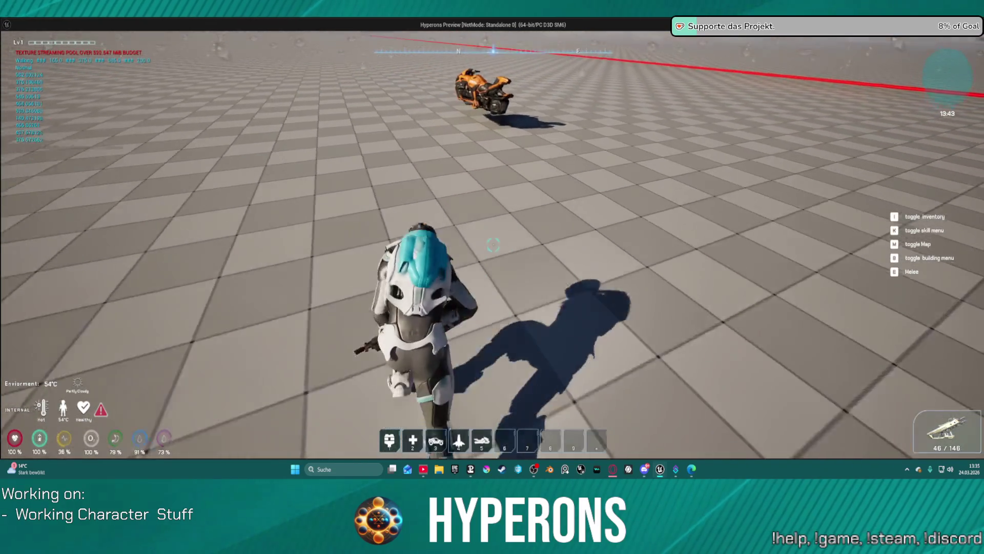
- Mount the orange motorbike, ride between the rocks onto the plain, and dismount with F
key(w)
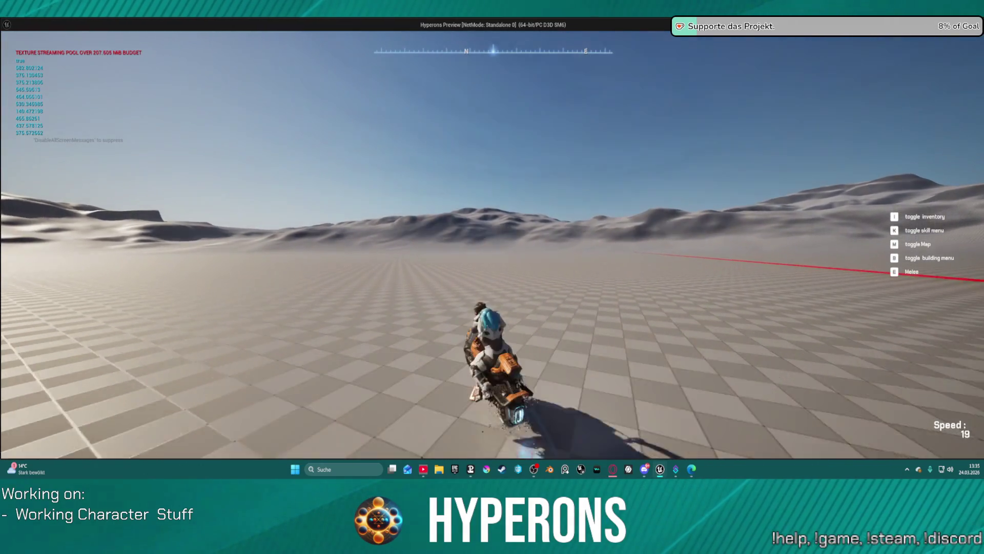
key(w)
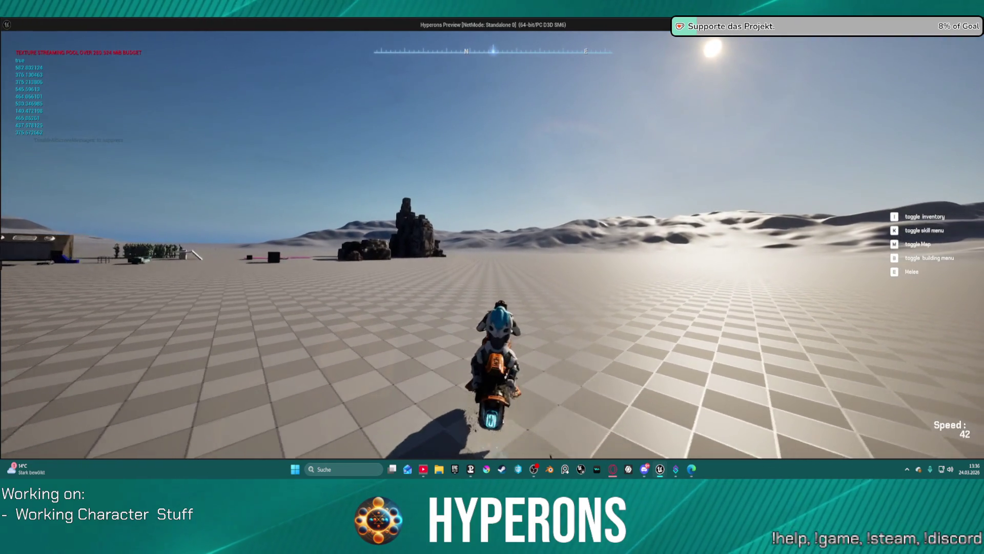
key(a)
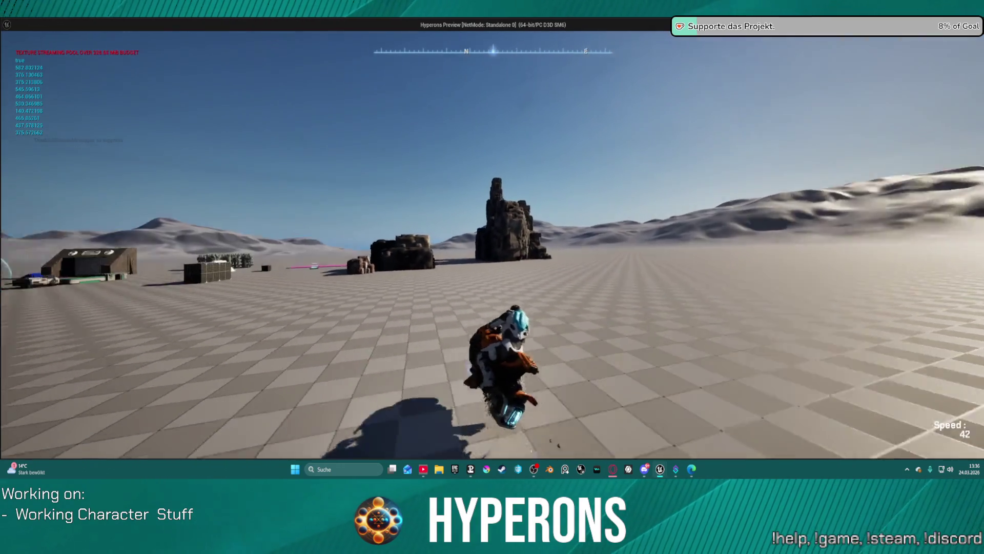
key(w)
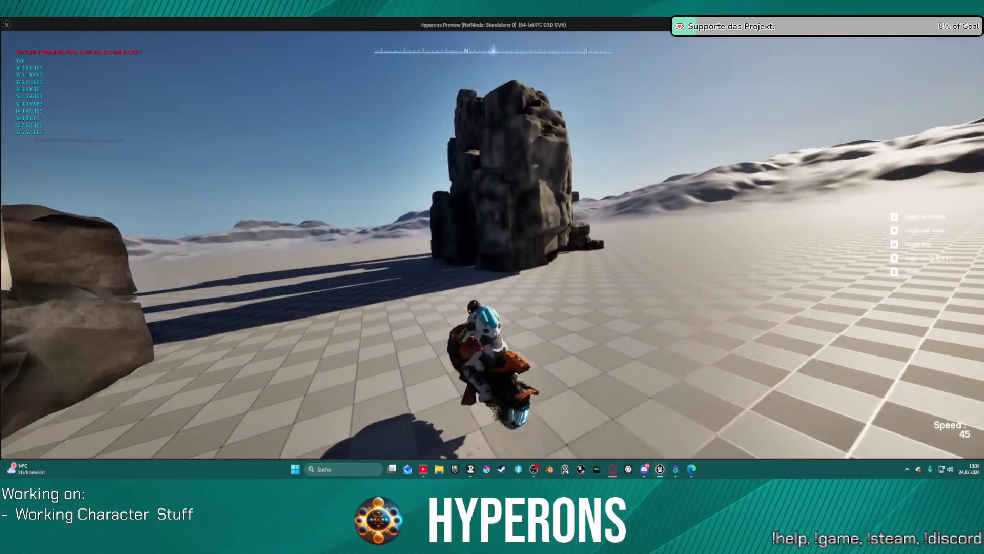
key(s)
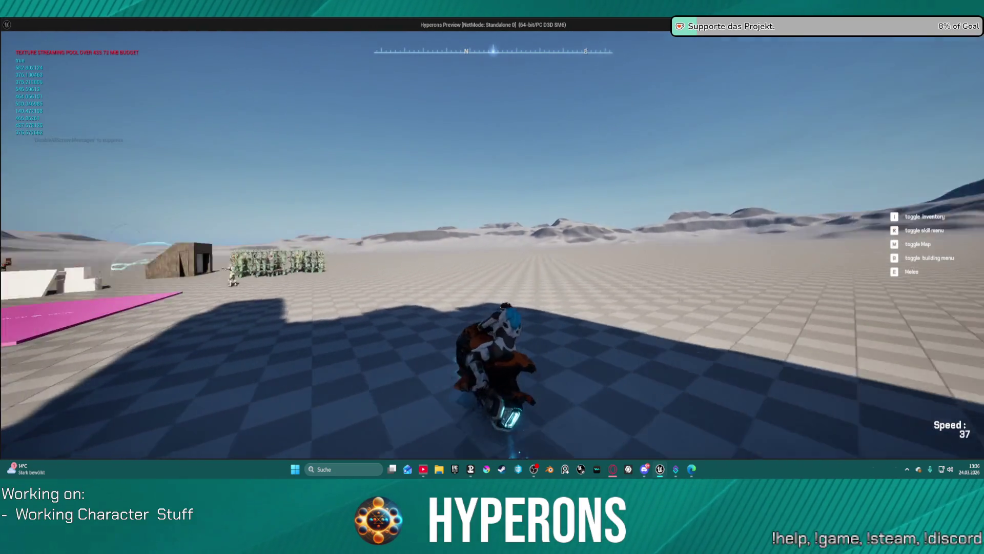
key(a)
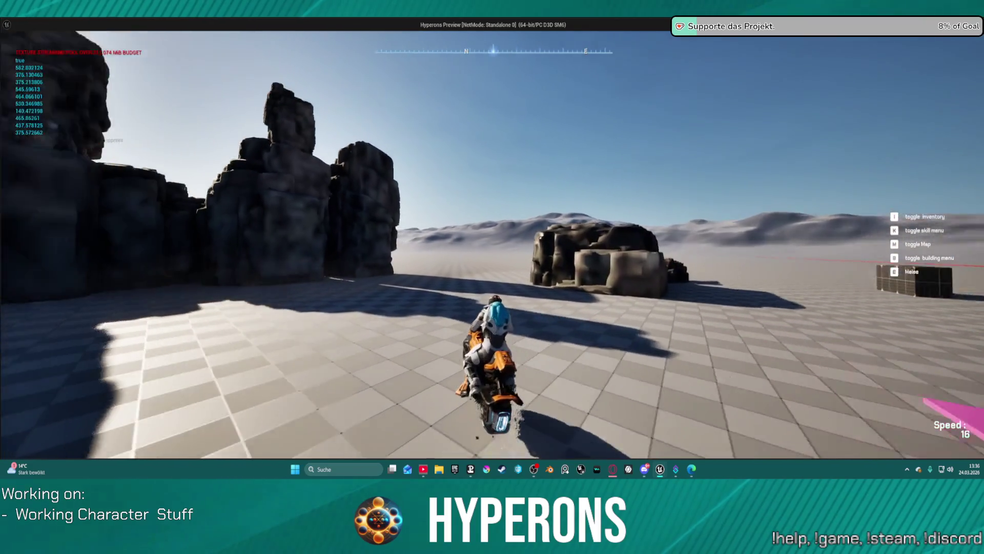
key(f)
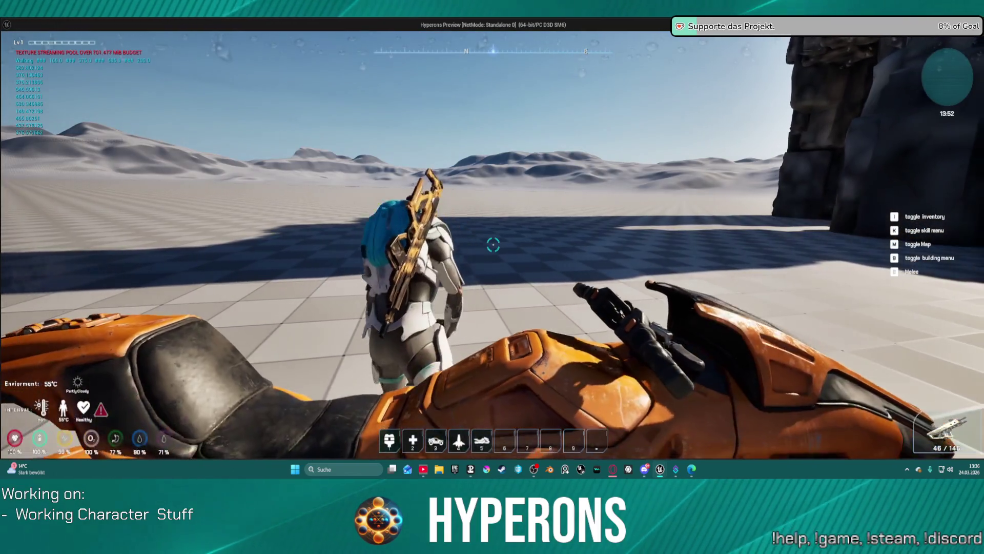
- Walk toward the pink platform trying the Q skill, then stop the preview with Esc
key(w)
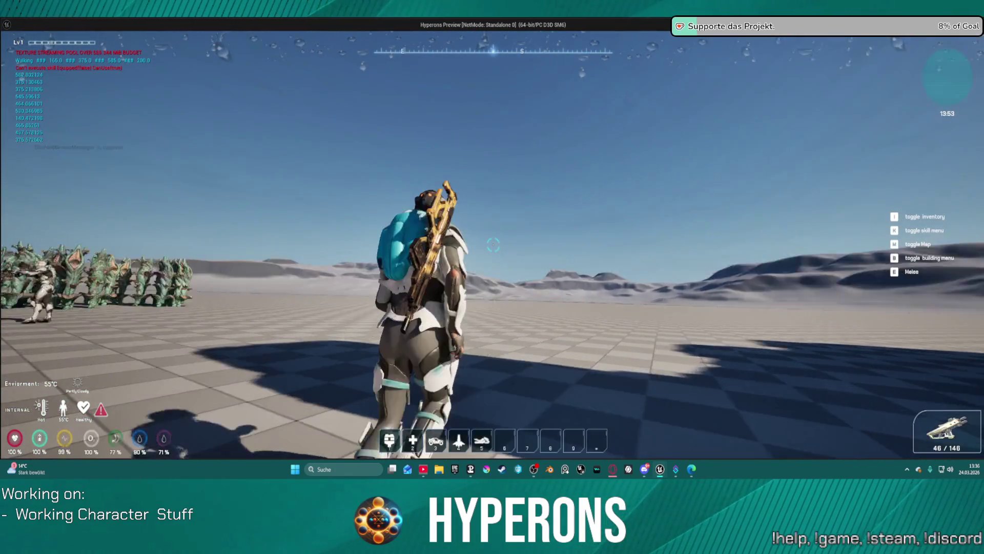
key(q)
key(a)
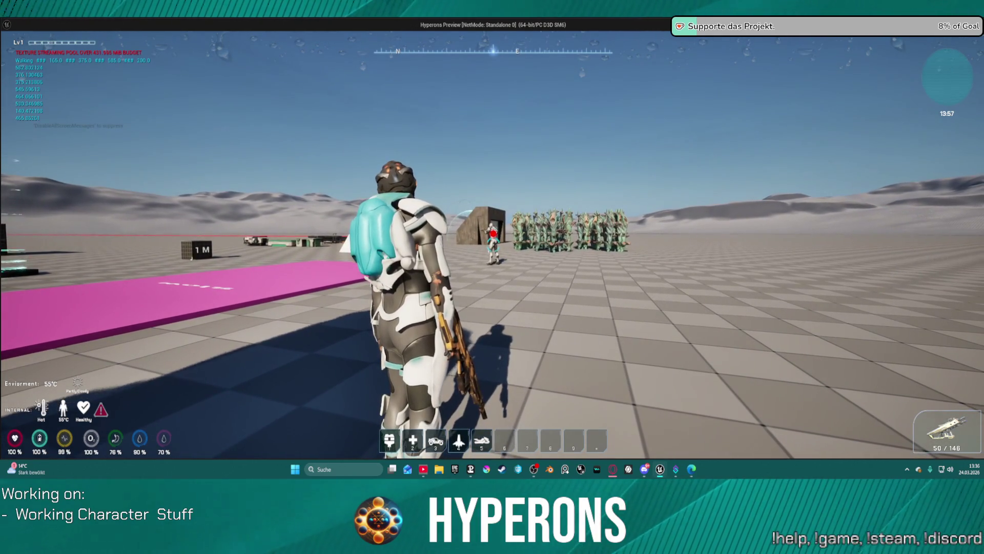
key(Escape)
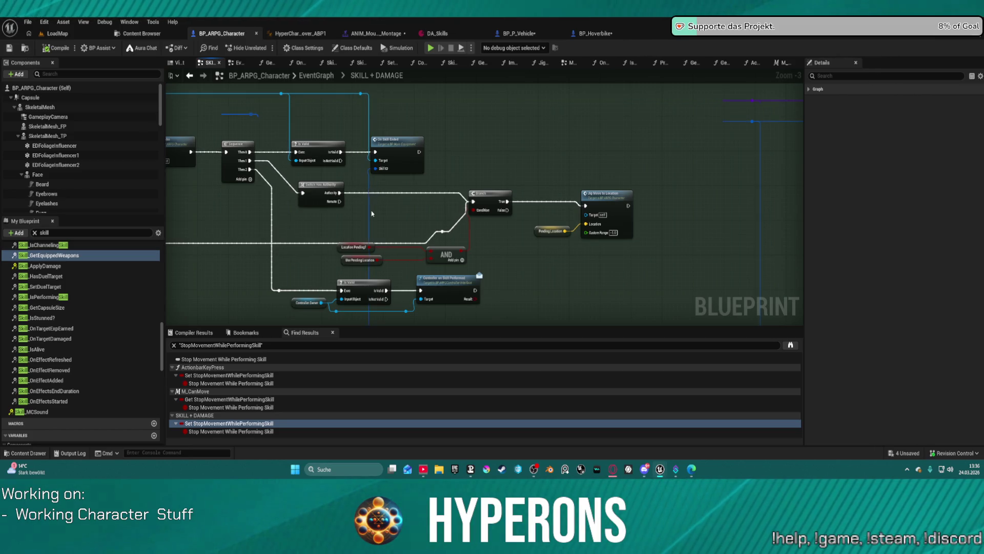
- Review the Skill Montage and Branch nodes in the skill graph, then open the Content Drawer
drag(372, 213, 626, 167)
scroll(626, 167, down, 5)
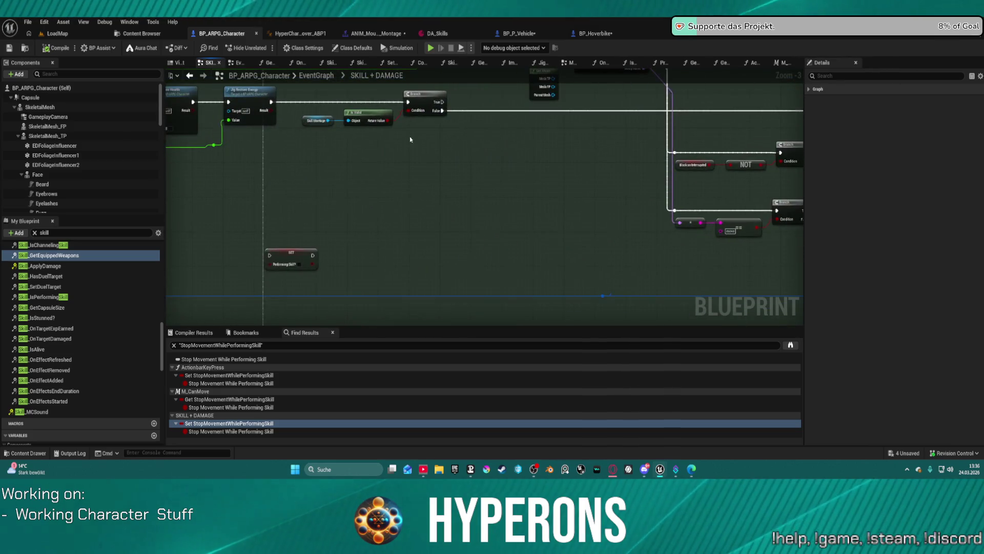
scroll(678, 232, up, 5)
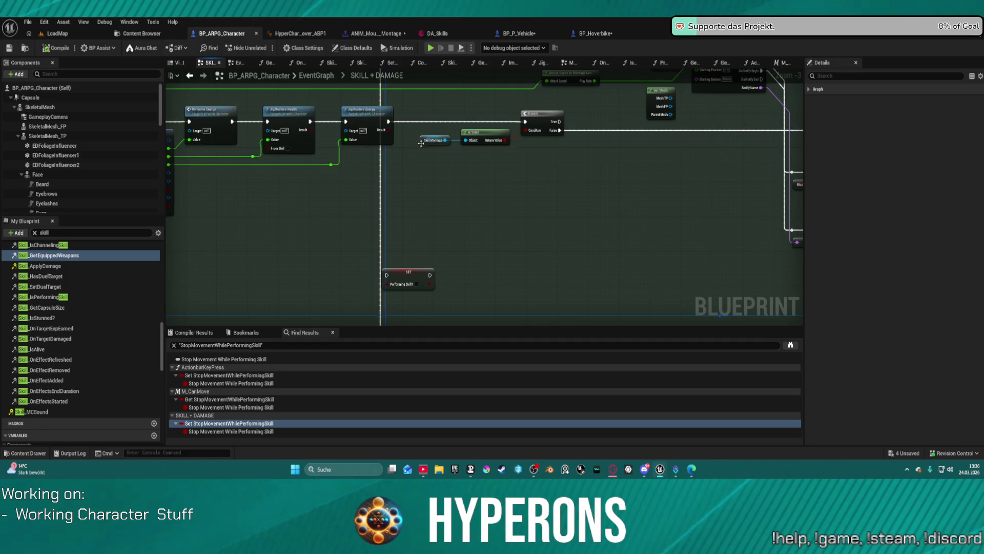
drag(500, 130, 405, 156)
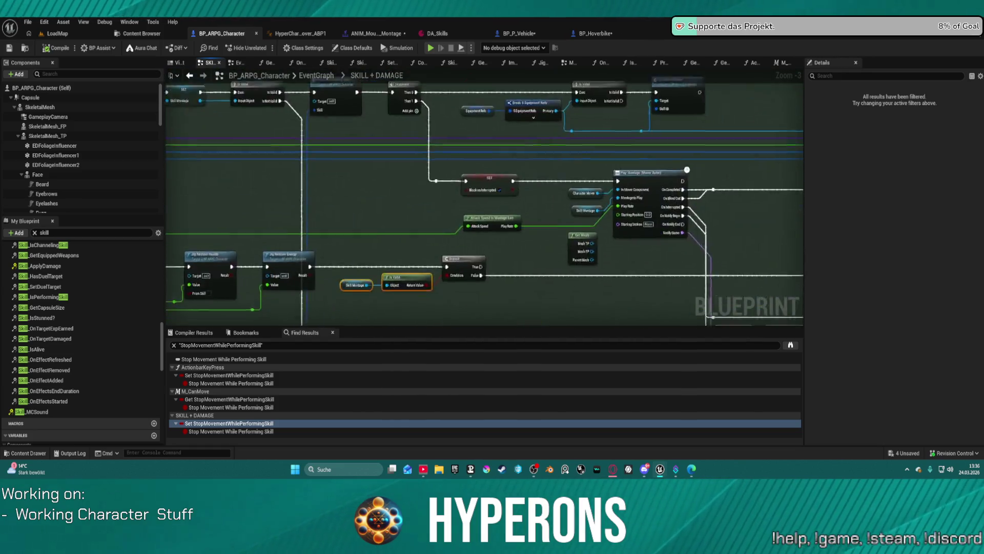
right_click(337, 166)
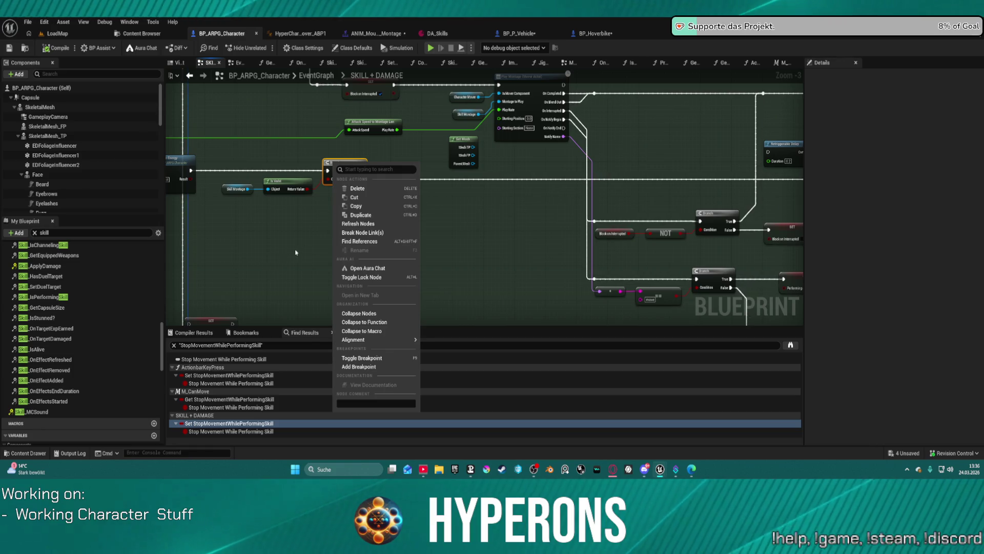
click(507, 228)
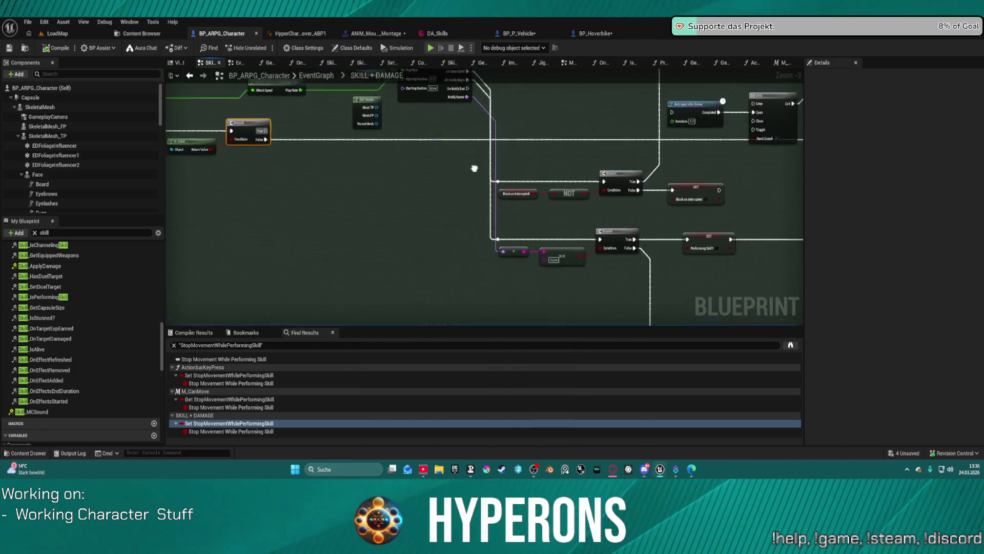
key(ctrl+space)
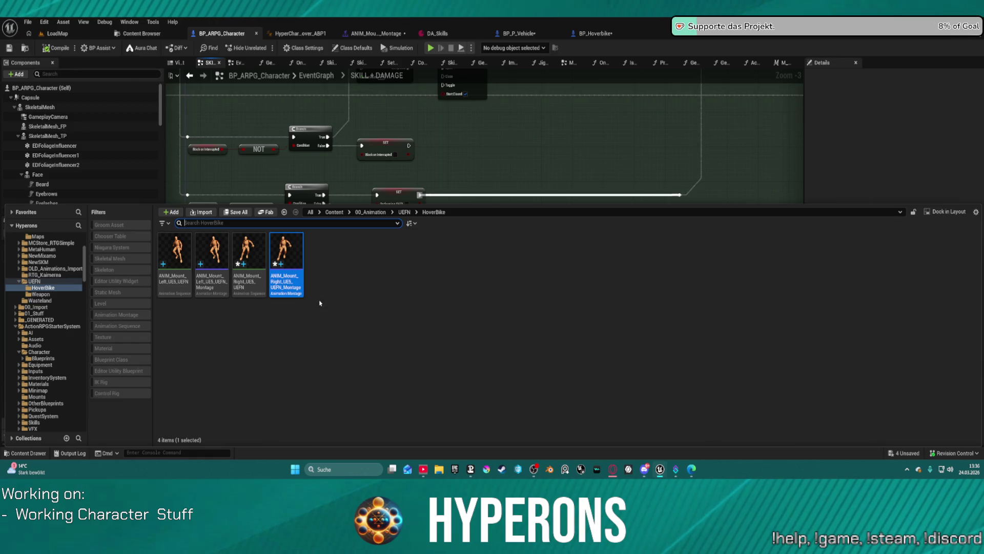
- In the Weapon folder, create an AnimMontage from Equip_Rifle_Standing_UEFN
click(40, 300)
click(43, 288)
click(41, 294)
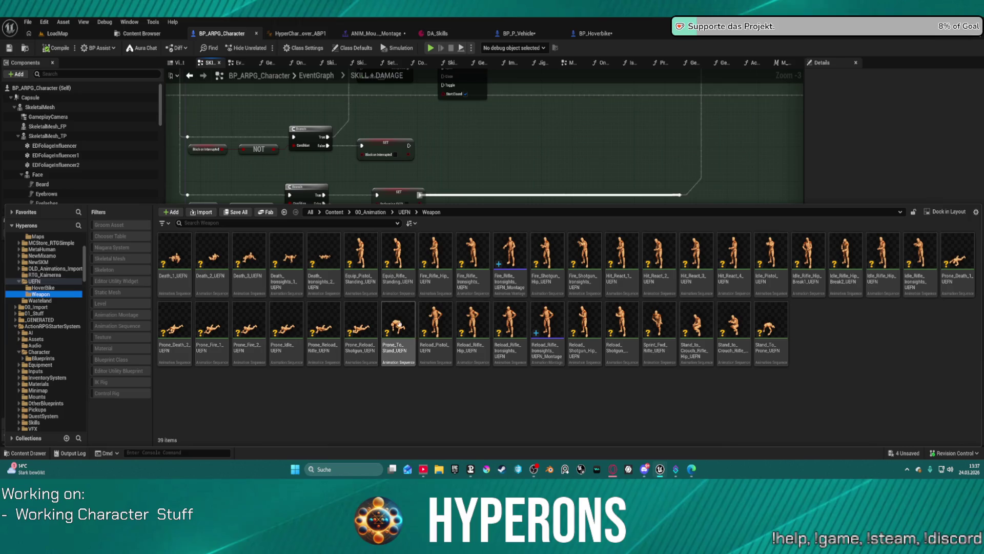
click(400, 267)
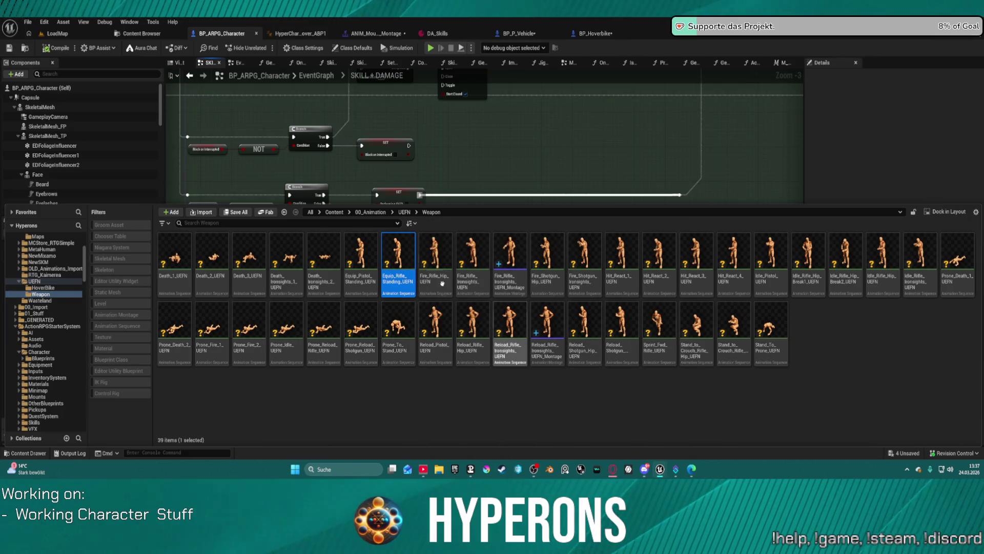
right_click(410, 280)
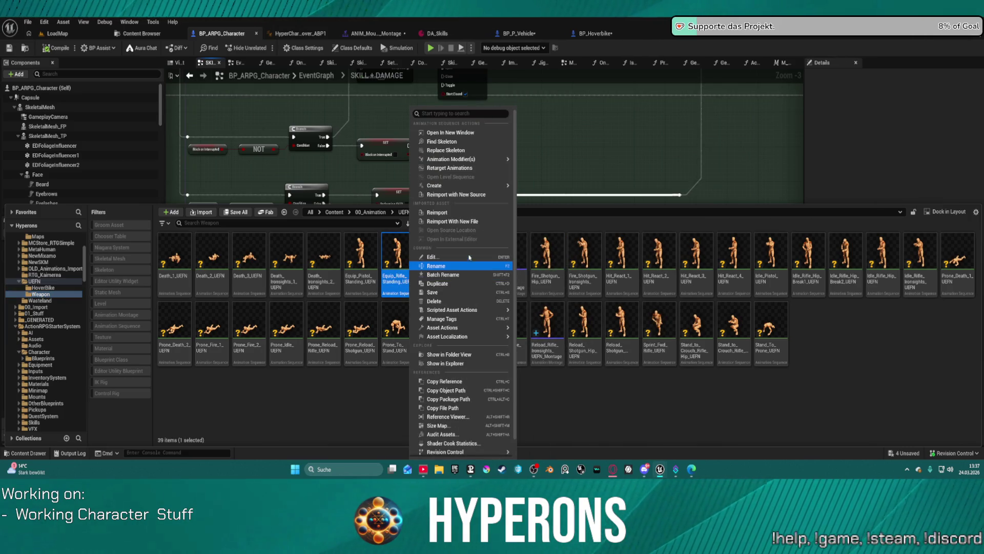
mouse_move(475, 185)
click(610, 203)
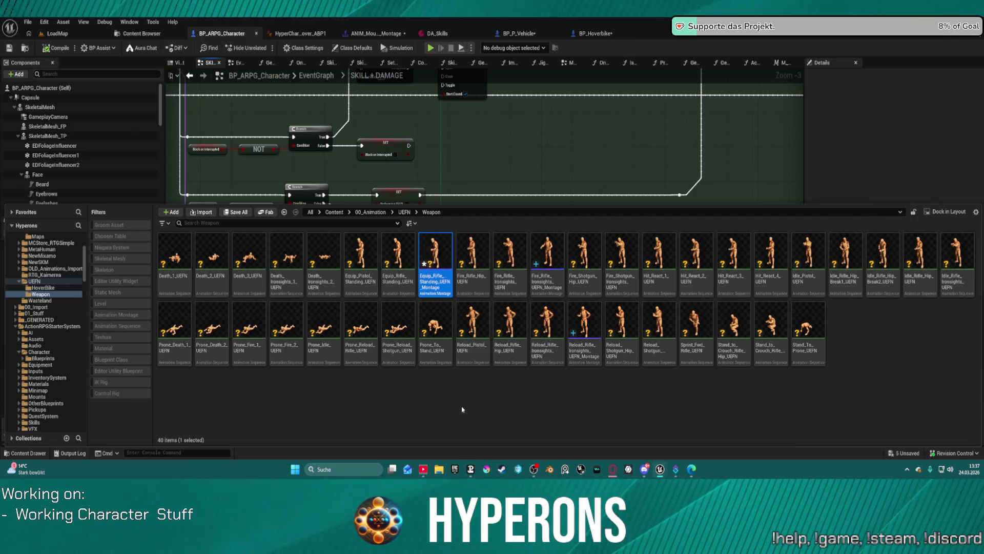
- Create an AnimMontage from Equip_Pistol_Standing_UEFN, then open Reload_Rifle_Ironsights_UEFN_Montage
right_click(360, 256)
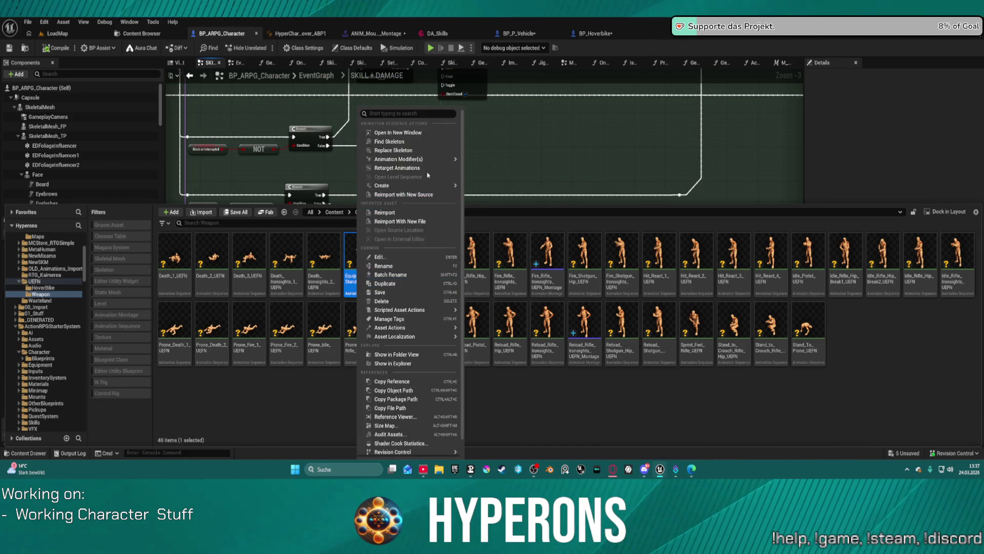
mouse_move(433, 186)
click(519, 199)
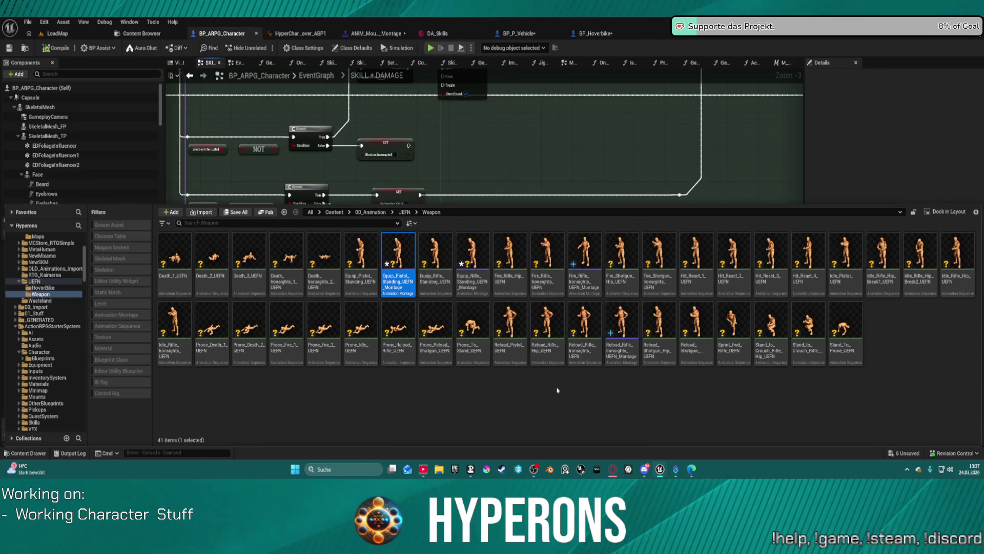
double_click(628, 318)
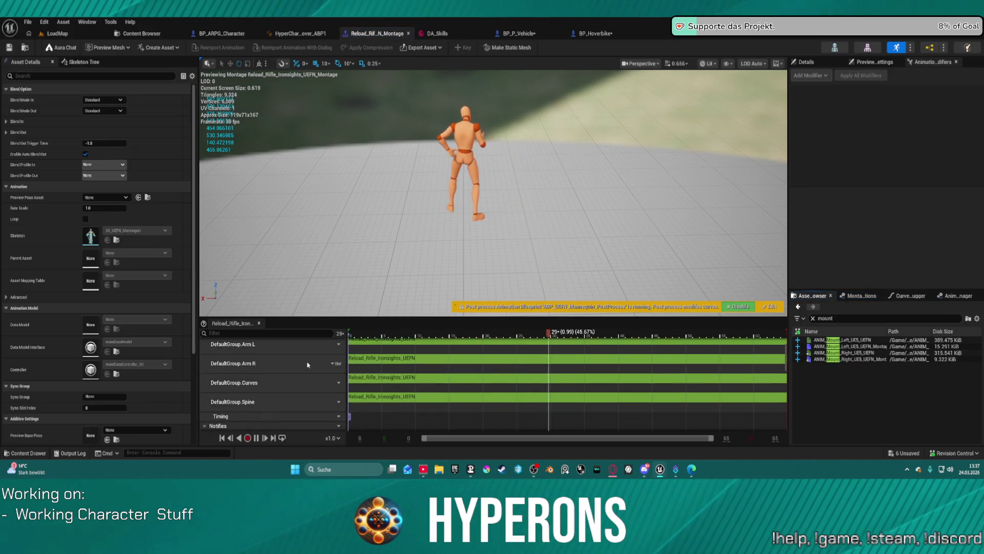
- Inspect the reload montage's slot options and its Enable_HandIK_L, Layering and Mask_AimOffset curves
scroll(267, 363, up, 1)
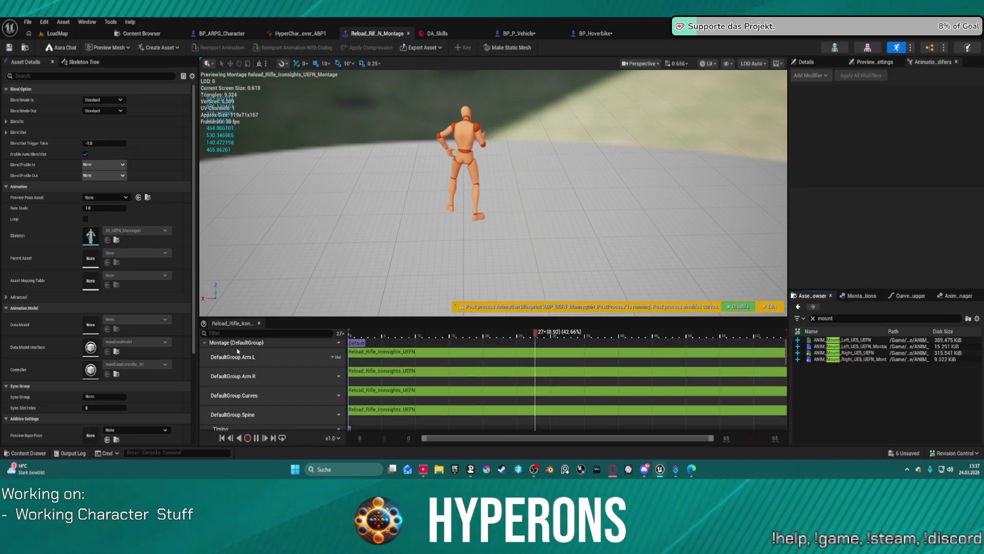
click(339, 342)
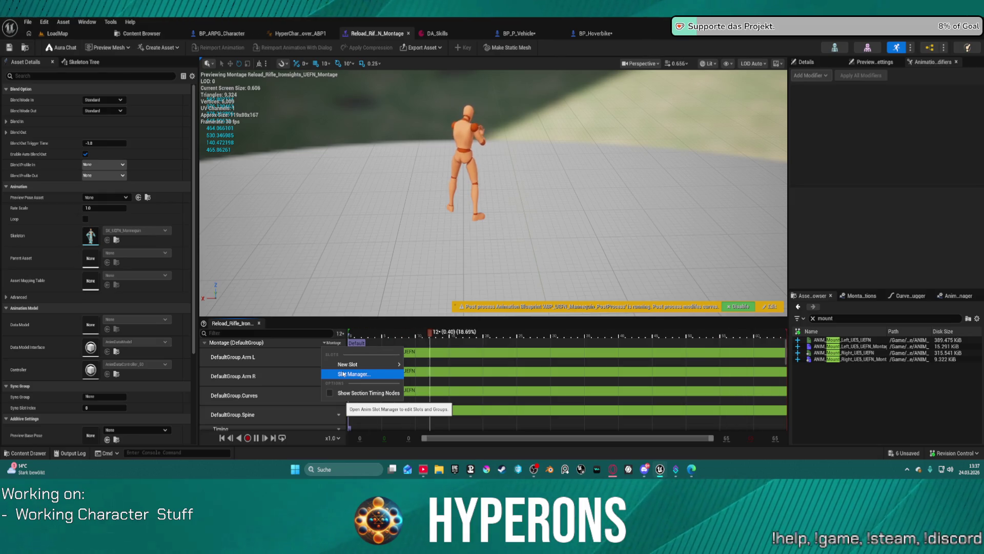
click(282, 363)
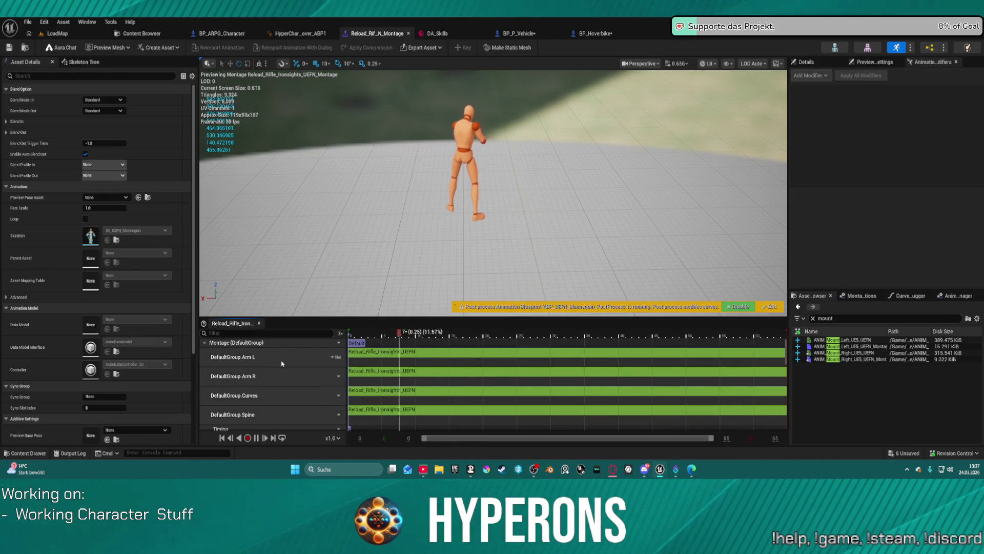
scroll(295, 369, down, 3)
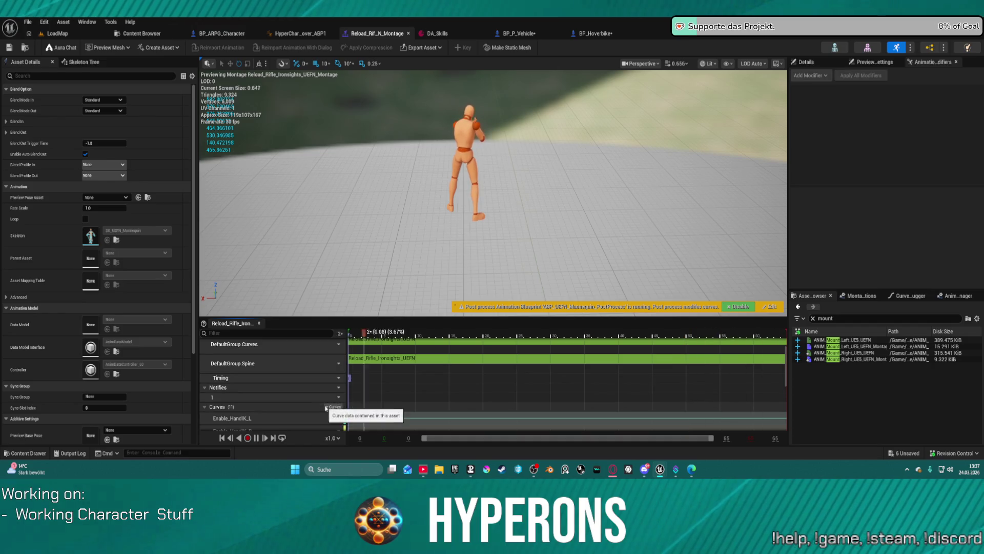
scroll(308, 400, down, 2)
click(291, 393)
scroll(289, 405, down, 4)
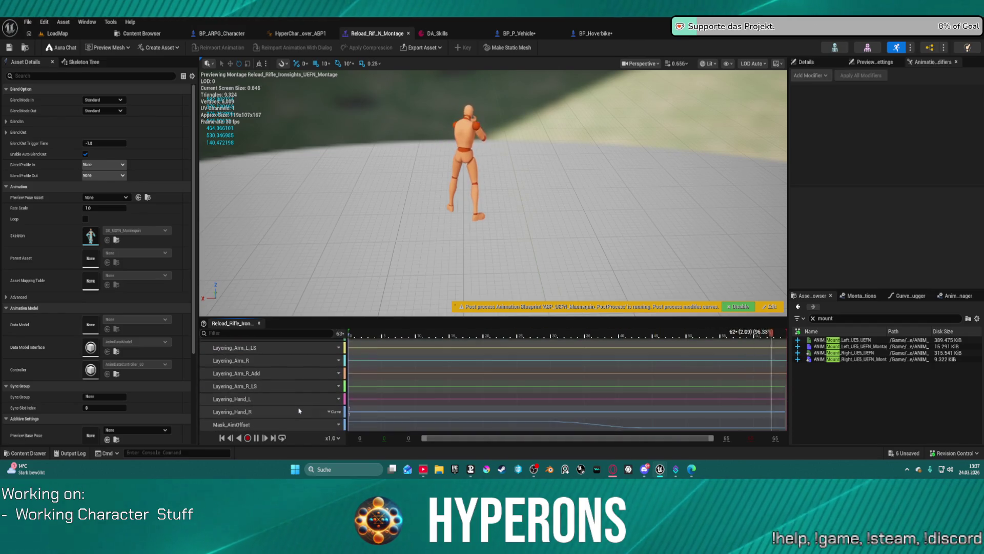
shift+click(288, 423)
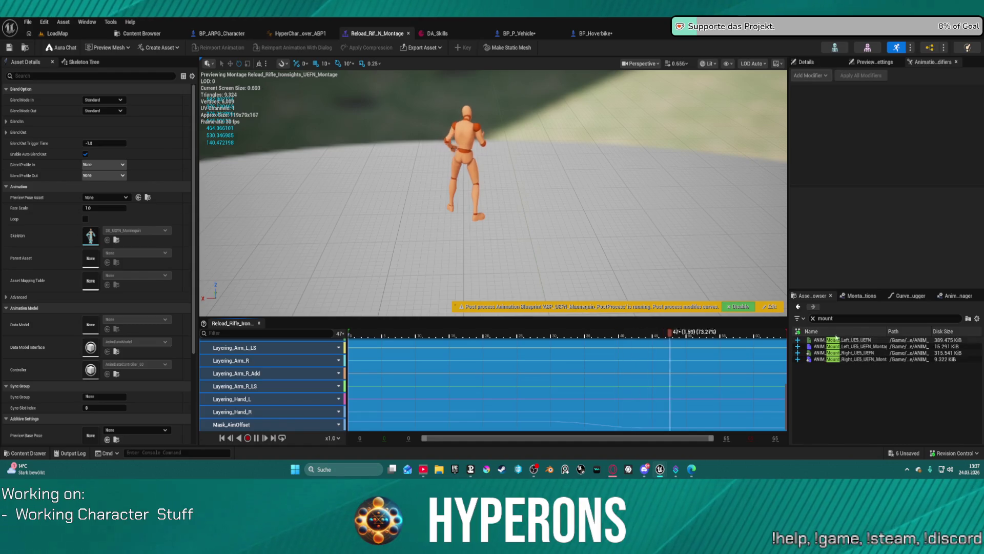
- Filter the asset list by 'equi' and open the pistol and rifle equip montages
click(812, 319)
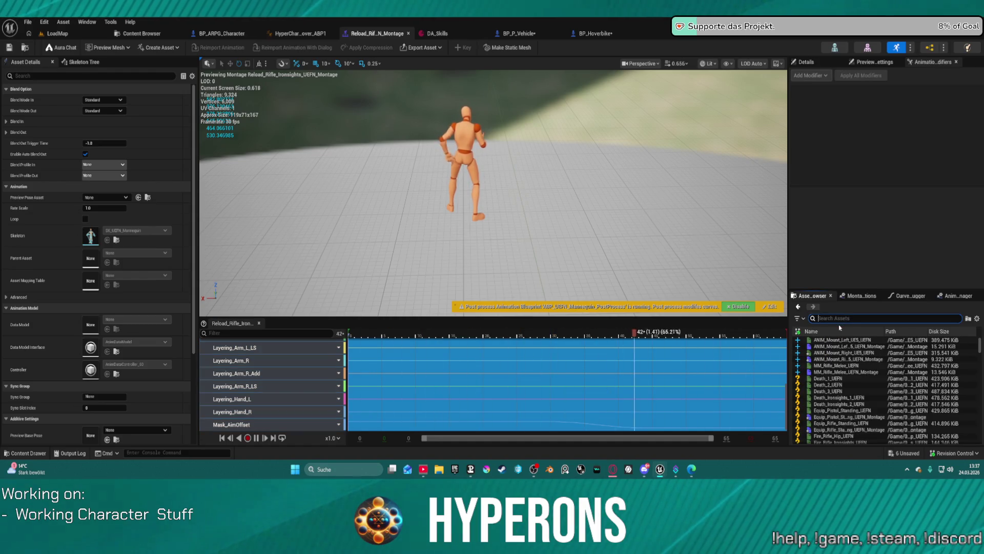
text(equi)
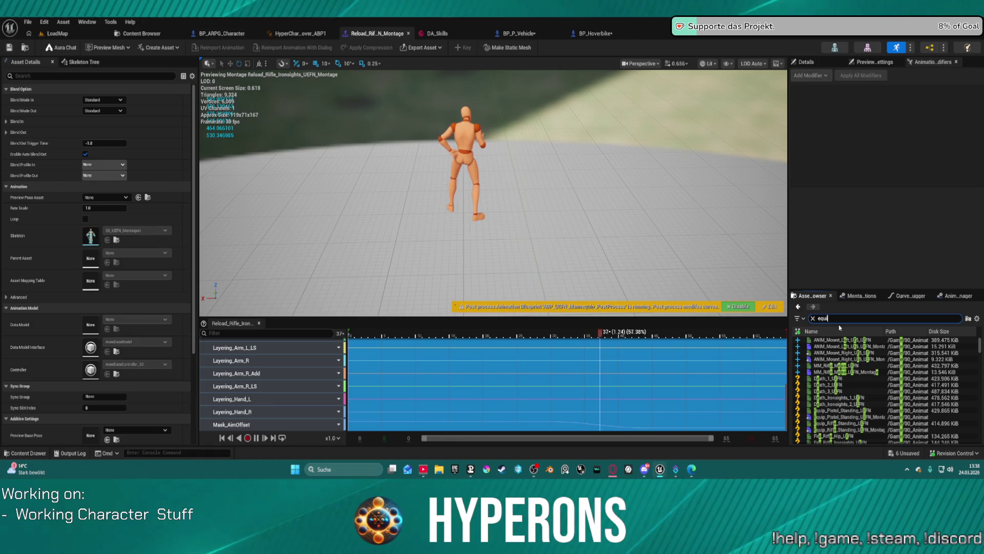
double_click(872, 347)
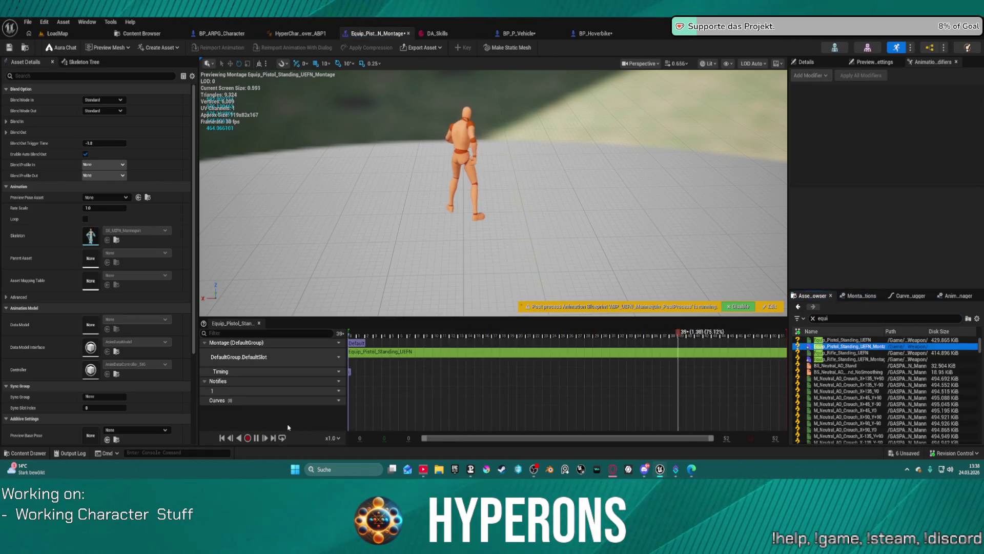
double_click(853, 359)
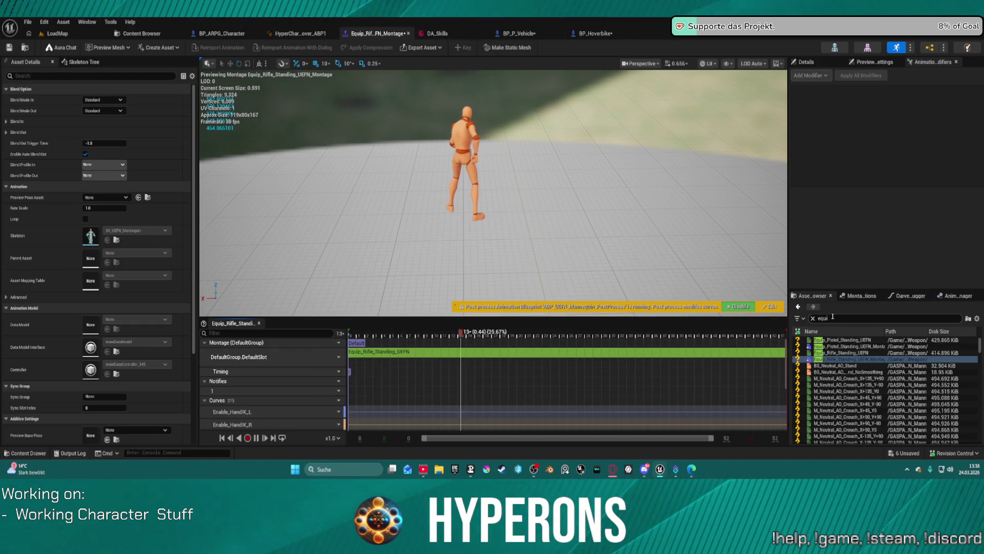
- Reopen Reload_Rifle_Ironsights_UEFN_Montage to compare slots, then return to Equip_Rifle_Standing_UEFN_Montage
click(814, 319)
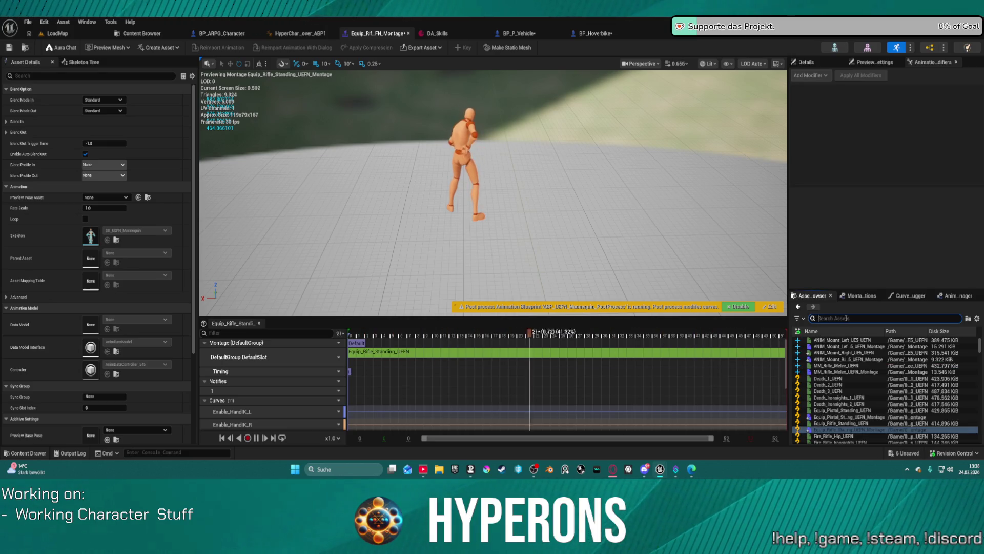
text(Rifle)
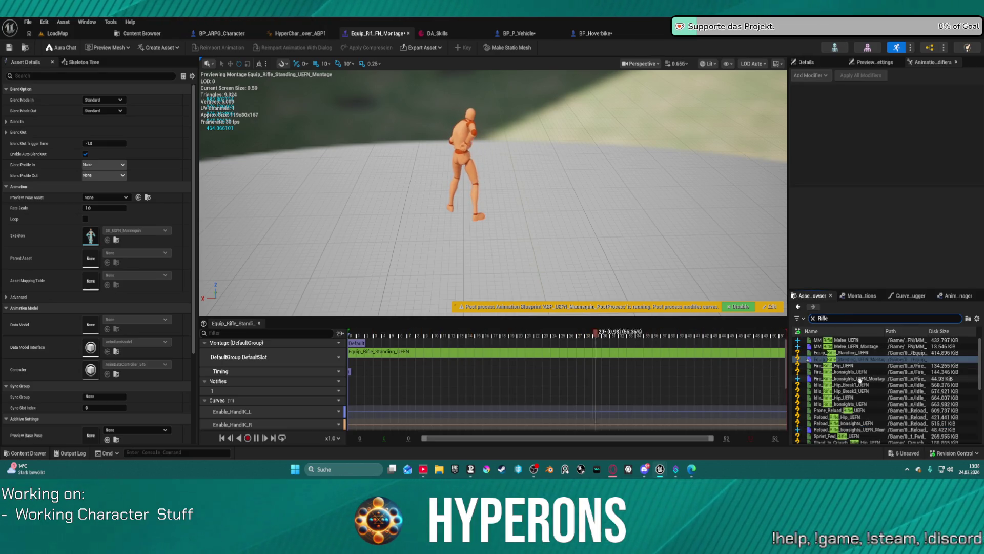
scroll(846, 394, down, 1)
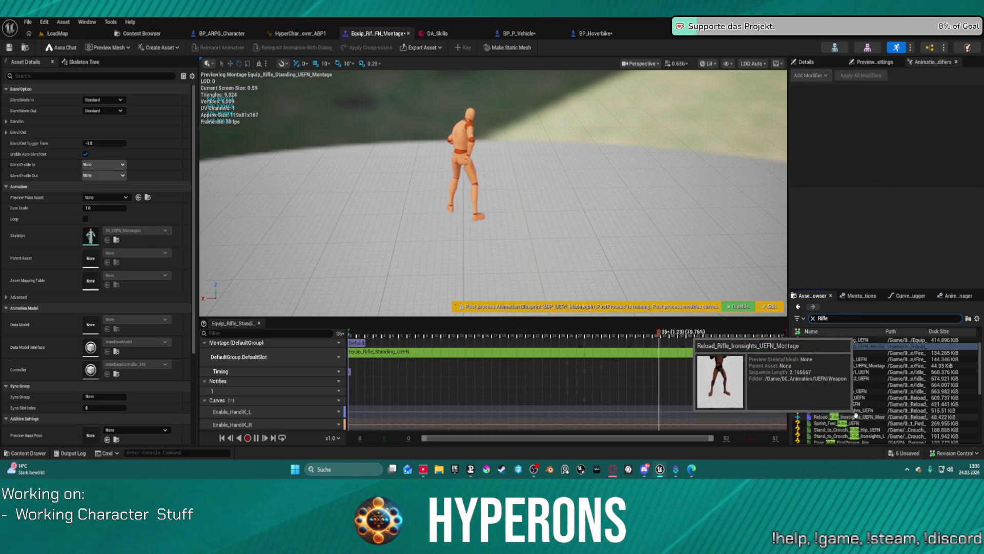
click(847, 417)
double_click(847, 417)
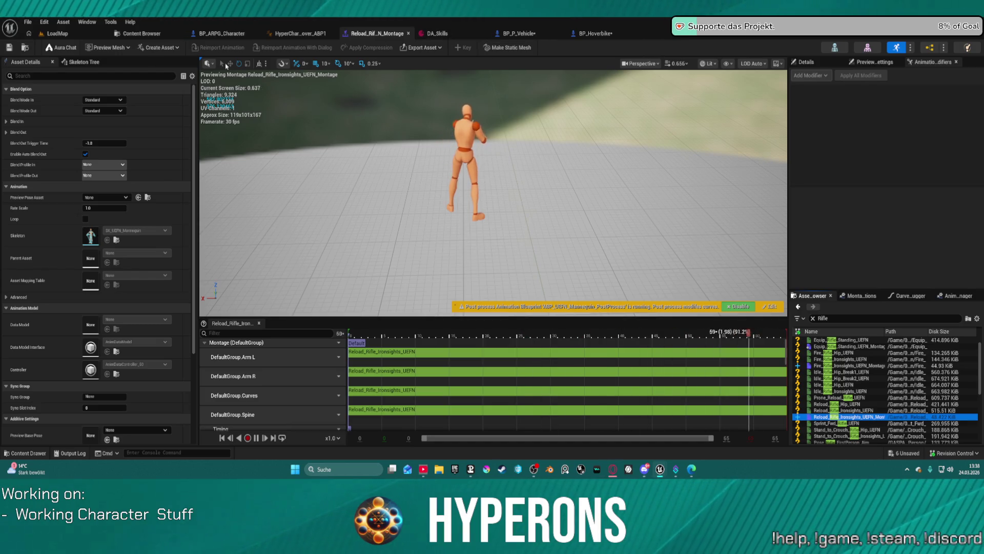
scroll(879, 391, up, 2)
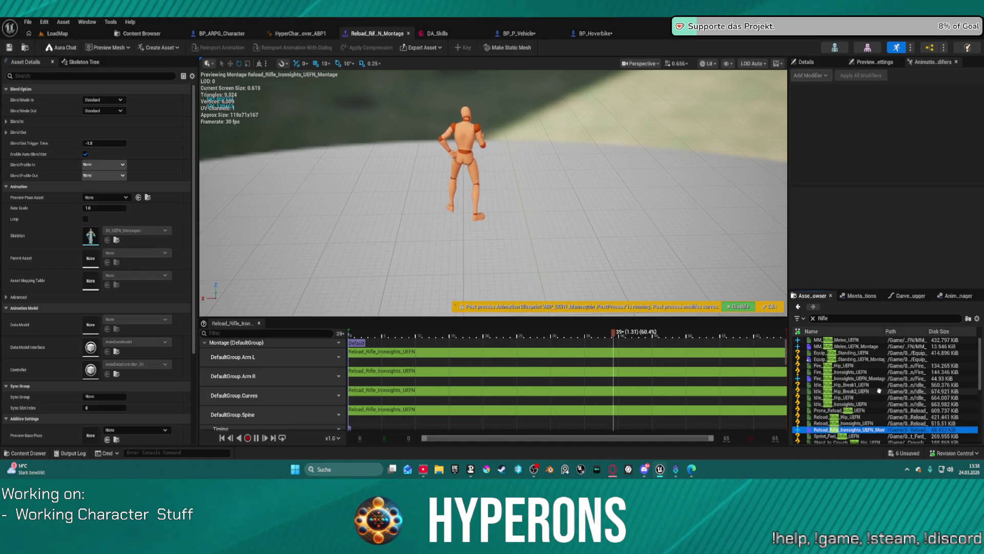
double_click(846, 358)
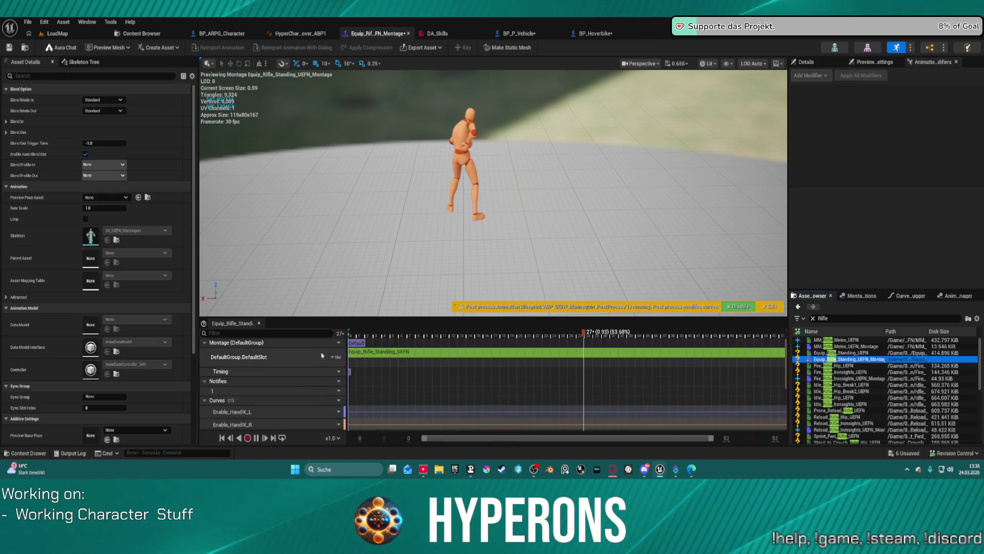
- Rename the montage's default slot to DefaultGroup.Curves and add a DefaultGroup.Arm R slot track
right_click(330, 362)
mouse_move(359, 378)
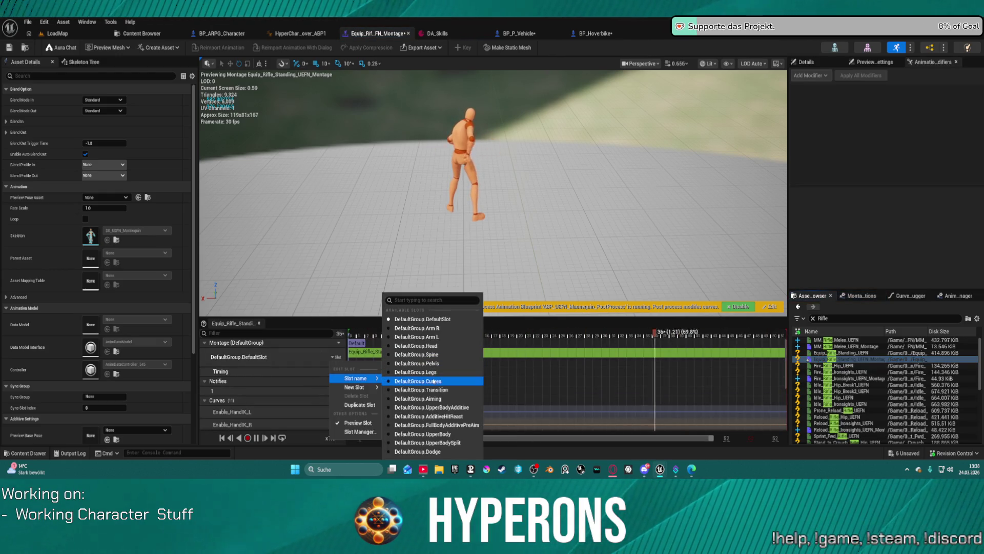
click(433, 381)
click(335, 357)
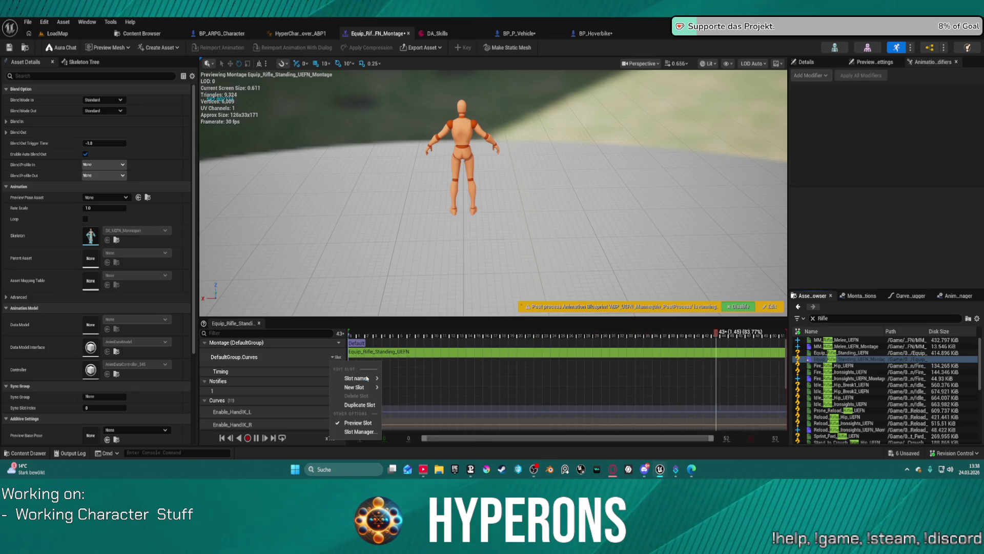
mouse_move(359, 378)
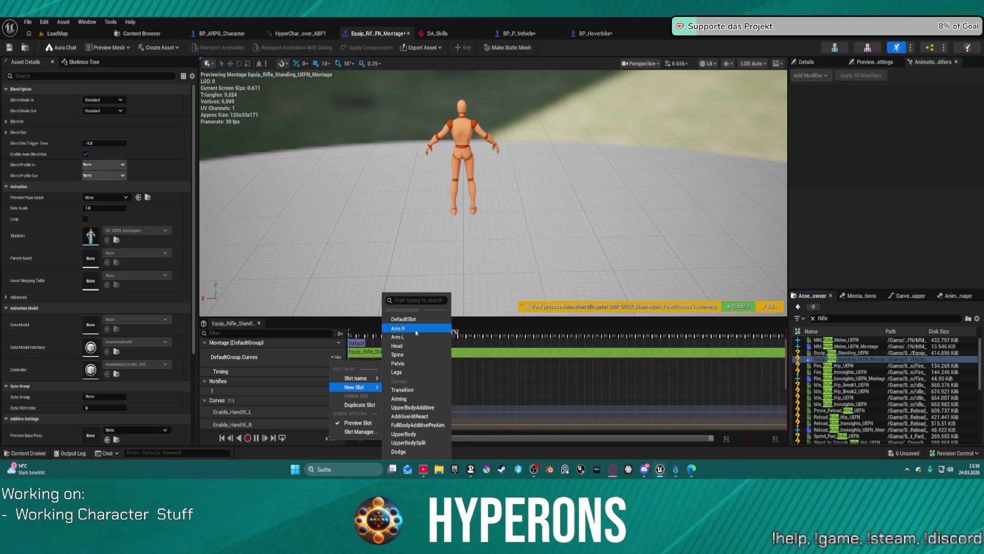
click(398, 328)
- Add DefaultGroup.Arm L, DefaultGroup.Spine and DefaultGroup.Head slot tracks to the montage
click(335, 376)
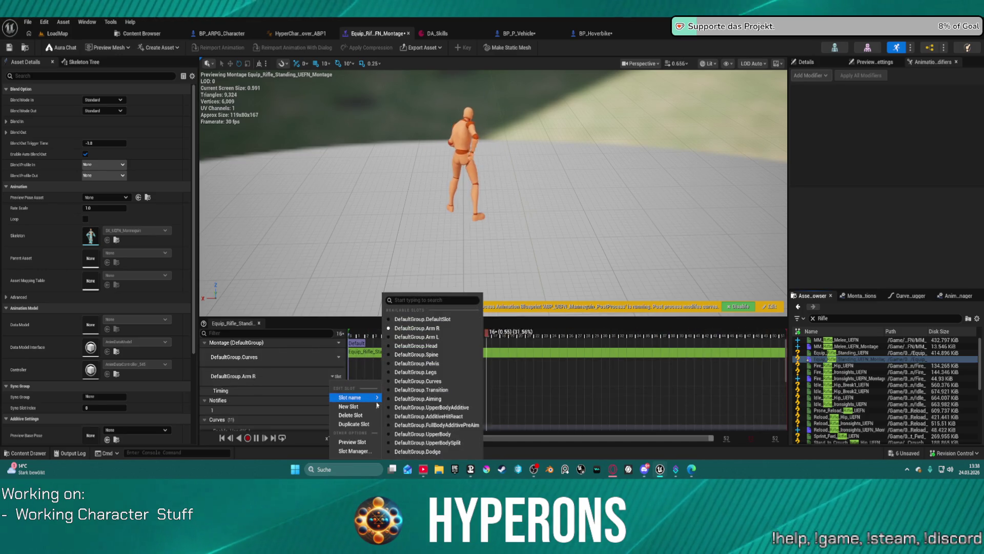
mouse_move(362, 406)
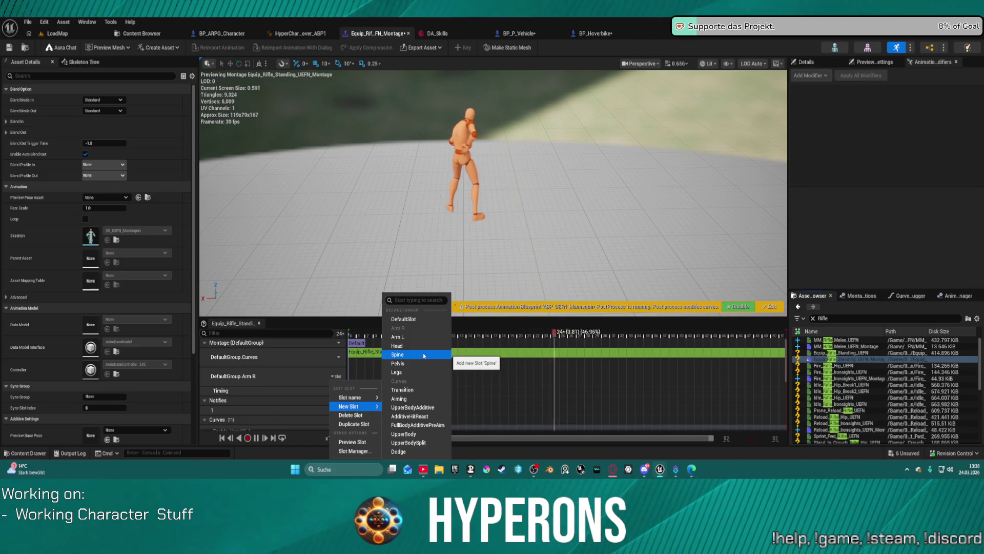
click(398, 337)
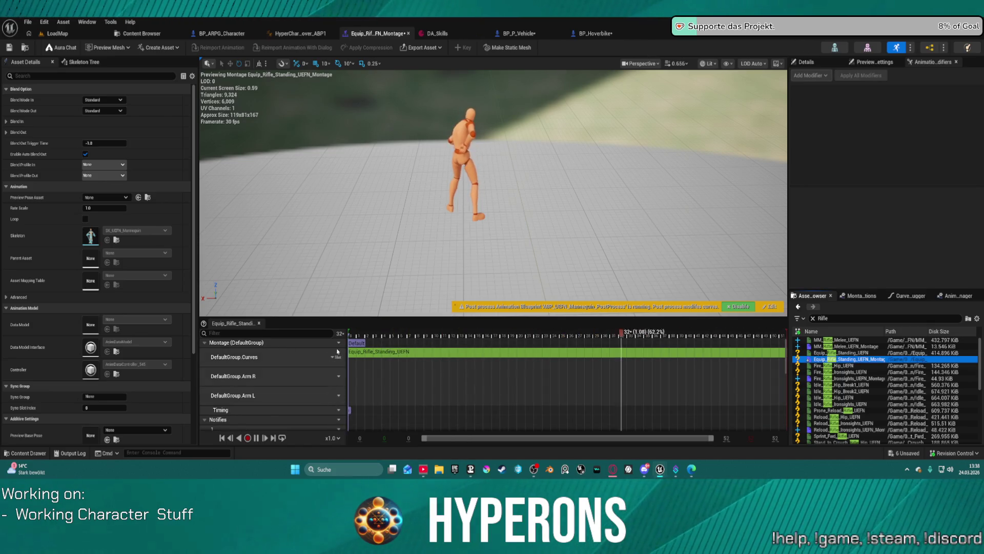
click(338, 352)
mouse_move(364, 364)
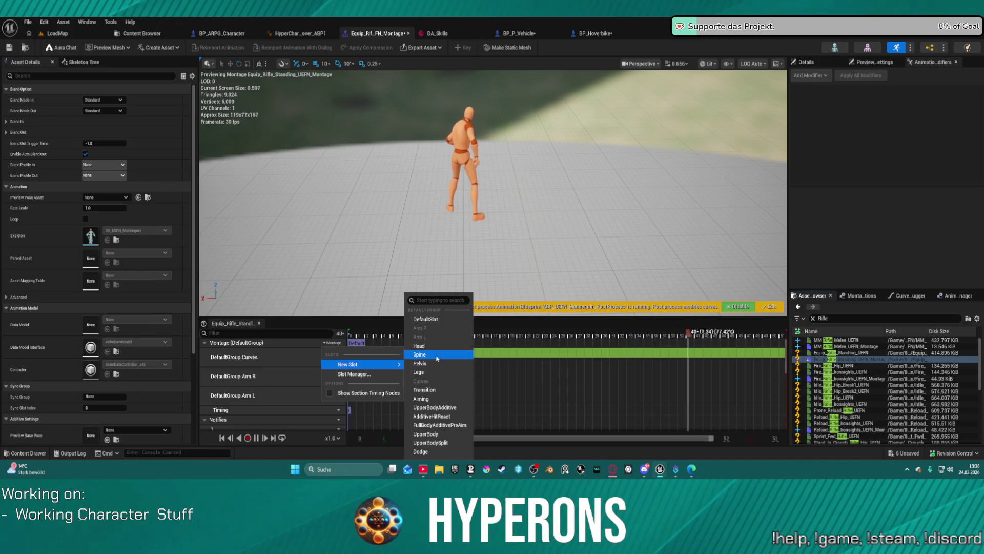
click(437, 359)
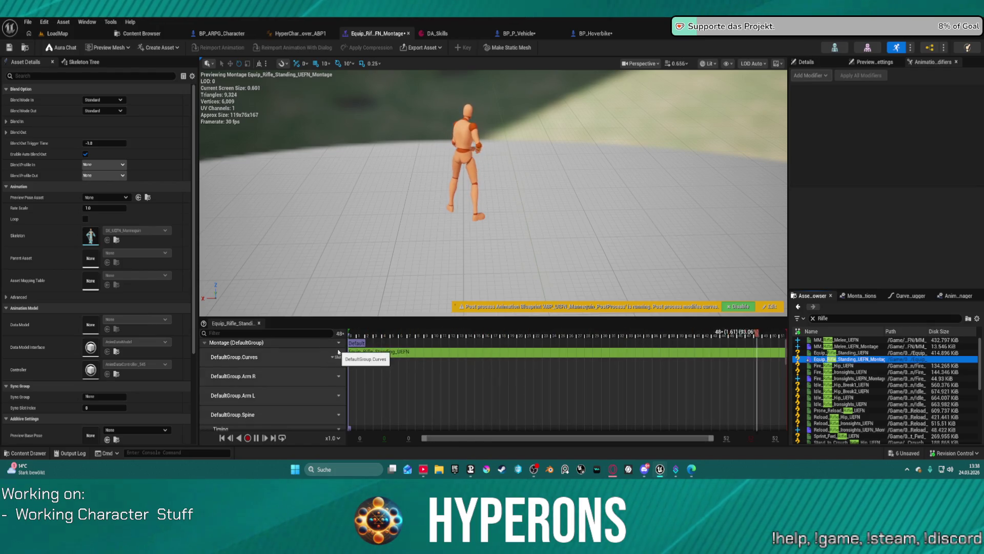
click(337, 357)
mouse_move(367, 364)
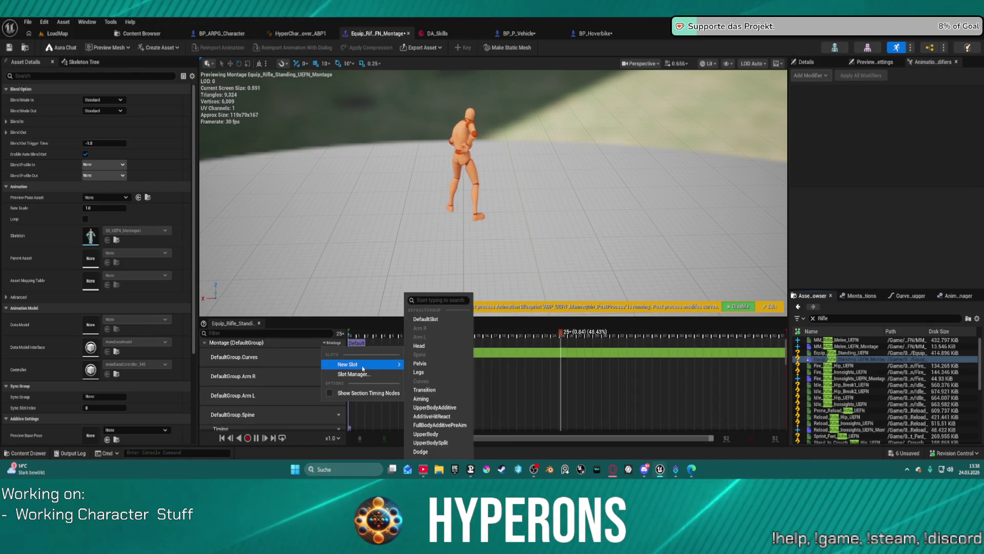
click(436, 345)
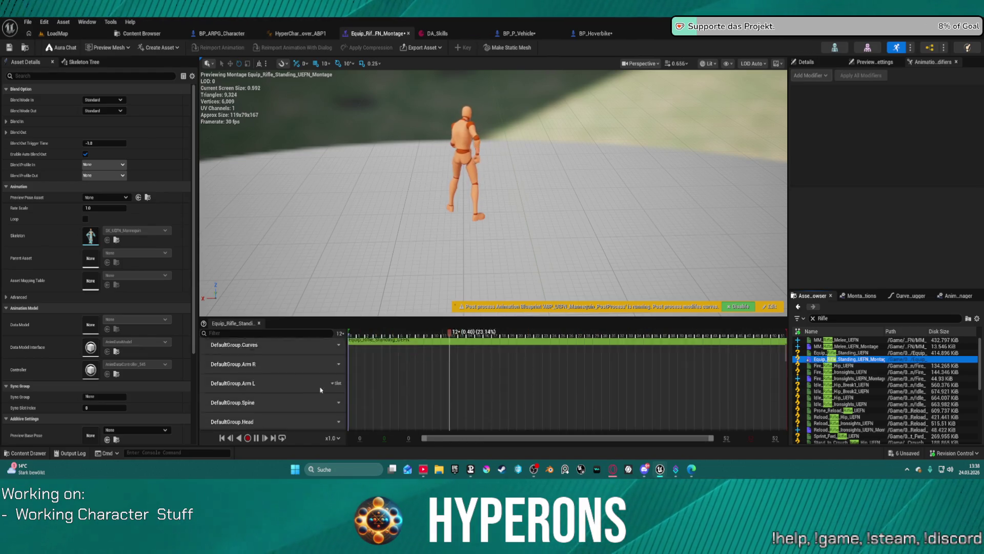
- Place Equip_Rifle_Standing_UEFN on the new slot tracks, then save the montage
scroll(338, 389, down, 2)
scroll(347, 377, up, 3)
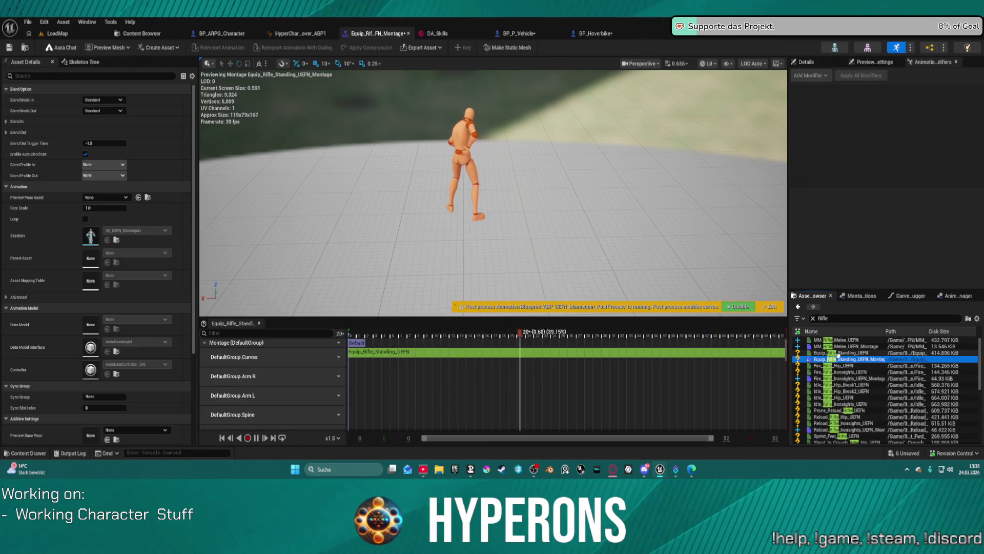
mouse_move(840, 353)
mouse_down()
mouse_move(359, 373)
mouse_move(604, 369)
mouse_up()
scroll(271, 390, down, 2)
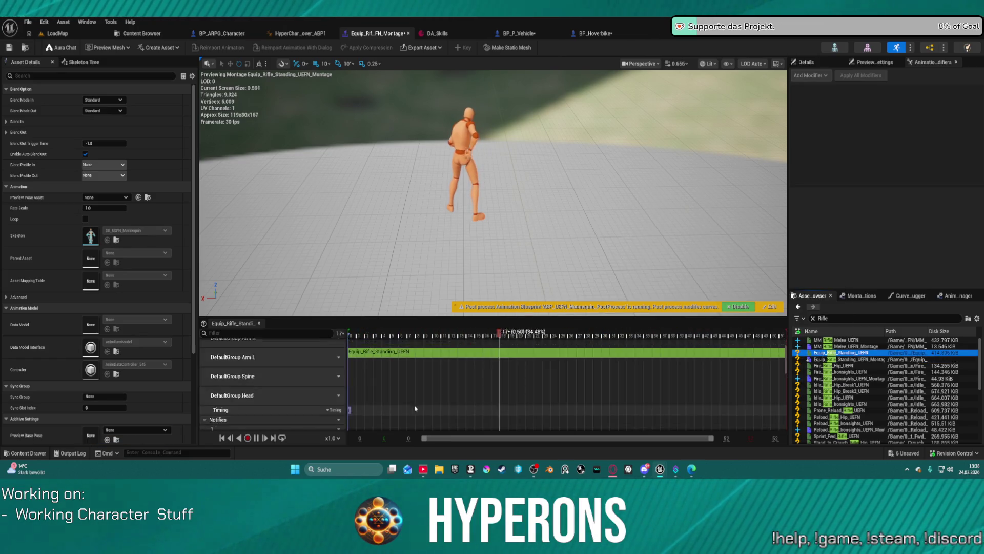
drag(836, 353, 359, 384)
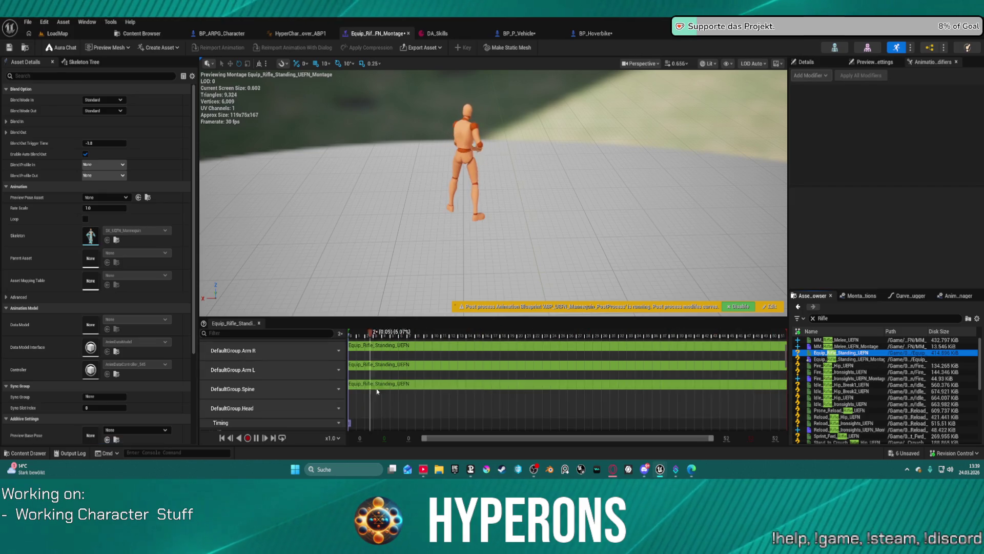
mouse_move(827, 354)
mouse_down()
mouse_move(492, 410)
mouse_move(369, 410)
mouse_up()
scroll(301, 401, up, 1)
scroll(302, 399, down, 5)
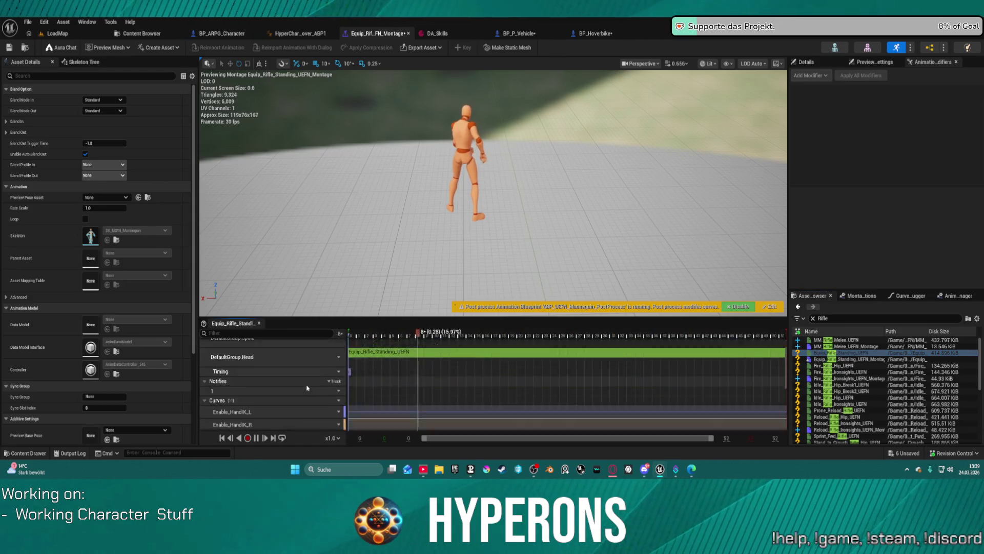
scroll(307, 396, up, 5)
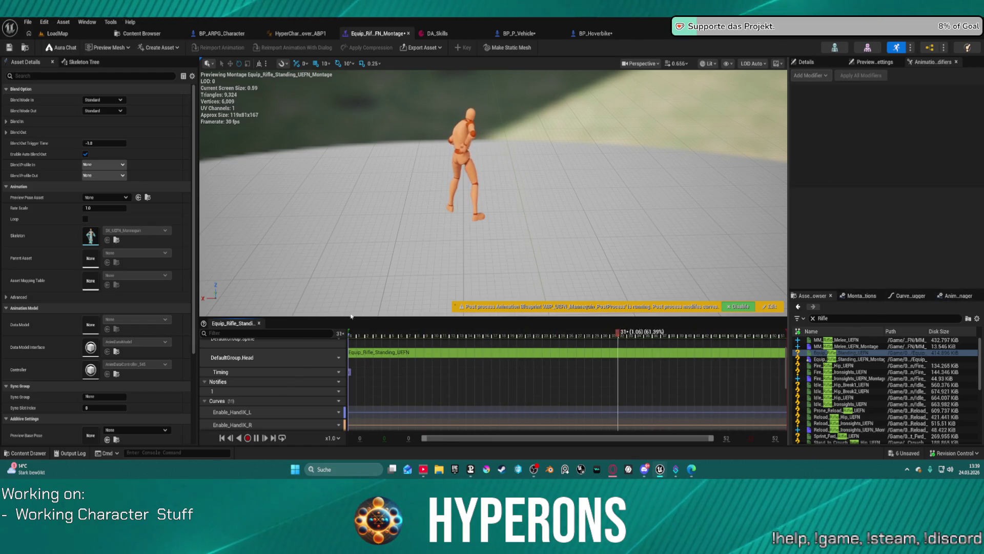
scroll(328, 376, down, 5)
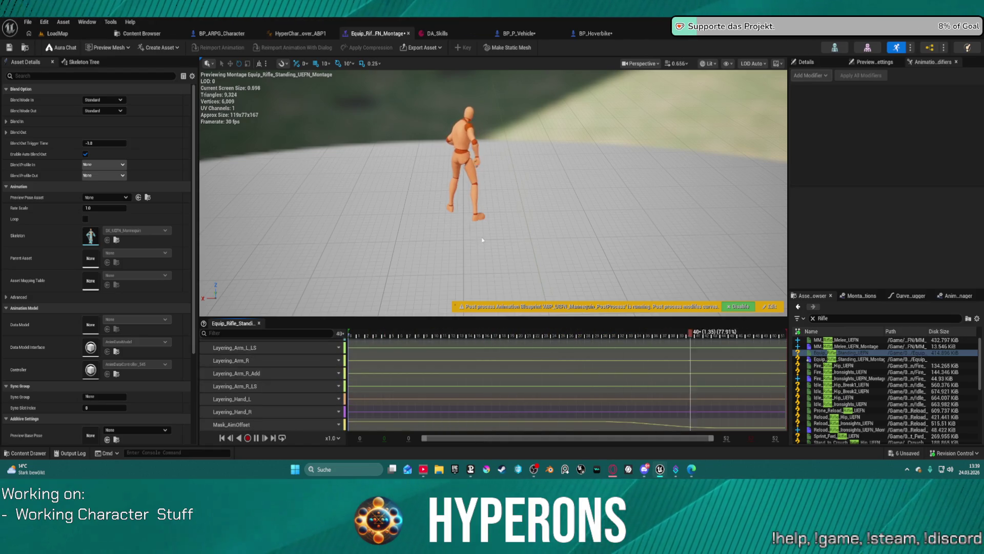
scroll(280, 348, up, 3)
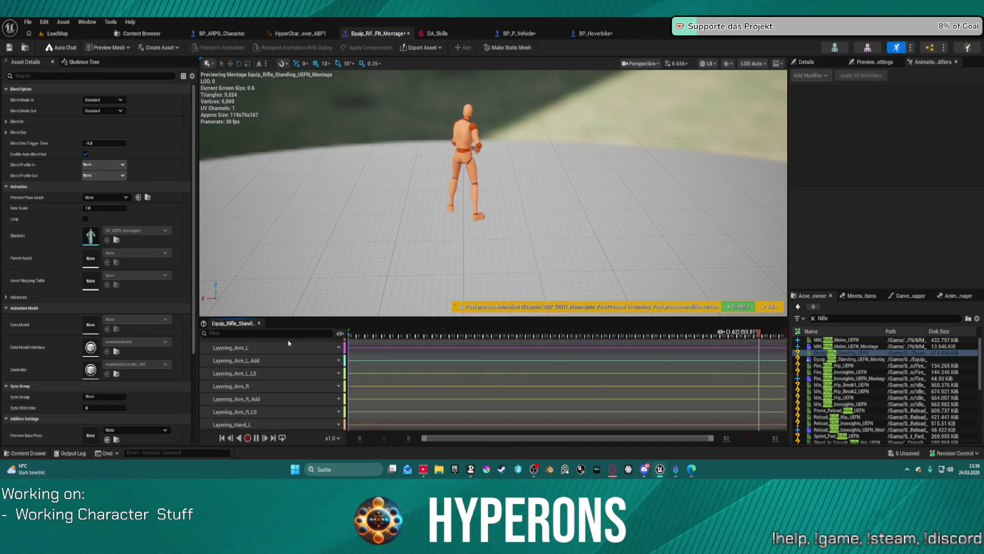
click(4, 49)
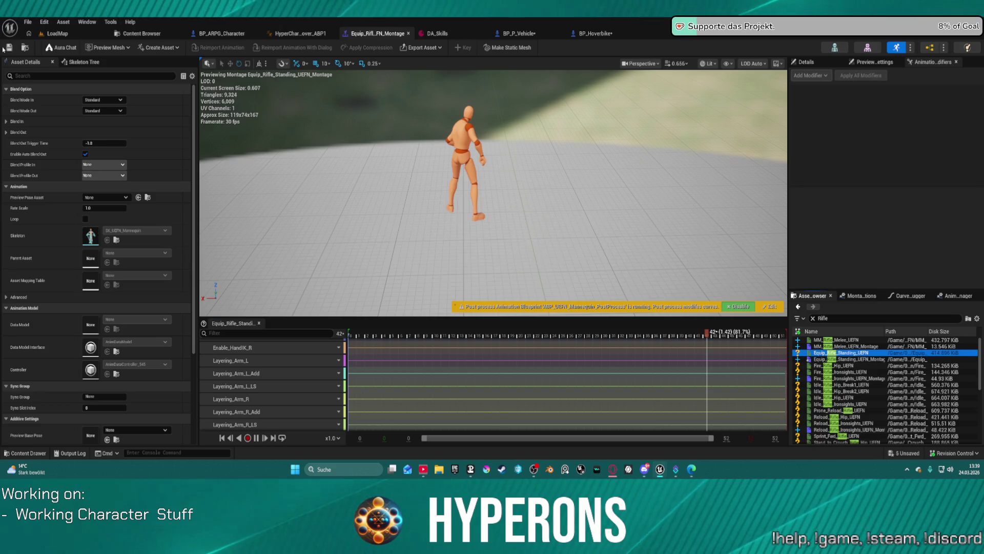
click(212, 32)
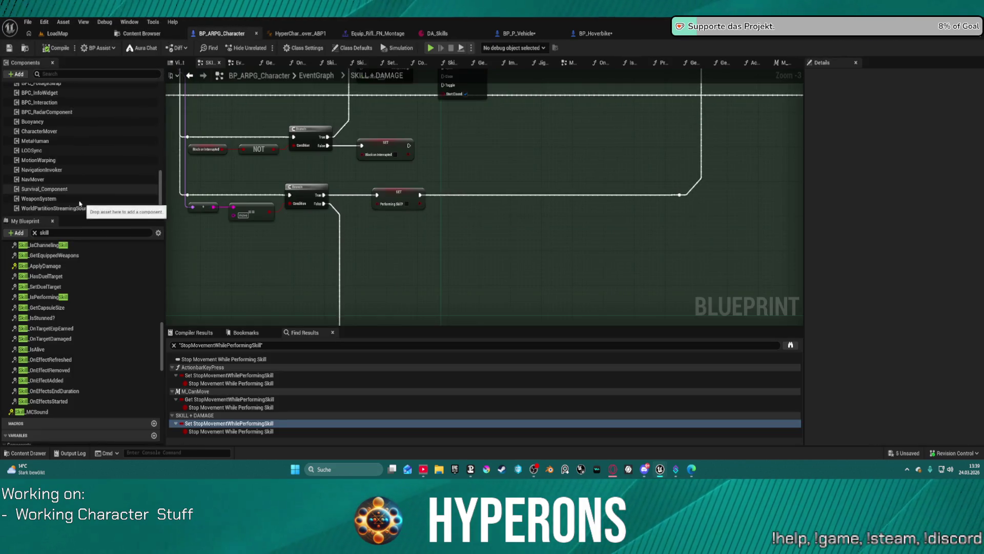
- Open the WeaponSystem component's blueprint and bring the Plasma group into view
right_click(49, 200)
click(109, 320)
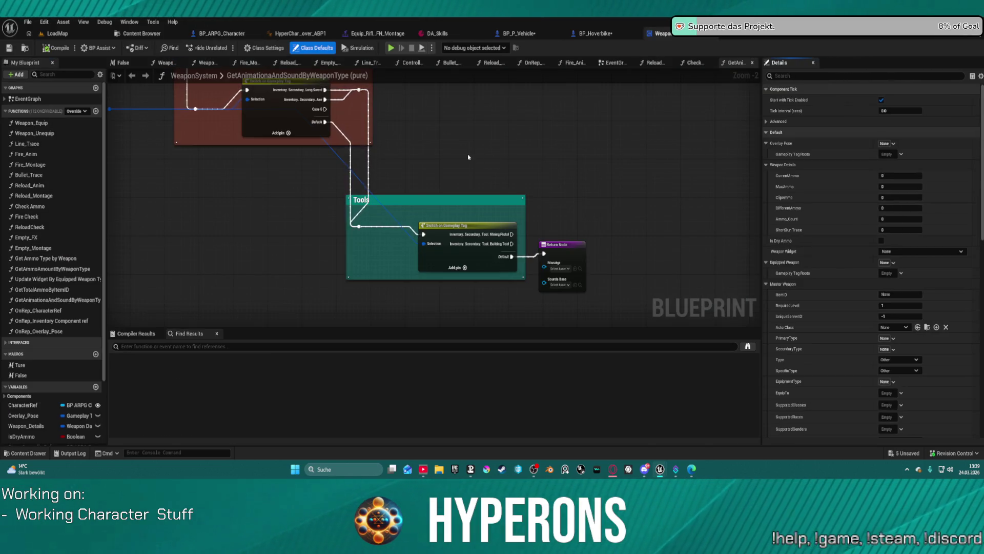
scroll(534, 284, down, 2)
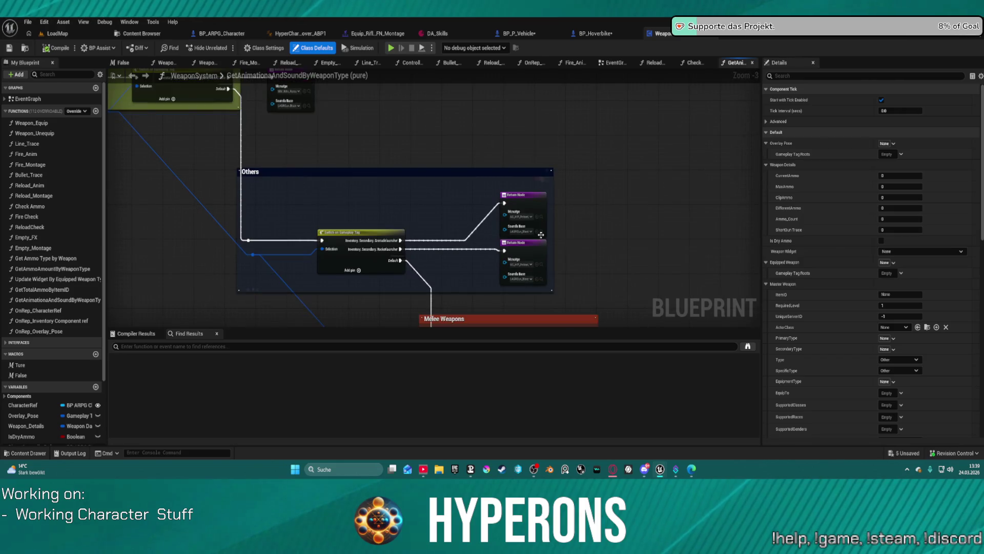
scroll(541, 234, up, 3)
scroll(509, 232, down, 5)
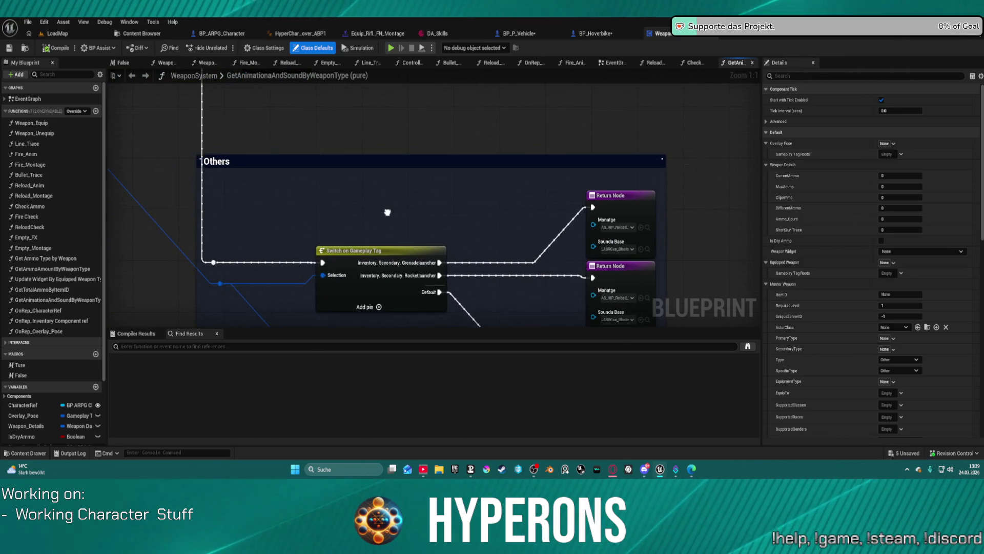
scroll(500, 201, down, 2)
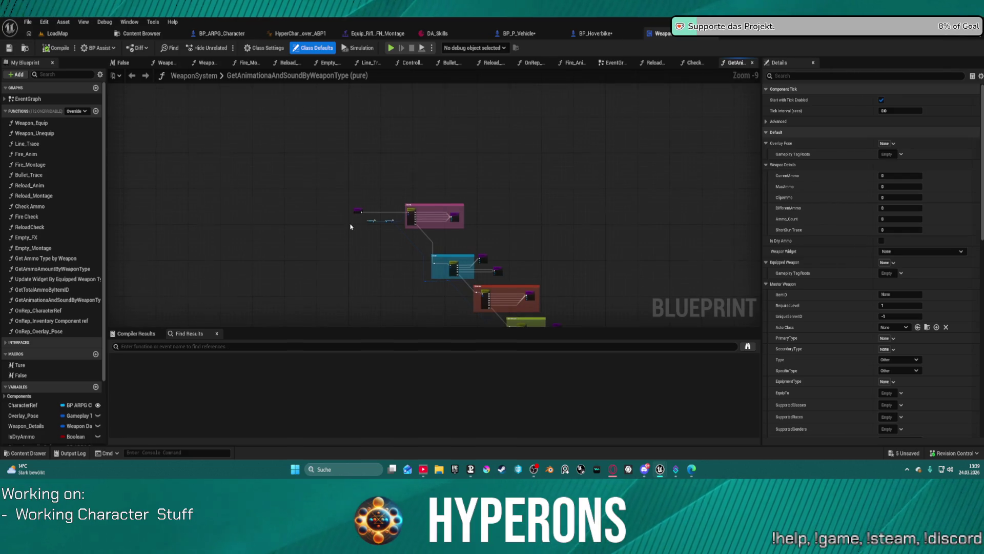
scroll(369, 219, up, 4)
drag(420, 162, 277, 122)
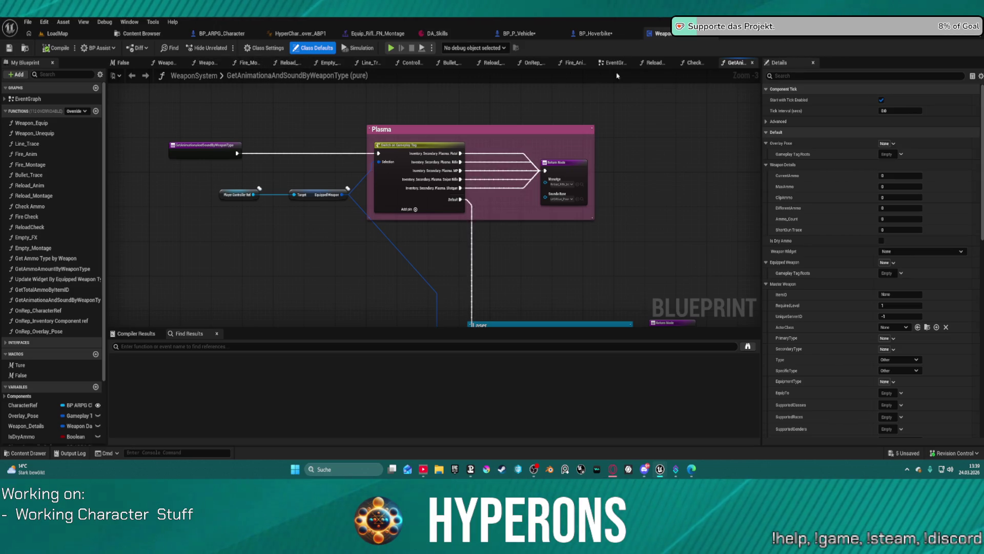
- Close the five unneeded graph tabs in the WeaponSystem blueprint
click(712, 62)
click(667, 62)
click(631, 62)
click(579, 62)
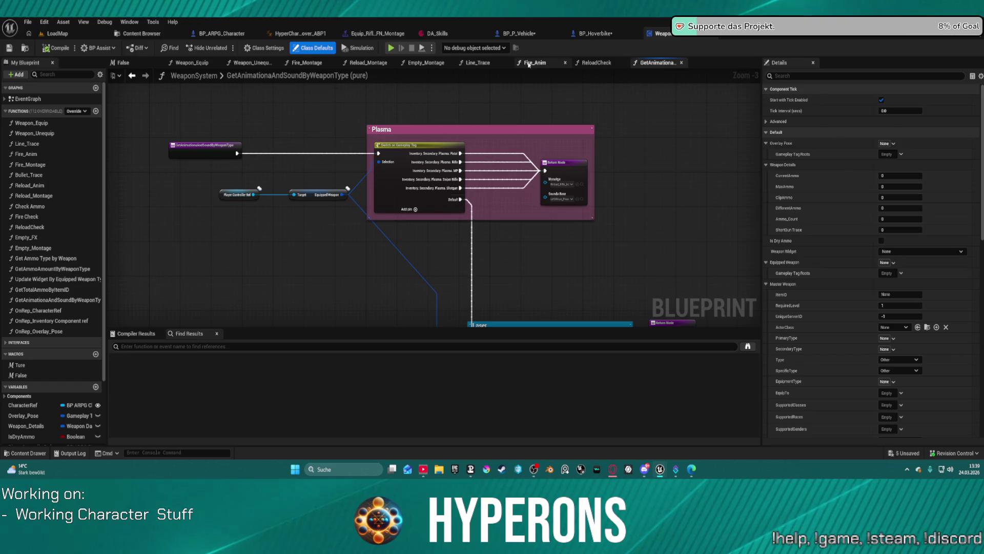
click(516, 62)
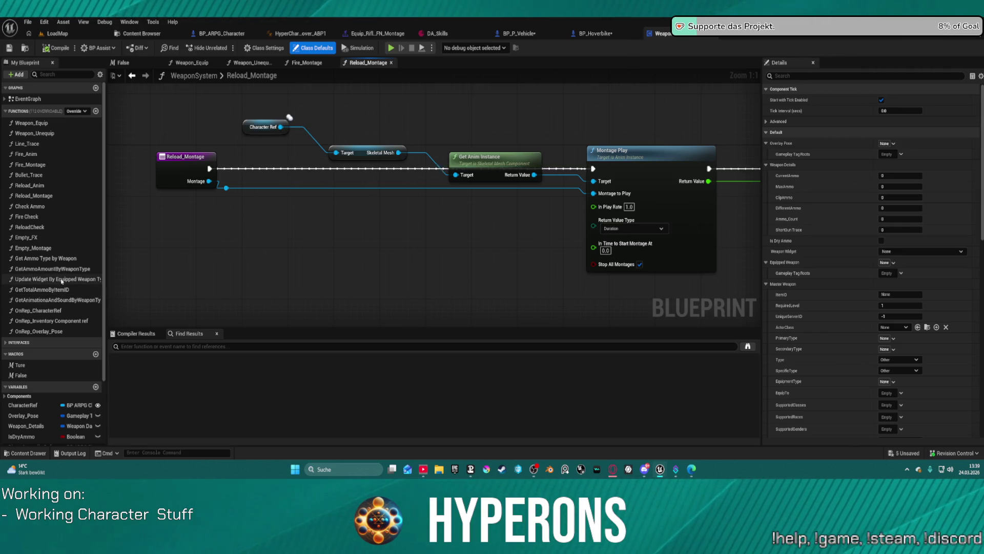
- Open the Update Widget By Equipped Weapon Type graph and view its weapon image nodes
click(62, 279)
double_click(62, 279)
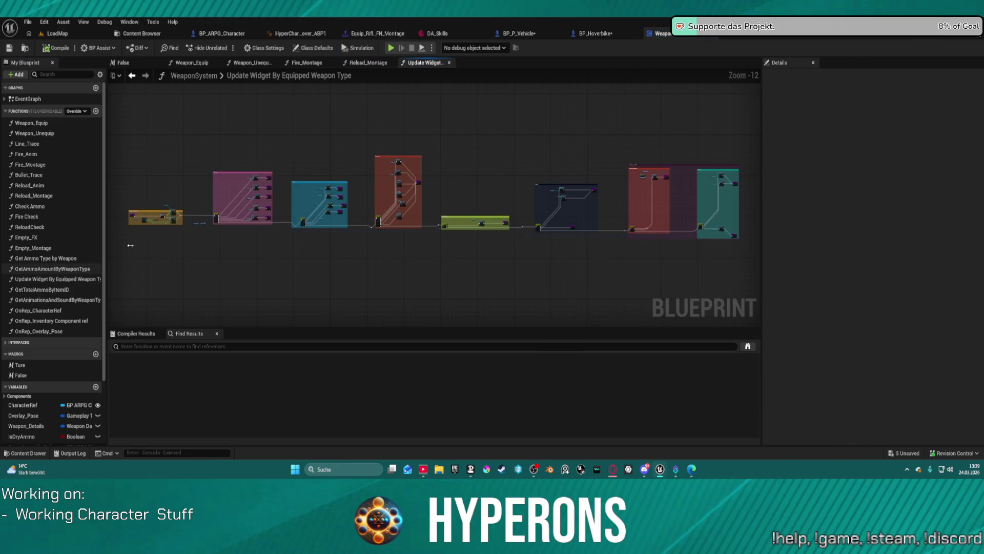
scroll(200, 216, up, 12)
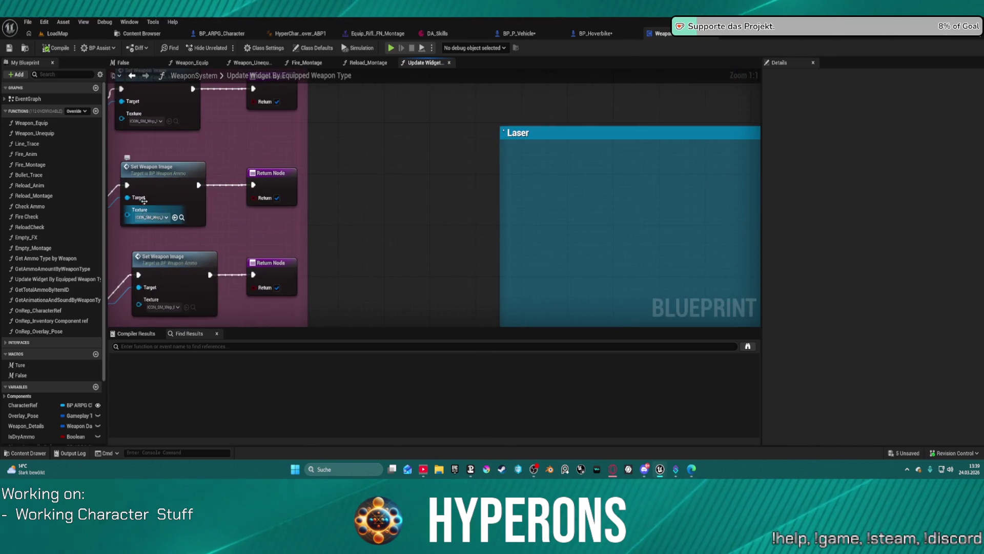
mouse_move(200, 216)
mouse_down()
mouse_move(369, 236)
mouse_move(360, 238)
mouse_up()
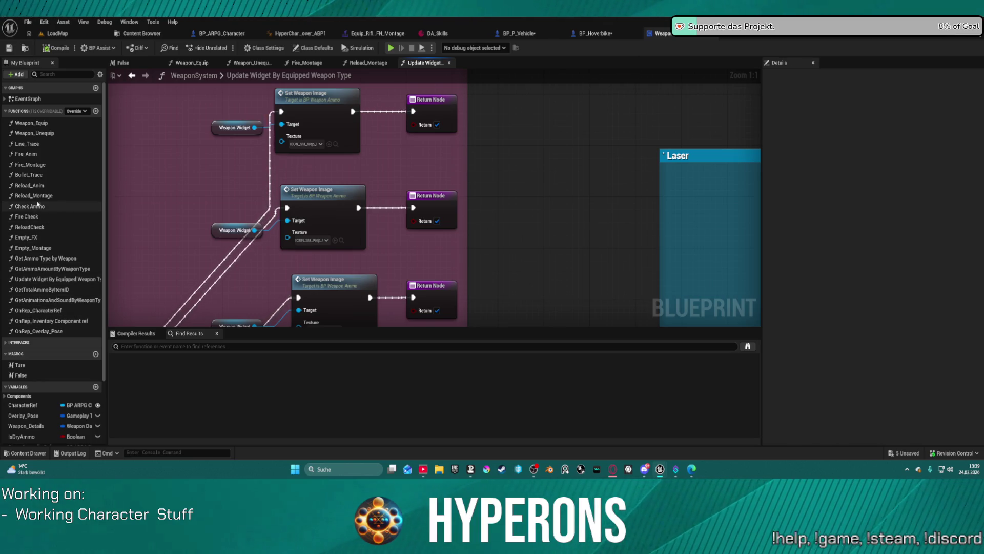
- Review the Weapon_Equip graph and the Weapon_Unequip function's inputs
double_click(32, 123)
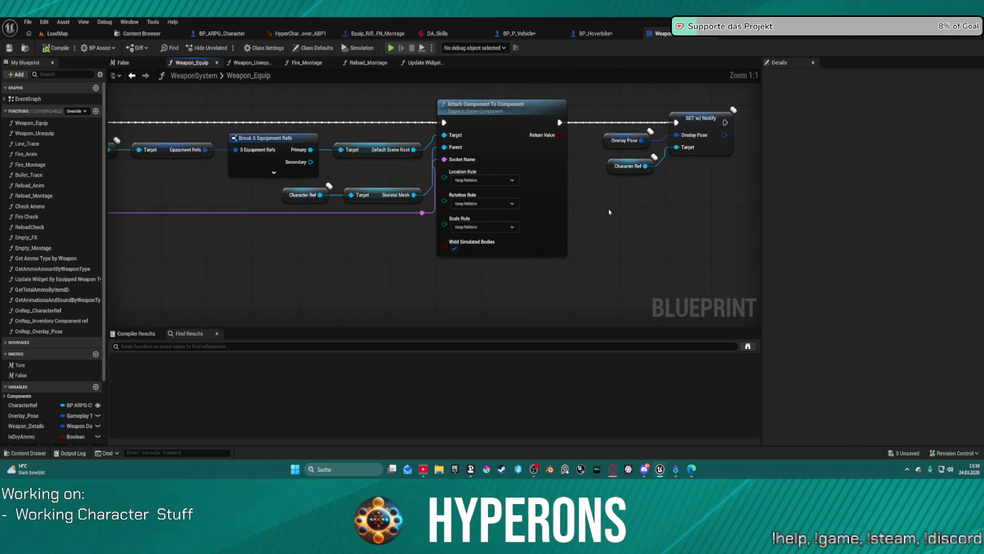
mouse_move(607, 220)
mouse_down()
mouse_move(660, 220)
mouse_move(647, 217)
mouse_up()
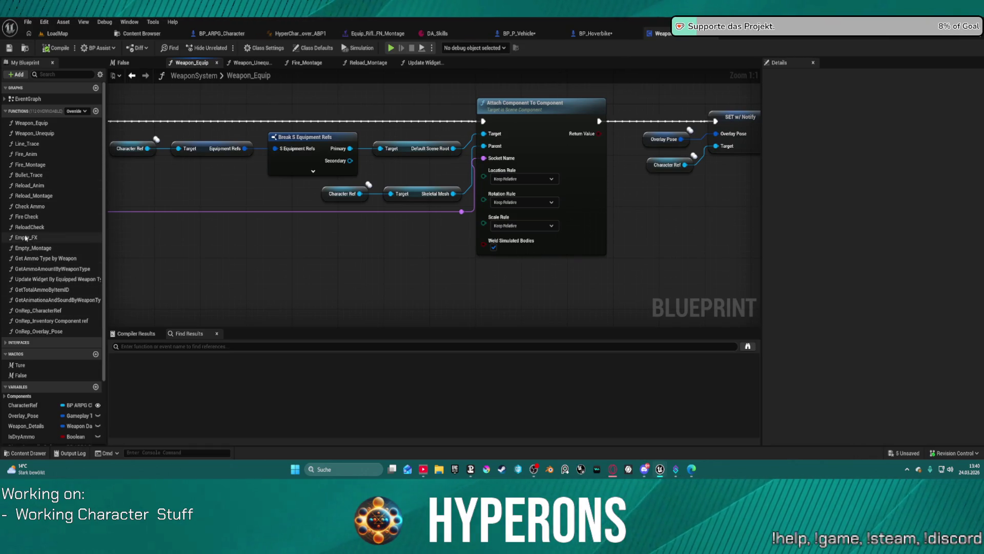
click(34, 135)
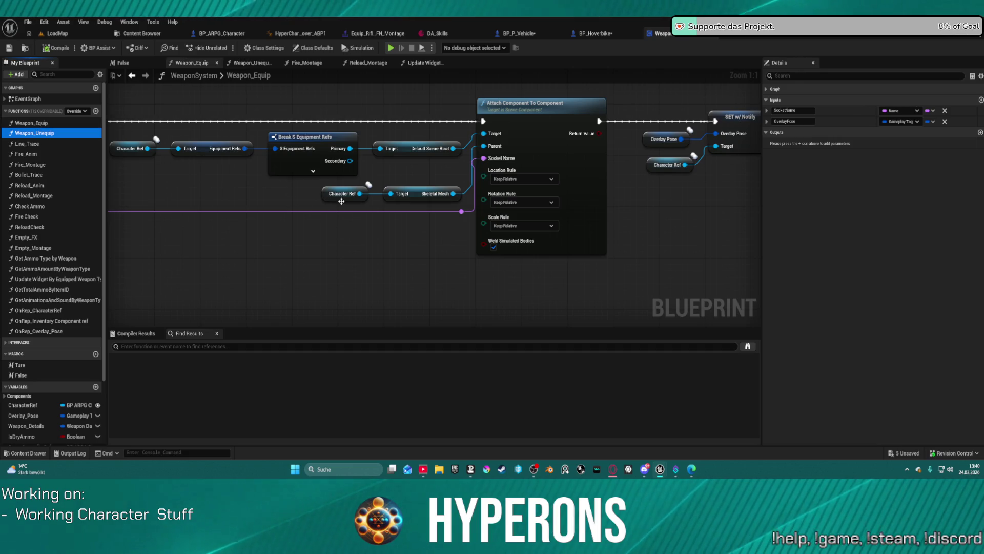
mouse_move(381, 198)
mouse_down()
mouse_move(253, 201)
mouse_move(719, 221)
mouse_up()
drag(206, 151, 192, 152)
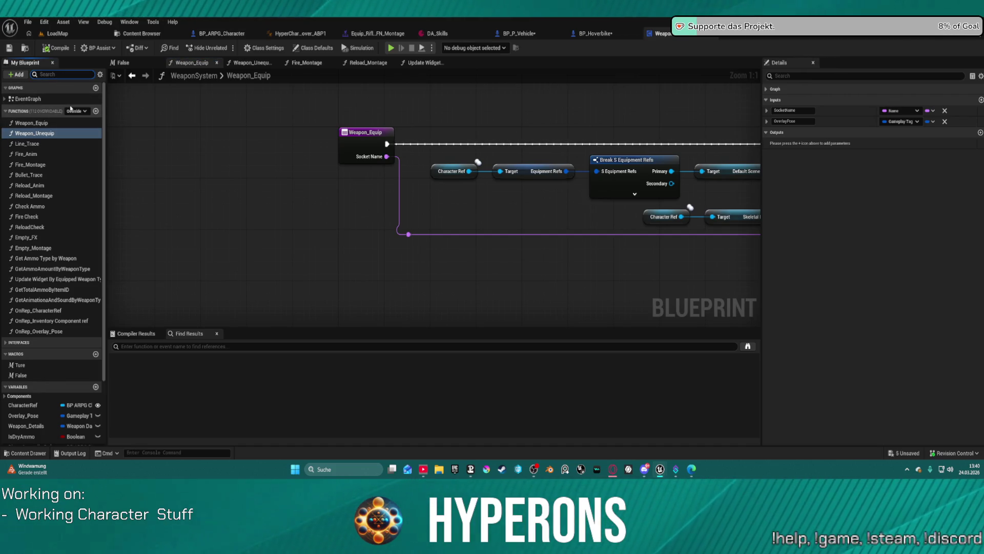
- Filter members by 'montage', open Empty_Montage, Reload_Montage and Fire_Montage, then clear the filter
text(montage)
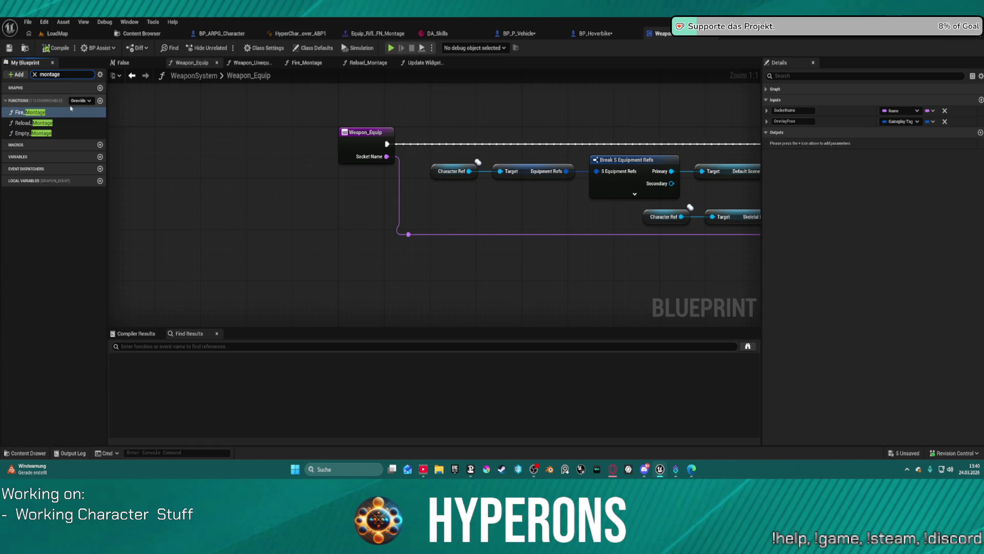
double_click(44, 134)
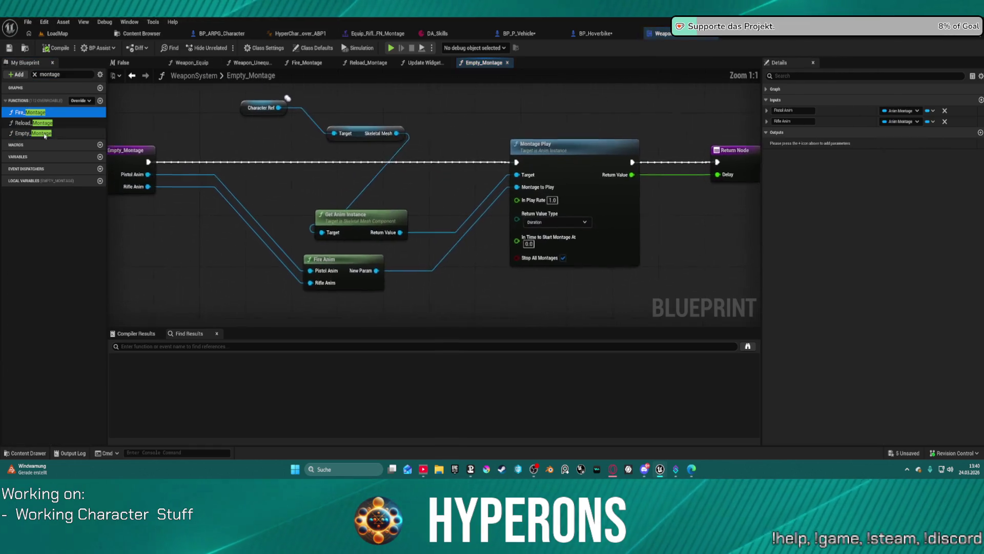
double_click(33, 123)
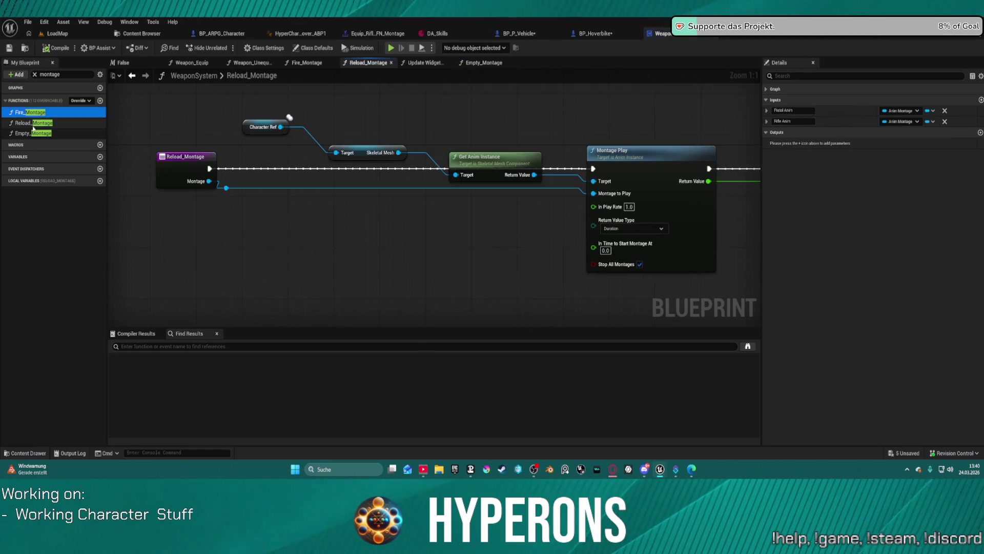
double_click(23, 112)
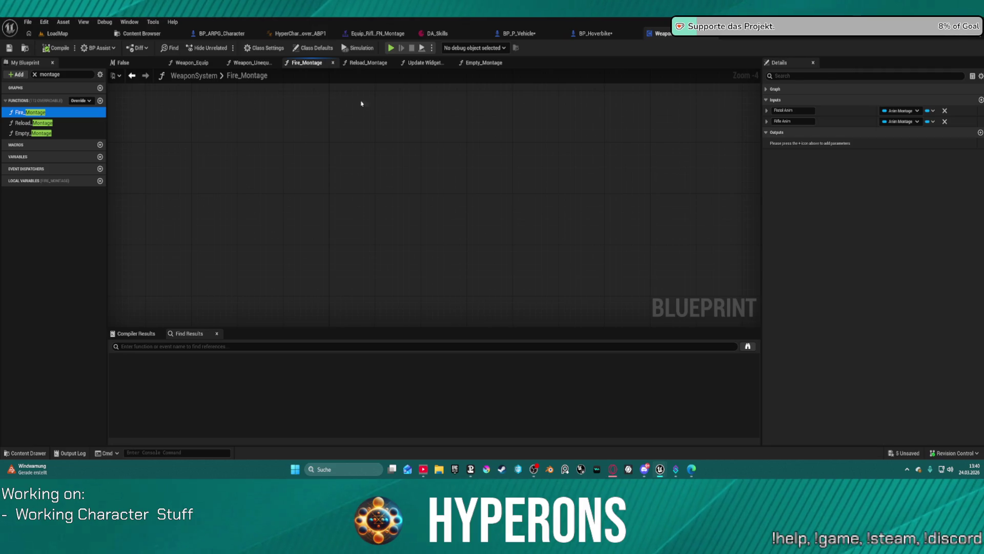
click(35, 74)
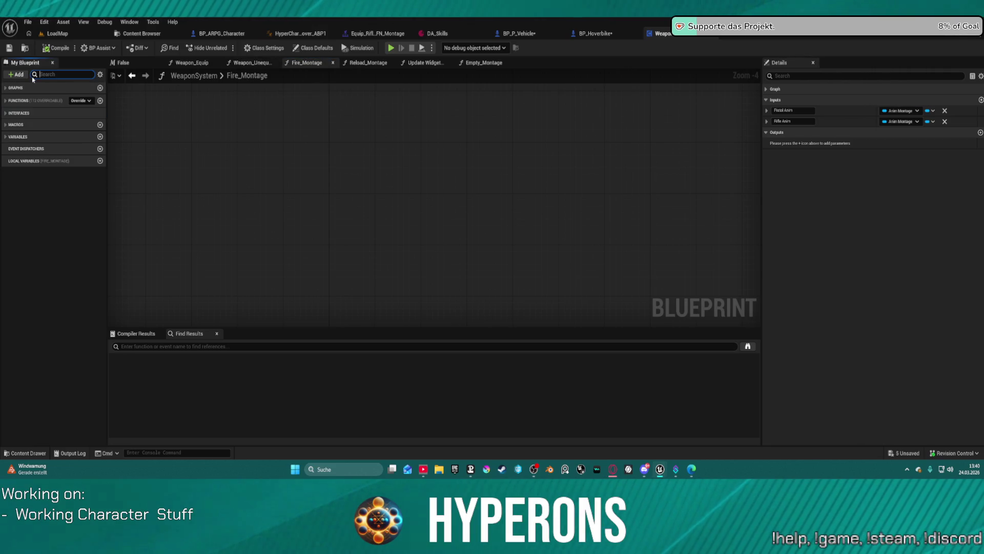
- In BP_ARPG_Character, filter by 'montage' and open GetMontageByWeaponType and FilterMontagesByMeshRef
click(222, 33)
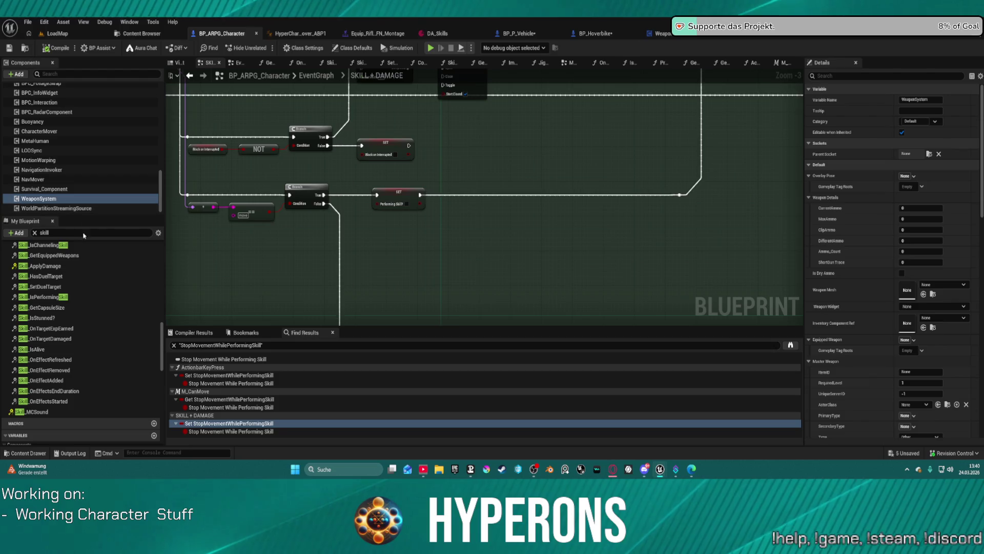
text(montage)
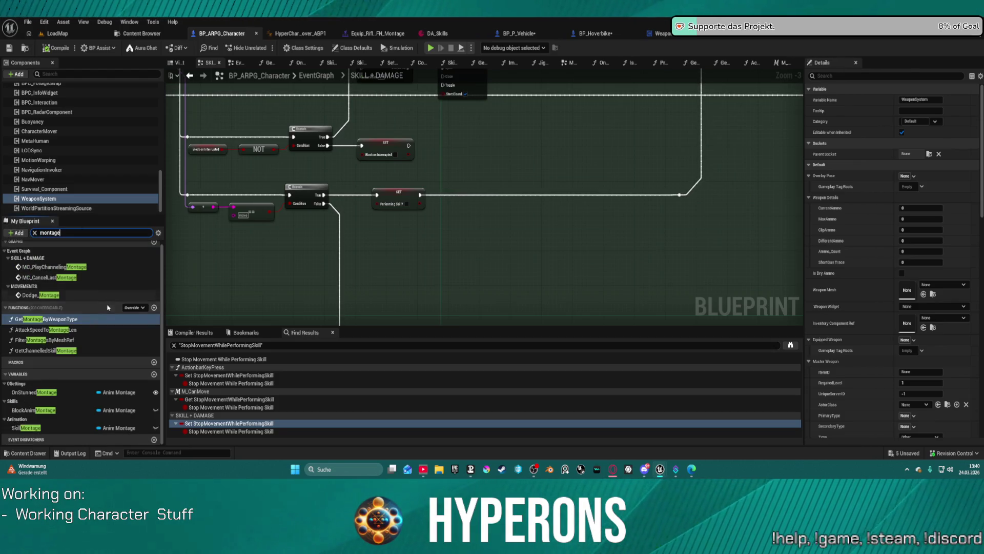
double_click(83, 319)
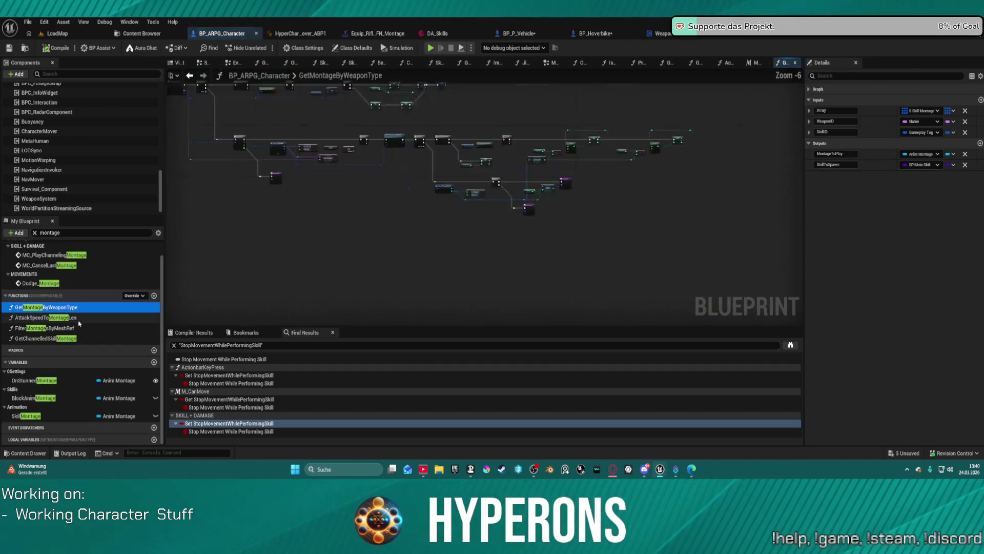
scroll(443, 184, up, 4)
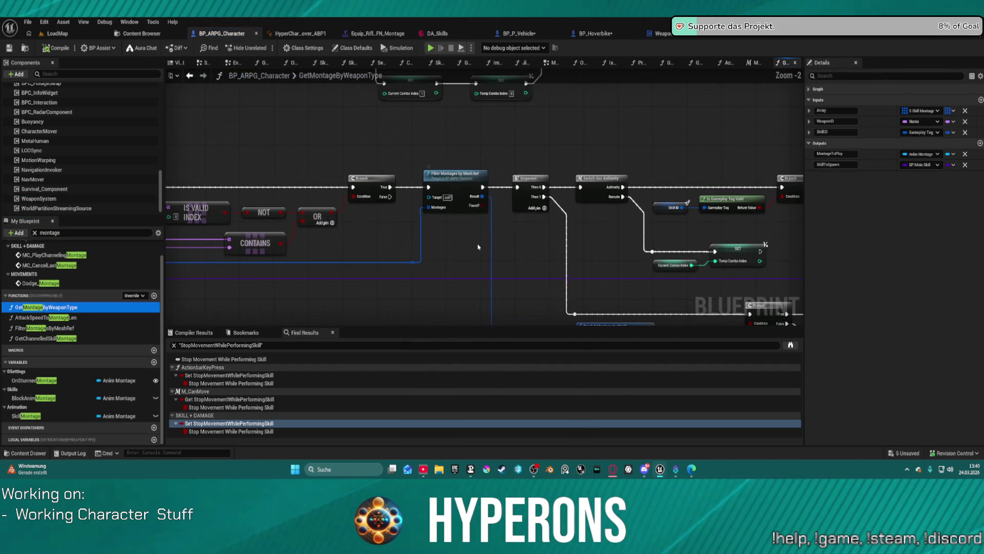
mouse_move(477, 246)
mouse_down()
mouse_move(133, 190)
mouse_move(154, 169)
mouse_move(128, 154)
mouse_move(145, 182)
mouse_up()
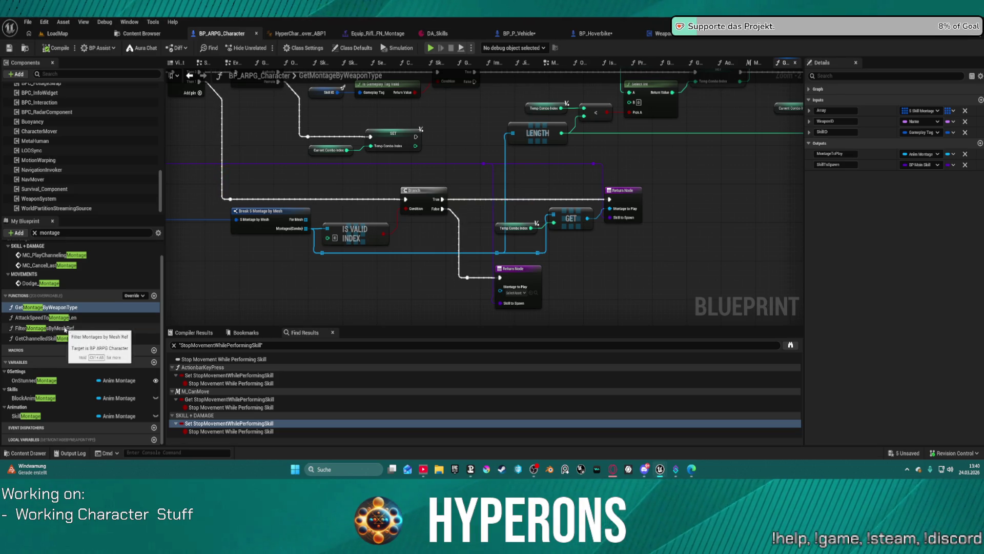
double_click(63, 329)
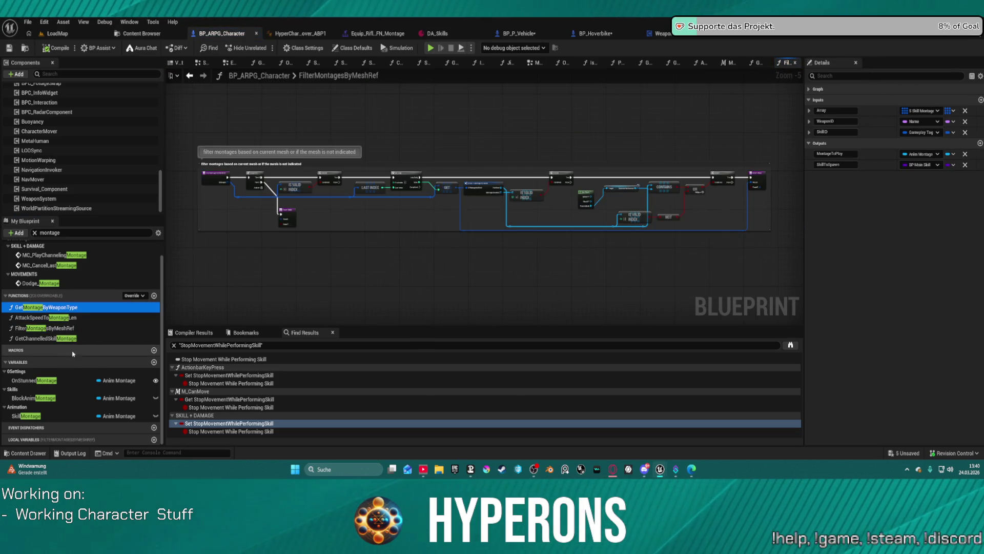
- Filter the blueprint's members by 'equip' and open the InitEquippedWeapons function graph
click(68, 234)
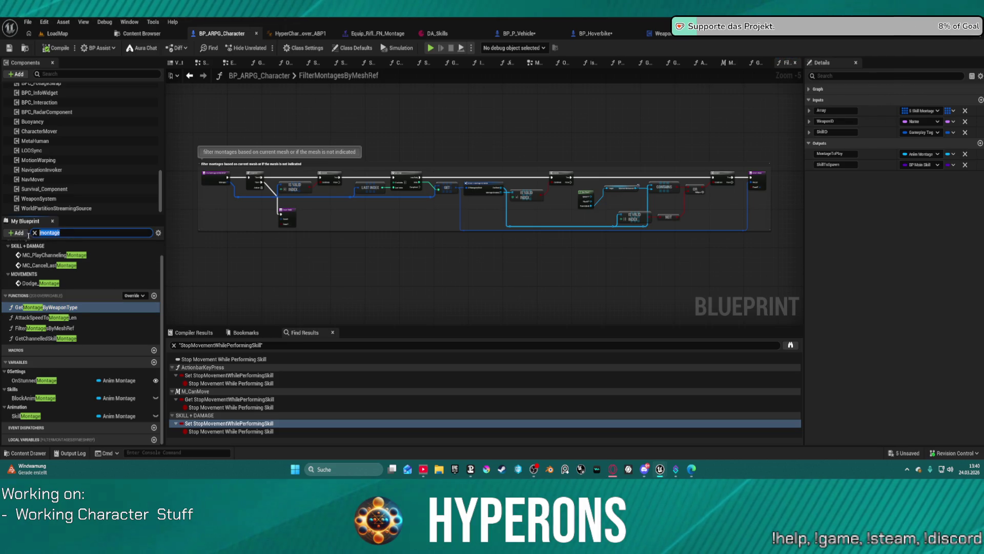
text(eua)
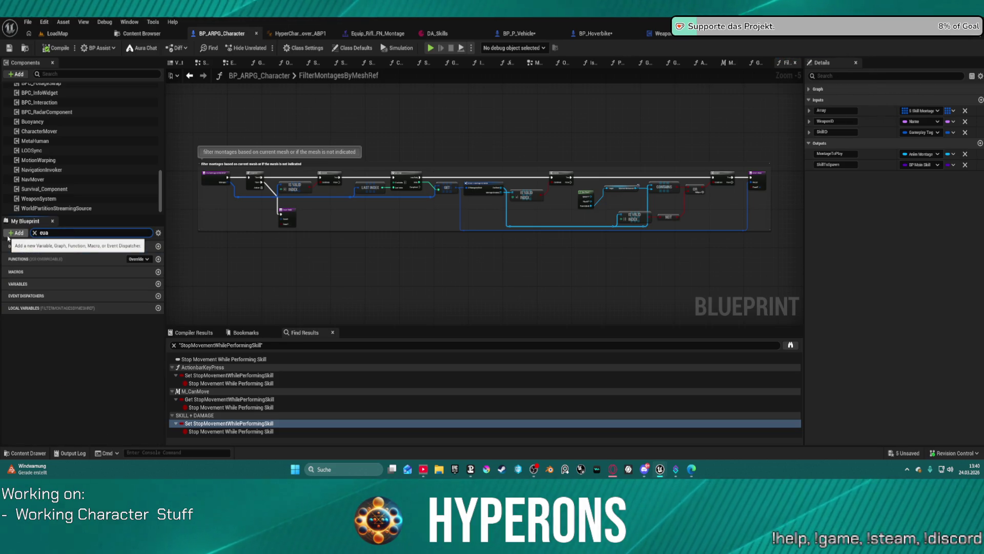
key(BackSpace)
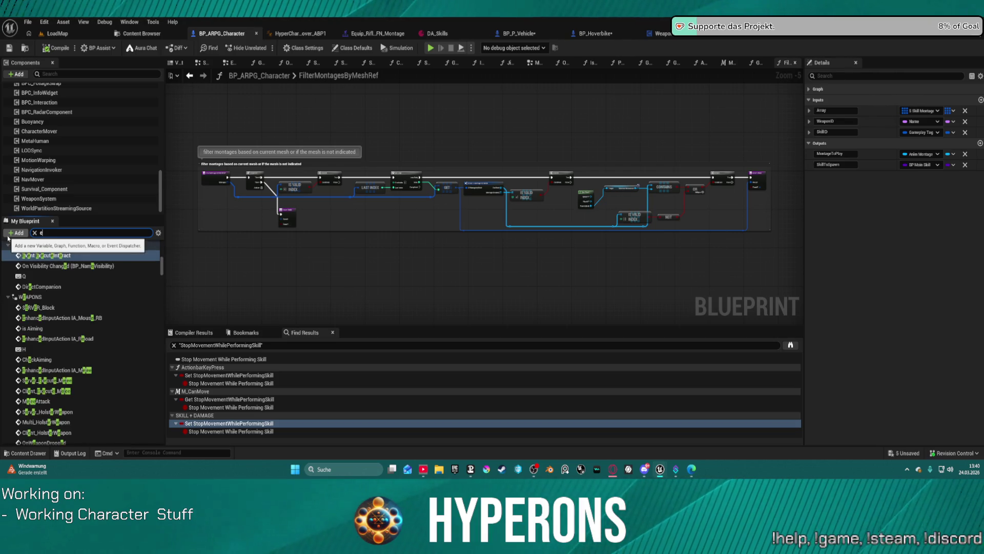
text(quipp)
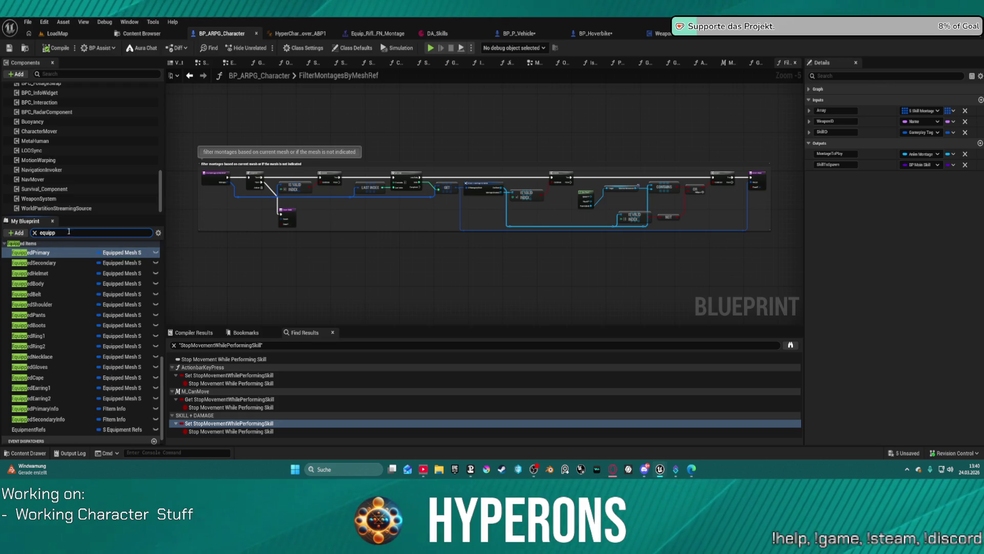
key(BackSpace)
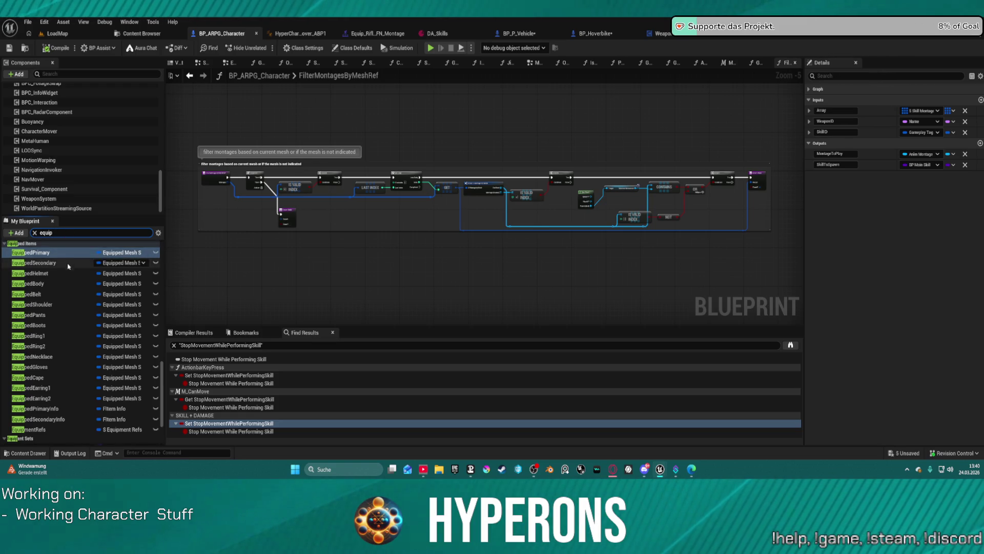
scroll(80, 268, down, 10)
scroll(81, 269, down, 5)
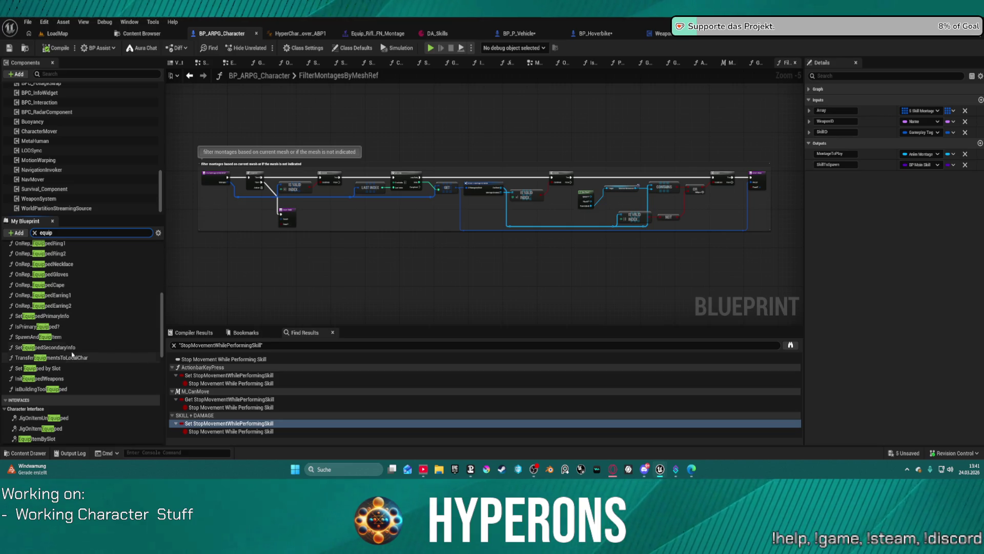
click(47, 381)
double_click(47, 380)
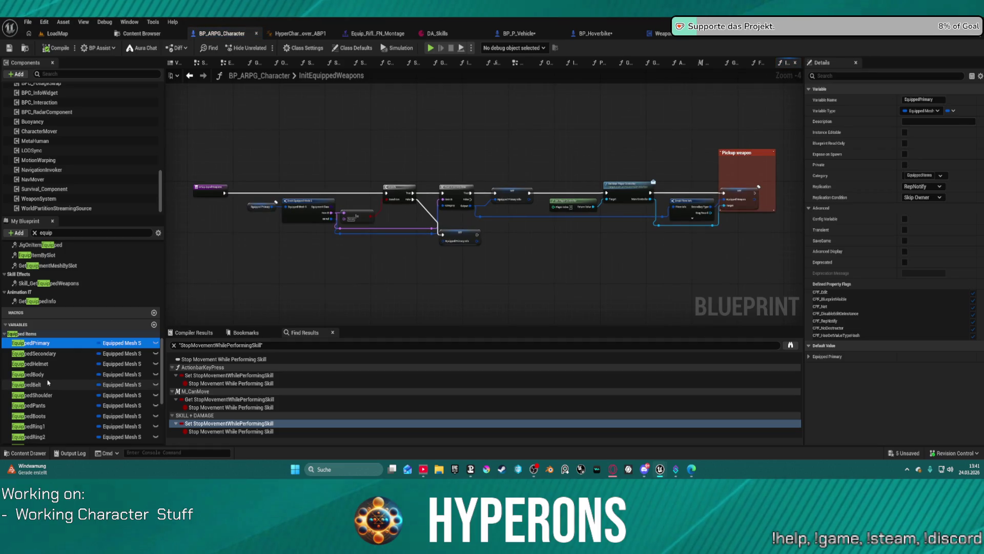
- Review the GetEquipmentMeshBySlot and Set Equipped by Slot function graphs
double_click(60, 265)
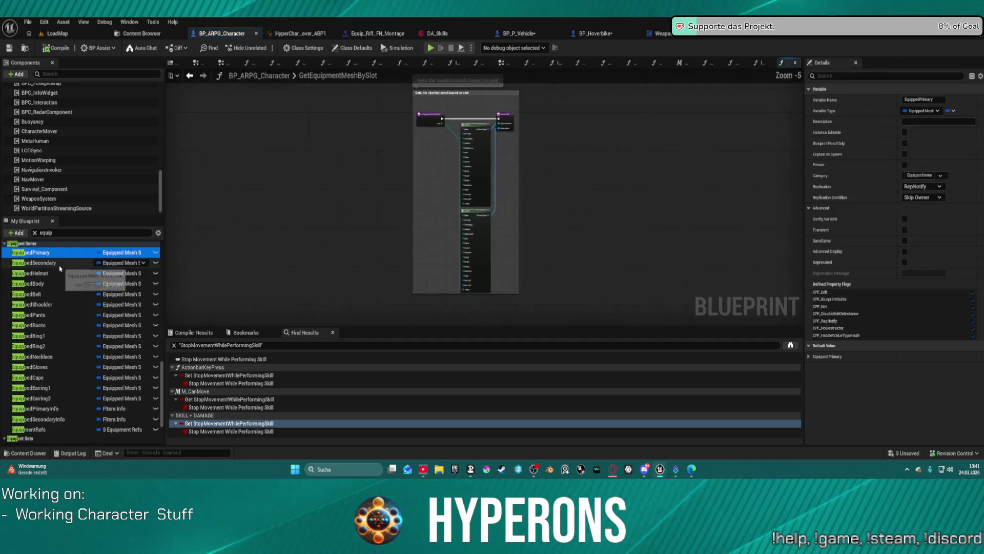
scroll(48, 395, down, 3)
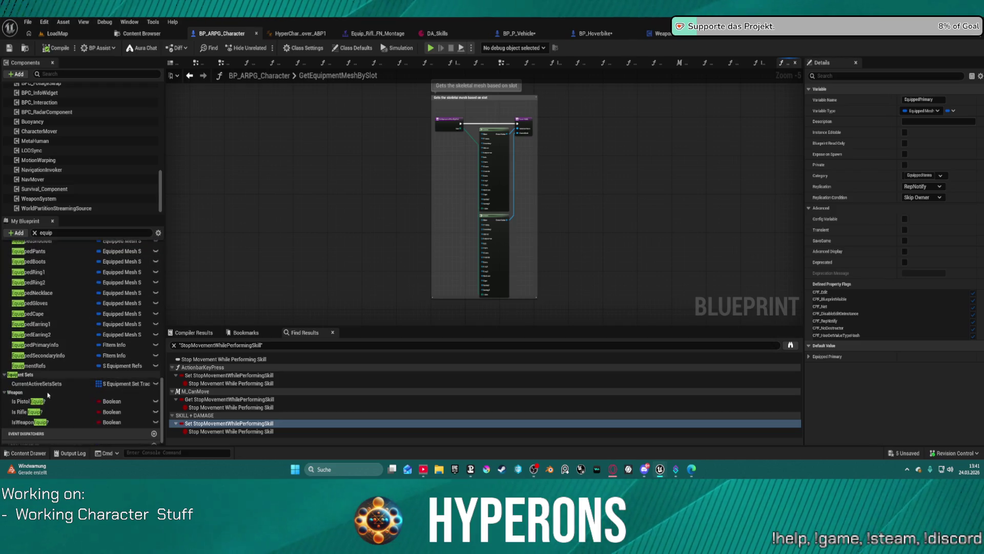
scroll(48, 395, up, 8)
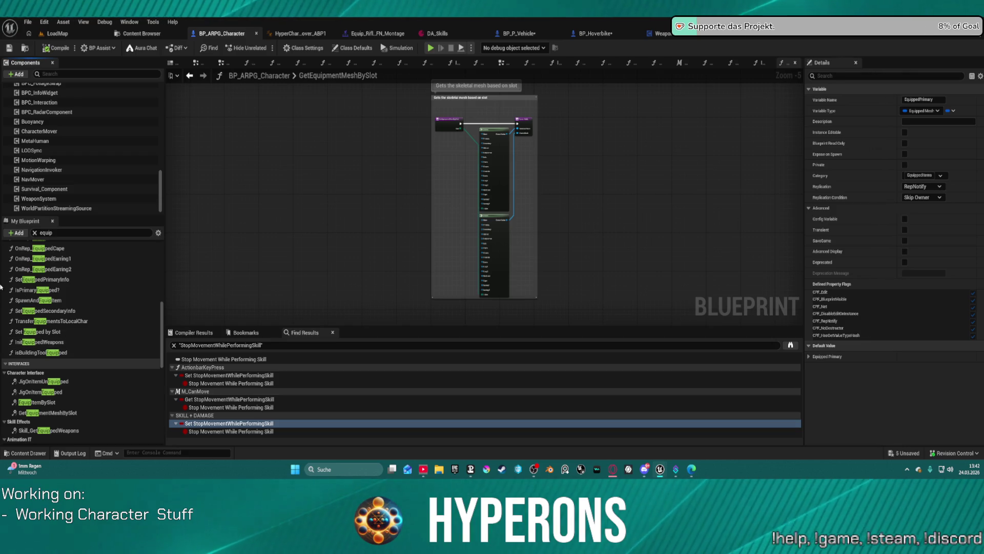
double_click(45, 331)
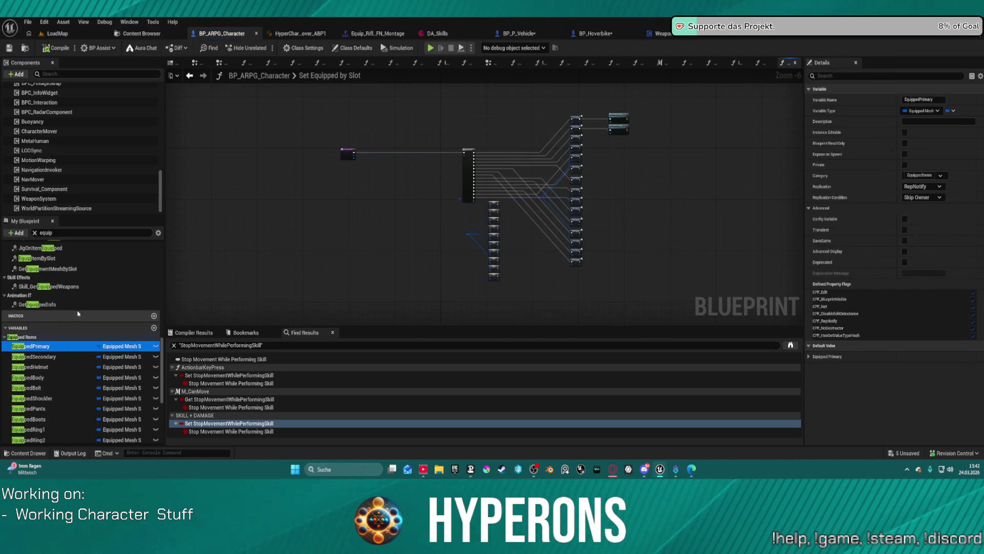
scroll(650, 109, up, 6)
- Open Init Equipped Weapons from its call node, then return to the WeaponSystem tab
click(526, 153)
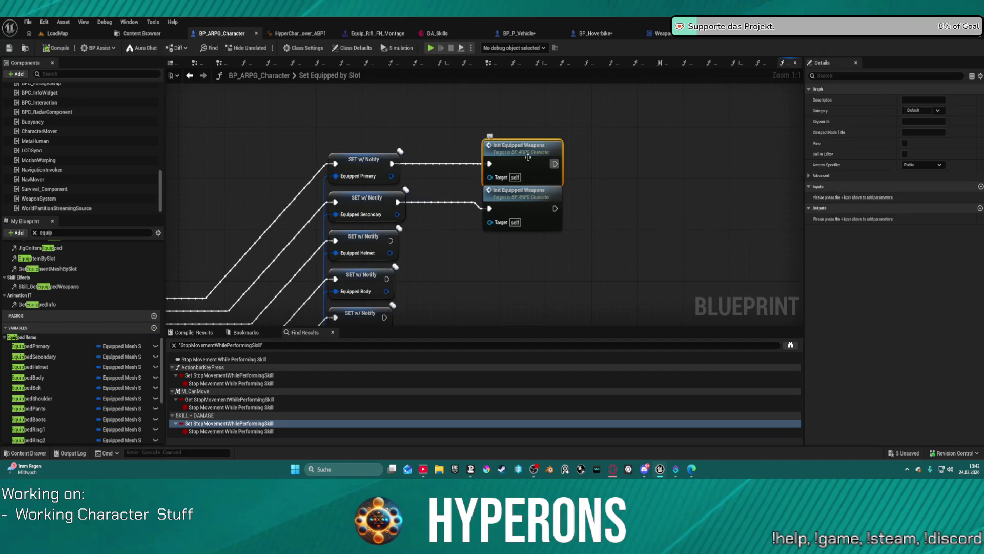
double_click(528, 158)
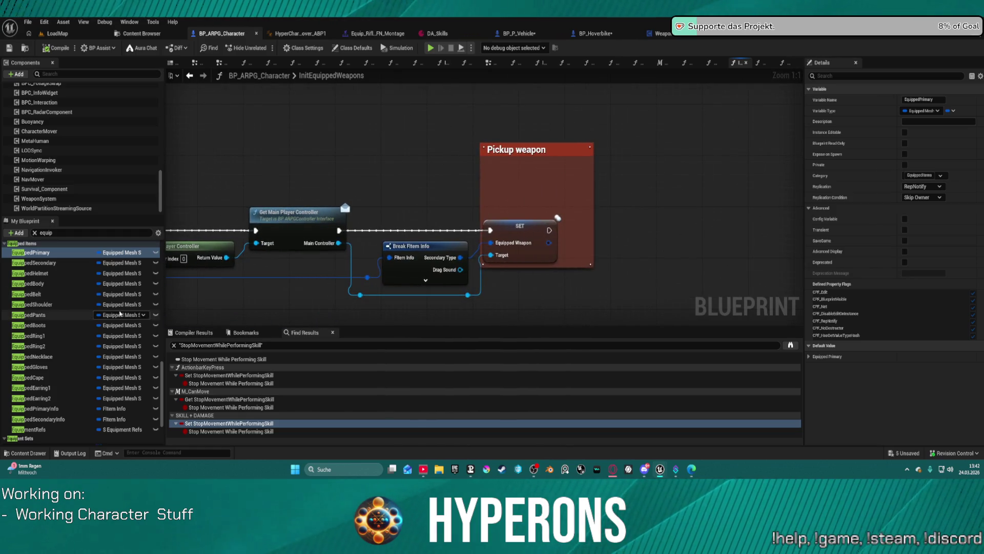
scroll(52, 296, up, 2)
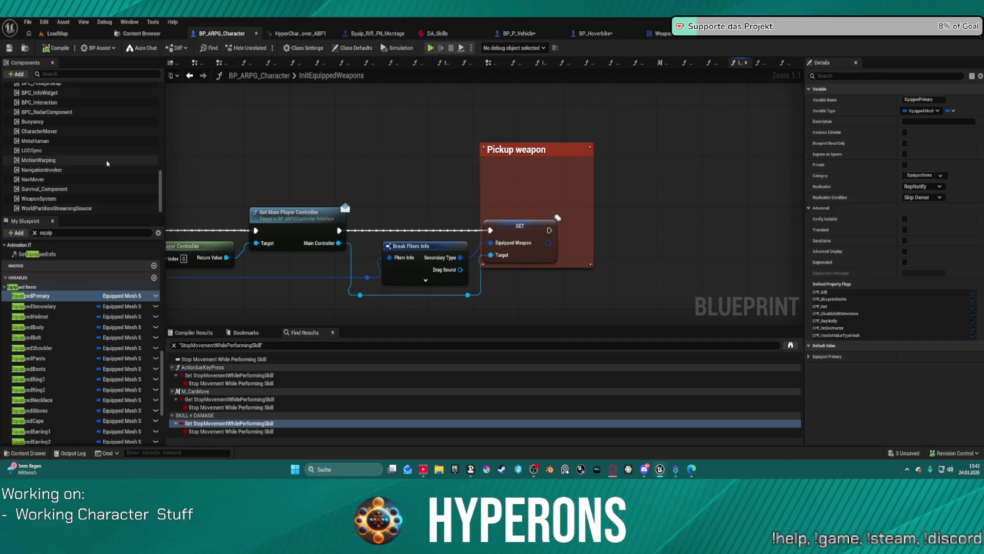
scroll(99, 195, up, 2)
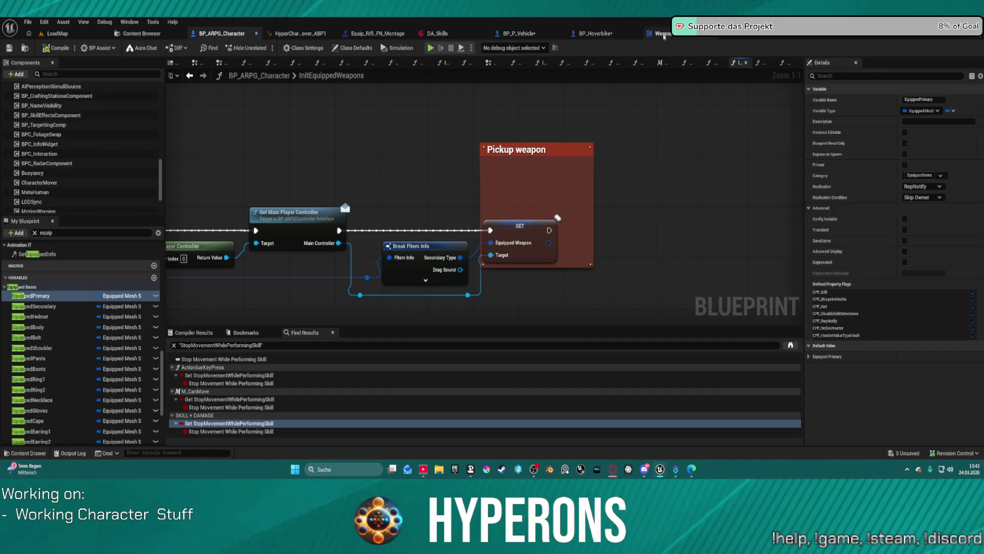
click(659, 33)
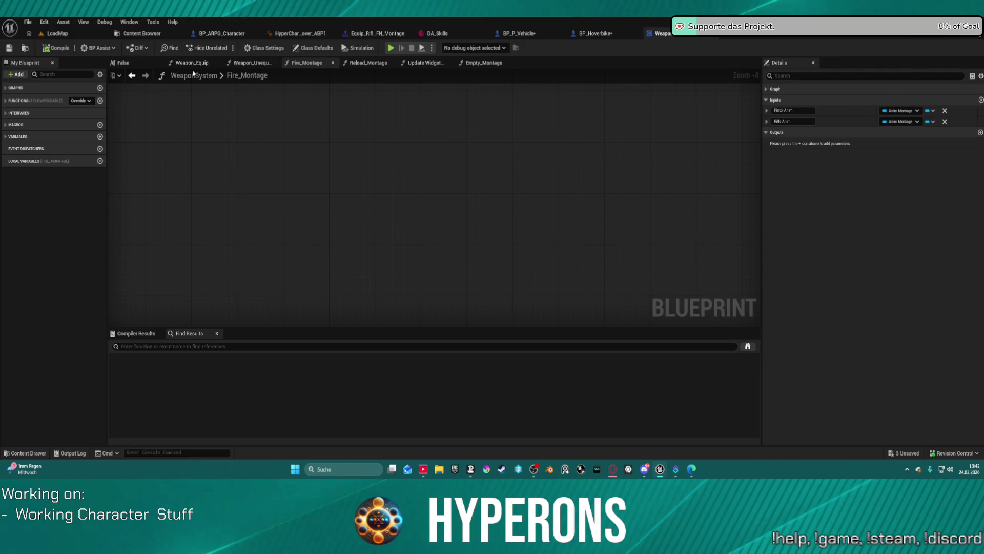
- Open the WeaponSystem EventGraph and select Equip_Rifle_Standing_UEFN_Montage in the Content Drawer
click(25, 102)
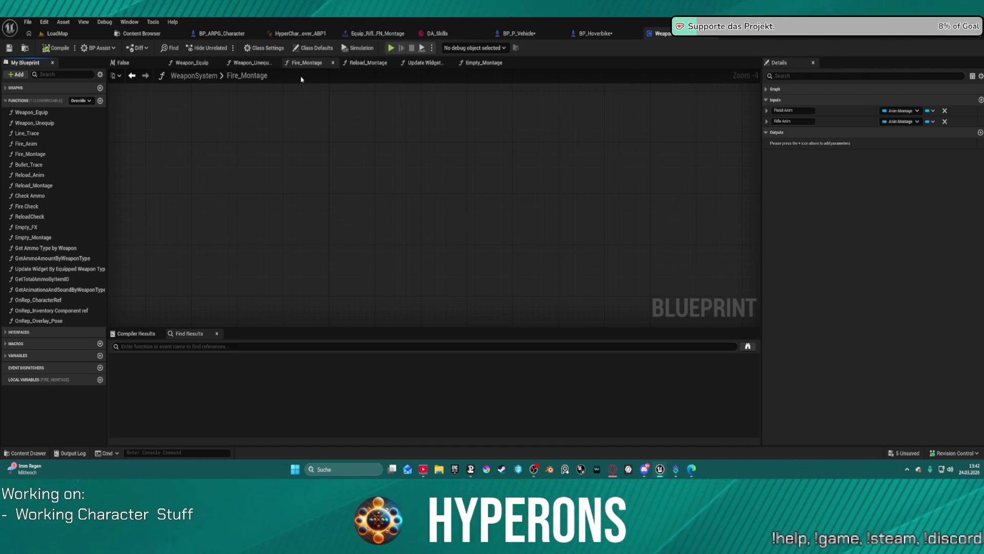
click(5, 88)
double_click(11, 99)
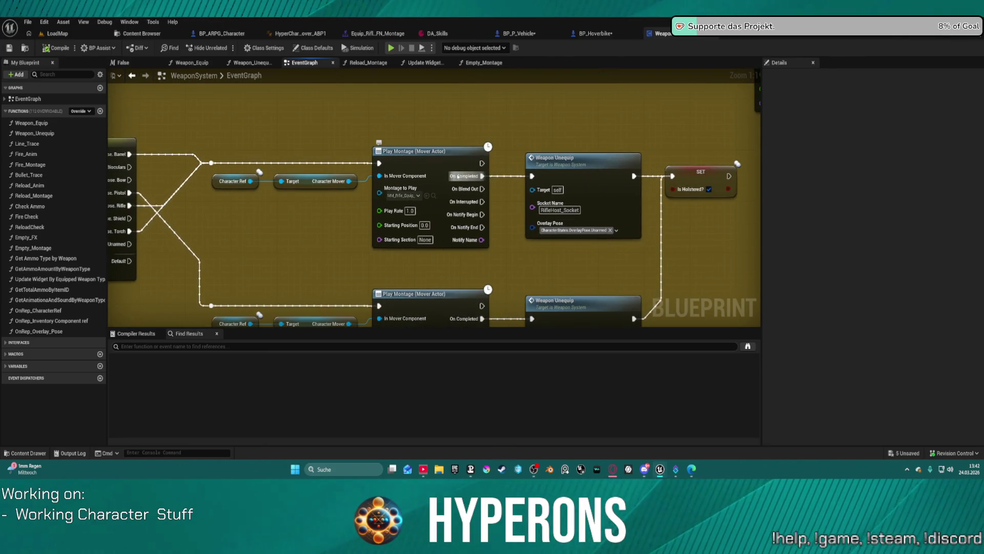
key(ctrl+space)
click(374, 33)
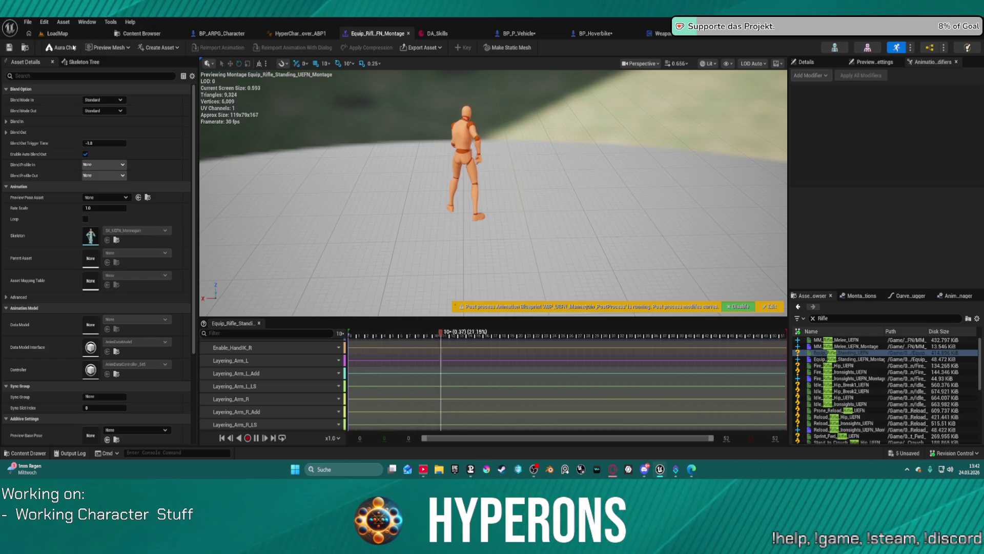
click(53, 34)
key(ctrl+space)
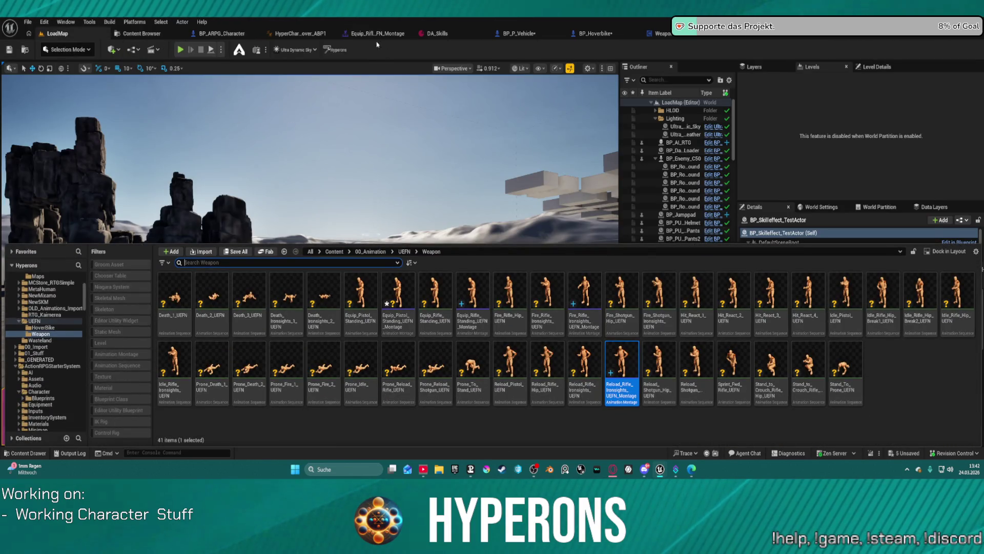
click(373, 33)
key(ctrl+space)
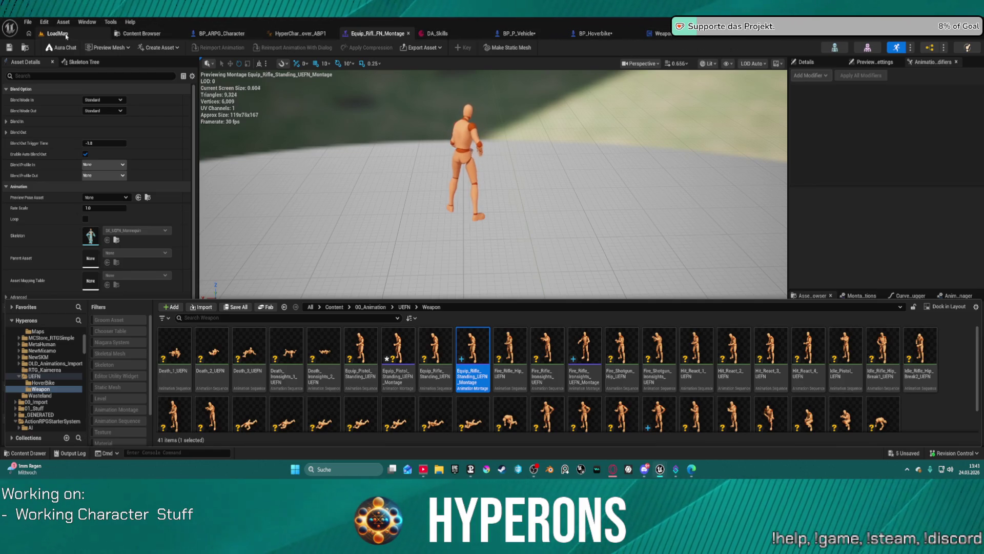
click(660, 33)
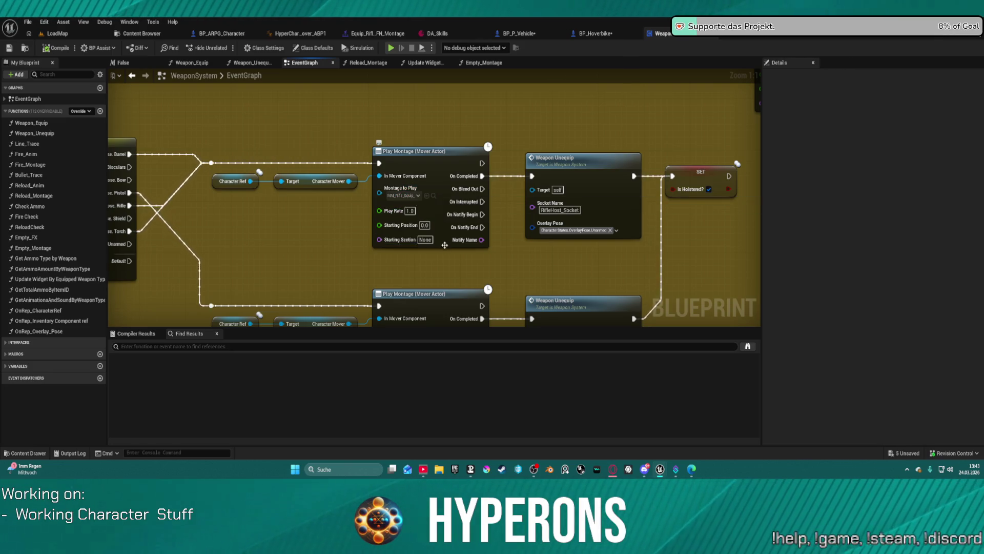
- Set the rifle Play Montage node's Montage to Play to Equip_Rifle_Standing_UEFN_Montage instead of MM_Rifle_Equip
scroll(471, 233, down, 3)
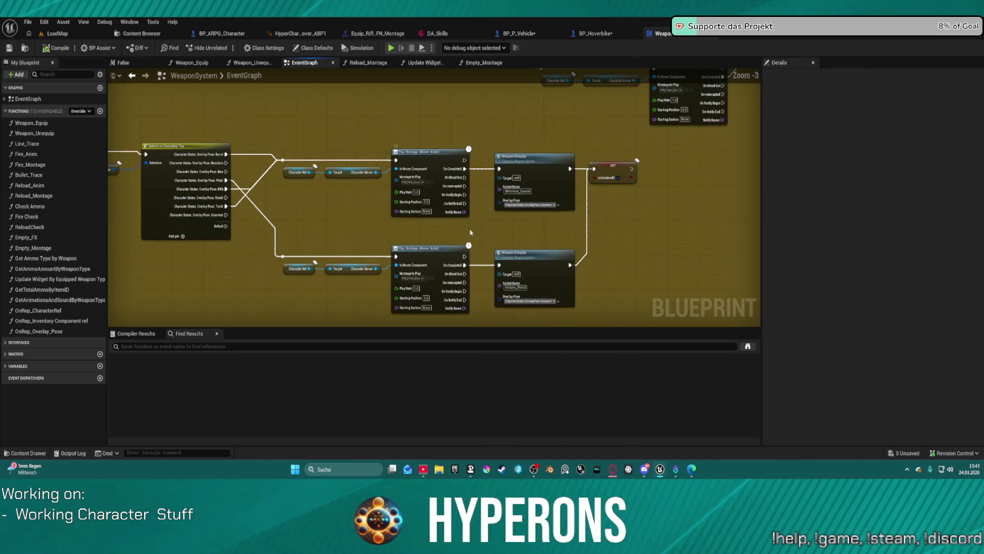
mouse_move(531, 227)
mouse_down()
mouse_move(496, 268)
mouse_move(454, 284)
mouse_move(376, 377)
mouse_move(444, 449)
mouse_up()
scroll(433, 201, up, 2)
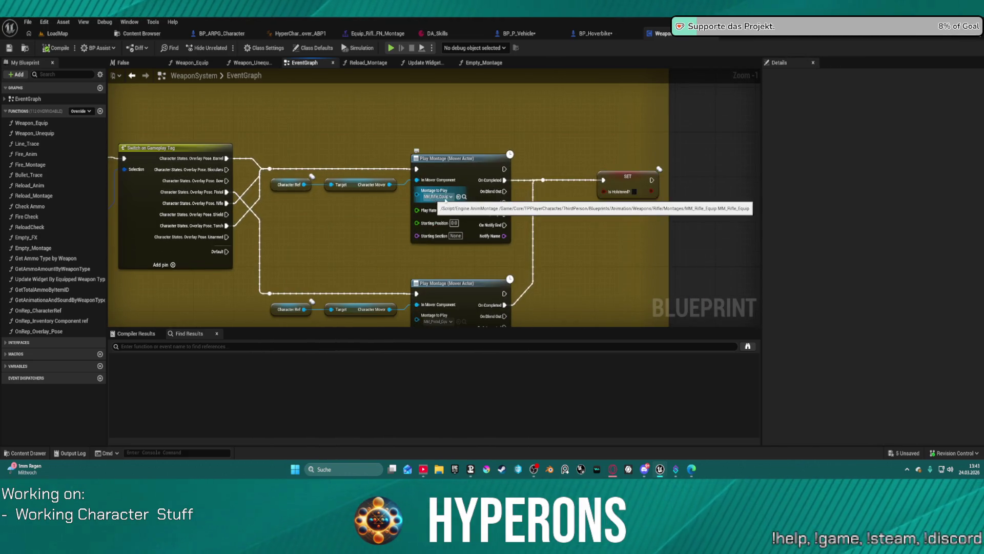
click(458, 197)
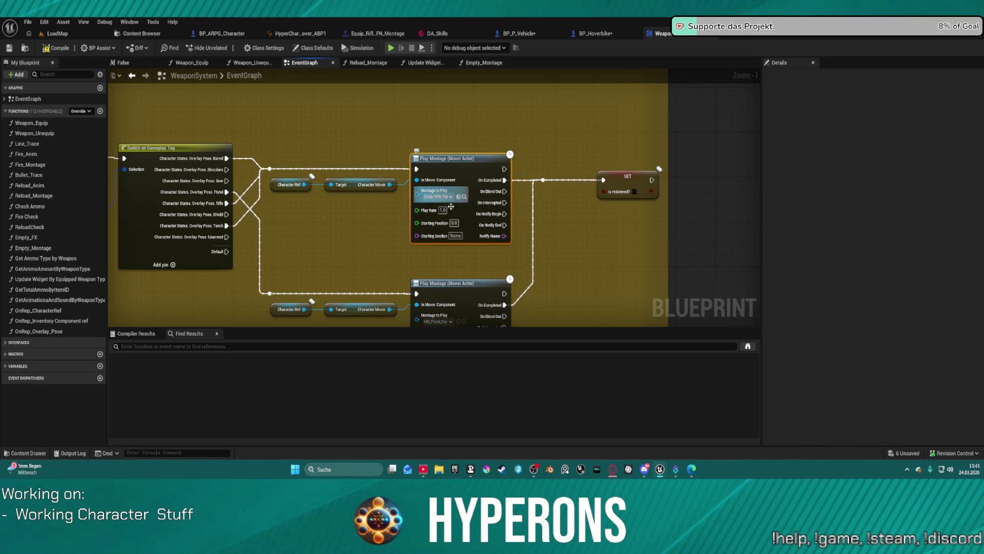
key(ctrl+z)
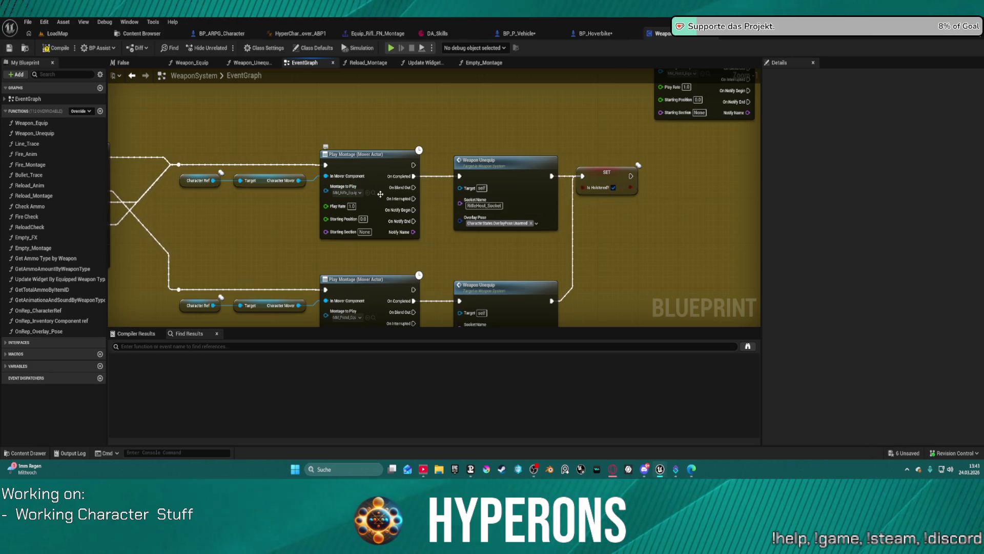
key(ctrl+y)
drag(407, 268, 368, 173)
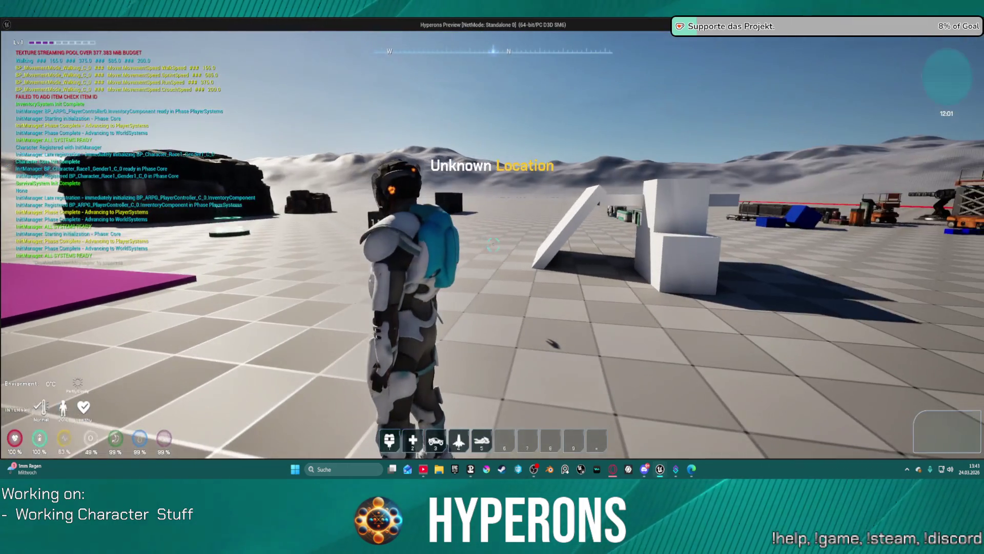
key(i)
right_click(878, 293)
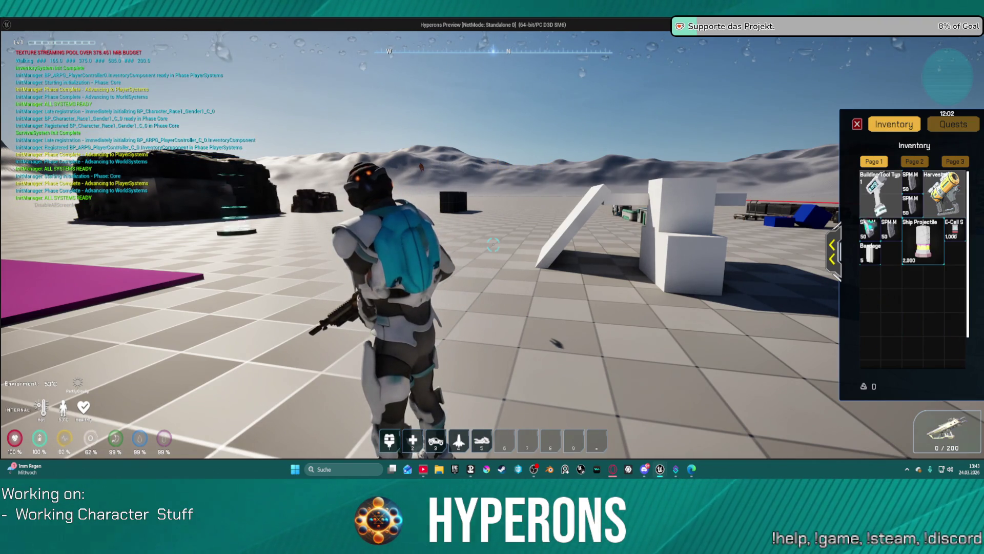
click(858, 124)
key(w)
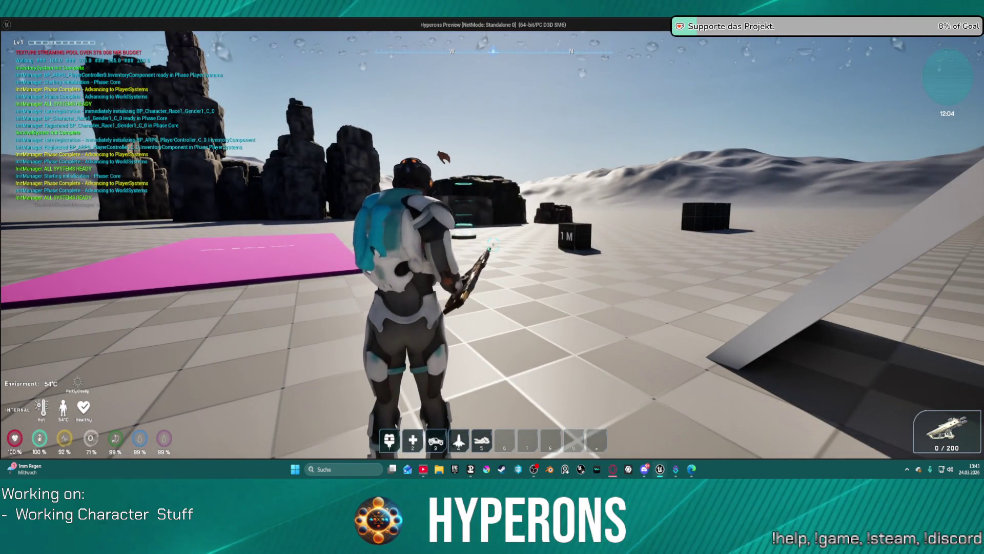
key(r)
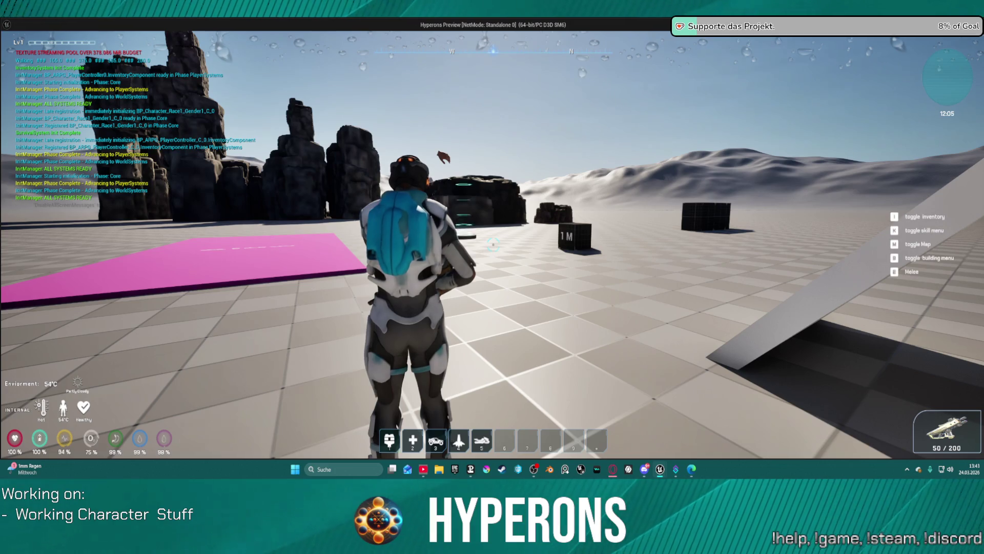
key(w)
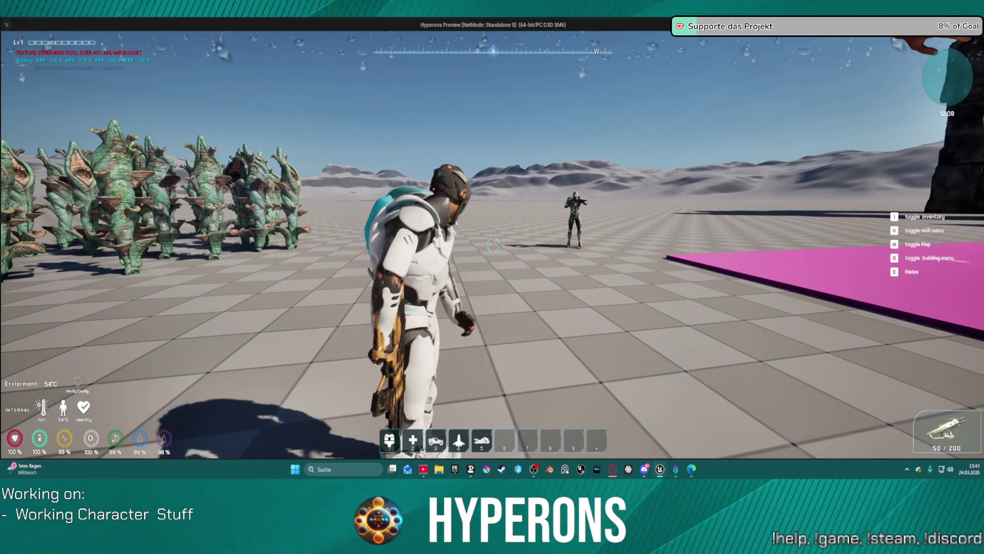
key(Escape)
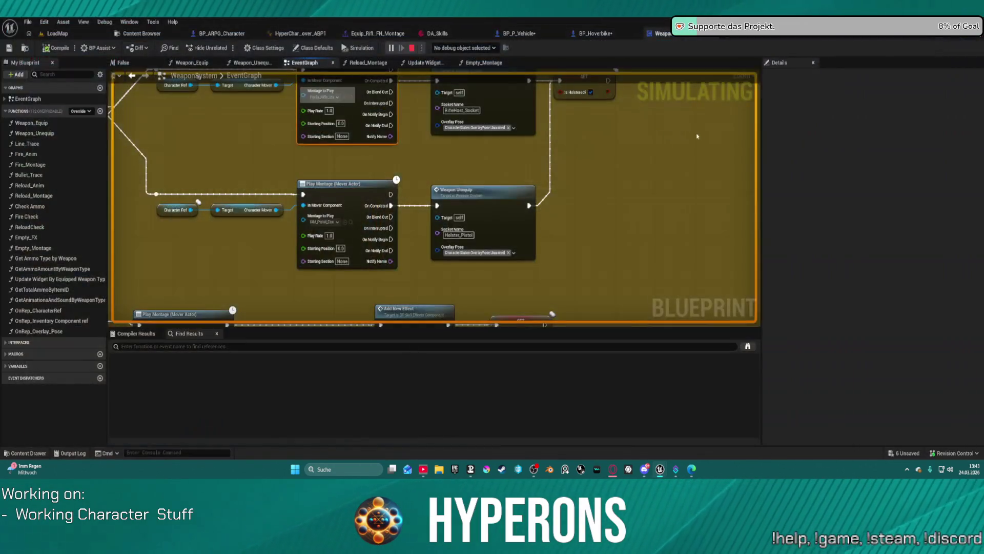
- Open the pistol standing equip montage, then the rifle standing equip montage, from the Content Drawer
key(ctrl+space)
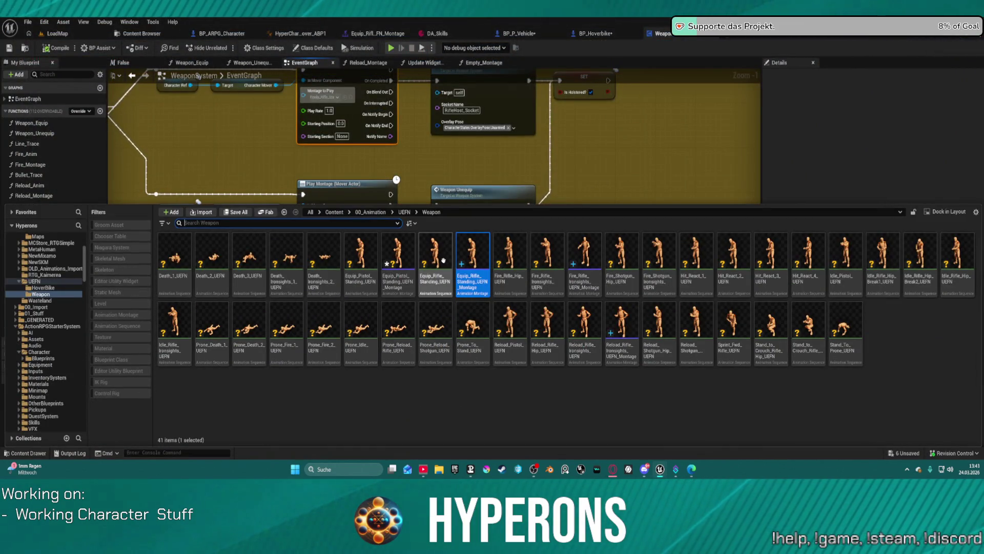
click(398, 251)
double_click(398, 251)
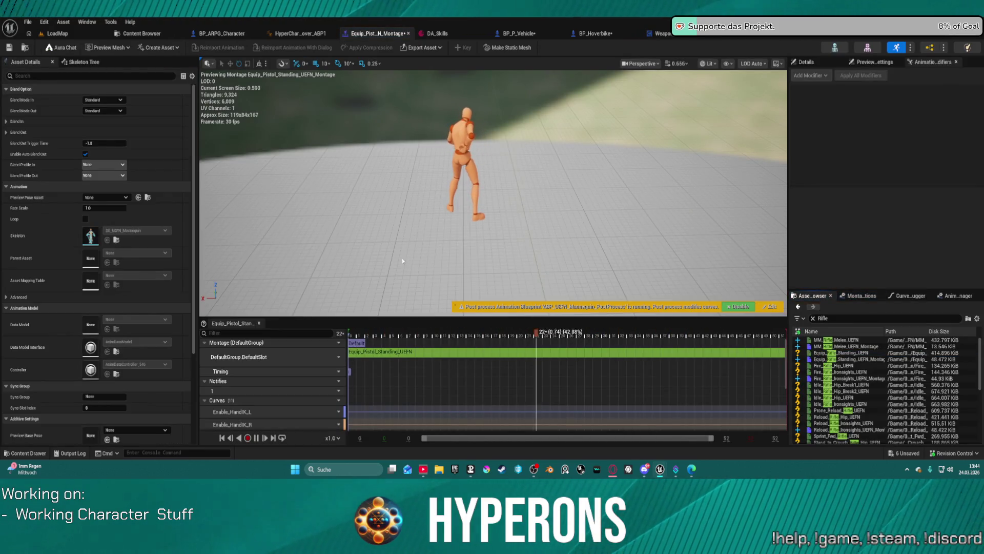
key(ctrl+space)
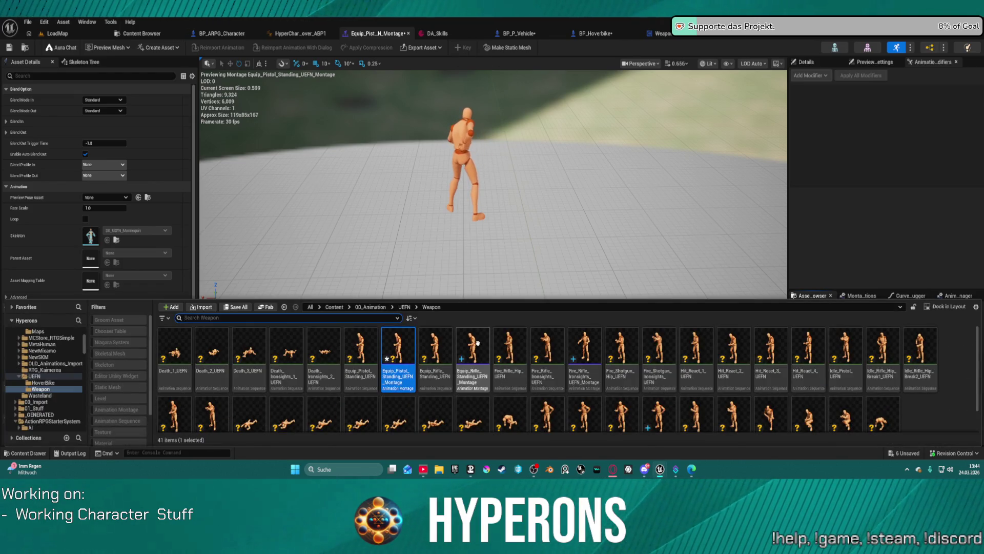
double_click(473, 346)
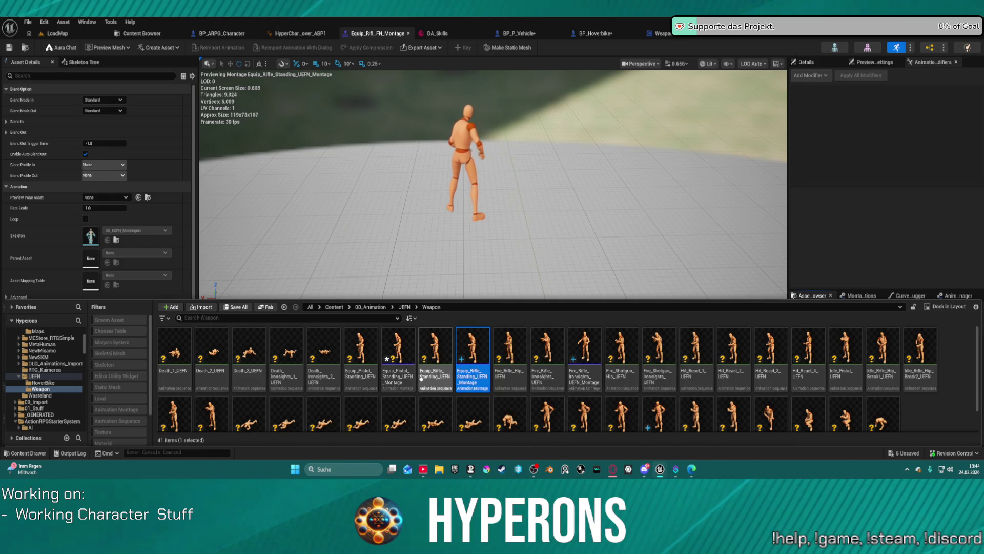
- Reopen both standing equip montages to compare them, then return to LoadMap and play it
click(399, 348)
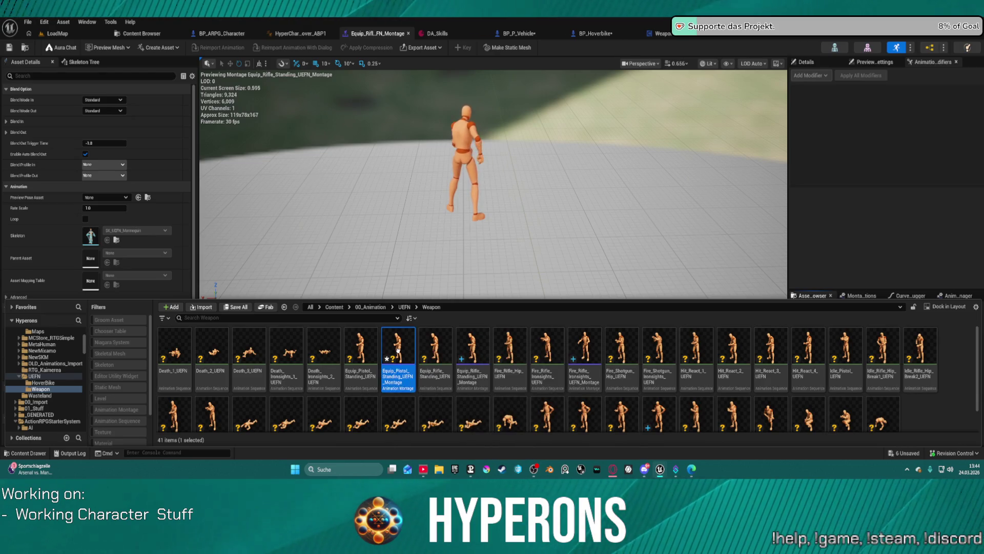
double_click(399, 350)
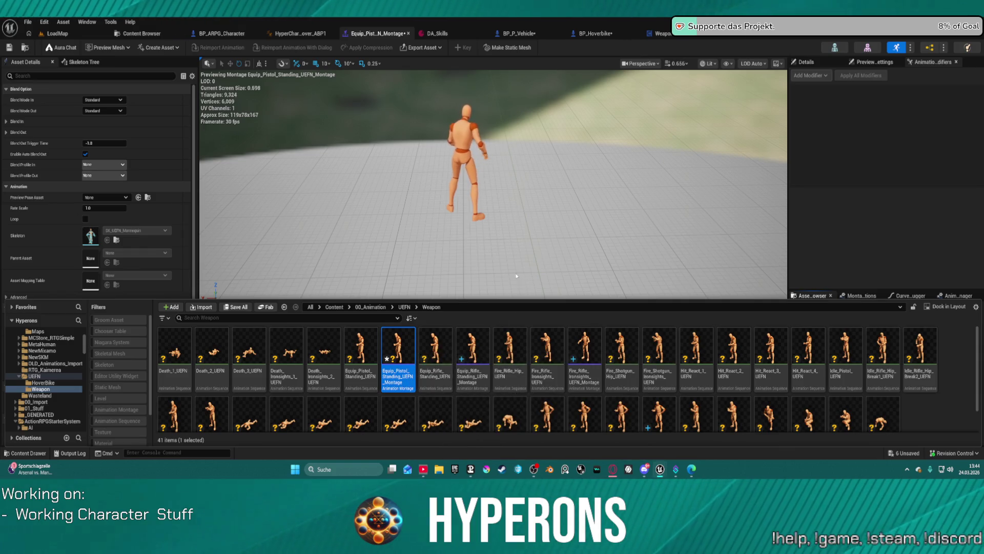
double_click(472, 350)
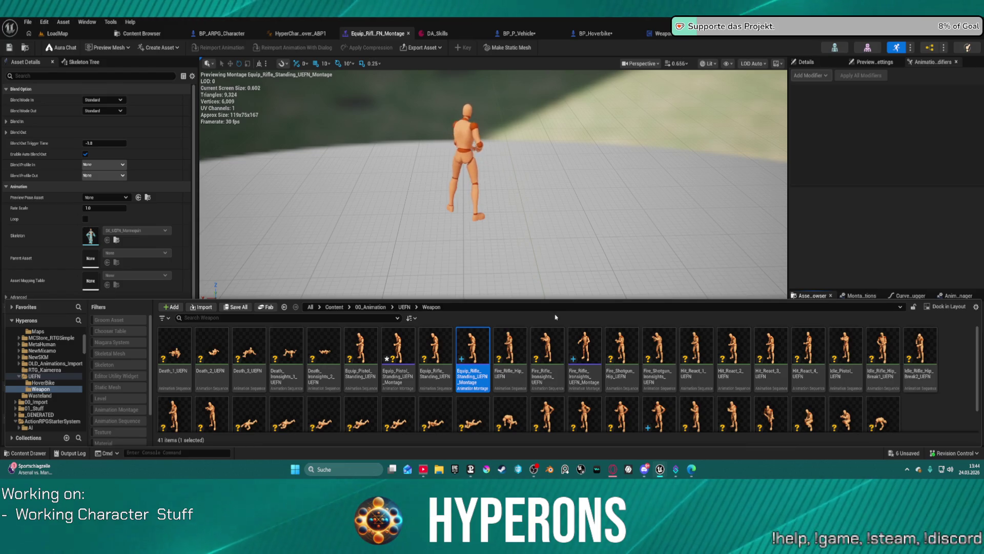
scroll(956, 387, down, 2)
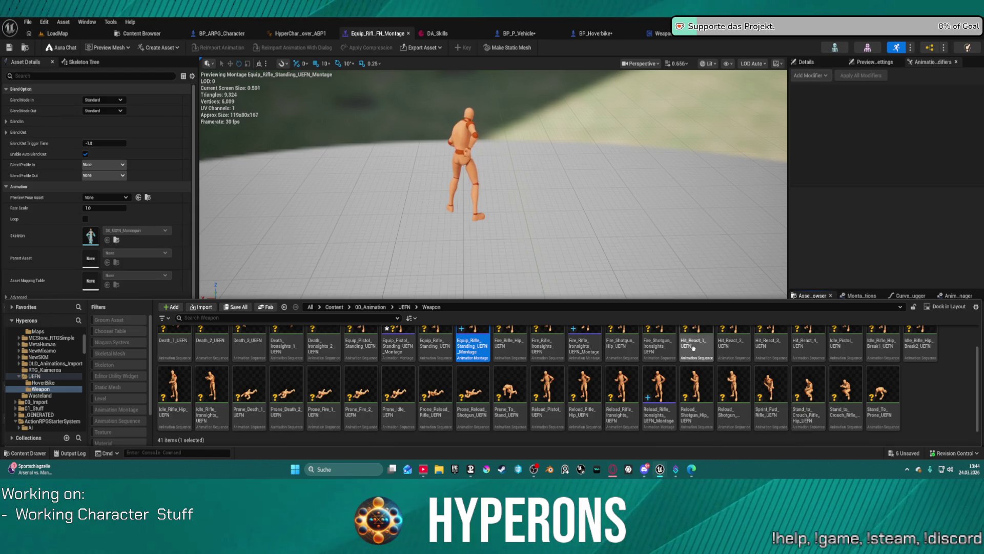
scroll(473, 355, up, 2)
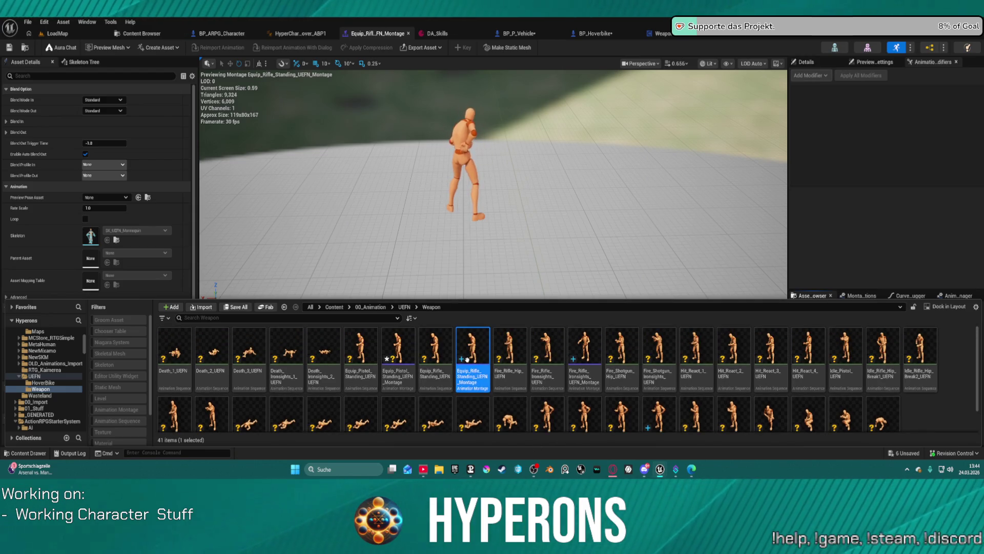
click(51, 33)
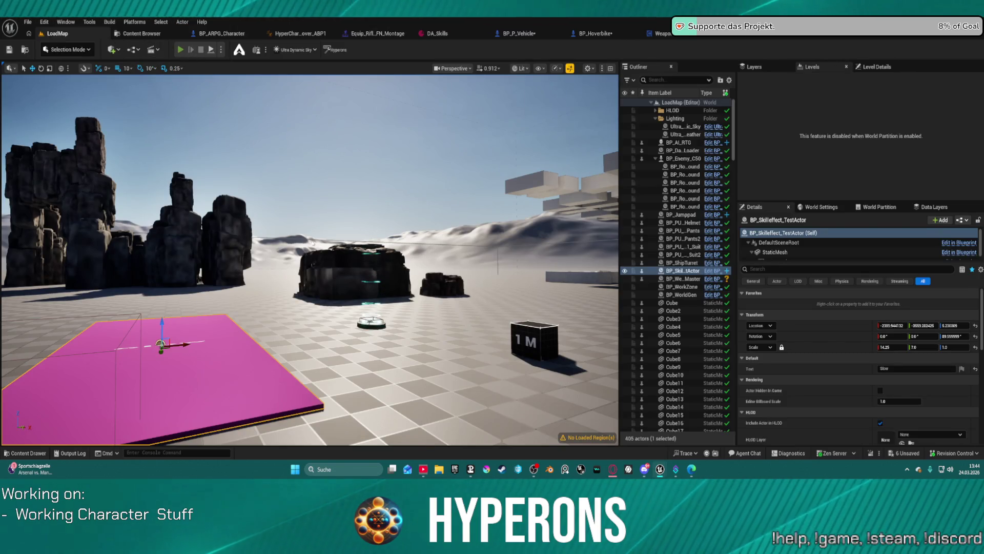
key(alt+p)
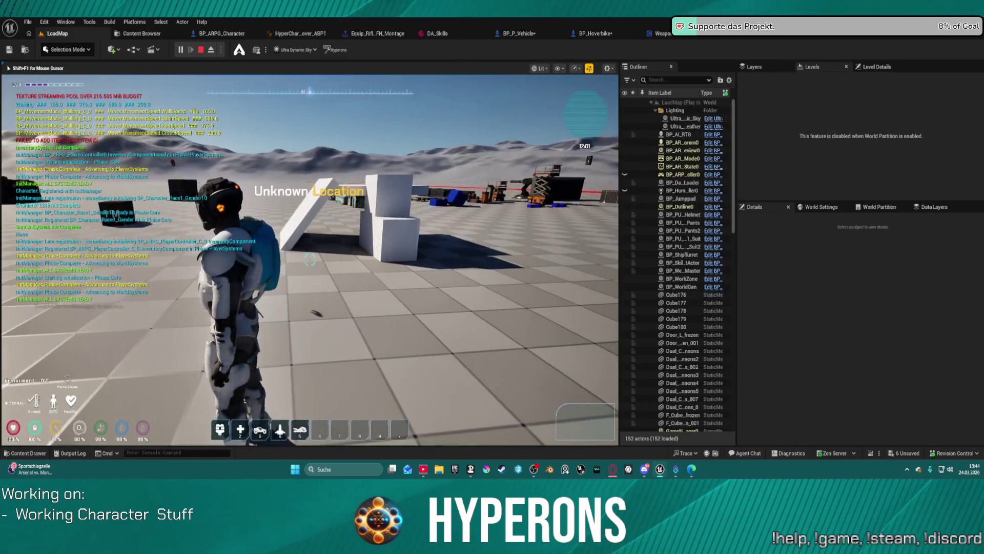
- Run and jump the character in the LoadMap test, then stop play with Esc
key(i)
key(i)
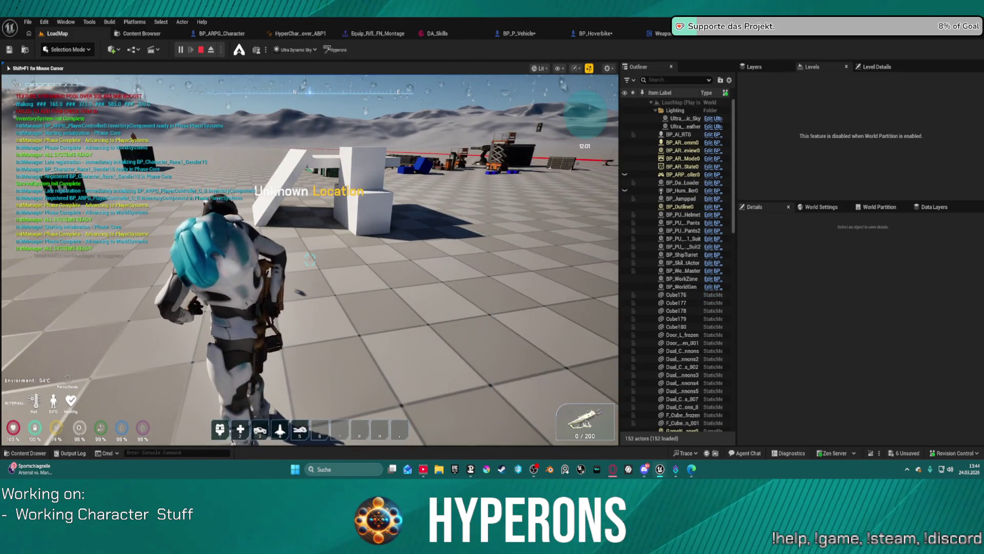
key(w)
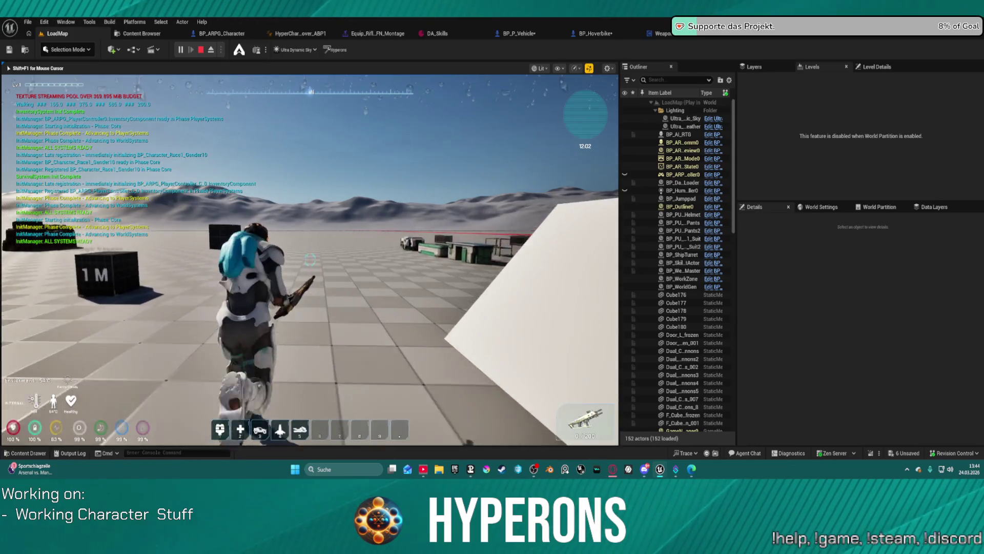
key(r)
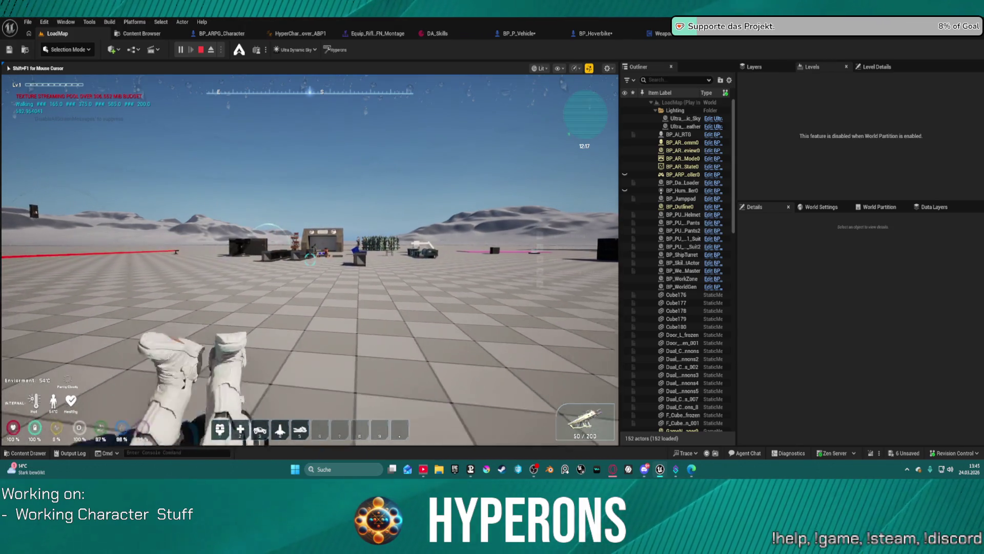
key(space)
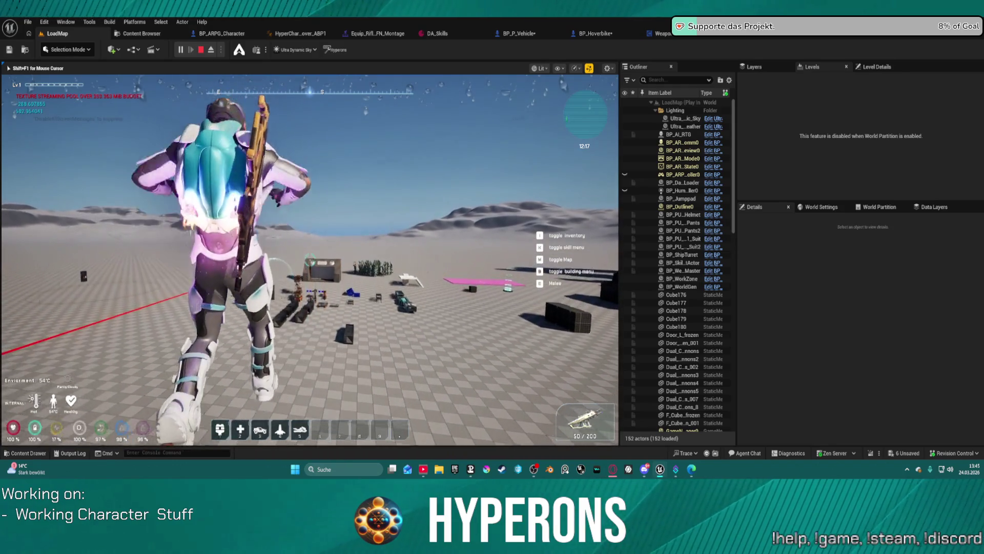
key(Escape)
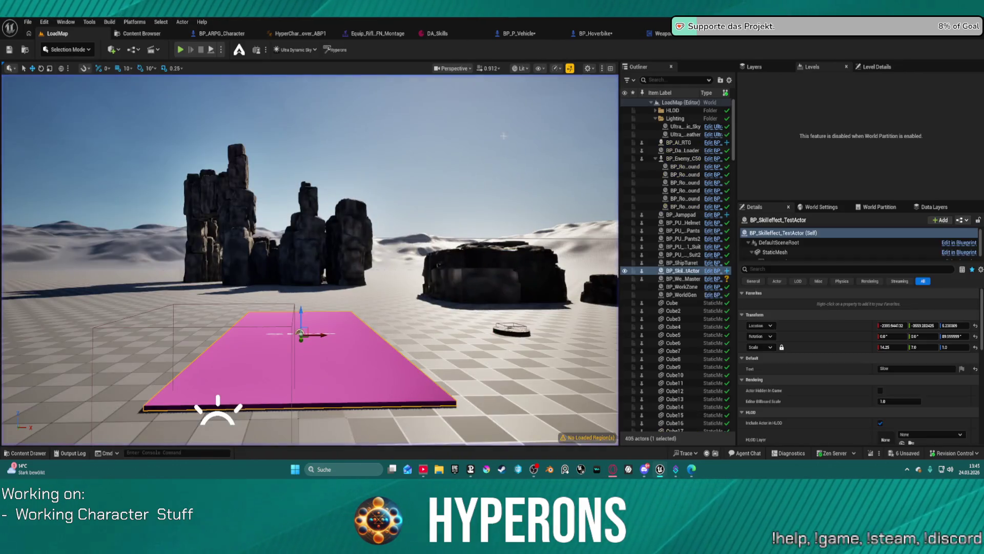
- Open Equip_Pistol_Standing_UEFN_Montage and set its default track's slot to Curves
click(386, 32)
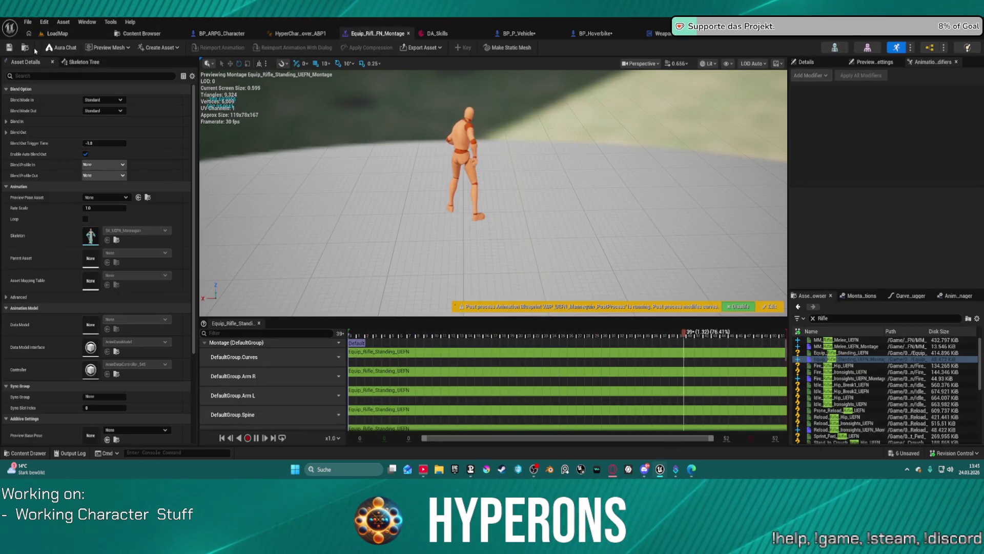
key(ctrl+space)
click(394, 378)
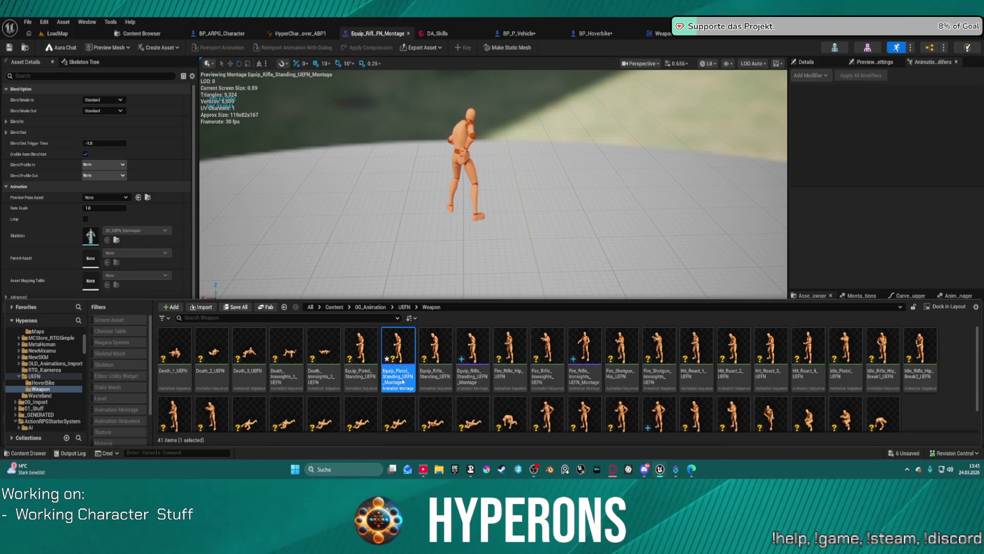
double_click(403, 382)
click(331, 358)
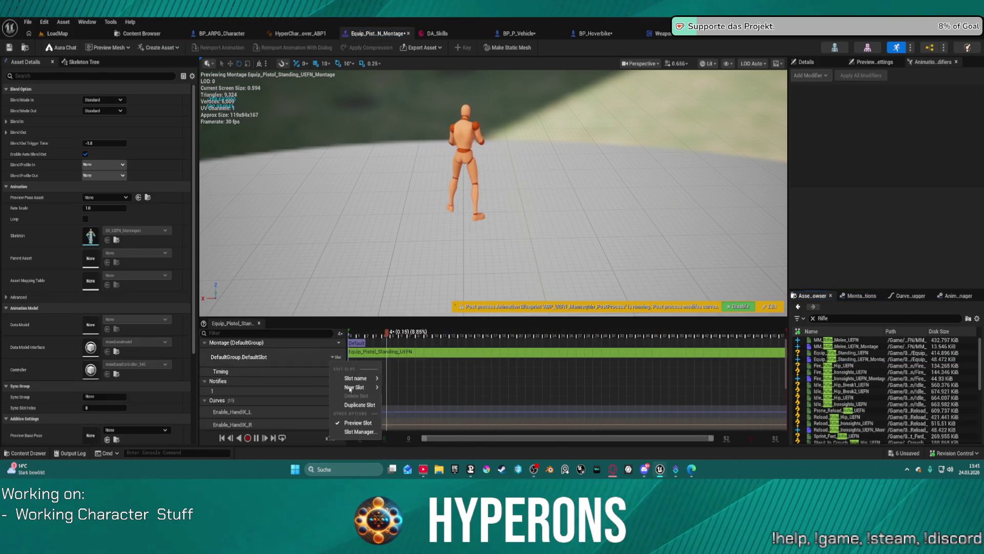
mouse_move(359, 378)
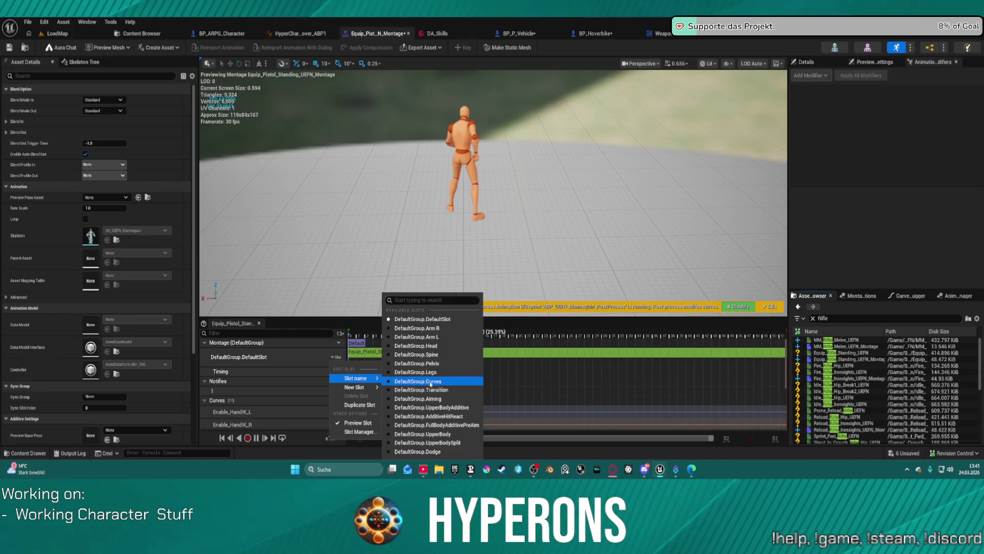
click(431, 381)
- Add DefaultGroup slot tracks Arm R, Arm L, Head and Spine to the montage
click(339, 360)
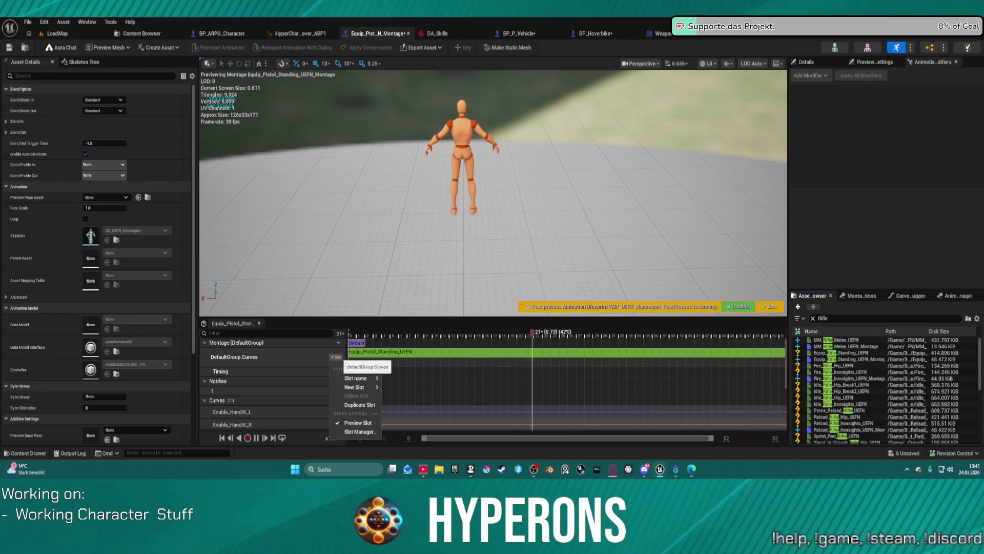
mouse_move(359, 387)
click(399, 329)
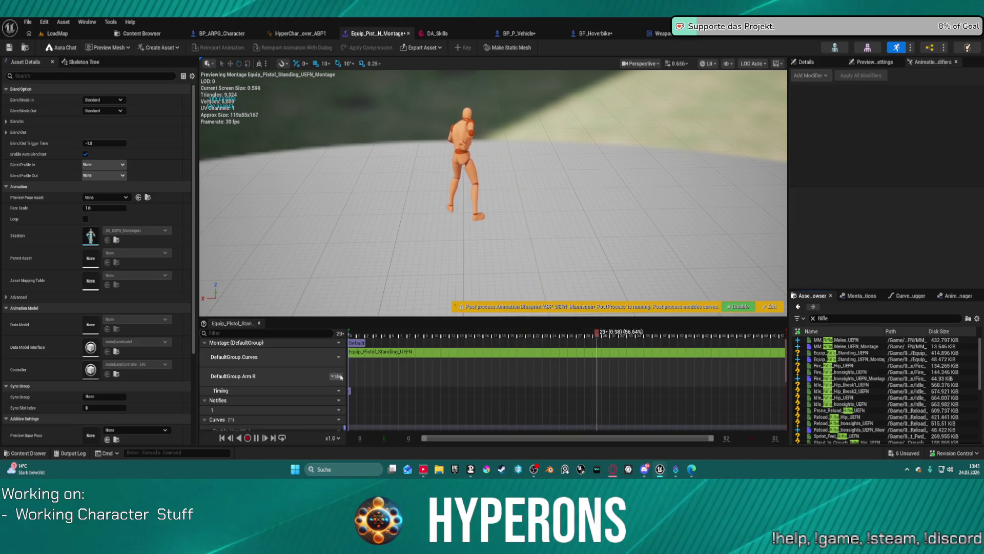
click(335, 376)
mouse_move(354, 406)
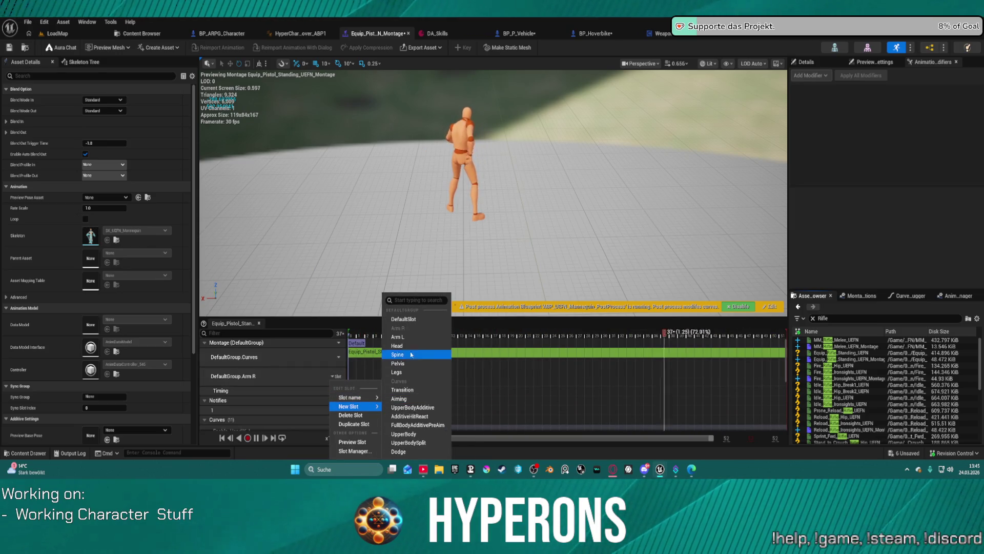
click(418, 335)
click(340, 395)
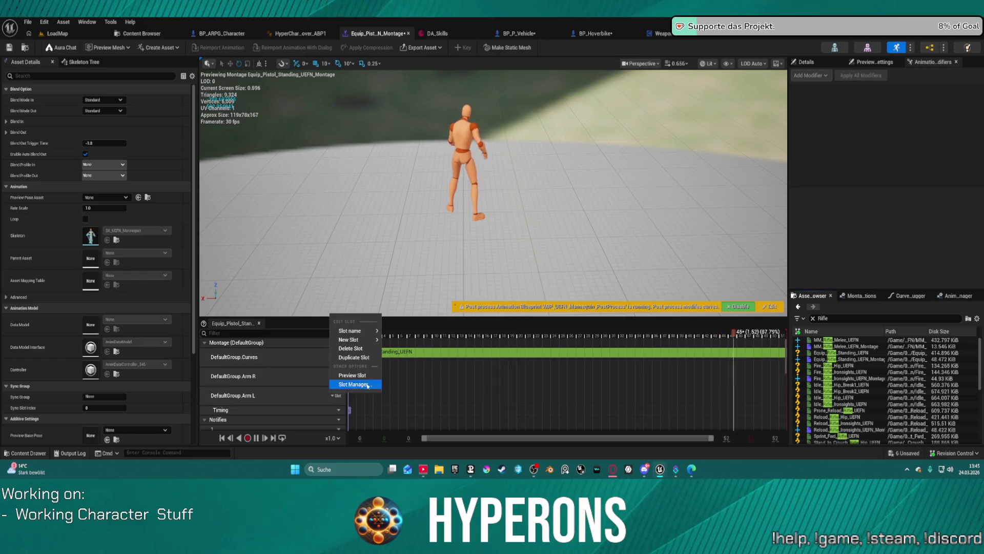
mouse_move(356, 339)
click(417, 348)
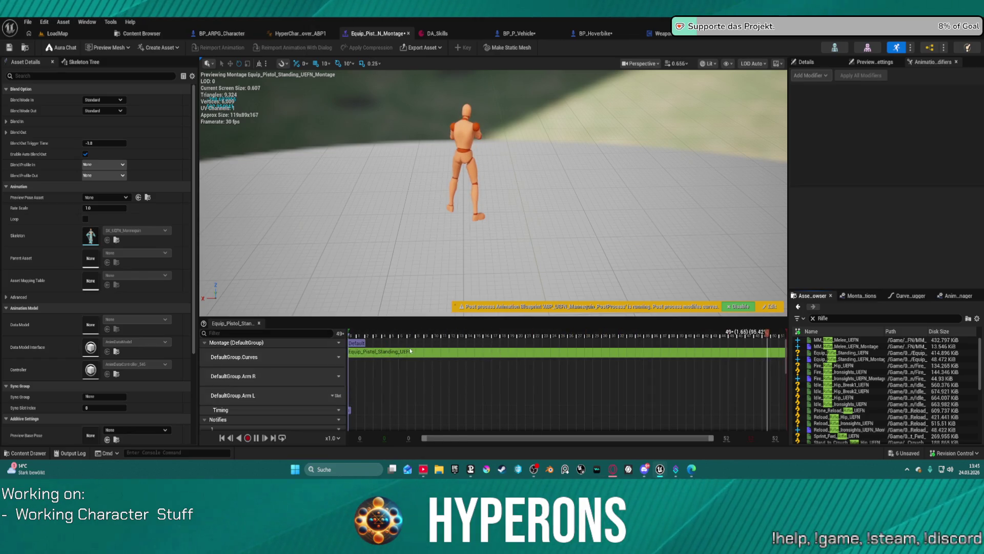
click(339, 359)
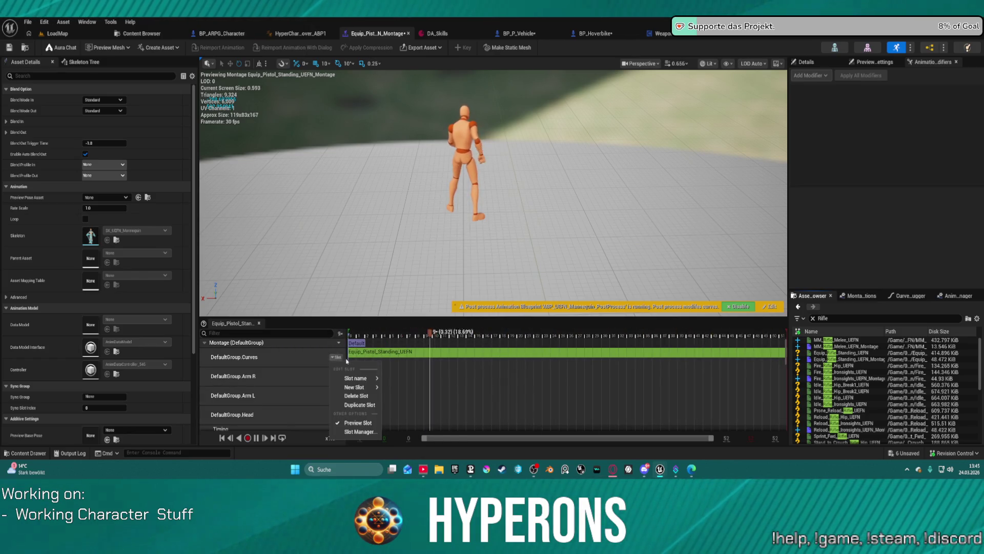
mouse_move(355, 387)
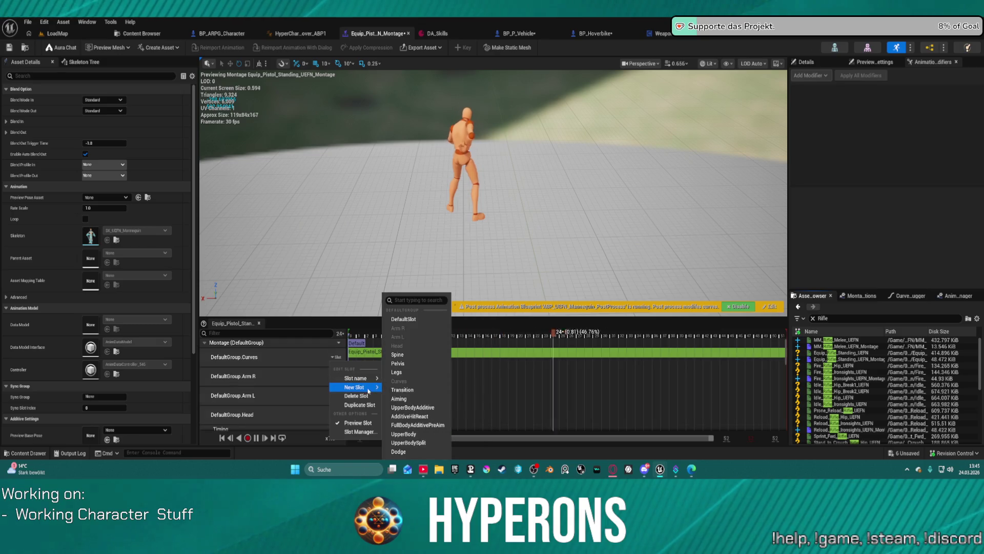
click(397, 355)
- Place Equip_Pistol_Standing_UEFN on the Arm R, Arm L, Head and Spine tracks, then open Plugins
scroll(318, 395, down, 5)
scroll(318, 394, up, 5)
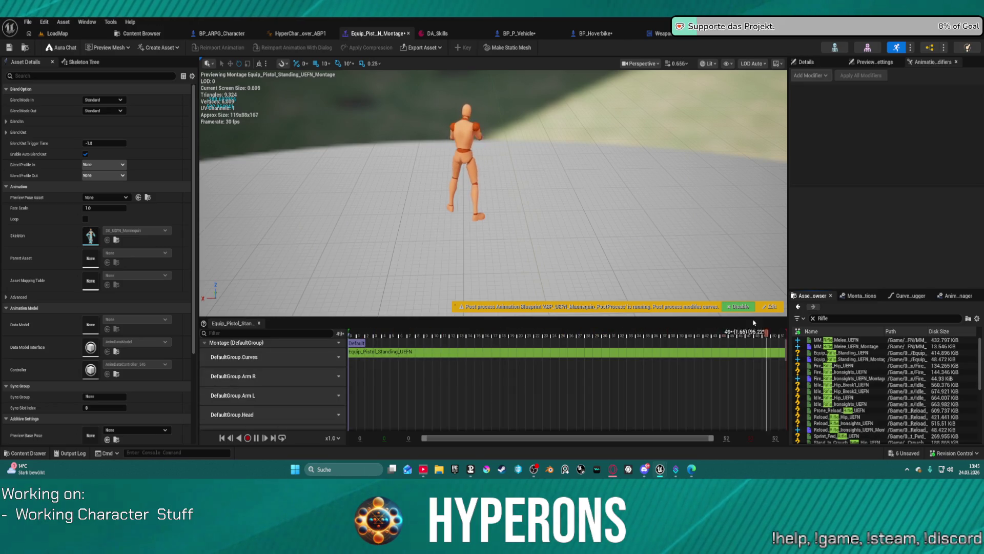
scroll(854, 400, down, 5)
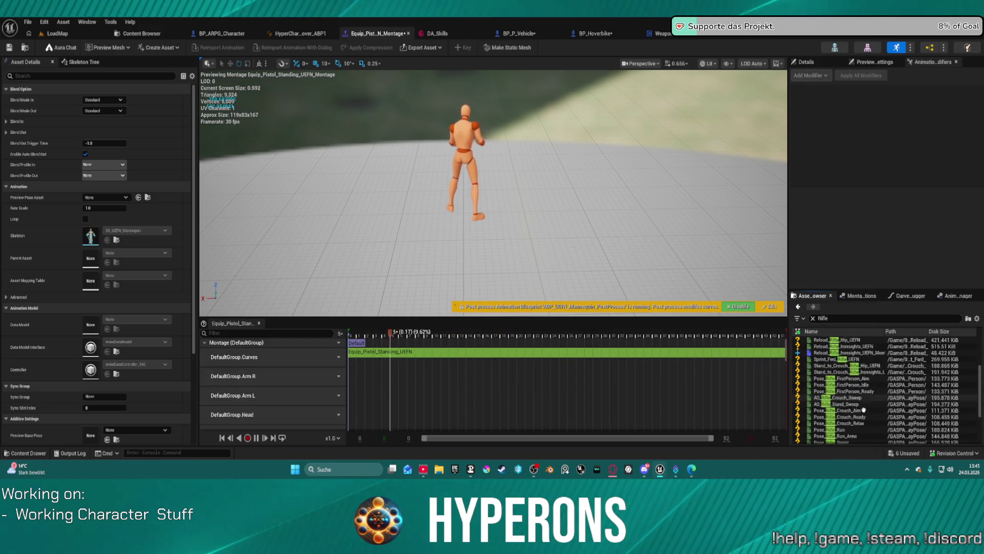
scroll(864, 410, up, 5)
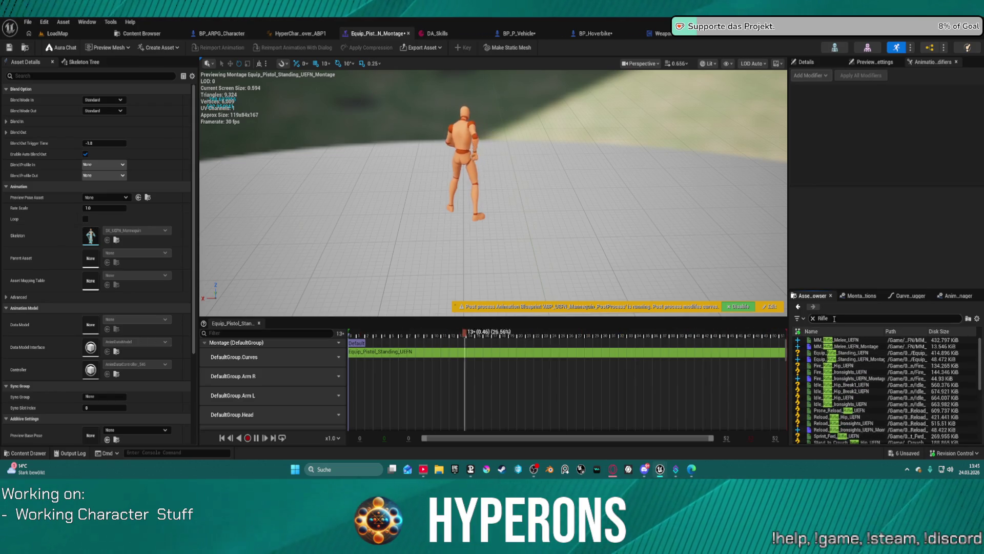
text(Pistol)
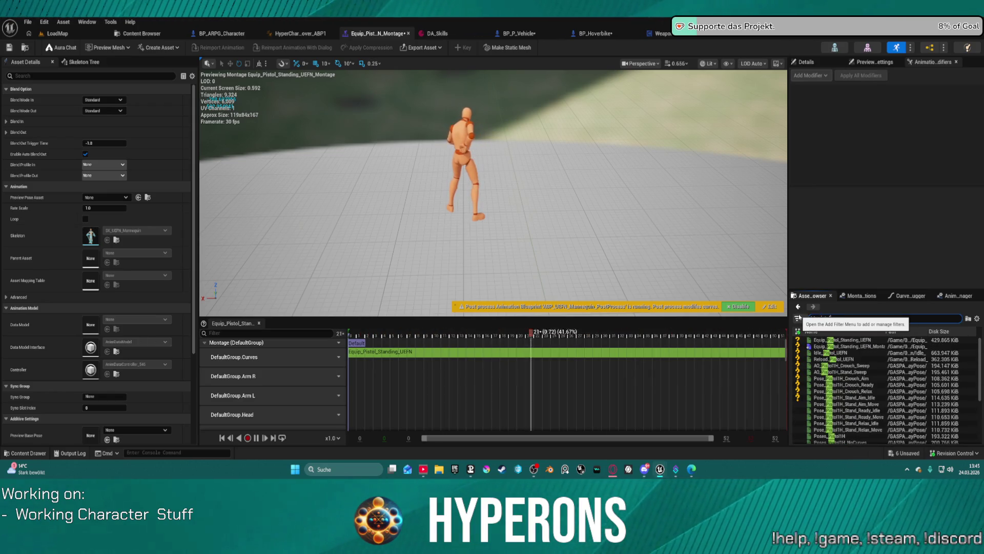
mouse_move(860, 341)
mouse_move(860, 341)
mouse_down()
mouse_move(732, 359)
mouse_move(369, 374)
mouse_move(362, 383)
mouse_move(527, 371)
mouse_up()
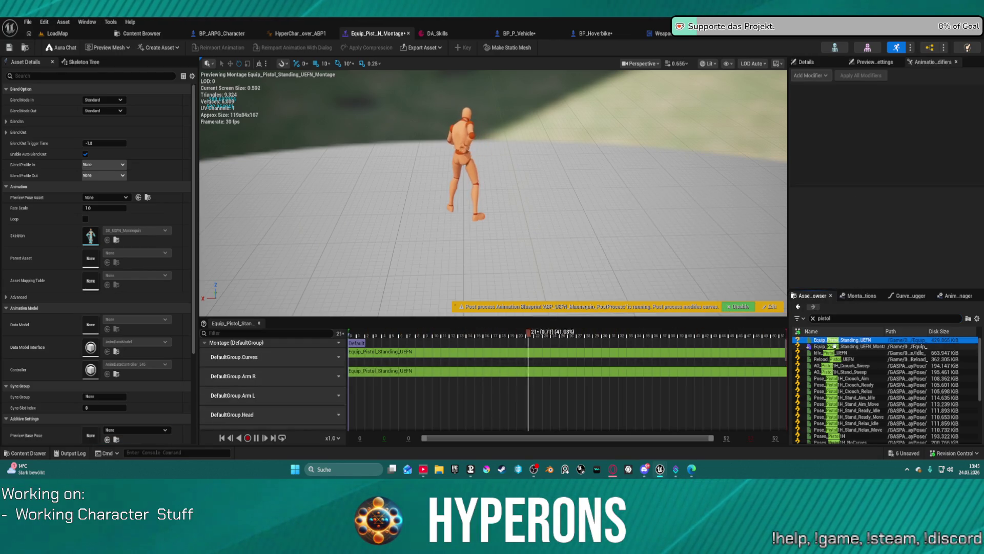
drag(846, 340, 389, 391)
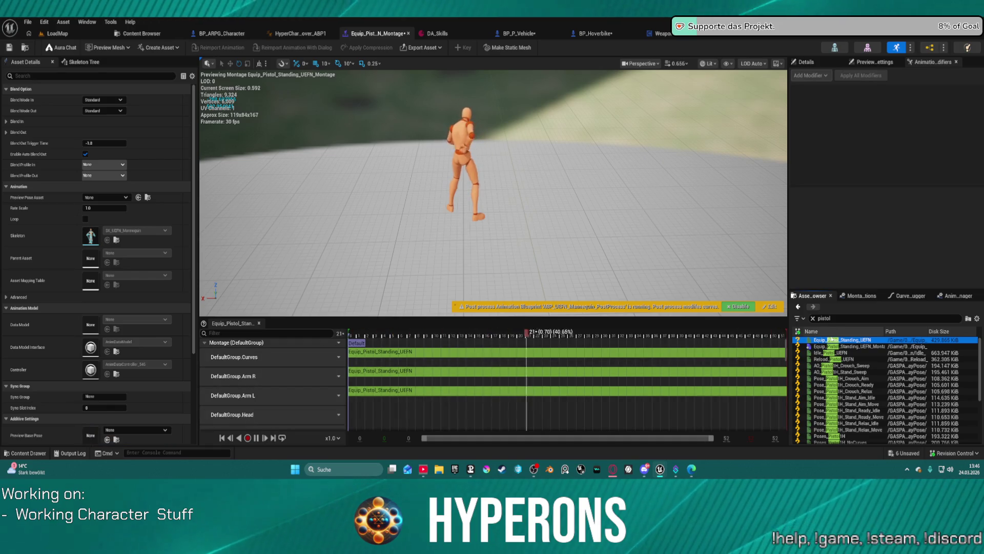
drag(846, 340, 369, 416)
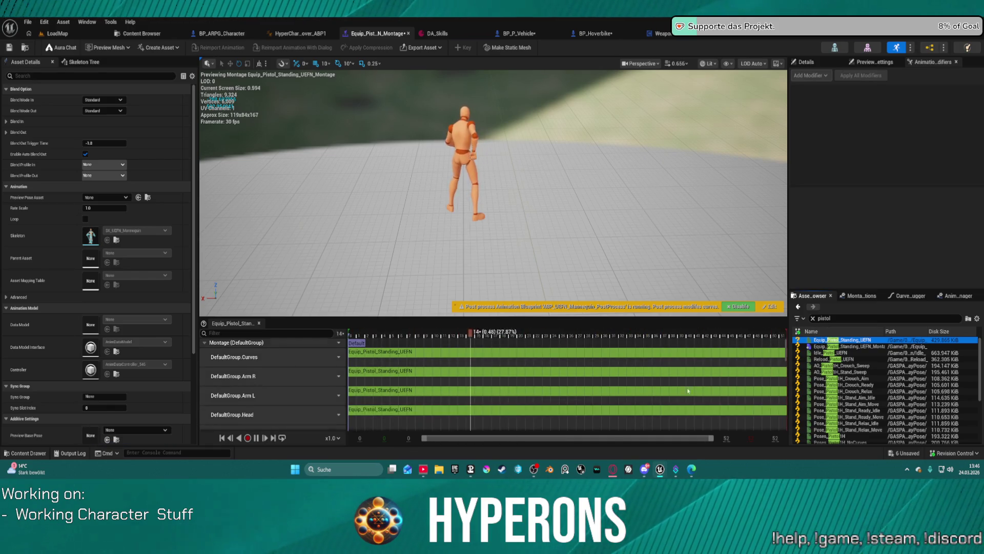
drag(791, 341, 394, 396)
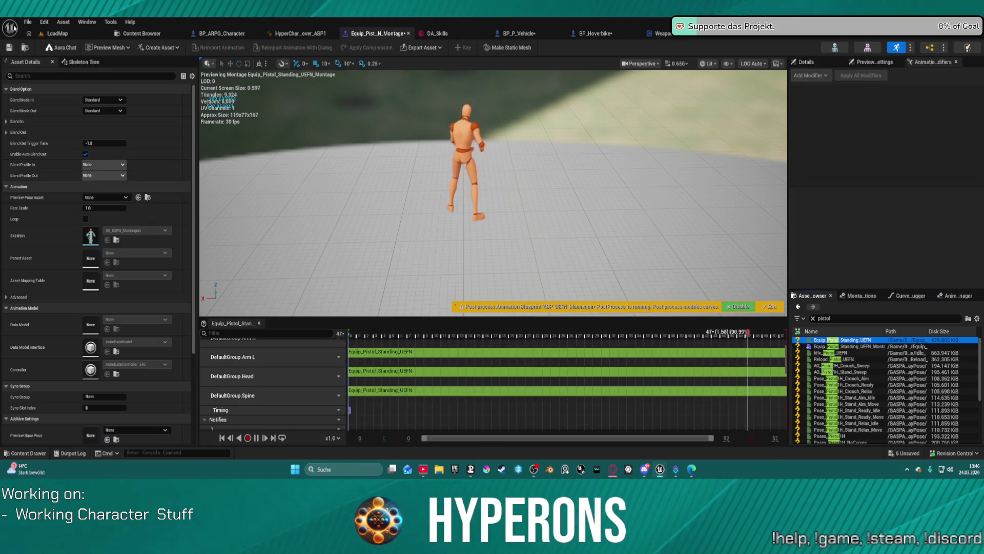
click(44, 22)
click(62, 98)
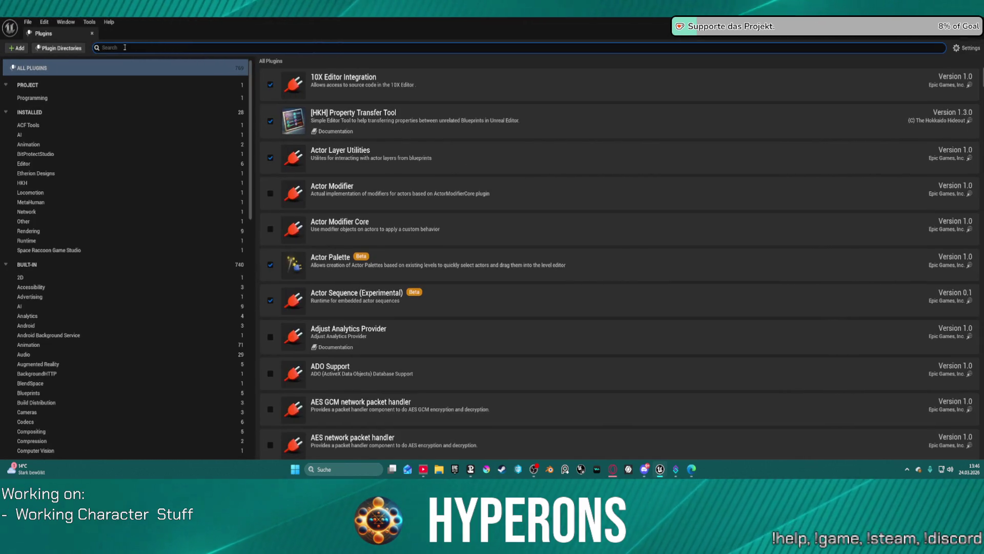
- Enable the Animation Tools Bundle plugin and restart the editor, saving changed assets
text(animation)
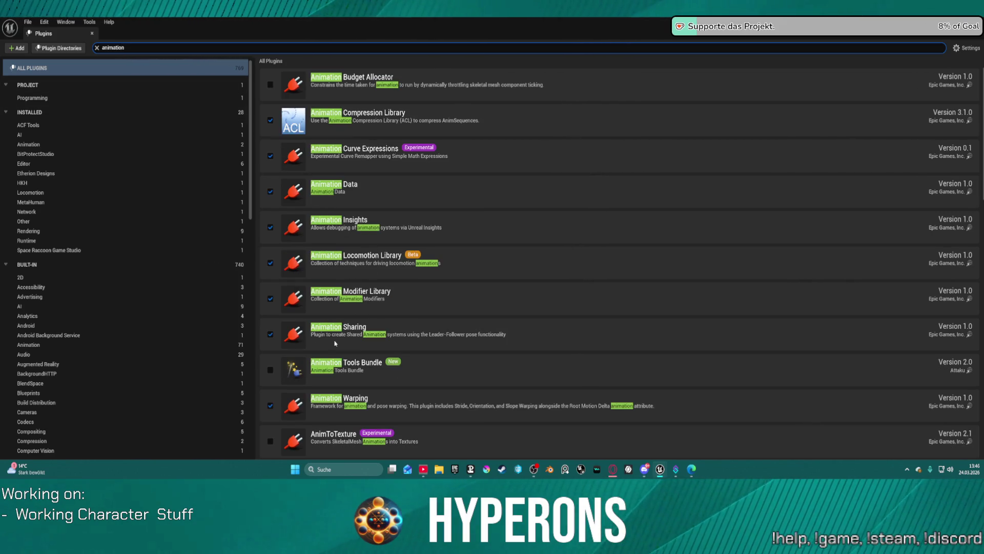
click(271, 370)
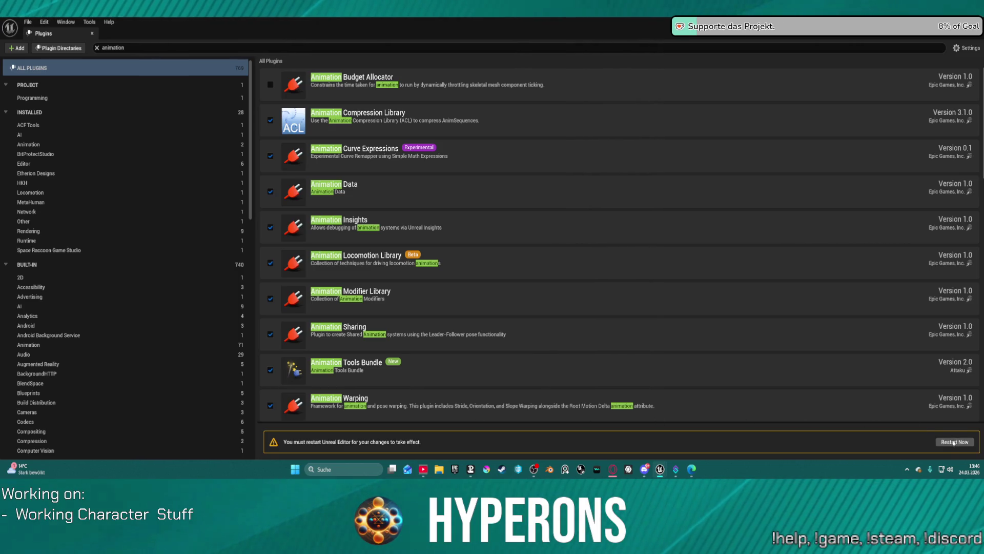
click(954, 442)
click(494, 333)
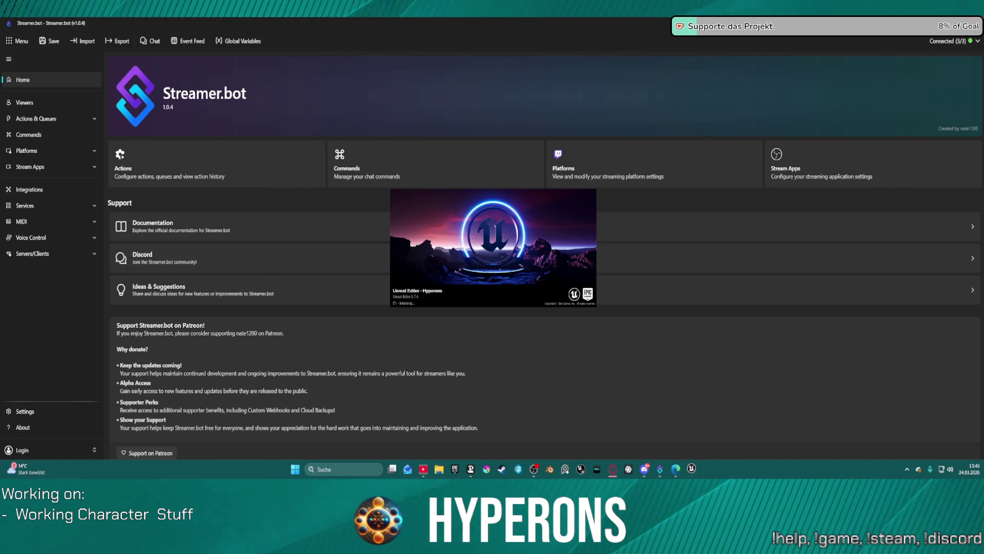
- Show the desktop, hiding Streamer.bot while the Unreal Editor splash loads
key(super+d)
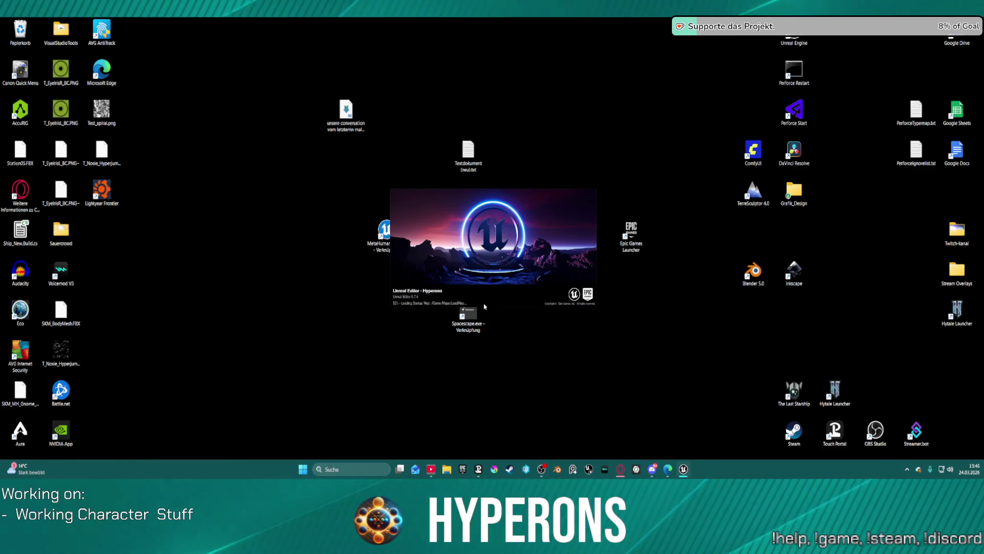
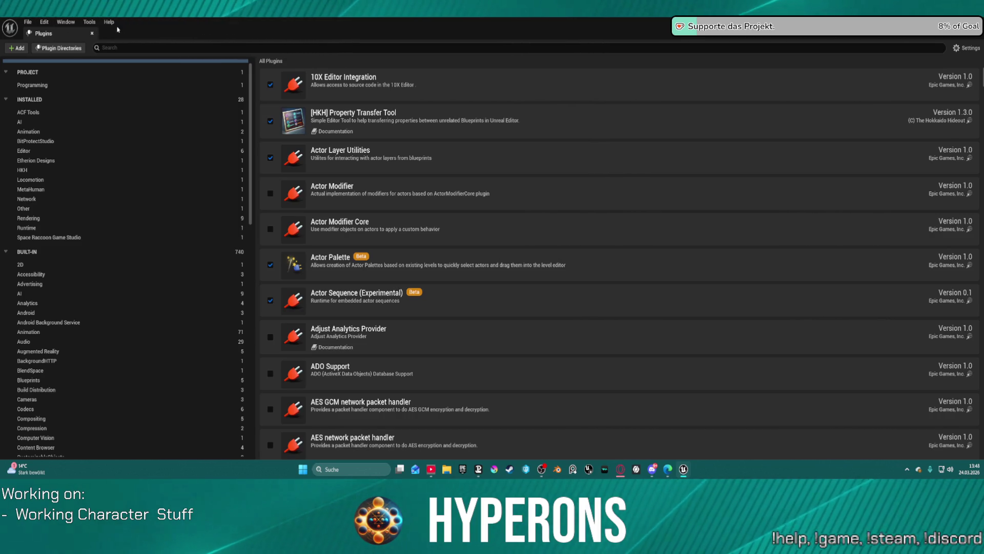
- Close the Plugins and Message Log windows and return to the Equip_Pist_N_Montage tab
click(685, 470)
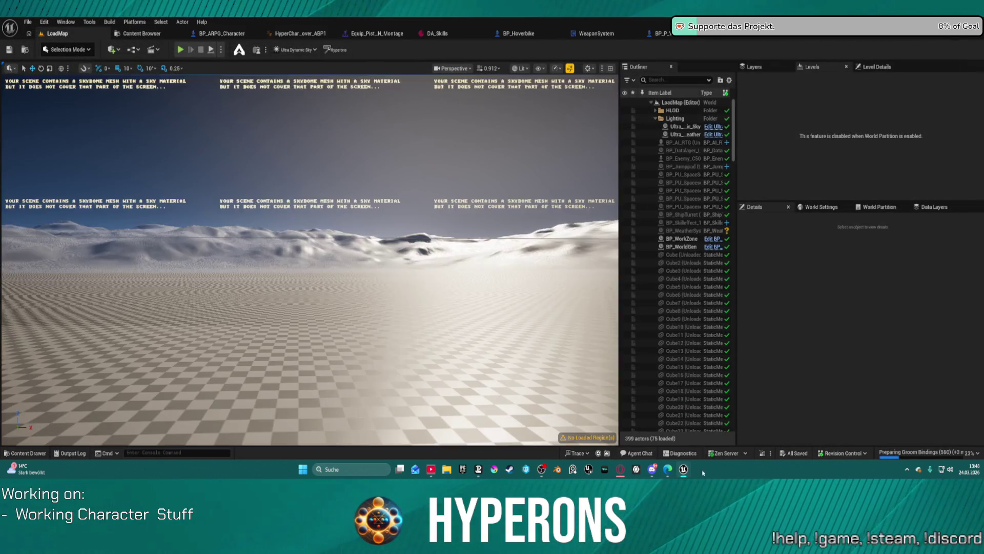
mouse_move(687, 475)
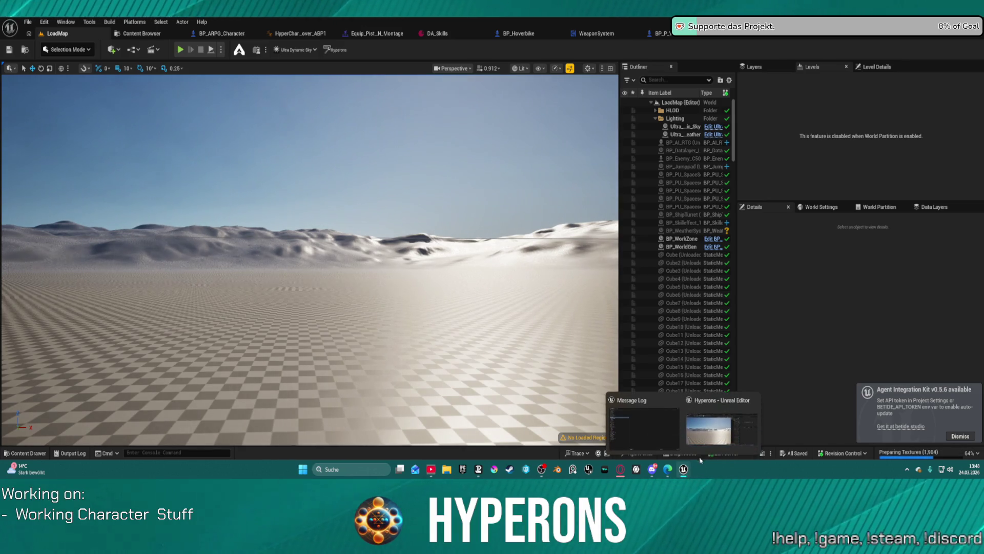
click(676, 400)
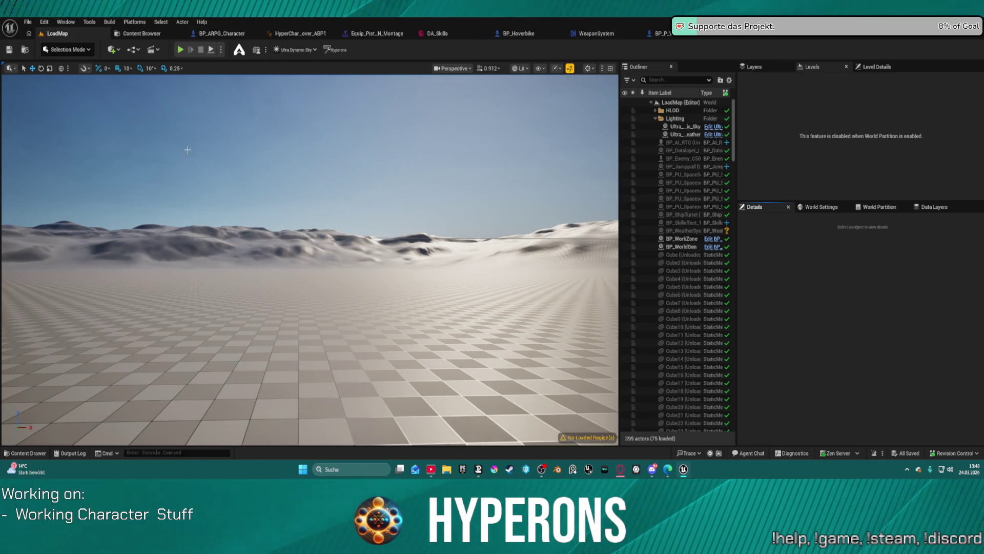
click(378, 34)
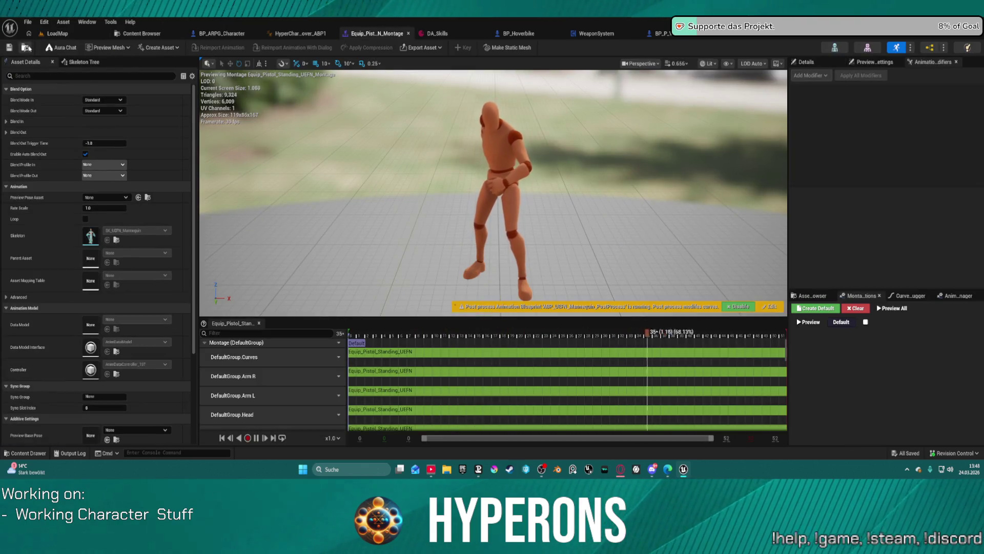
- Duplicate the Equip pistol and rifle standing montages, keeping the default copy names
click(142, 34)
right_click(405, 125)
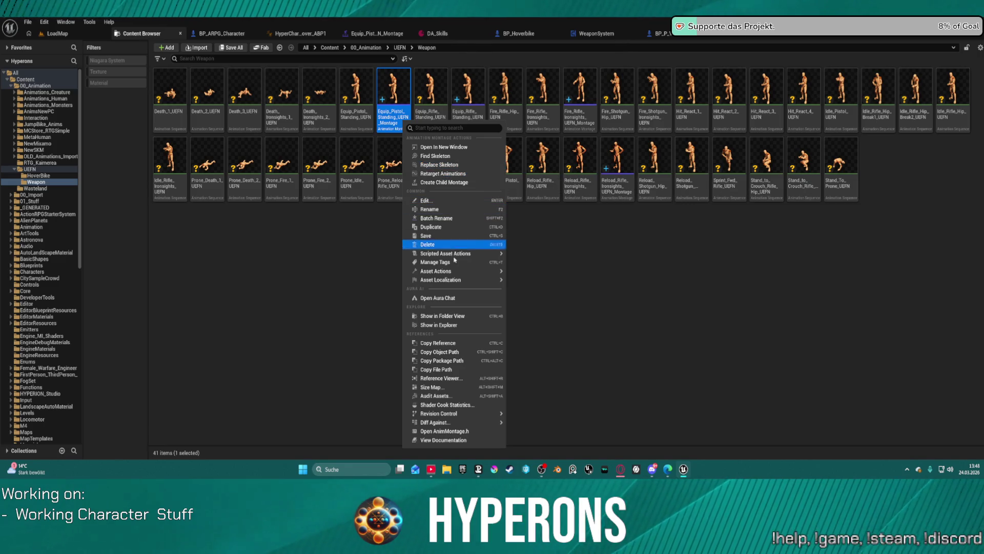
mouse_move(467, 254)
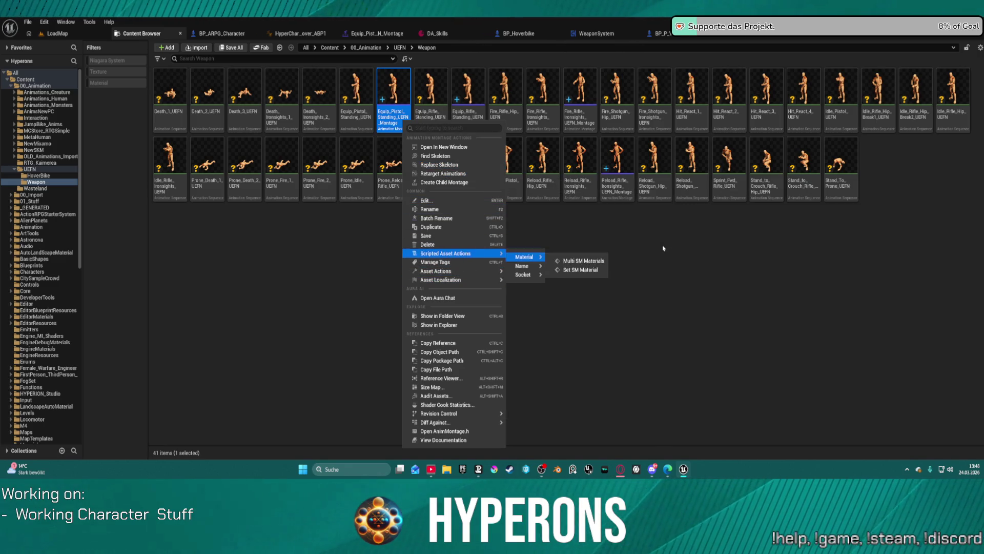
key(Escape)
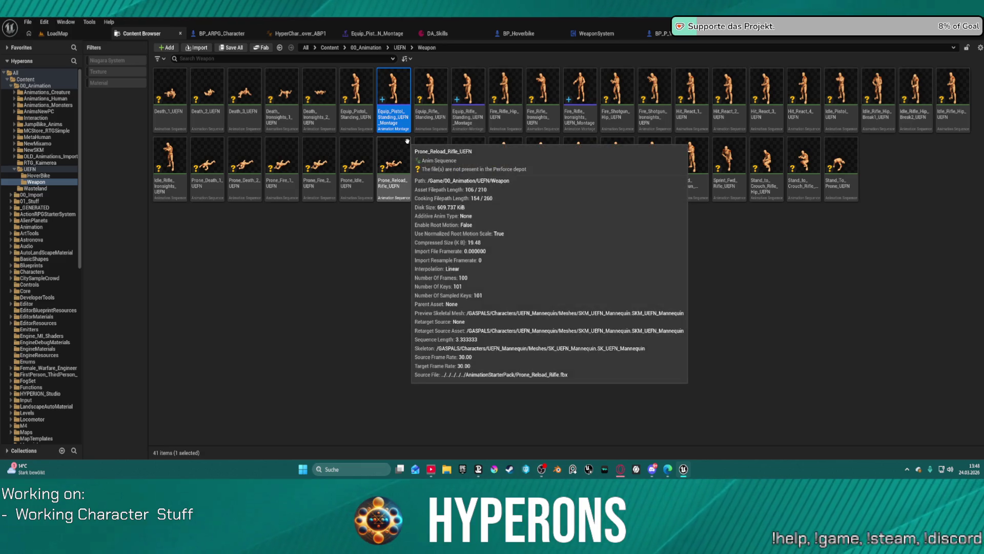
key(ctrl+d)
key(Return)
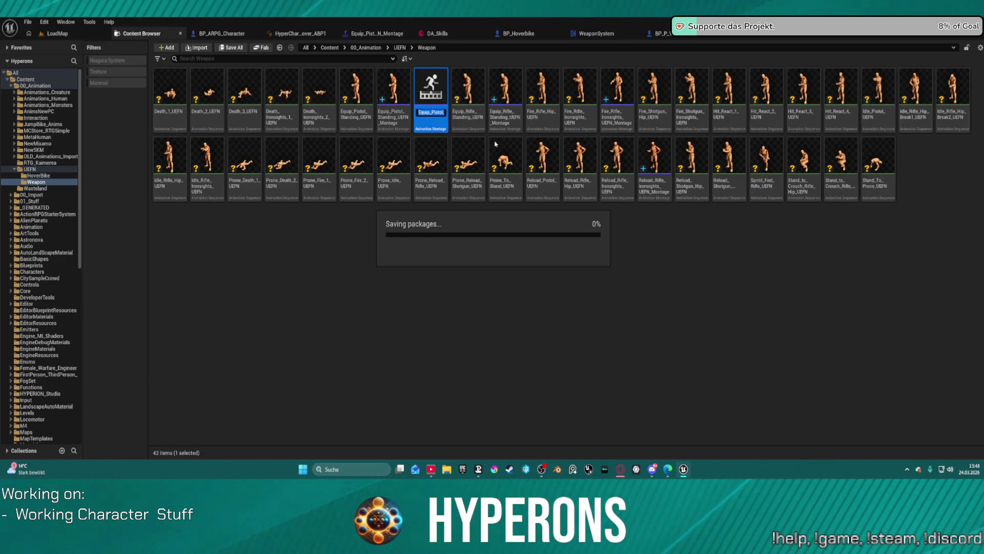
click(505, 95)
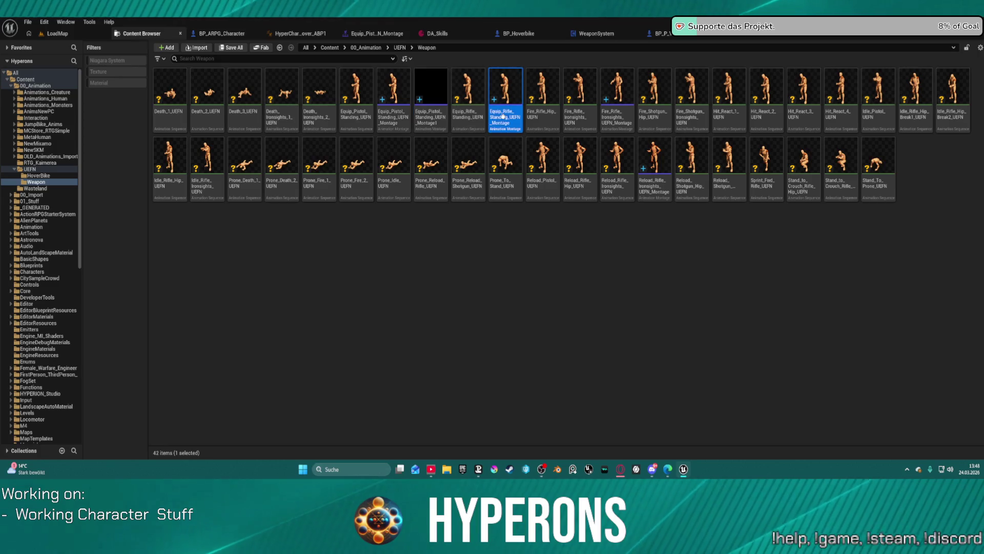
key(ctrl+d)
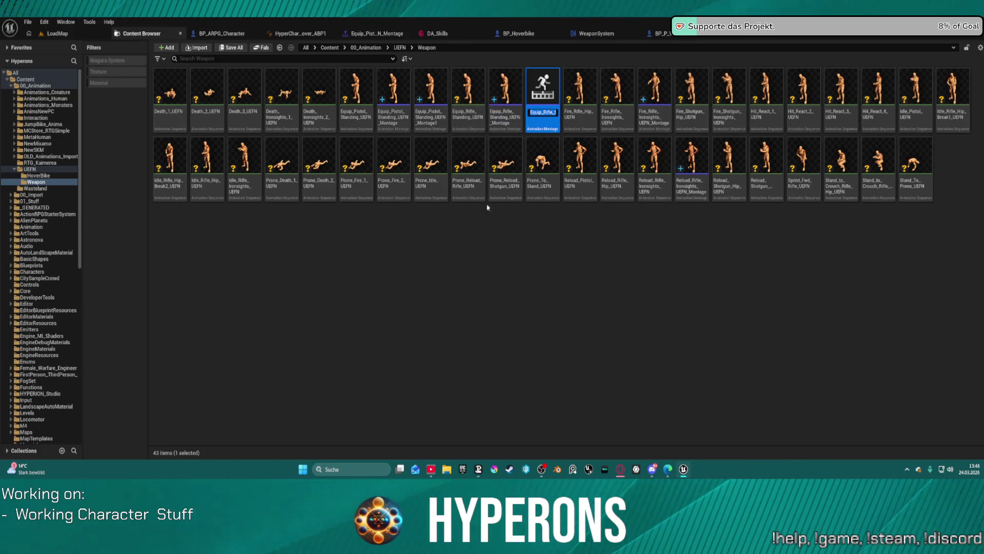
key(Return)
- Rename the two montage copies with an 'Un' prefix to UnEquip_Pistol and UnEquip_Rifle
click(438, 123)
drag(457, 134, 457, 134)
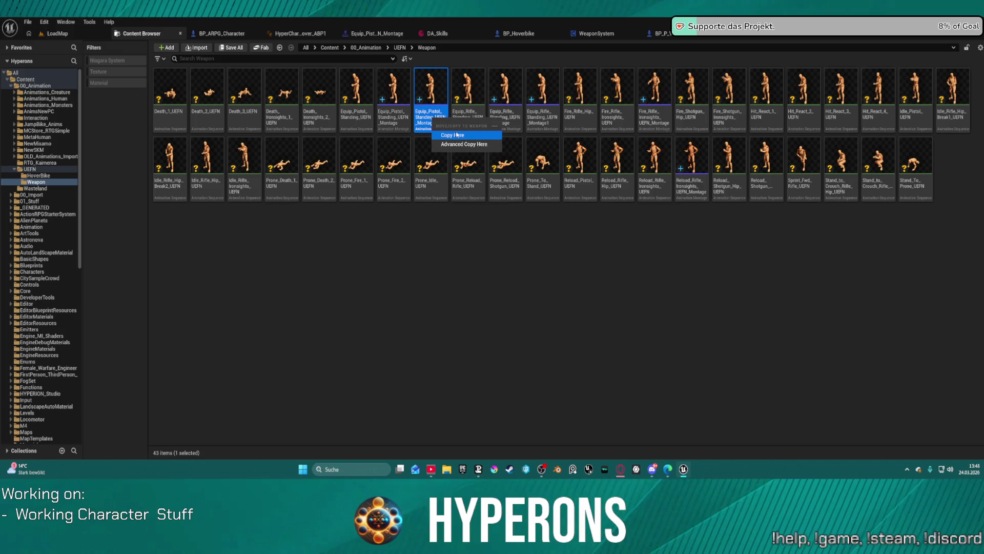
click(428, 97)
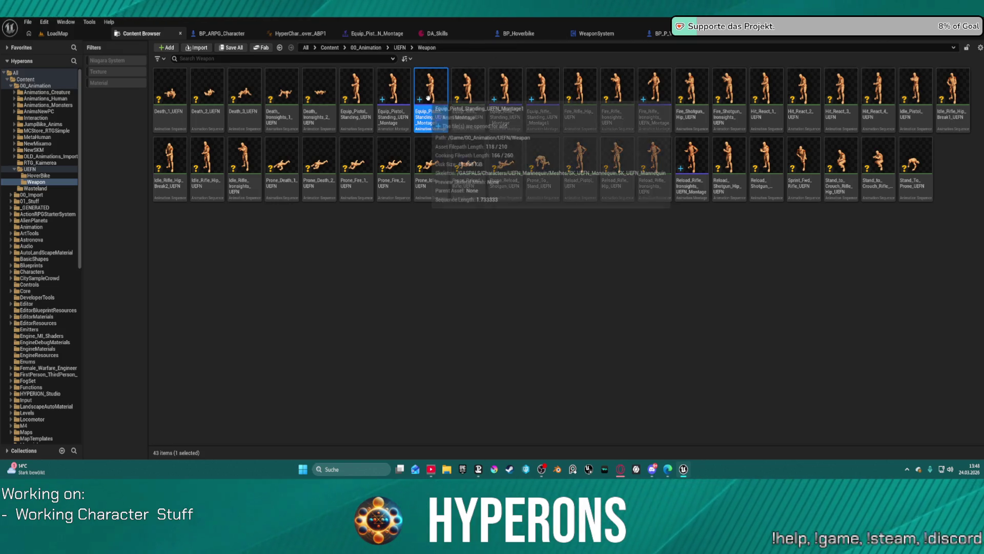
key(F2)
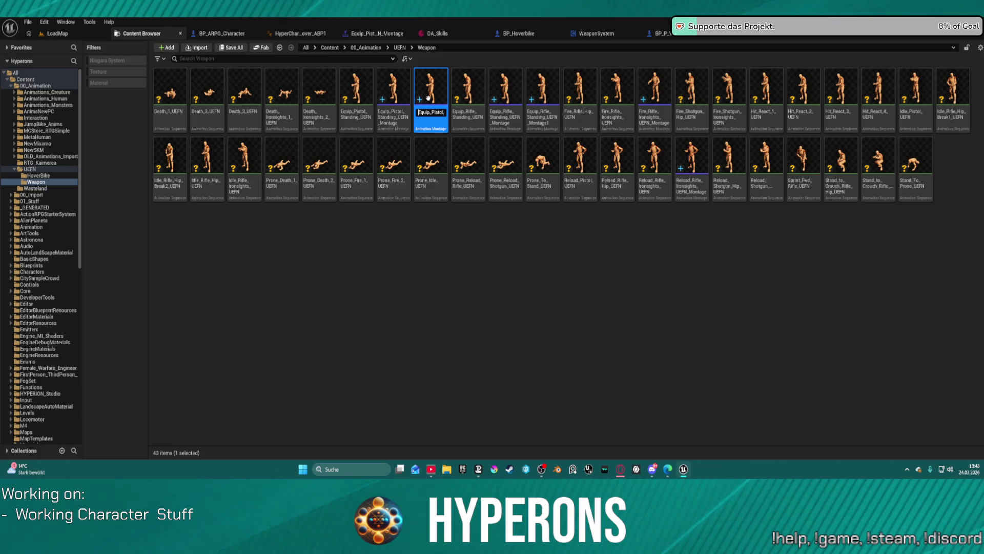
key(Home)
text(Un)
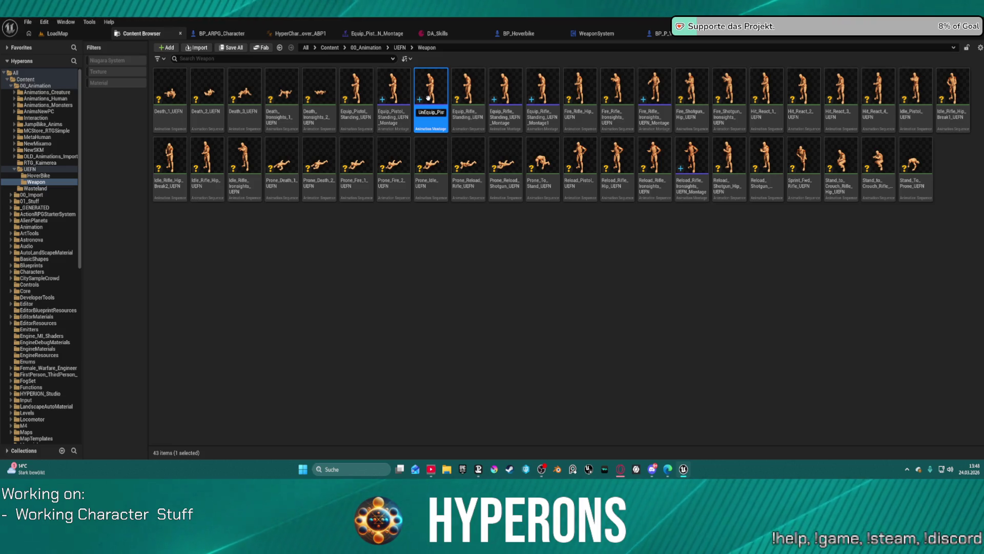
key(Return)
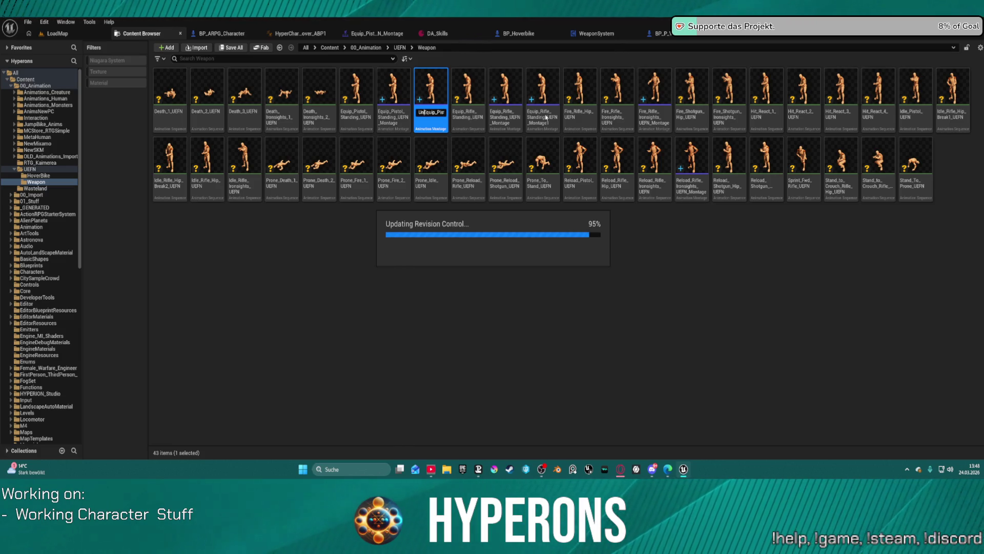
click(546, 117)
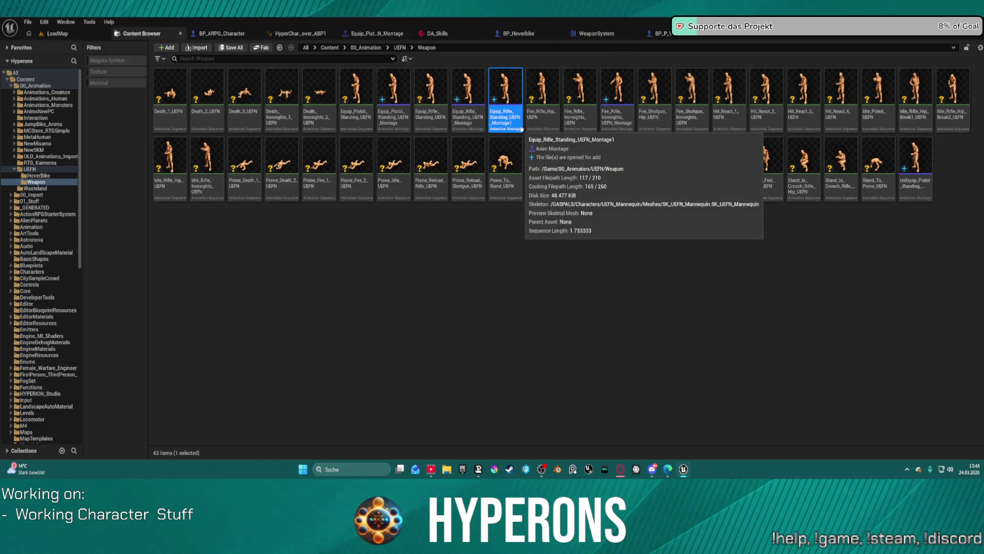
key(F2)
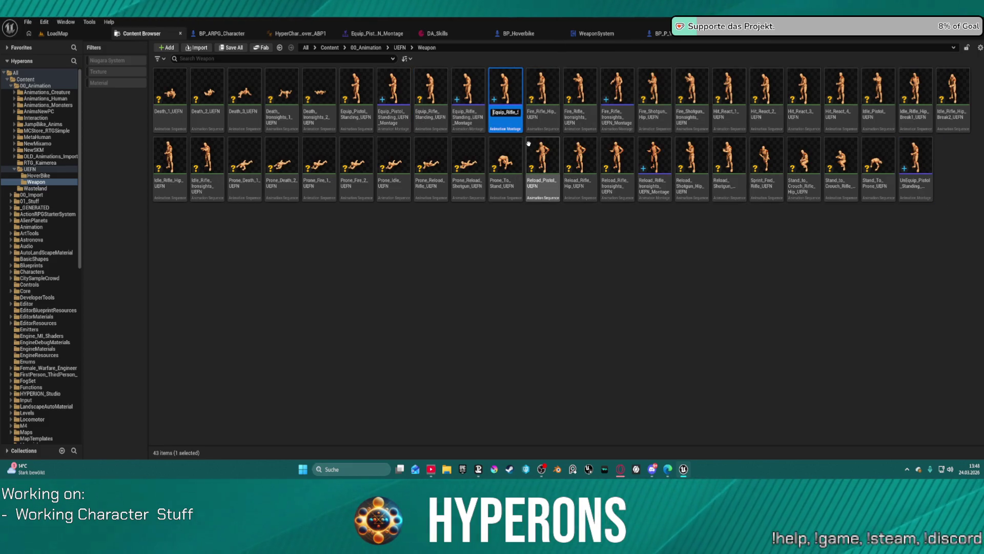
text(Un)
key(Return)
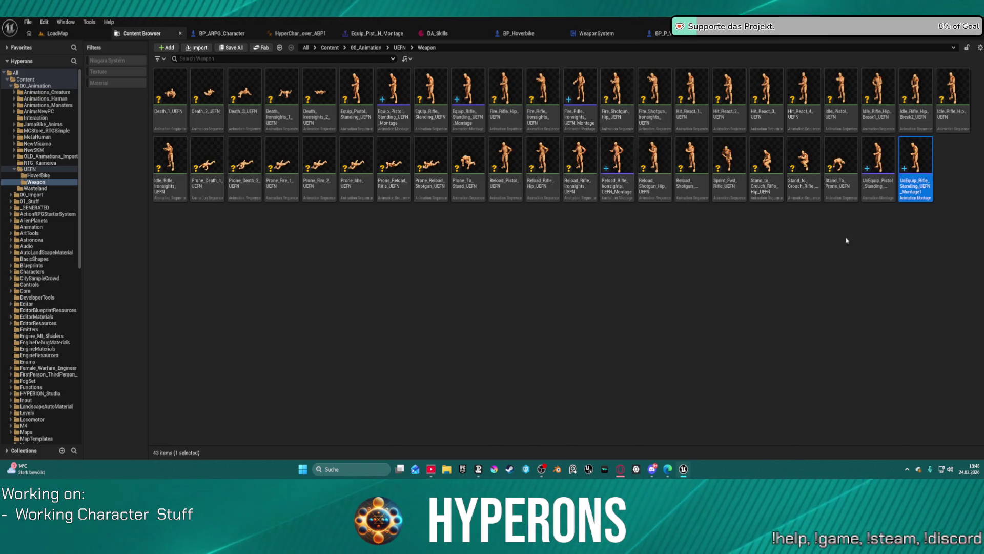
- Open the UnEquip_Rifle_Standing_UEFN montage for editing
mouse_move(915, 176)
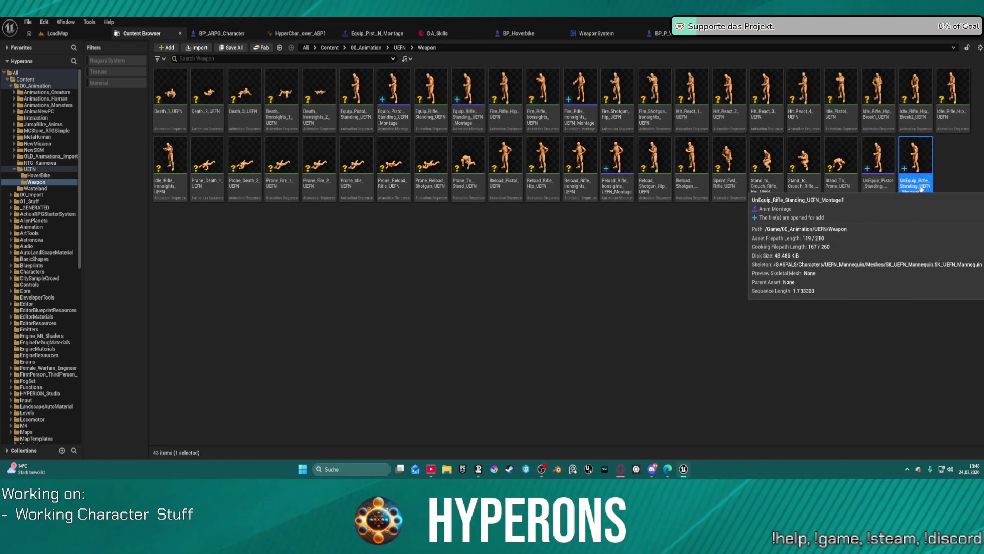
click(921, 191)
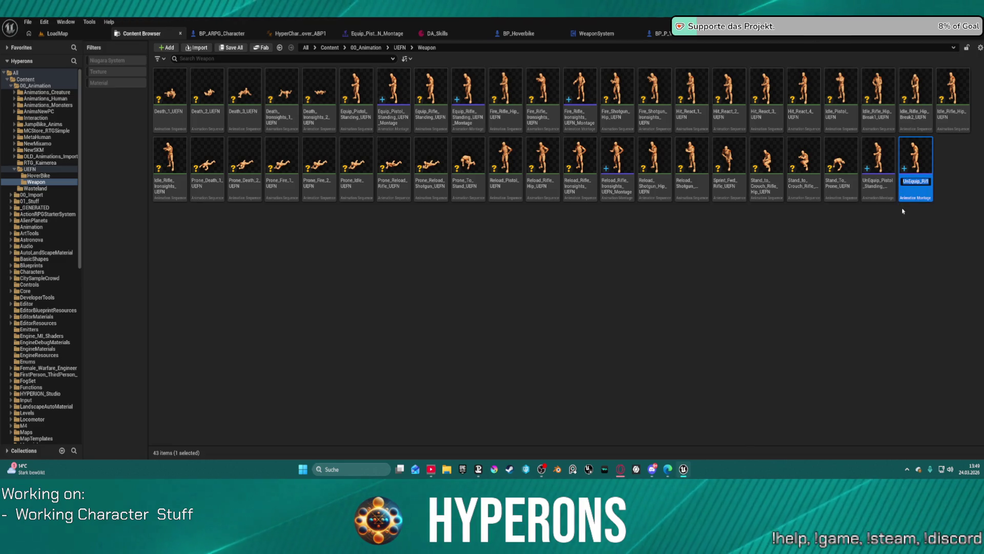
click(907, 210)
click(917, 177)
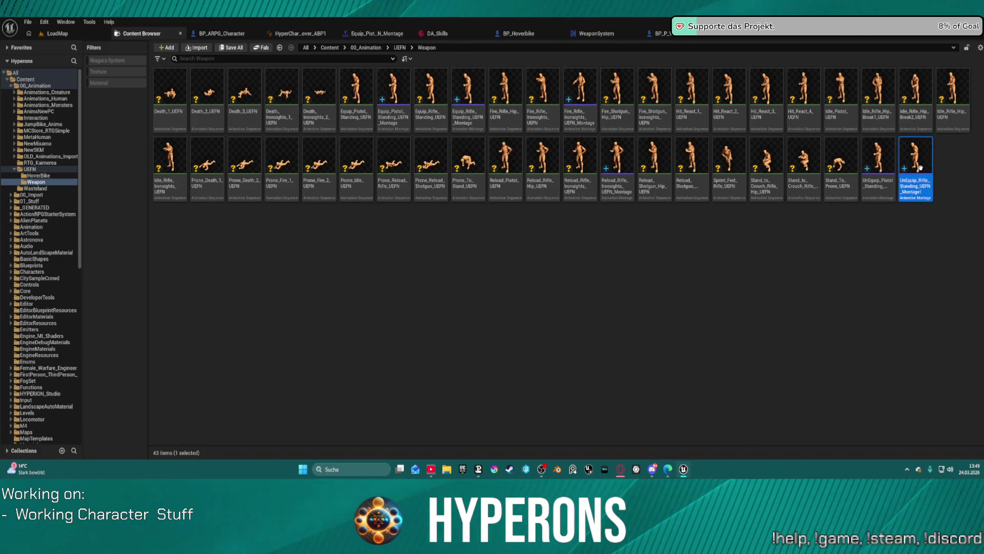
right_click(921, 166)
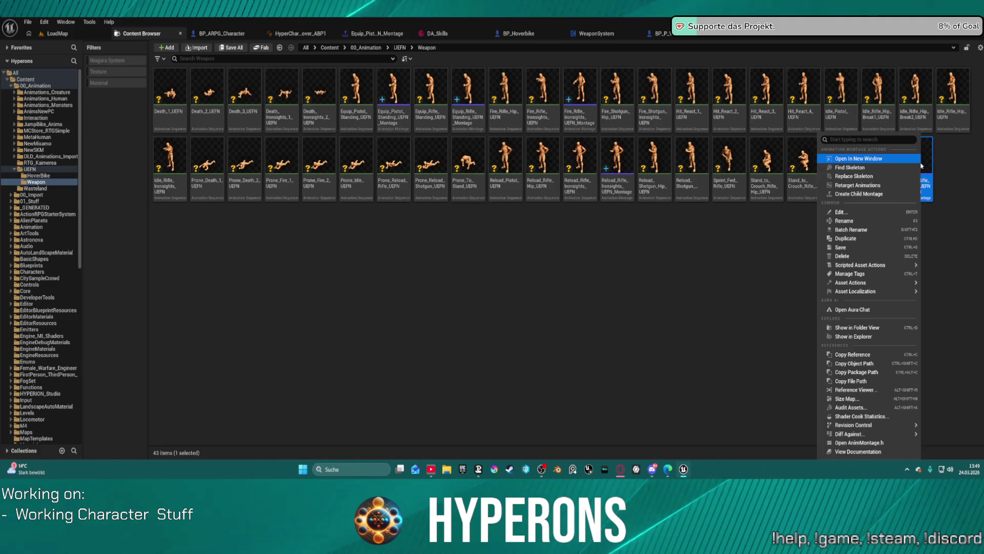
click(938, 190)
double_click(926, 169)
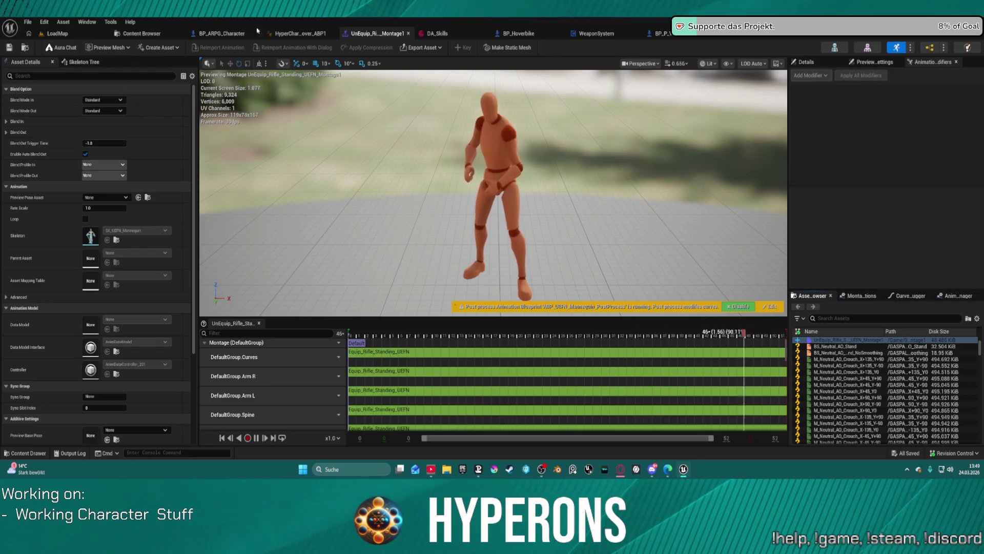
- Look through the Window, Edit and Tools menus, then show LoadMap with the Content Drawer
click(87, 22)
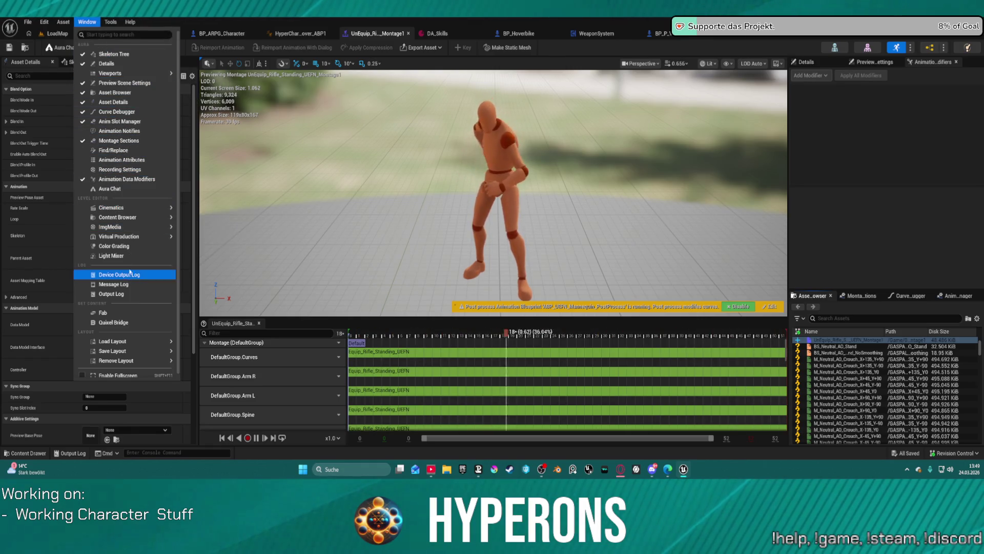
mouse_move(47, 23)
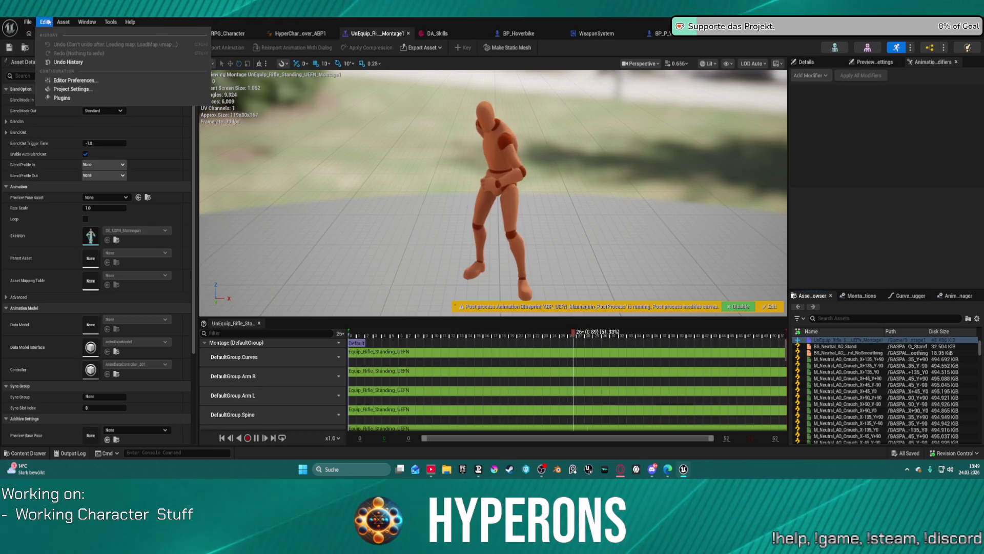
mouse_move(111, 23)
mouse_move(131, 293)
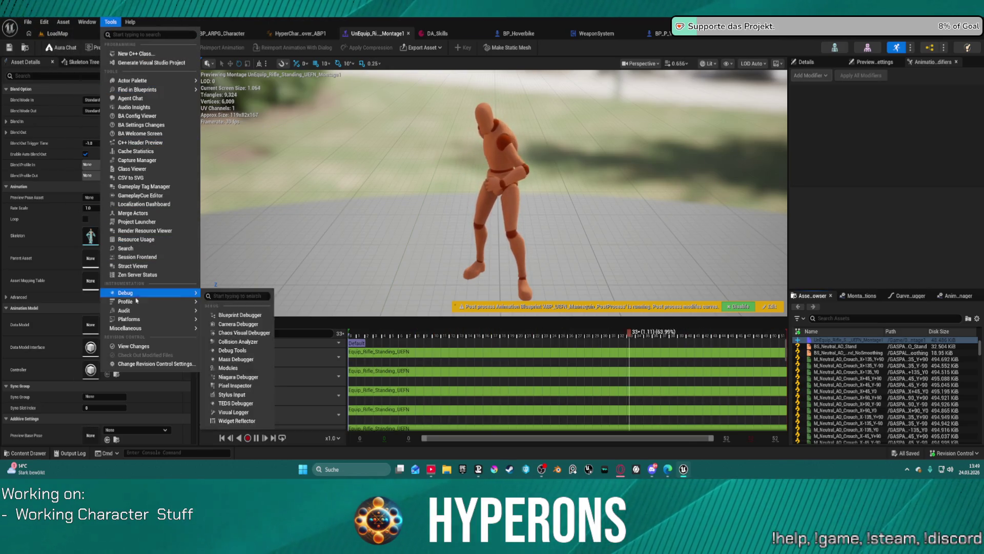
click(111, 22)
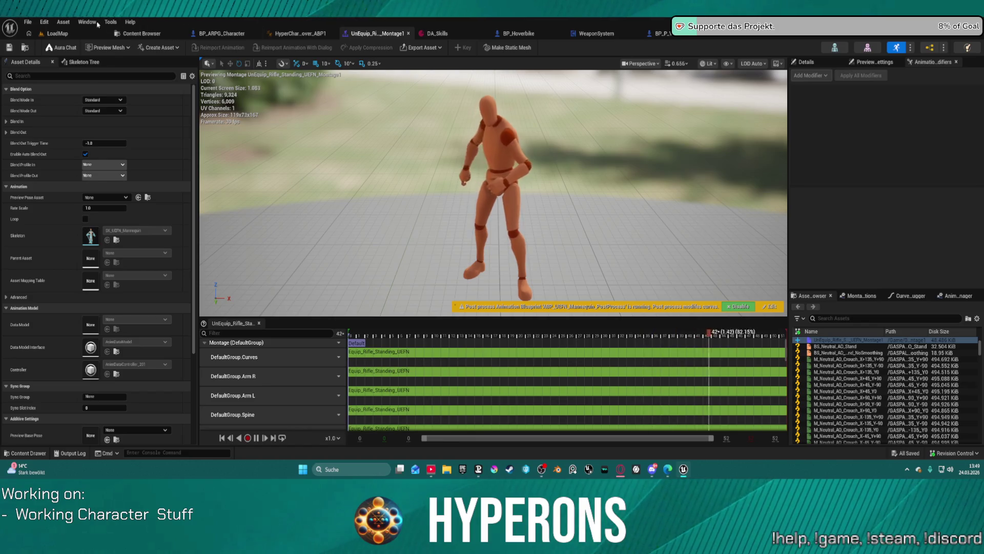
click(56, 34)
key(ctrl+space)
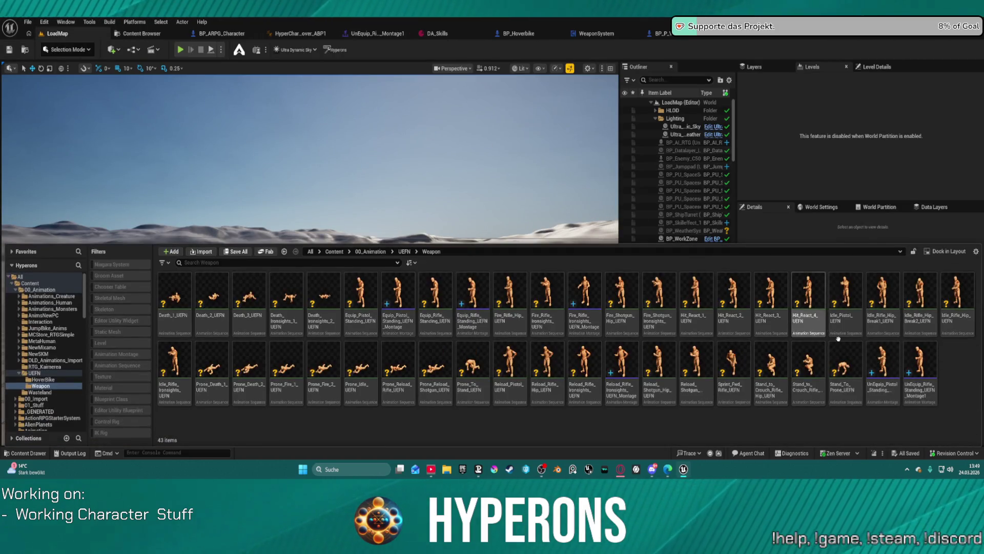
- Force-delete the UnEquip pistol and rifle montages, then select the Equip_Pistol_Standing animation
click(913, 391)
ctrl+click(893, 391)
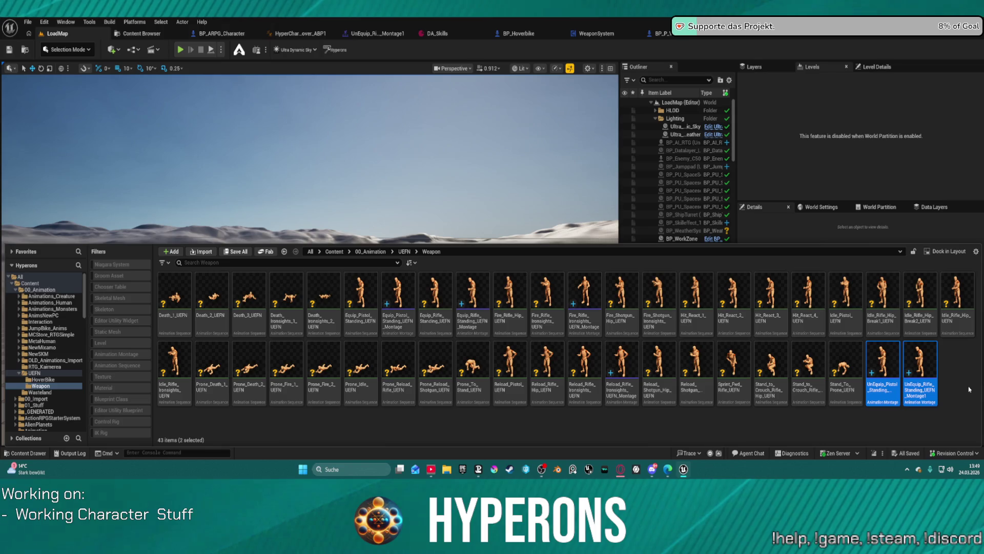
key(Delete)
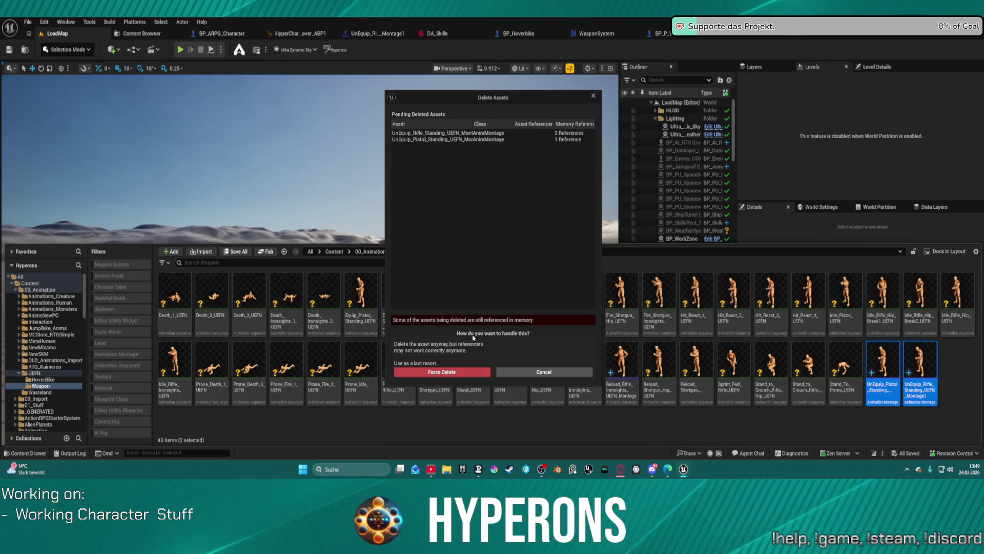
click(468, 371)
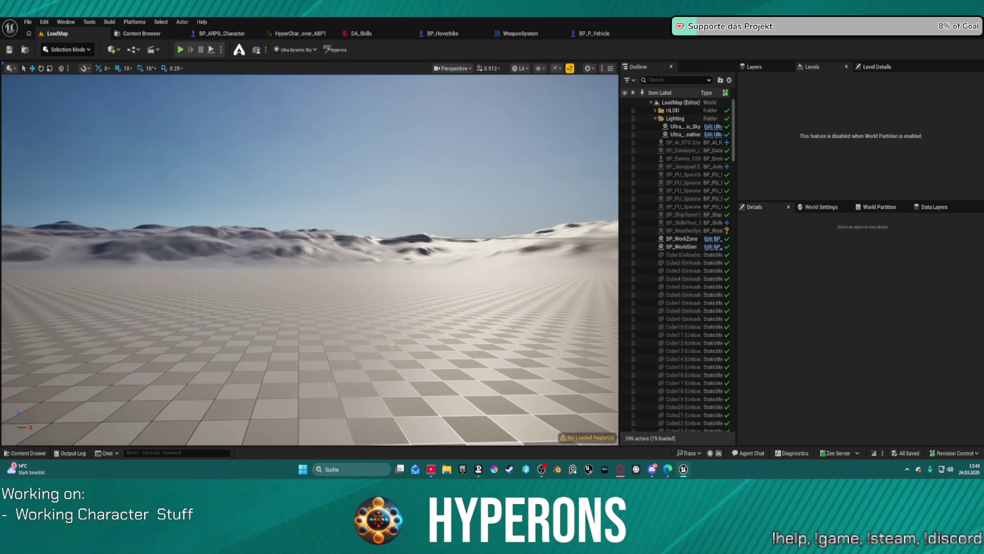
key(ctrl+space)
click(360, 298)
- Duplicate the Equip_Pistol_Standing and Equip_Rifle_Standing animations together
ctrl+click(435, 307)
right_click(435, 309)
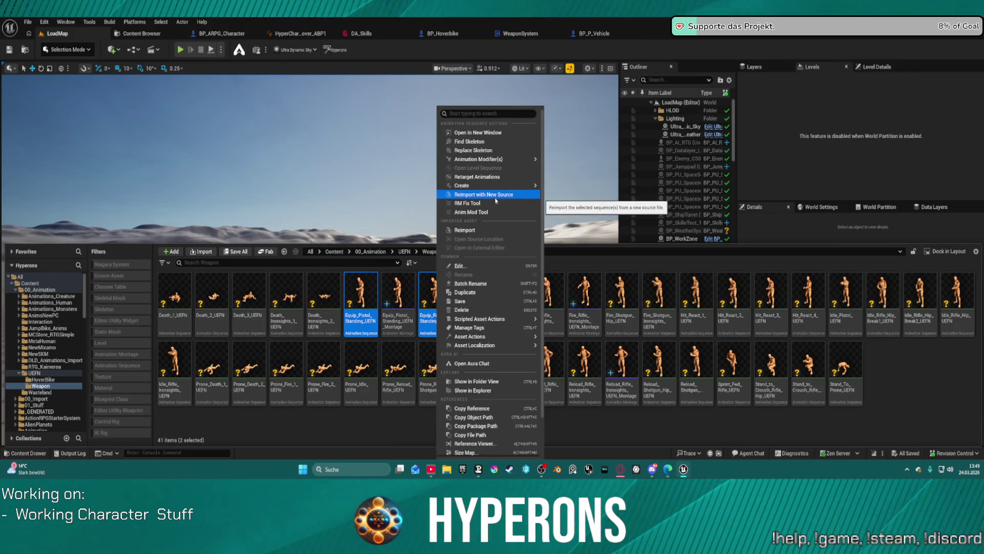
click(487, 213)
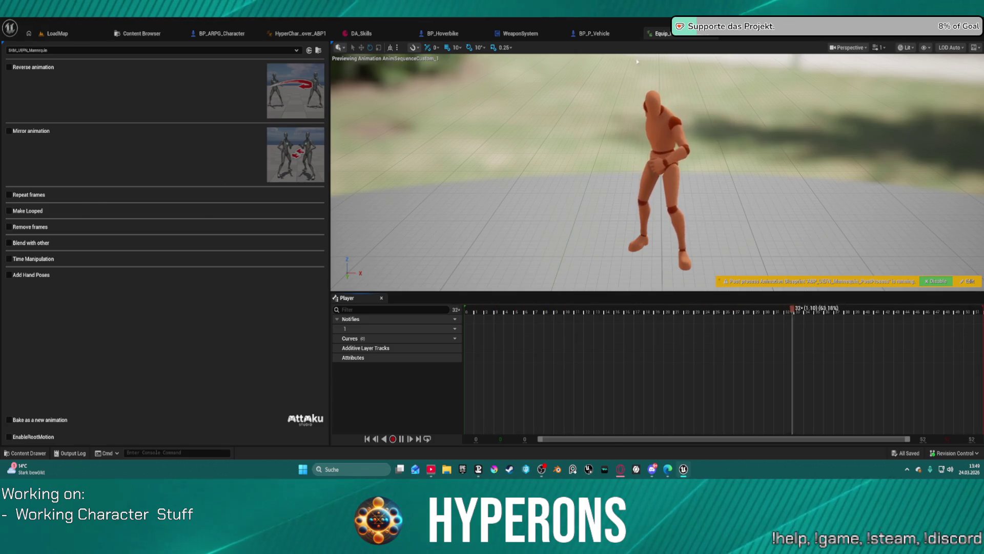
click(58, 34)
key(ctrl+space)
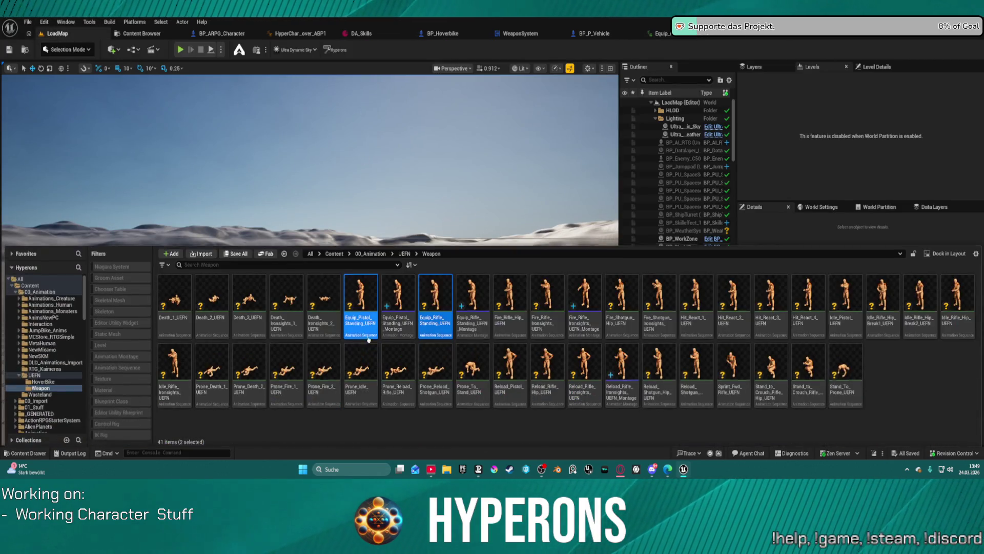
right_click(444, 317)
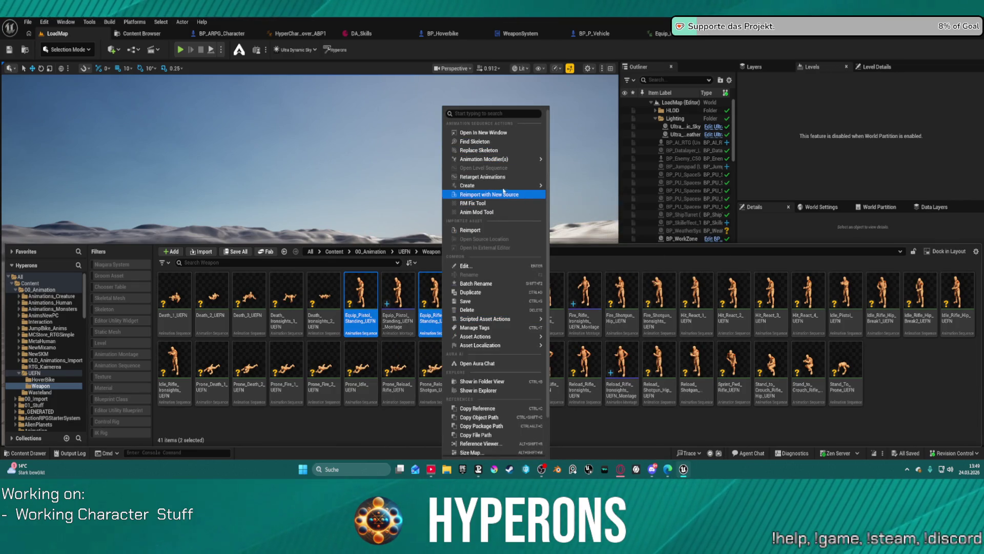
click(497, 293)
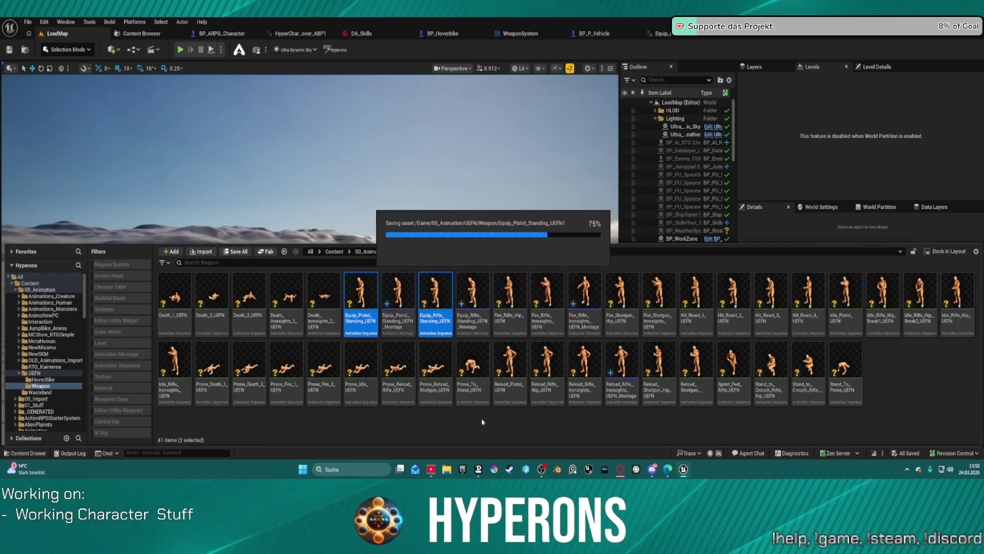
- Rename the pistol copy to UNEquip_Pistol_Standing_UEFN, removing the trailing 1
click(404, 323)
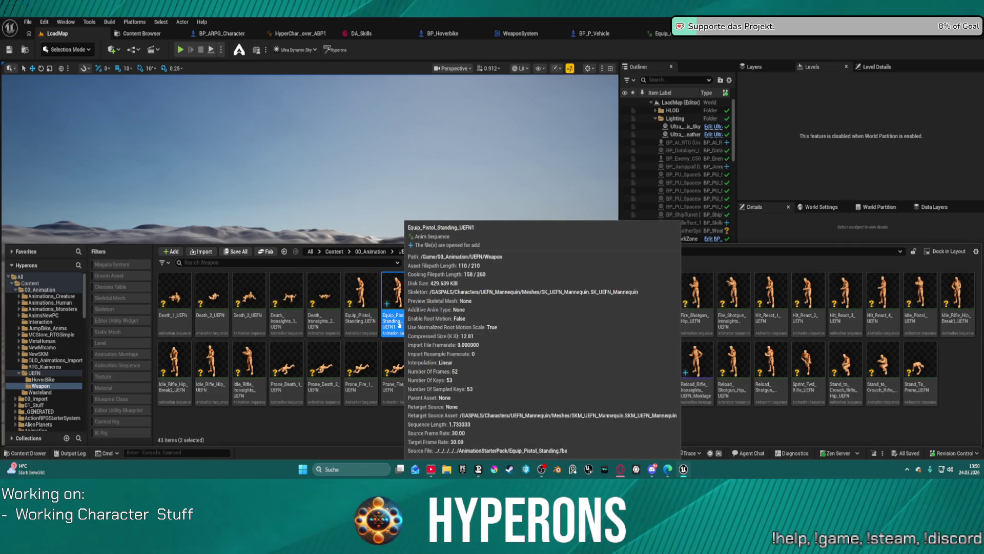
click(404, 322)
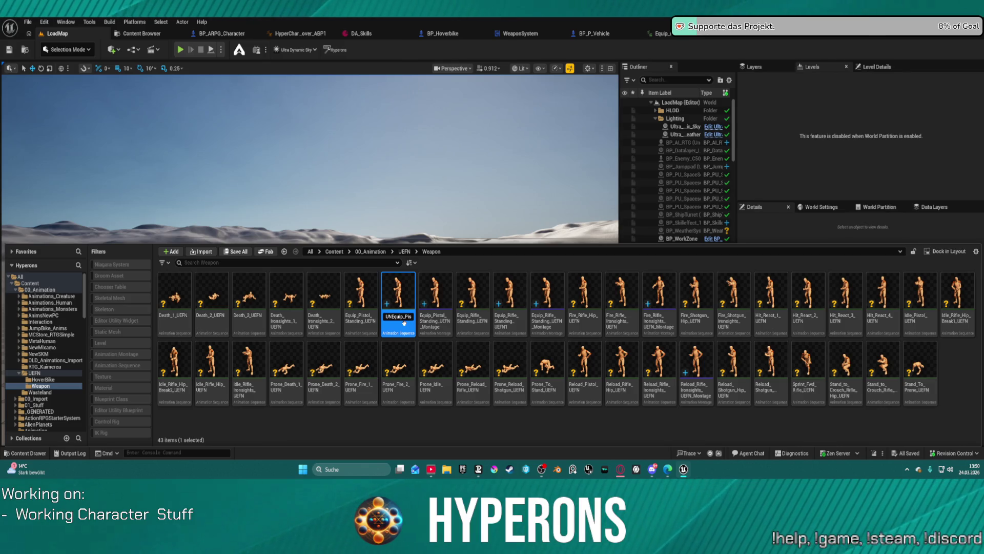
key(Return)
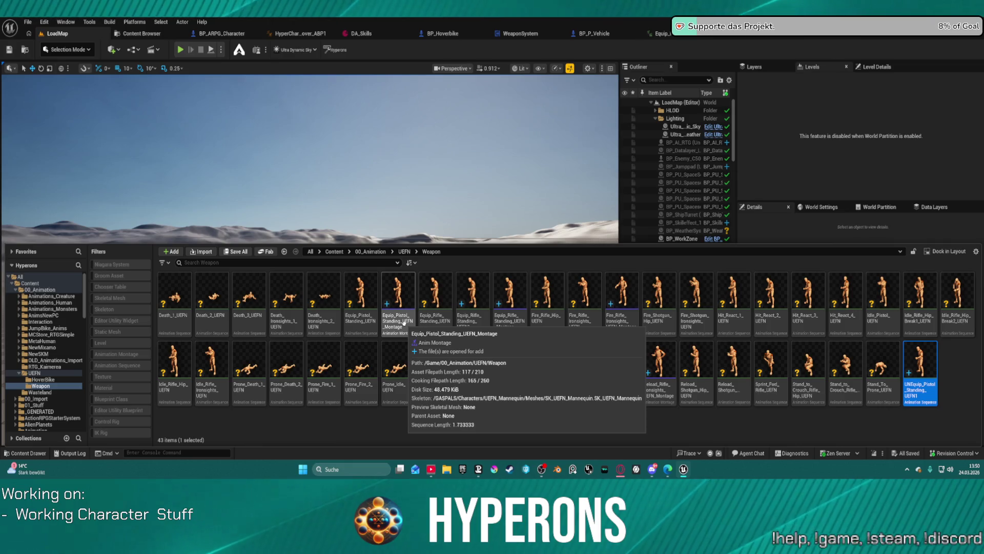
key(F2)
key(BackSpace)
key(Return)
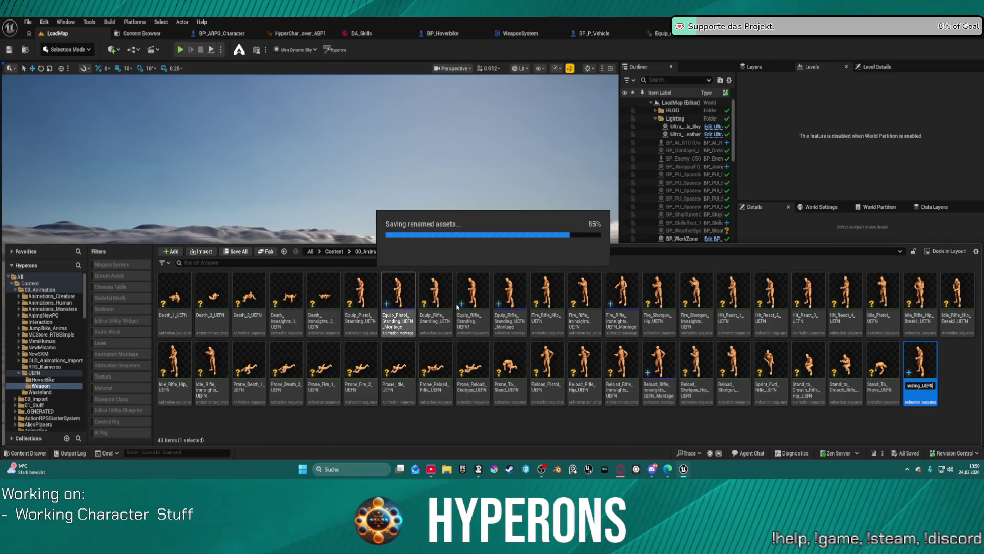
- Rename the rifle copy to UnEquip_Rifle_Standing_UEFN, removing the trailing 1
click(468, 301)
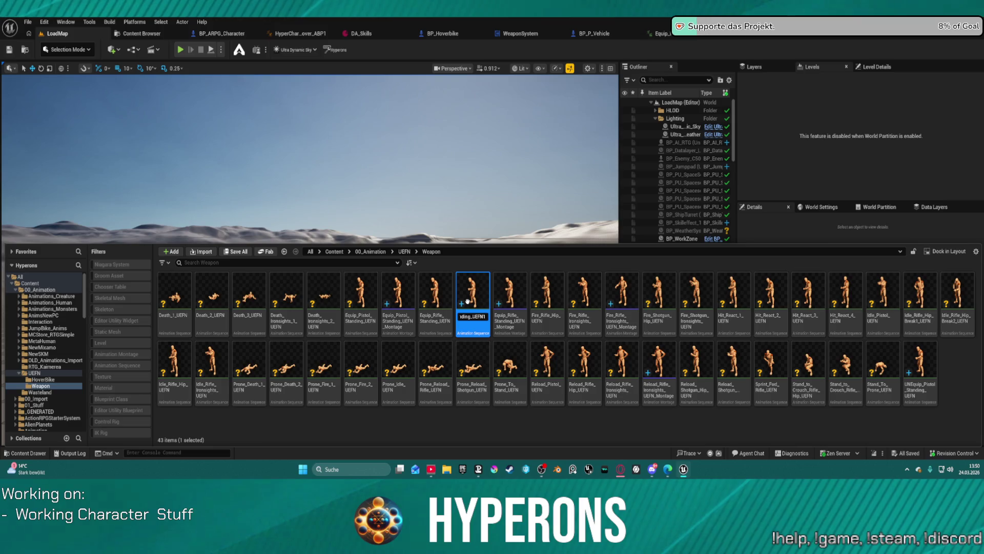
key(Return)
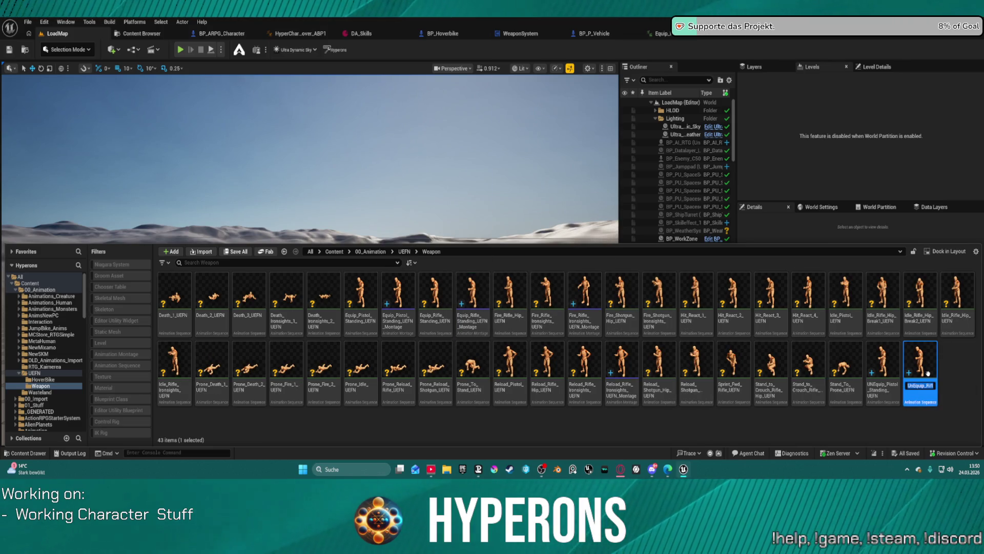
key(BackSpace)
key(Return)
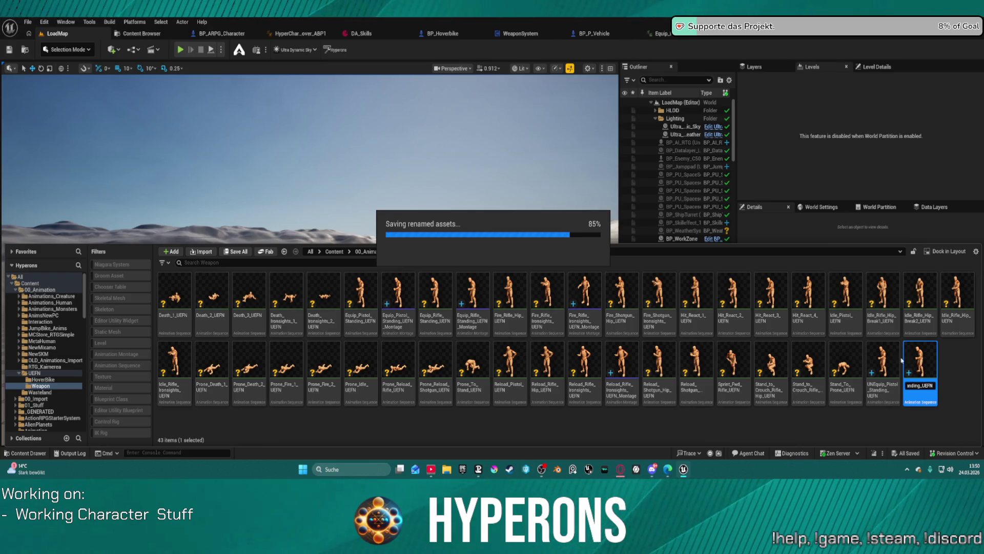
right_click(885, 357)
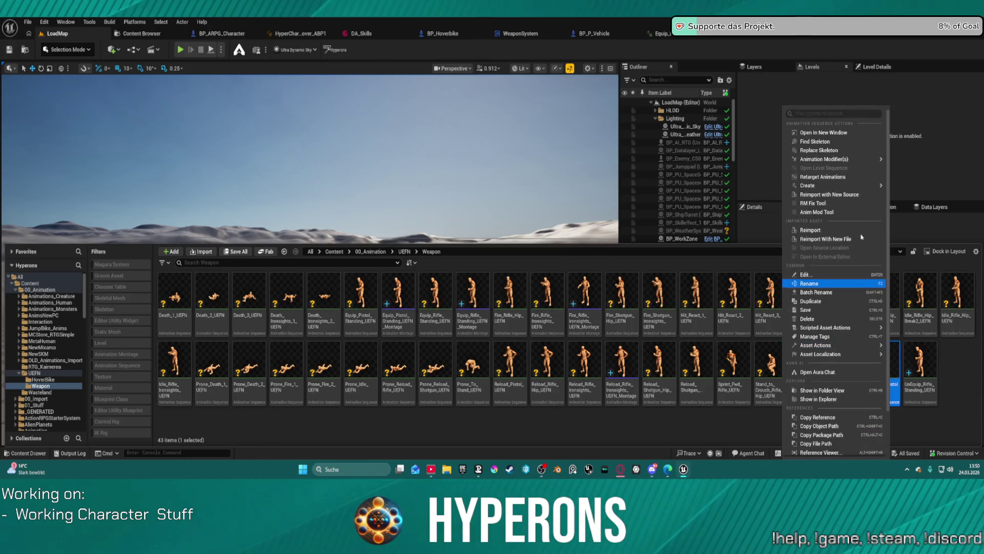
- Apply the Anim Mod Tool's Reverse animation to UNEquip_Pistol_Standing_UEFN
click(826, 210)
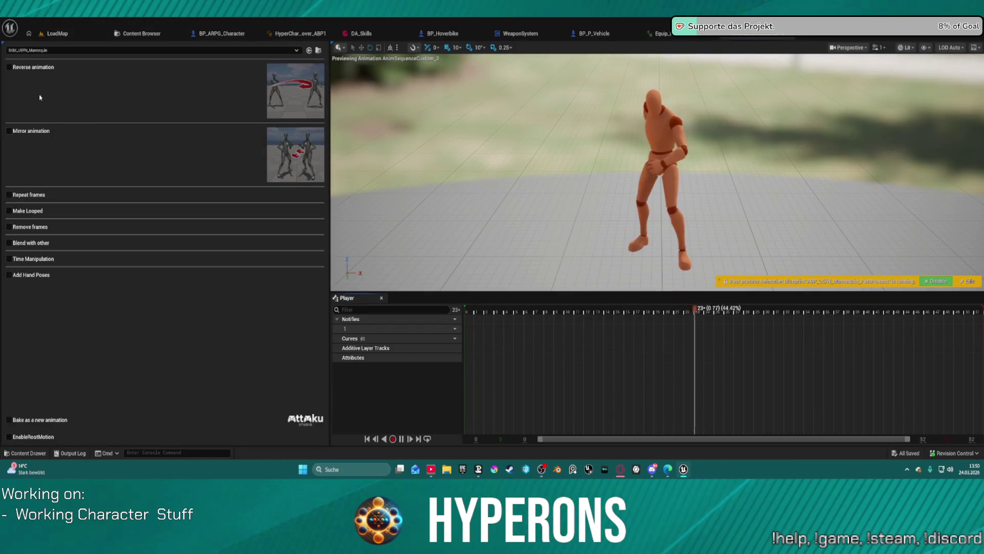
click(9, 66)
click(204, 403)
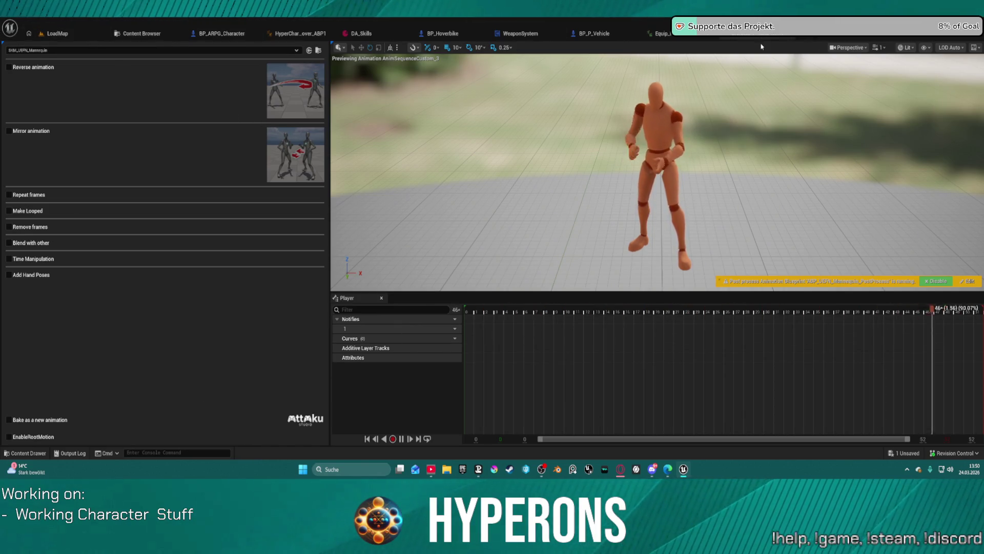
- Open UnEquip_Rifle_Standing_UEFN from the Content Drawer
key(ctrl+space)
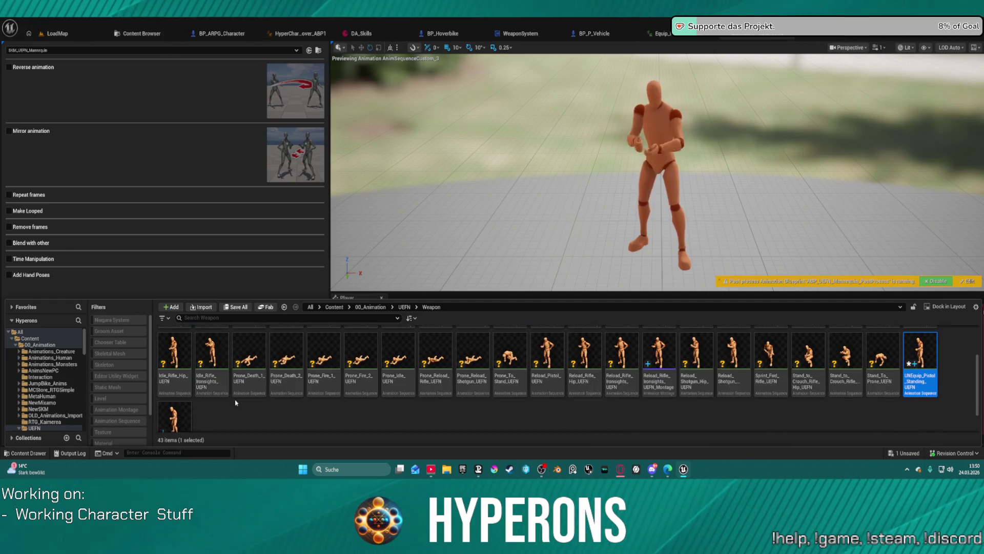
click(188, 422)
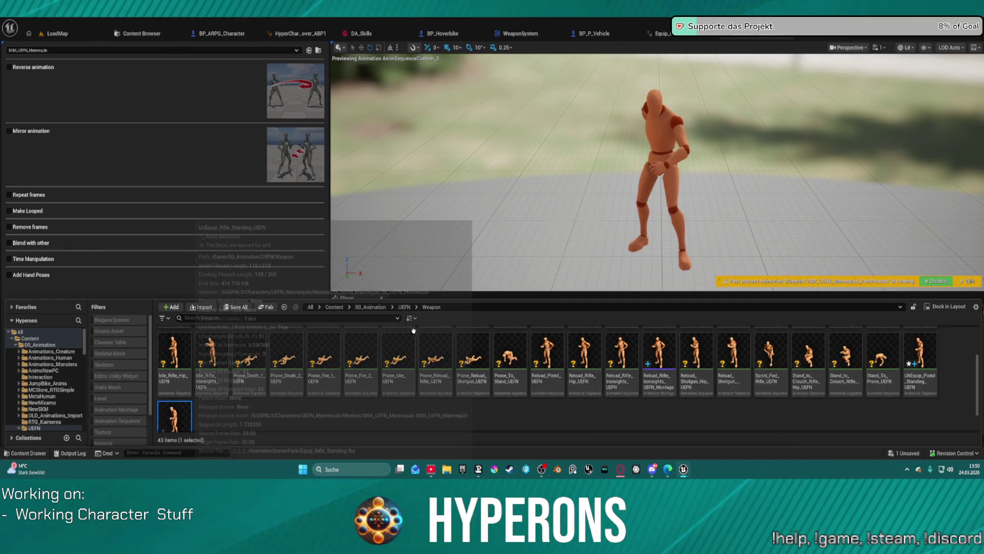
key(Return)
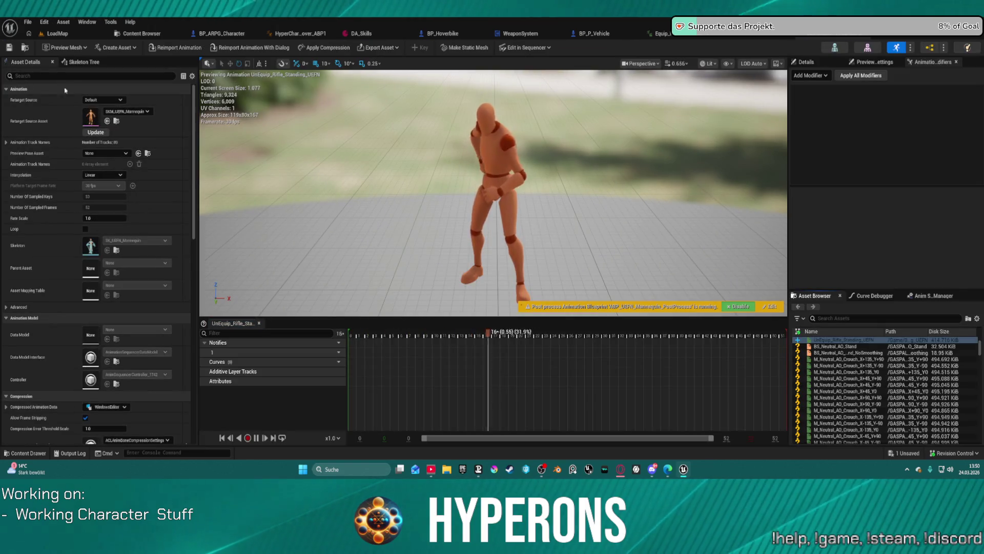
- Close the UNEquip pistol animation and open UnEquip_Rifle_Standing_UEFN in the animation editor
key(ctrl+space)
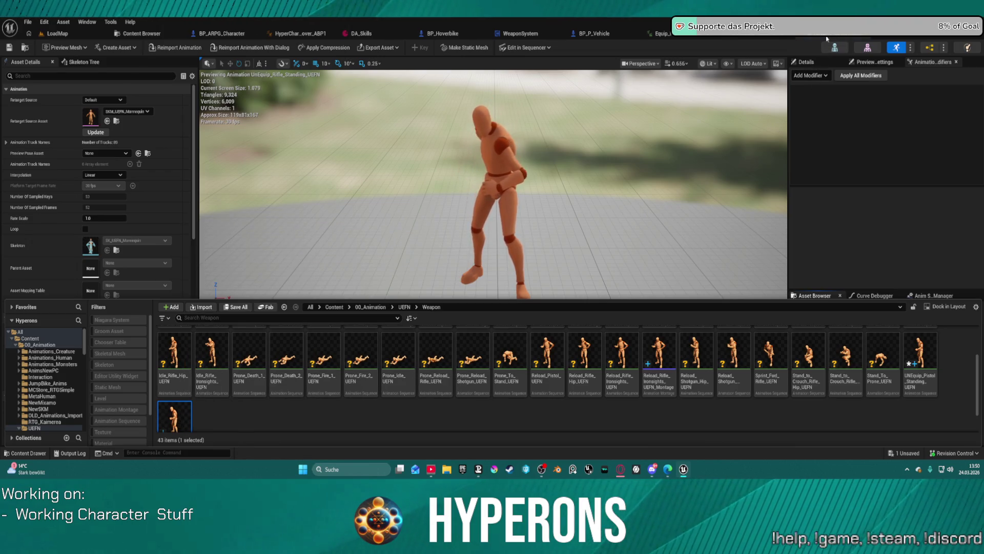
click(683, 37)
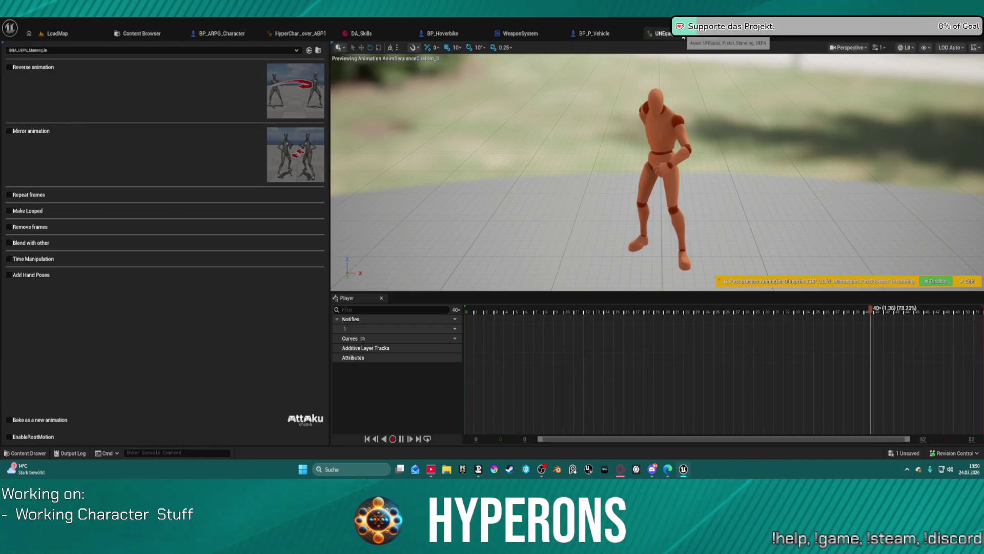
middle_click(683, 37)
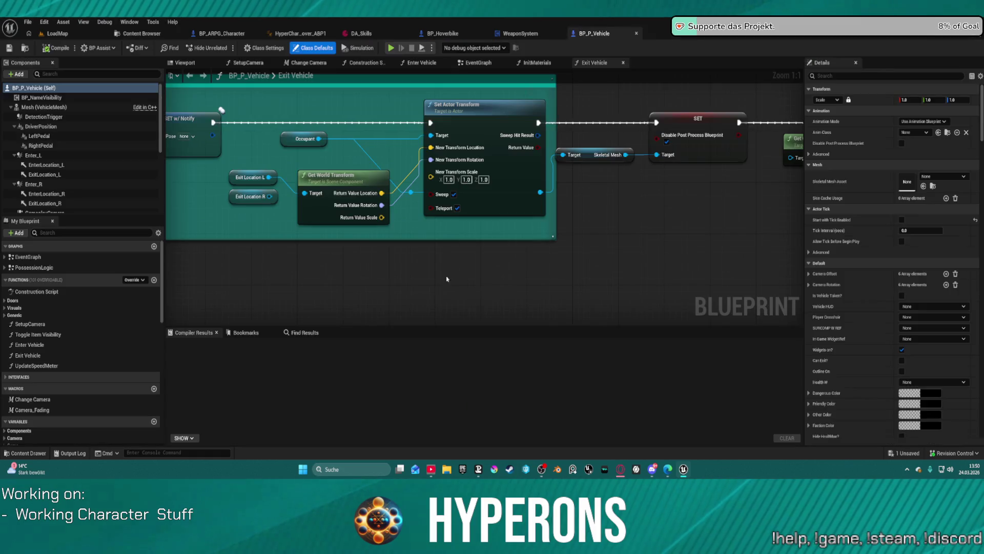
key(ctrl+space)
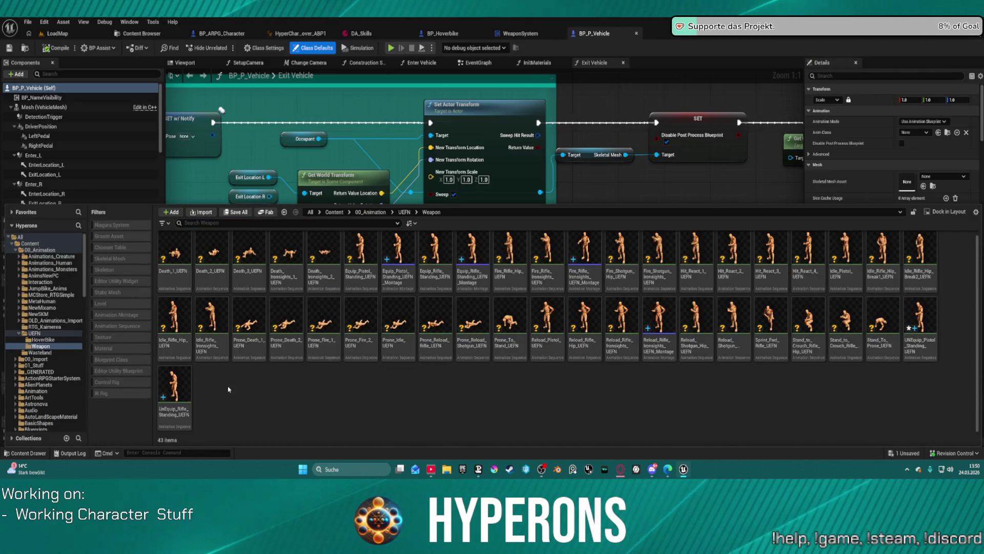
double_click(175, 384)
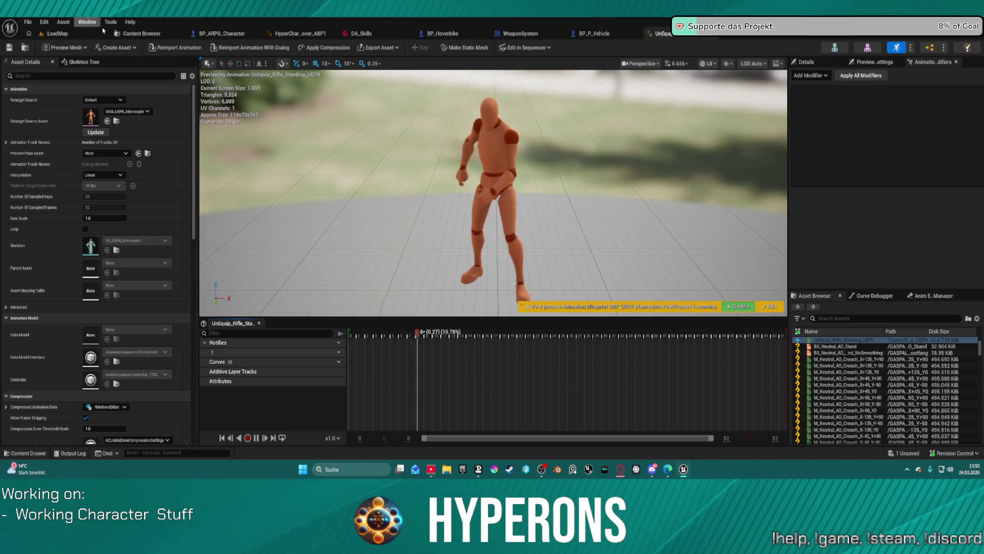
- Look through the editor menus, then close the rifle animation back to BP_P_Vehicle
click(88, 22)
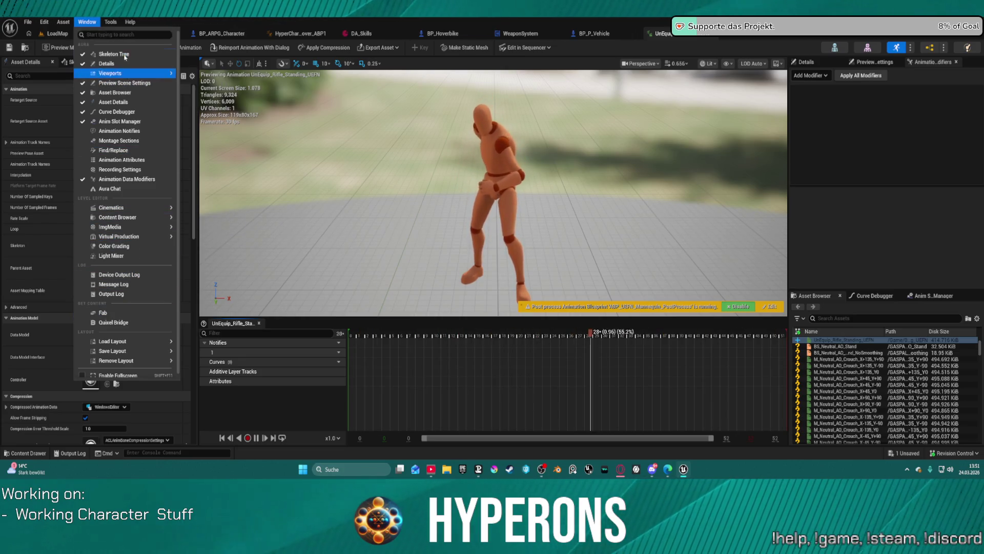
mouse_move(112, 22)
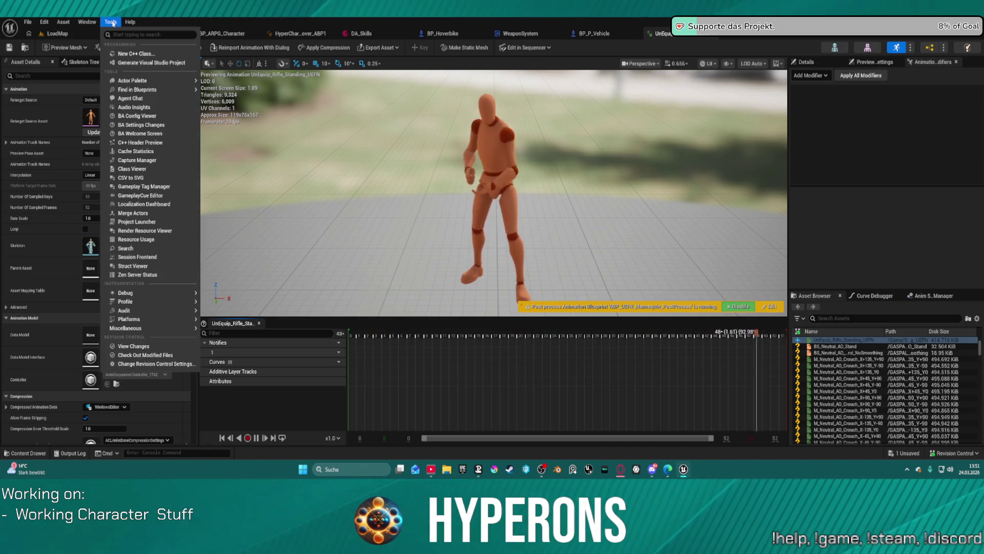
click(111, 22)
click(64, 22)
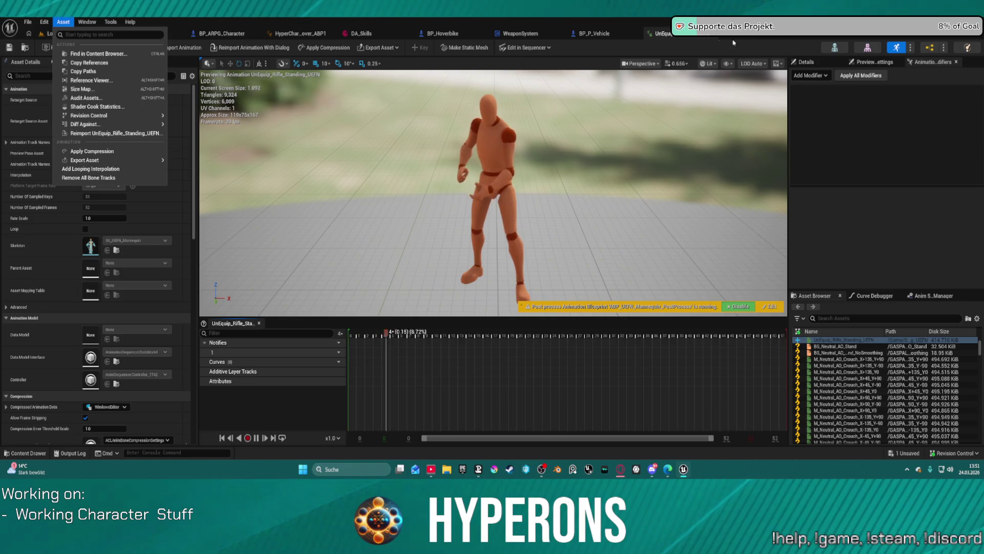
click(732, 40)
click(713, 34)
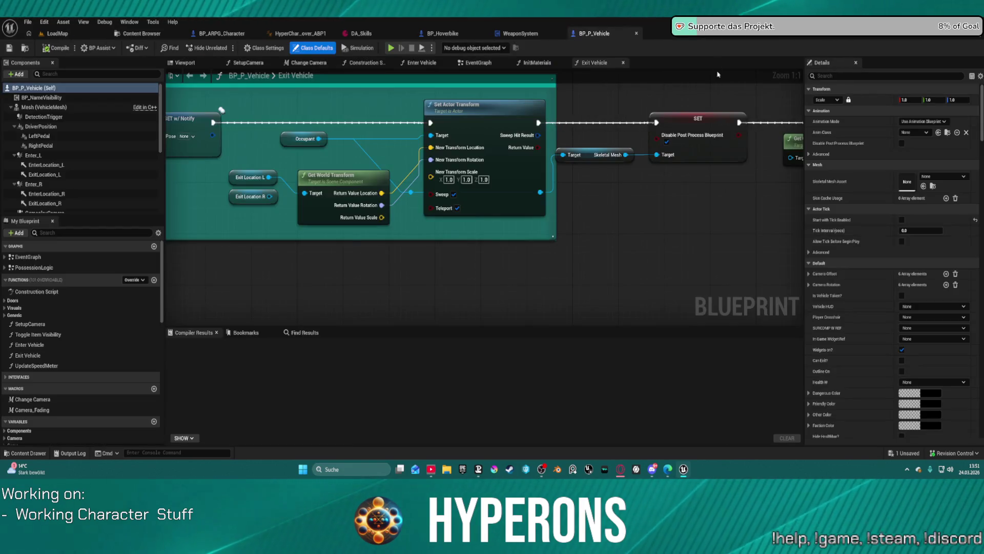
- Preview UnEquip_Rifle_Standing_UEFN paused at its first frame, then return to BP_P_Vehicle
key(ctrl+space)
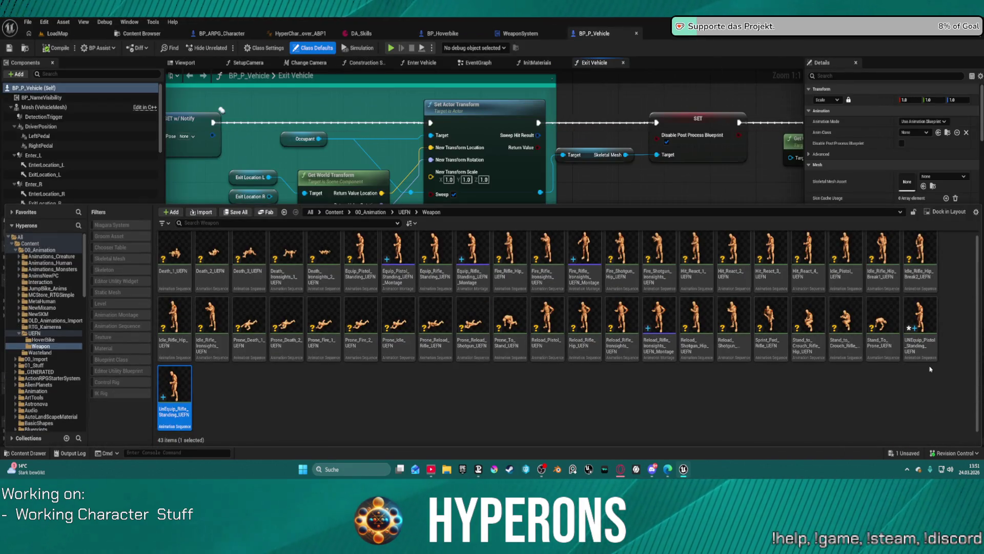
double_click(169, 386)
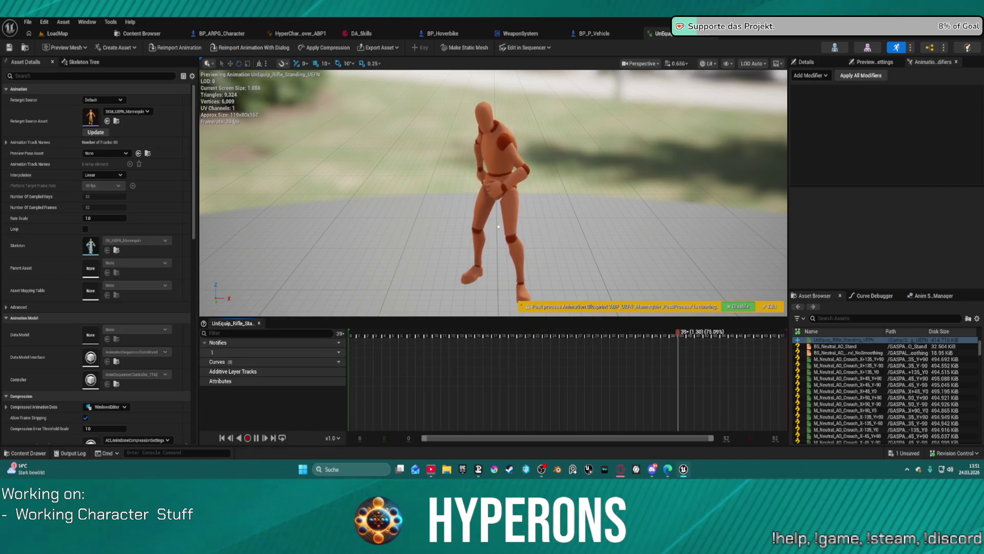
key(space)
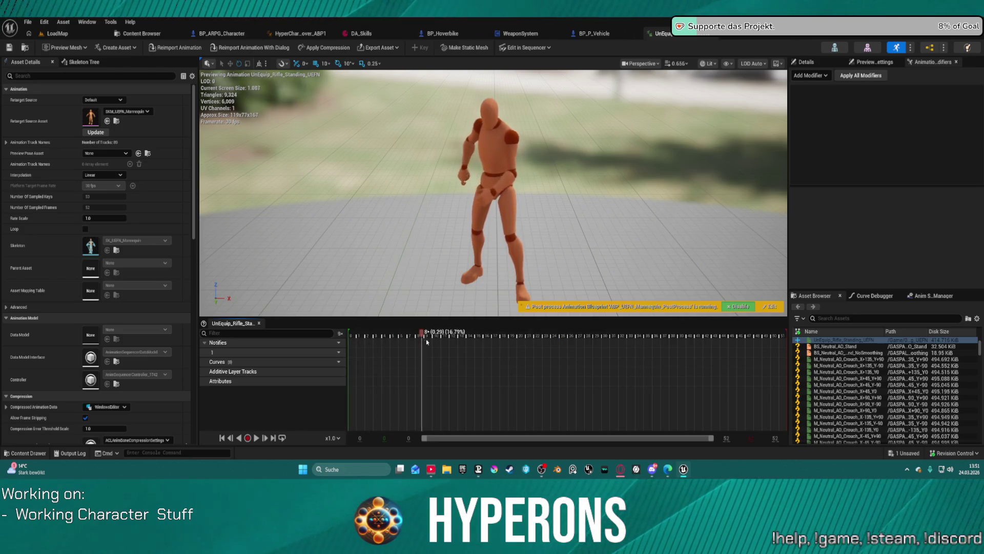
mouse_move(371, 347)
mouse_down()
mouse_move(348, 349)
mouse_move(802, 364)
mouse_move(549, 375)
mouse_move(870, 363)
mouse_up()
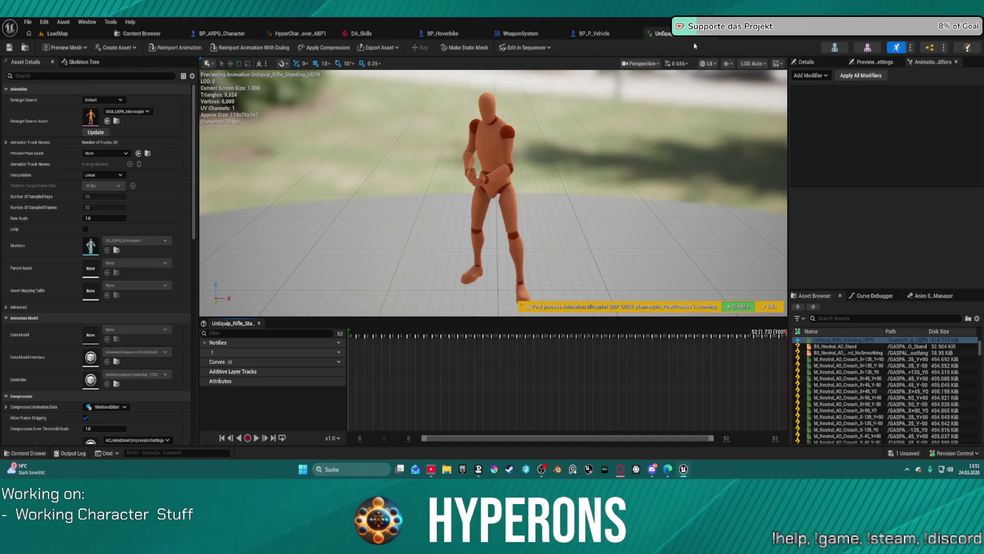
click(712, 33)
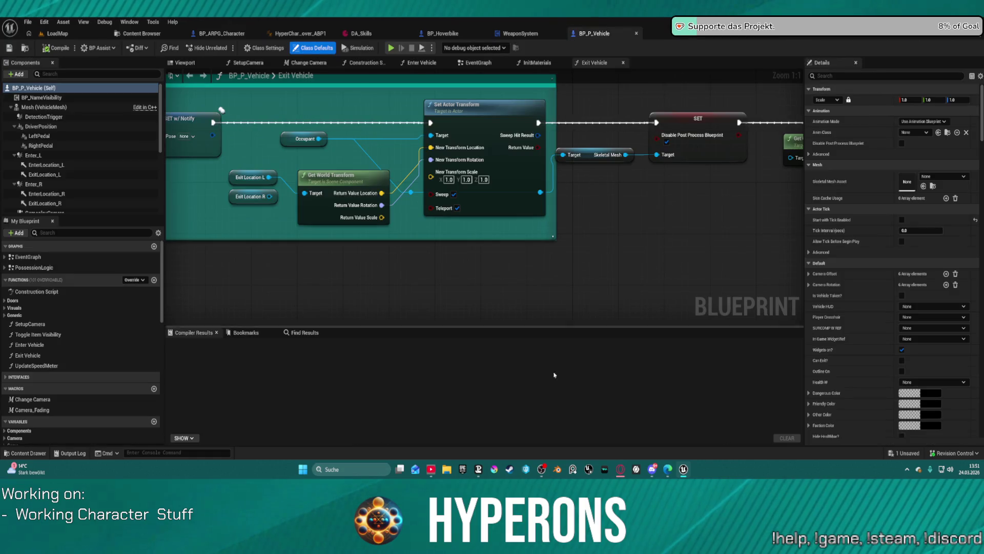
- Apply the Anim Mod Tool's Reverse animation to UnEquip_Rifle_Standing_UEFN, then return to BP_P_Vehicle
click(26, 453)
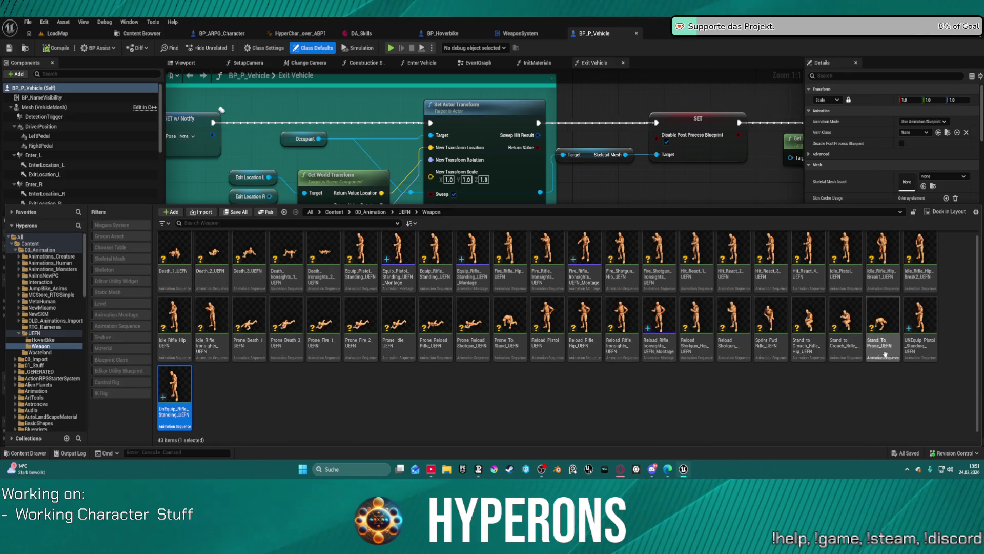
click(922, 324)
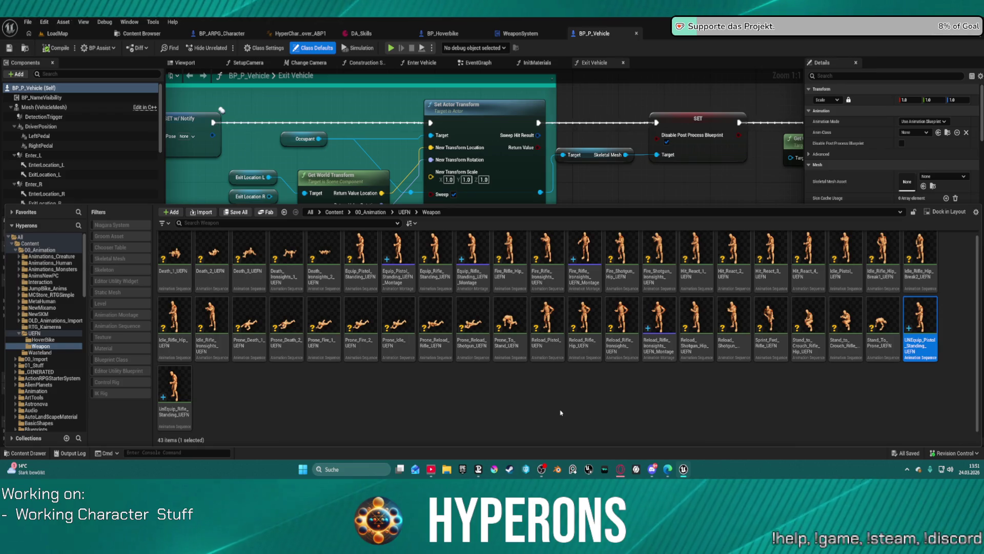
right_click(922, 328)
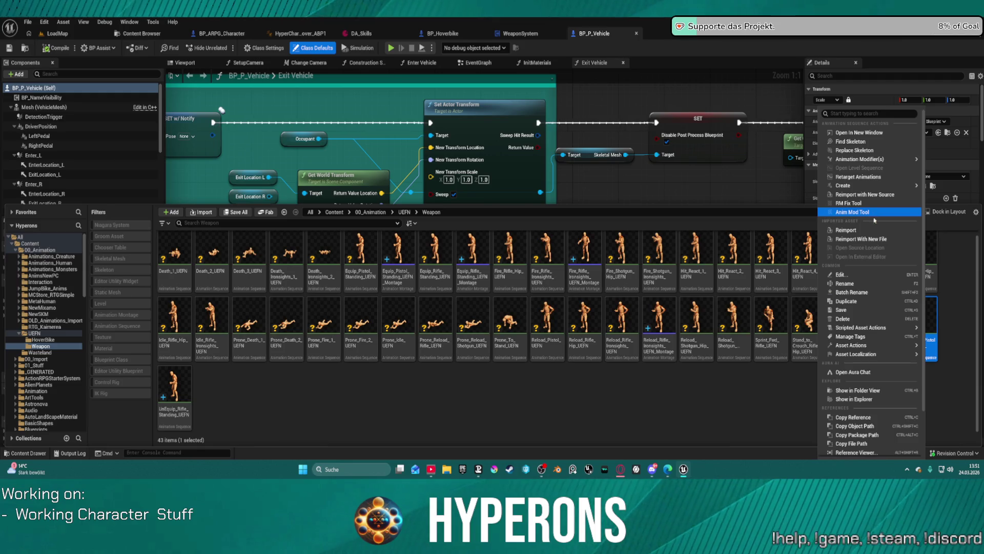
right_click(186, 389)
click(244, 145)
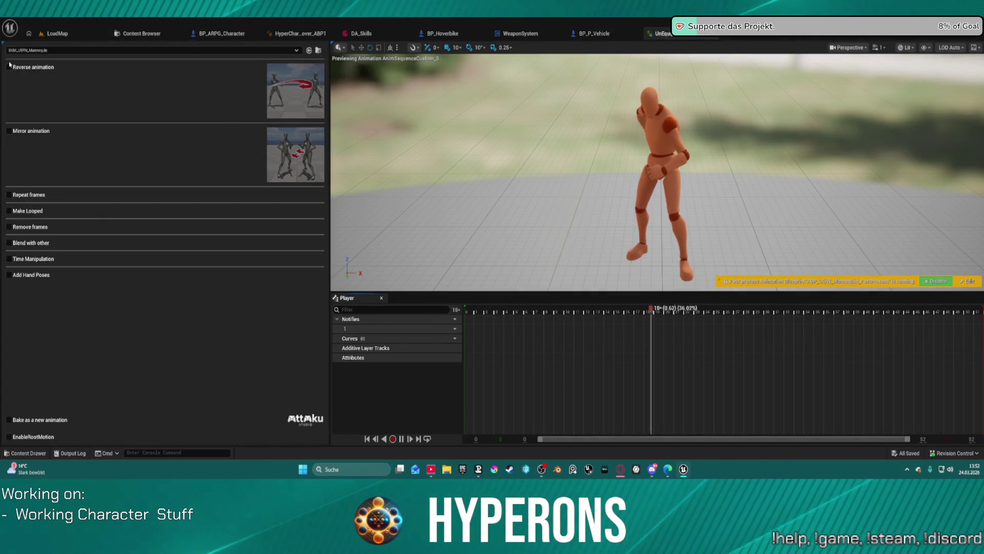
click(9, 67)
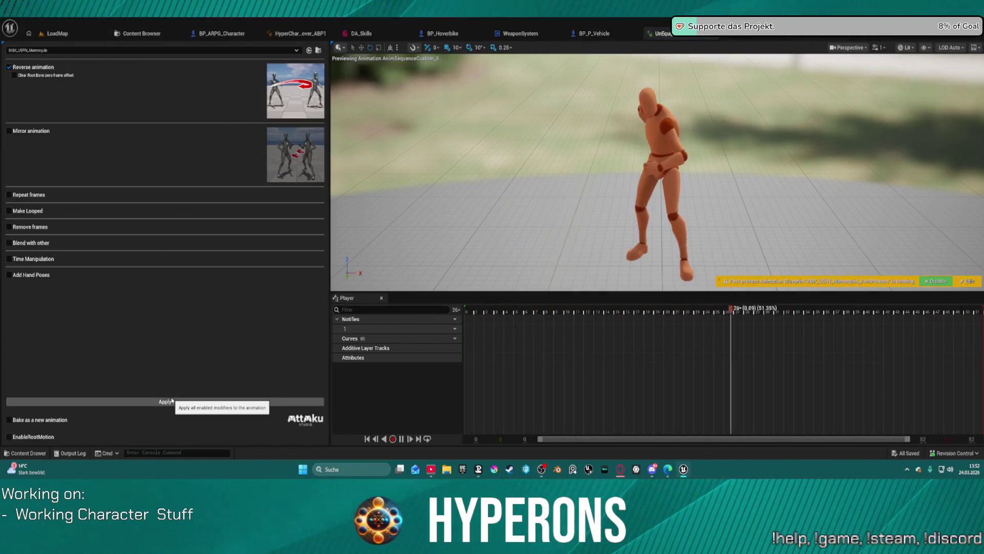
click(188, 403)
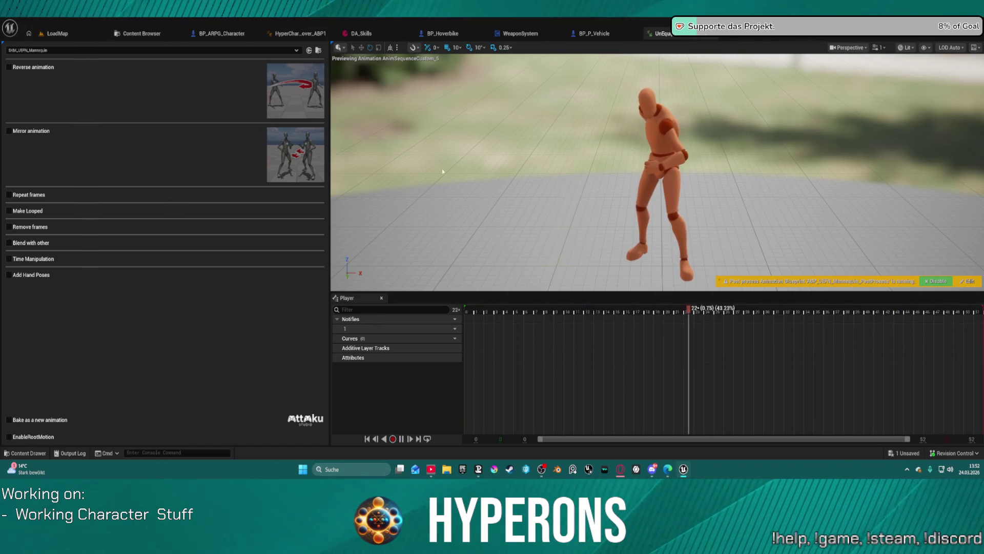
click(595, 33)
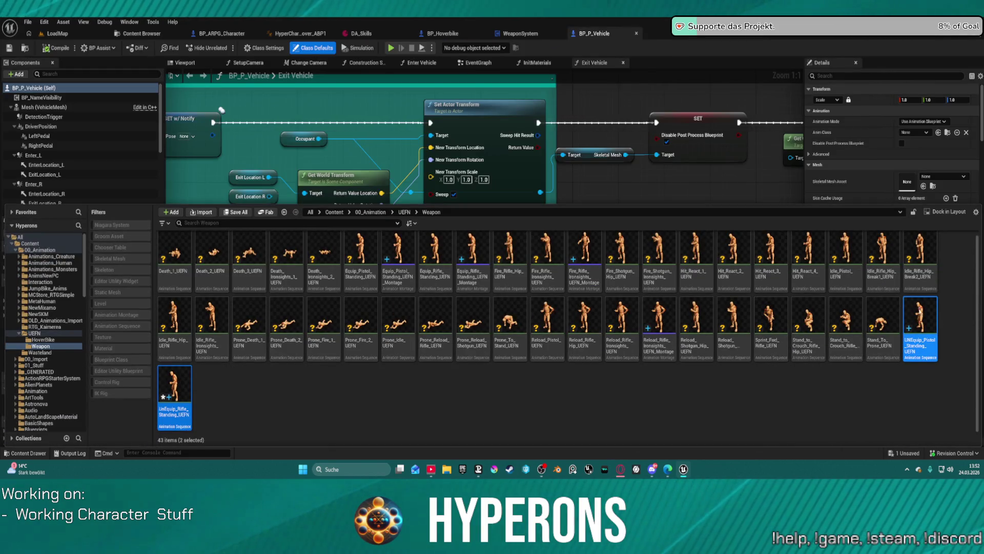
- Create AnimMontages from both UnEquip animations, then select Equip_Pistol_Standing_UEFN_Montage
right_click(921, 310)
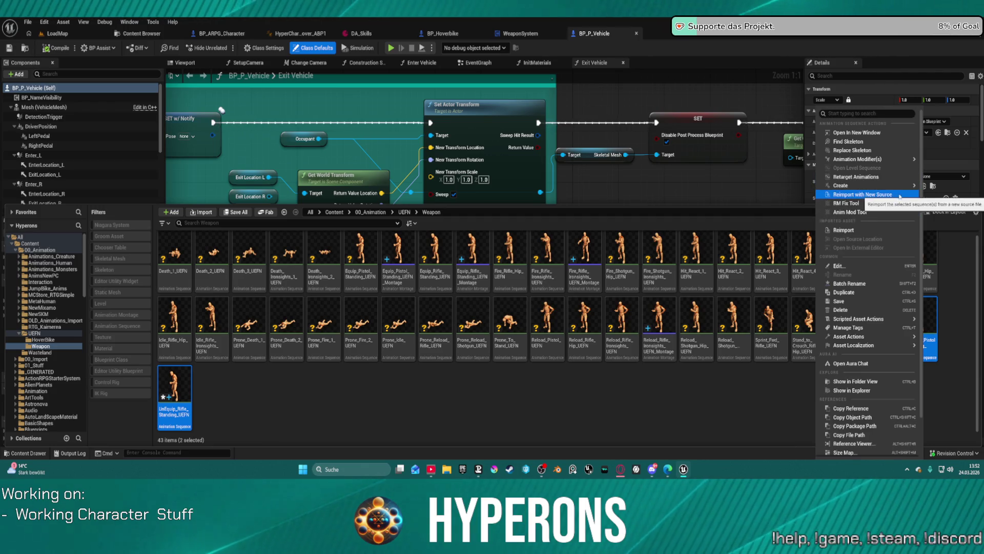
mouse_move(892, 187)
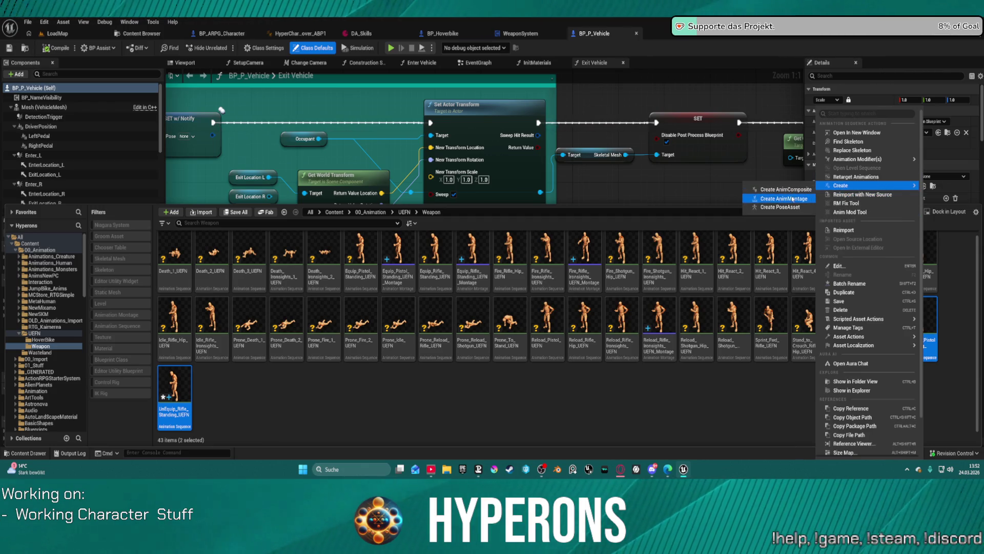
click(793, 237)
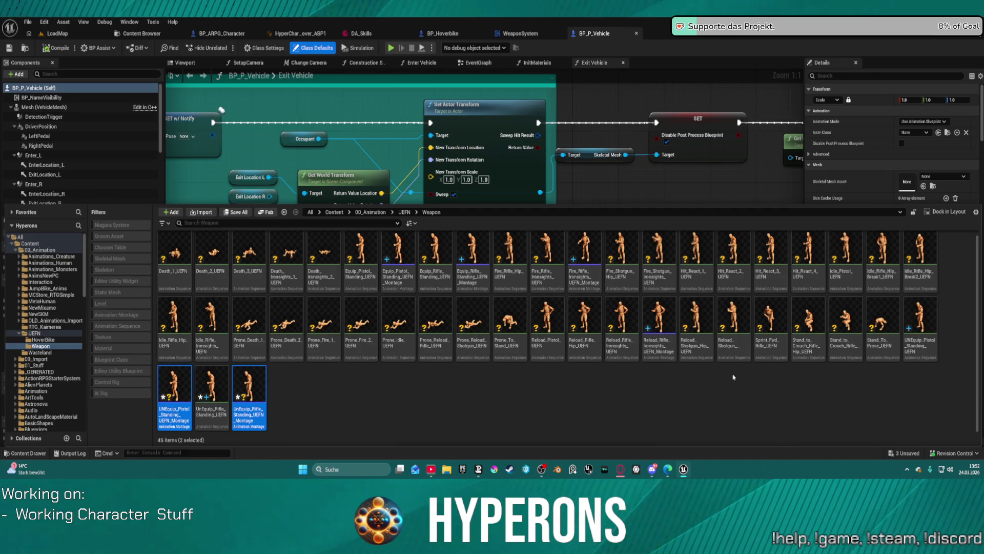
click(329, 401)
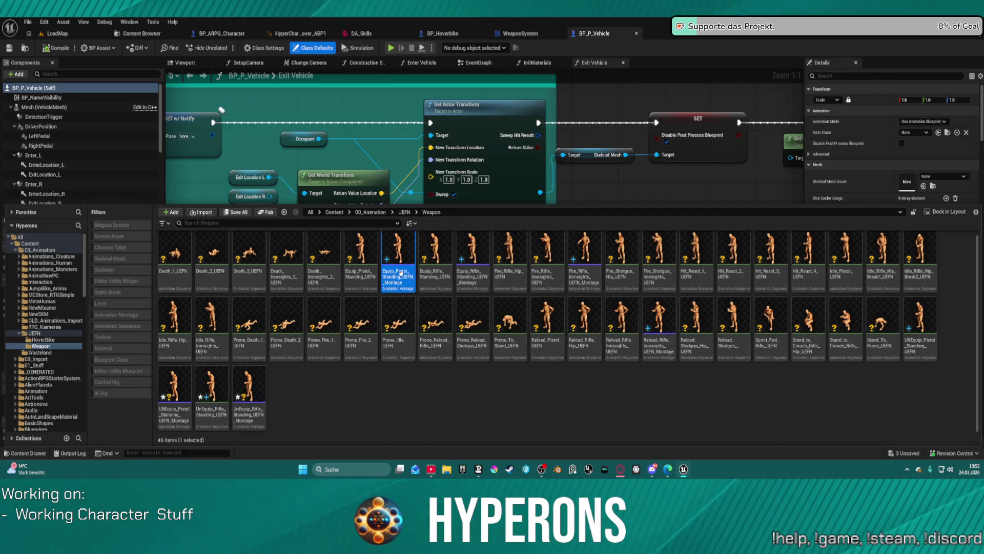
click(401, 273)
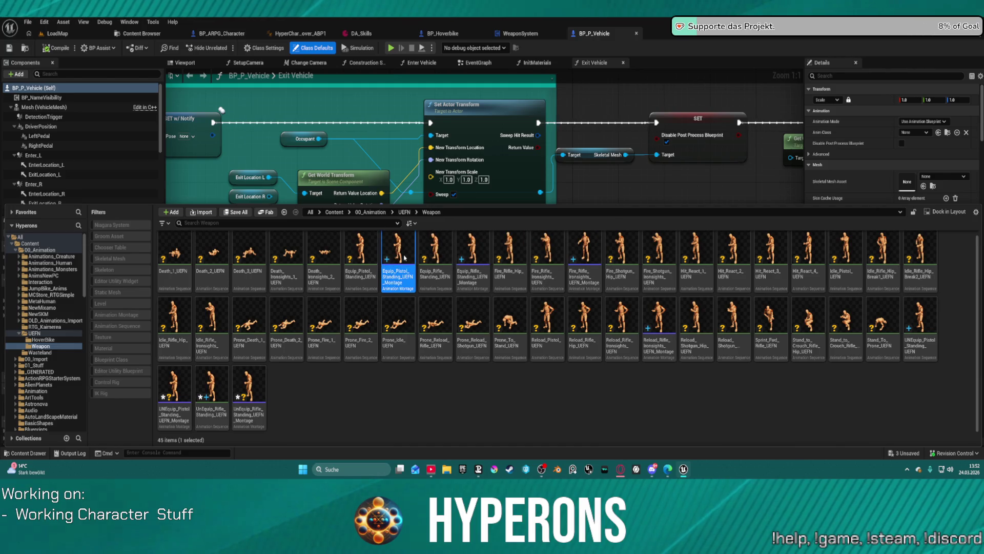
- Inspect Equip_Pistol_Standing_UEFN_Montage's Layering and Mask_AimOffset curve tracks
double_click(403, 253)
scroll(318, 402, down, 5)
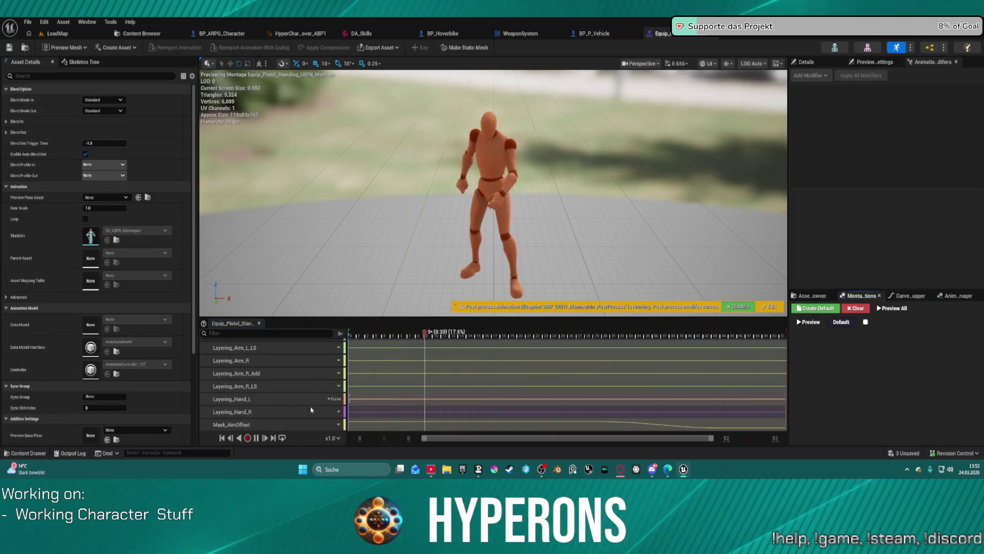
click(305, 430)
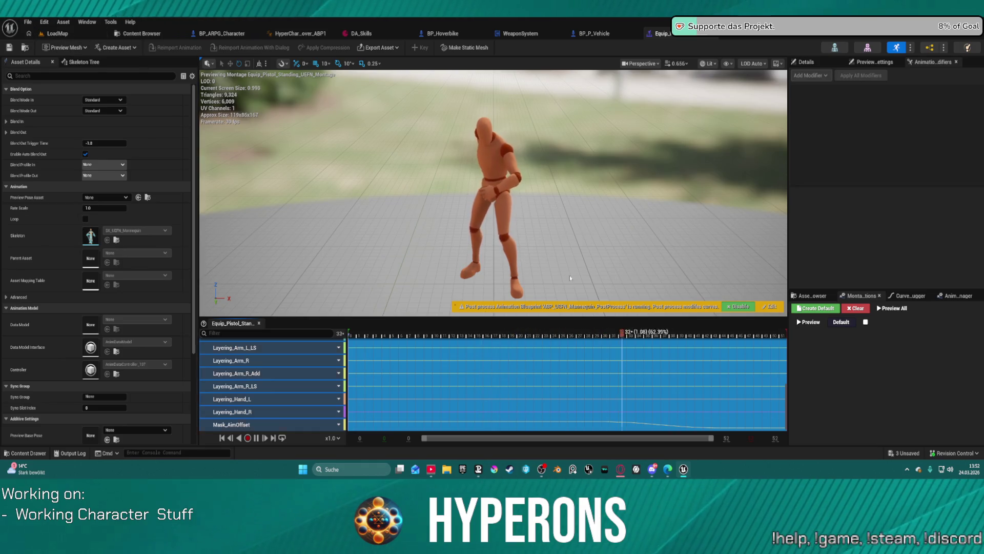
- Open UNEquip_Pistol_Standing_UEFN_Montage from the Weapon folder
key(ctrl+space)
scroll(350, 401, down, 2)
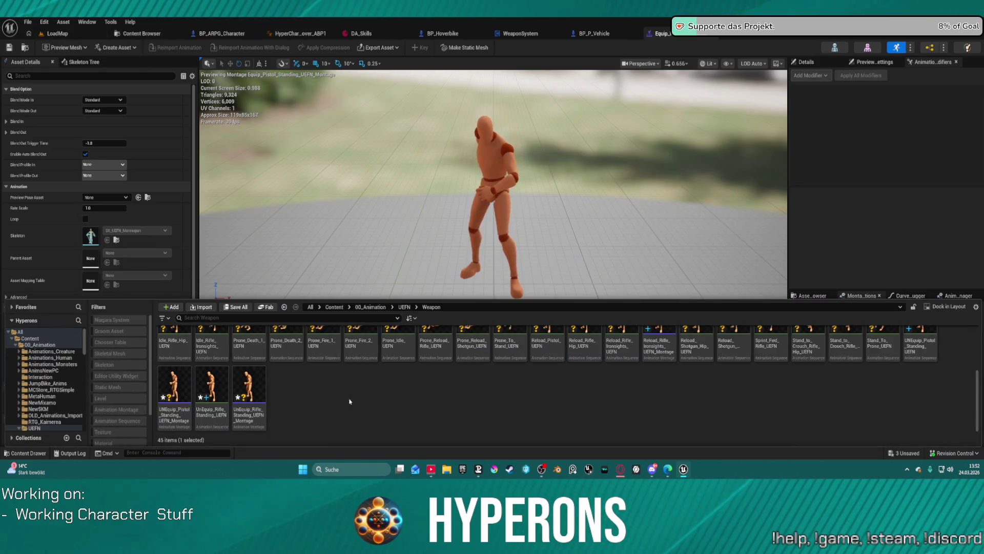
double_click(174, 385)
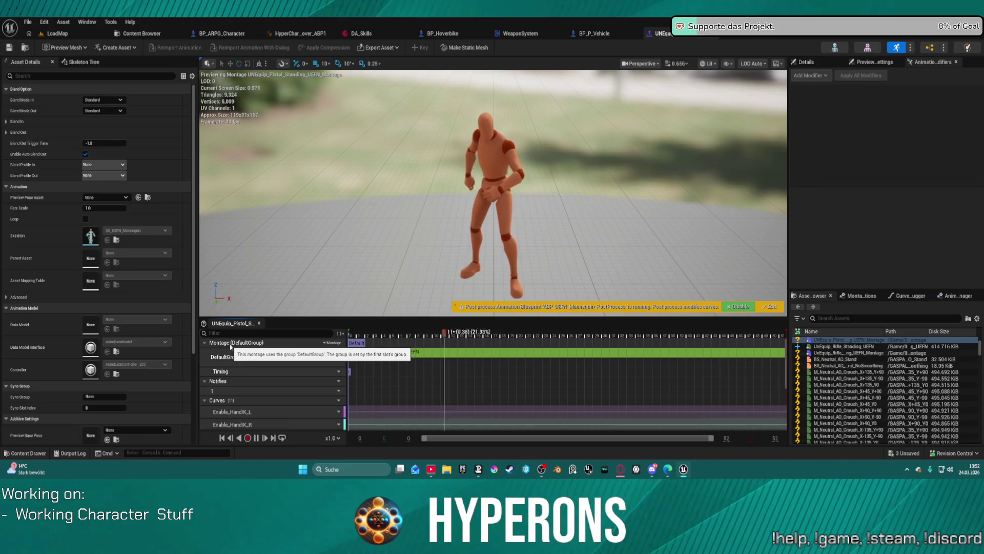
- Browse the montage track's slot list, trying the Arm R and Arm L slots
click(332, 342)
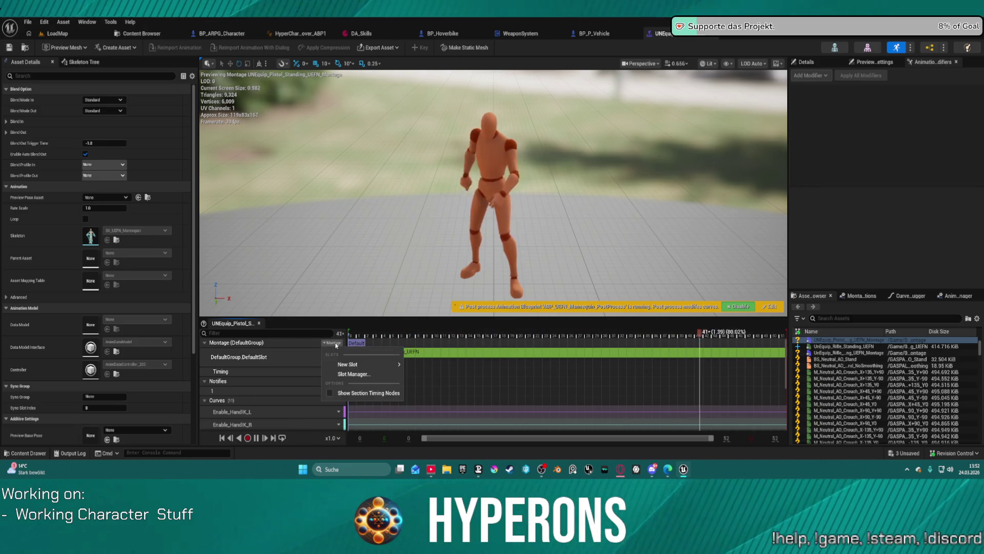
click(353, 373)
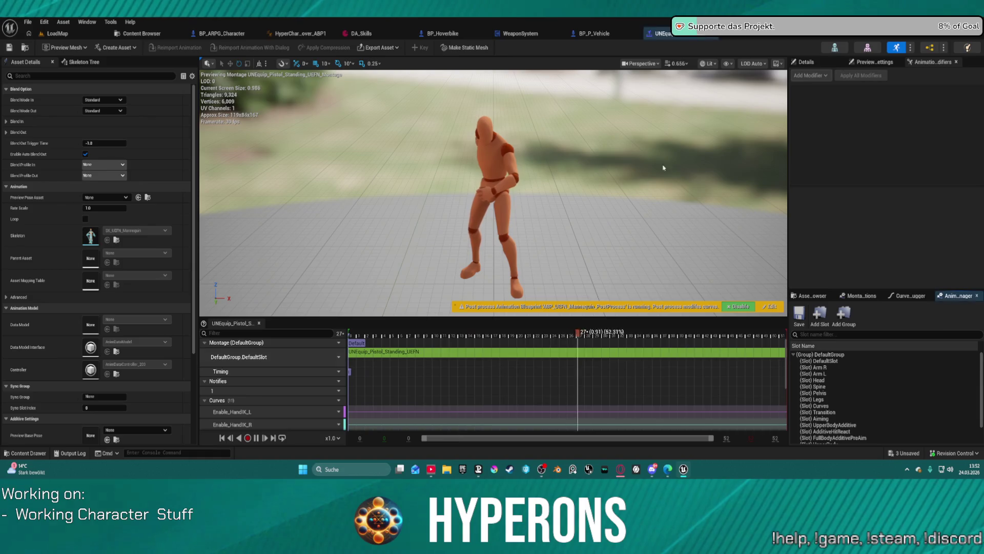
click(820, 367)
click(816, 374)
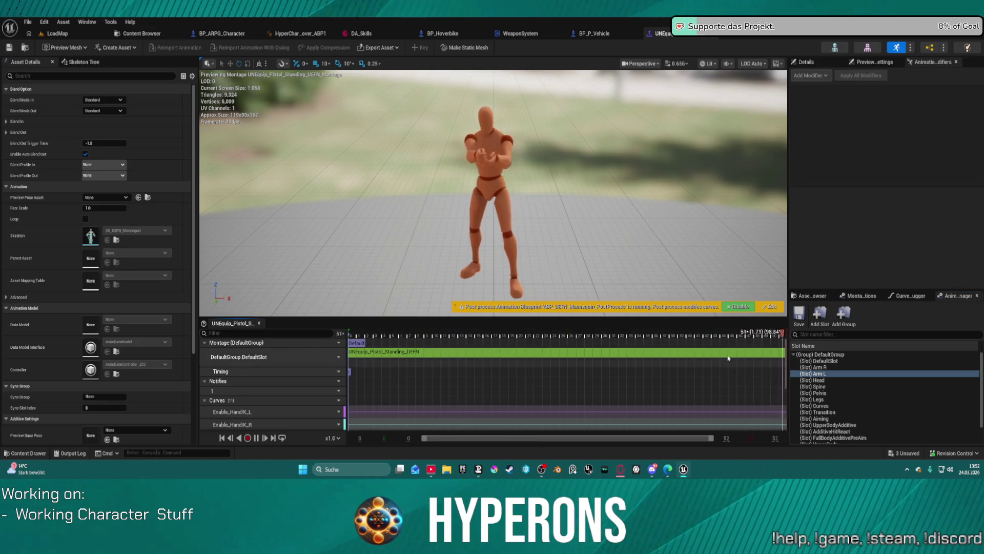
right_click(817, 374)
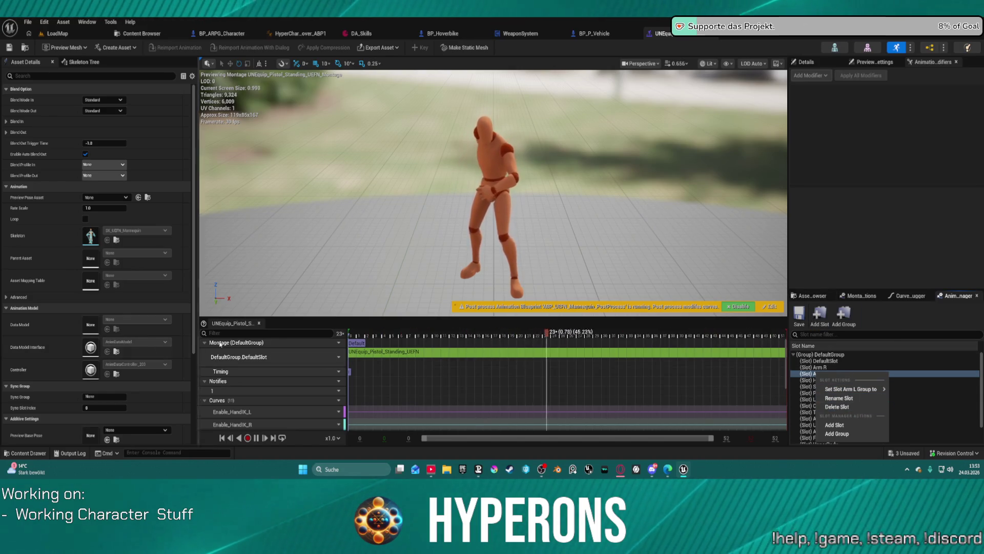
- Add an Arm R slot track and assign the default track to Curves
click(338, 356)
mouse_move(359, 388)
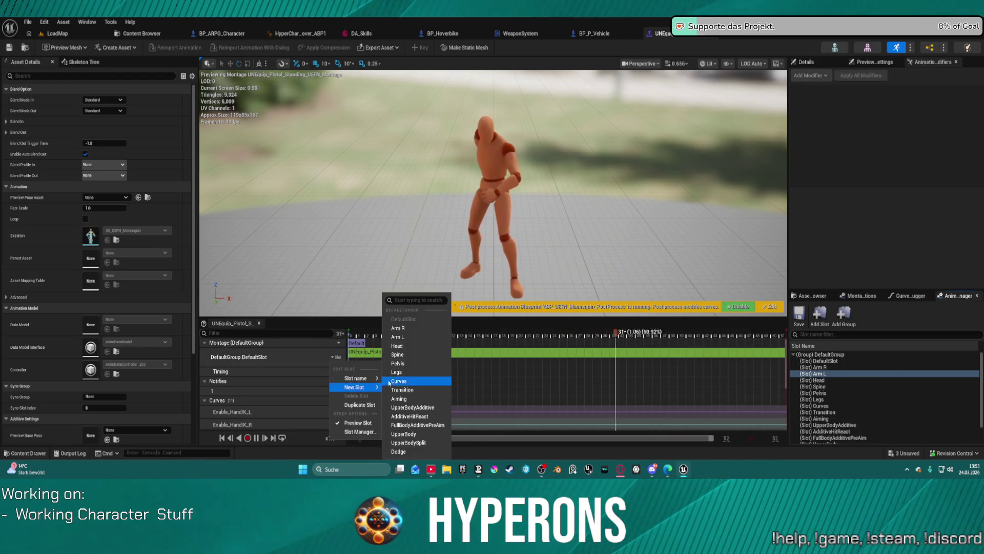
click(399, 328)
click(337, 357)
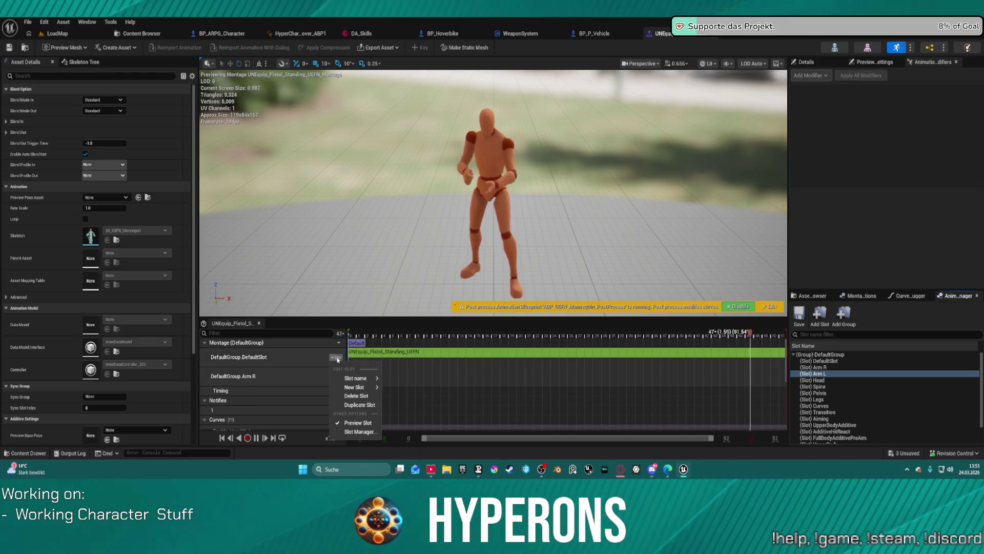
mouse_move(364, 380)
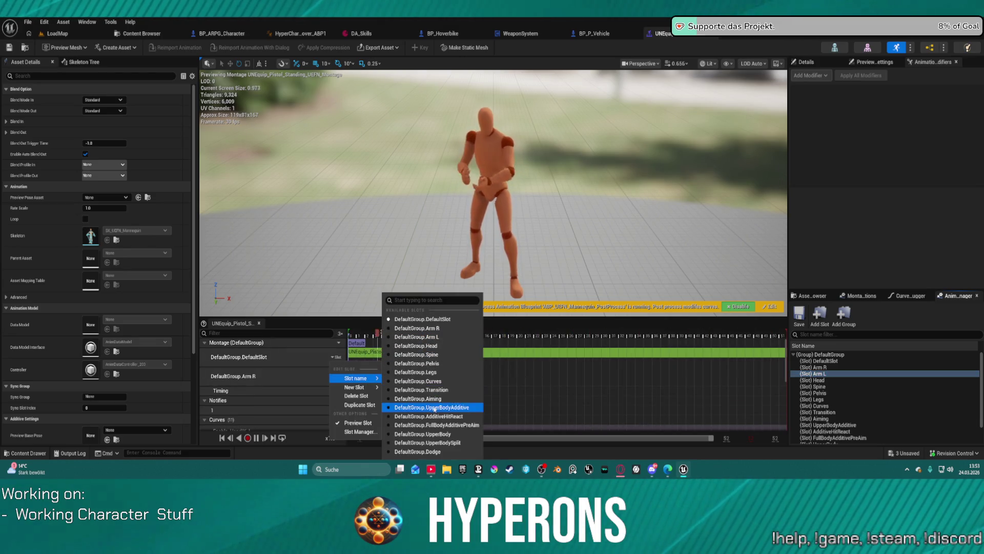
click(418, 381)
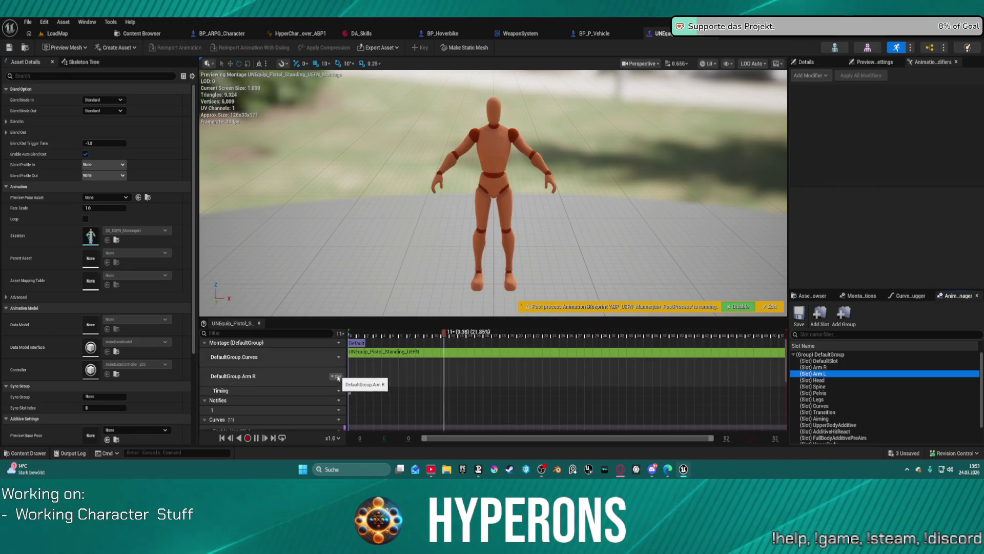
- Add Arm L, Head and Spine slot tracks to the pistol unequip montage
click(333, 376)
mouse_move(365, 406)
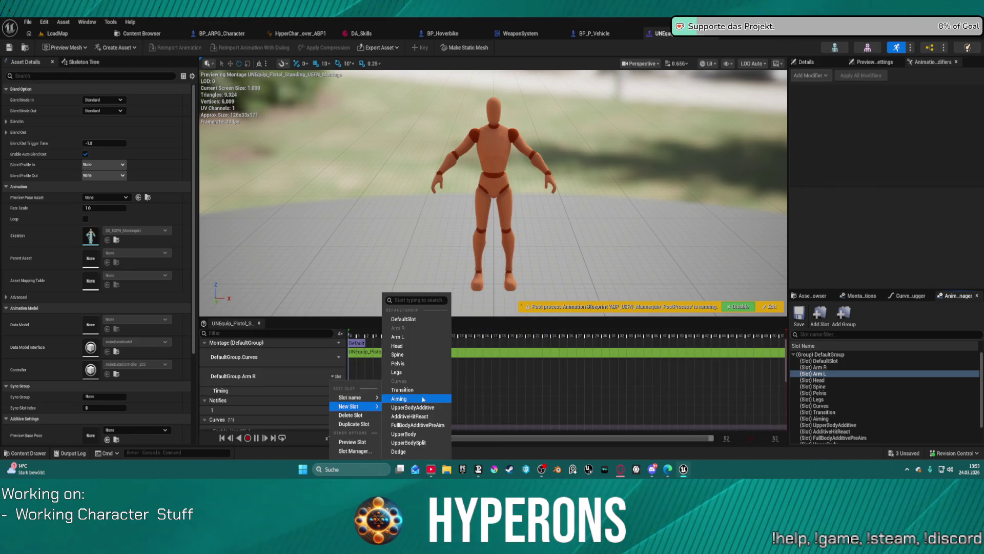
click(413, 340)
click(338, 395)
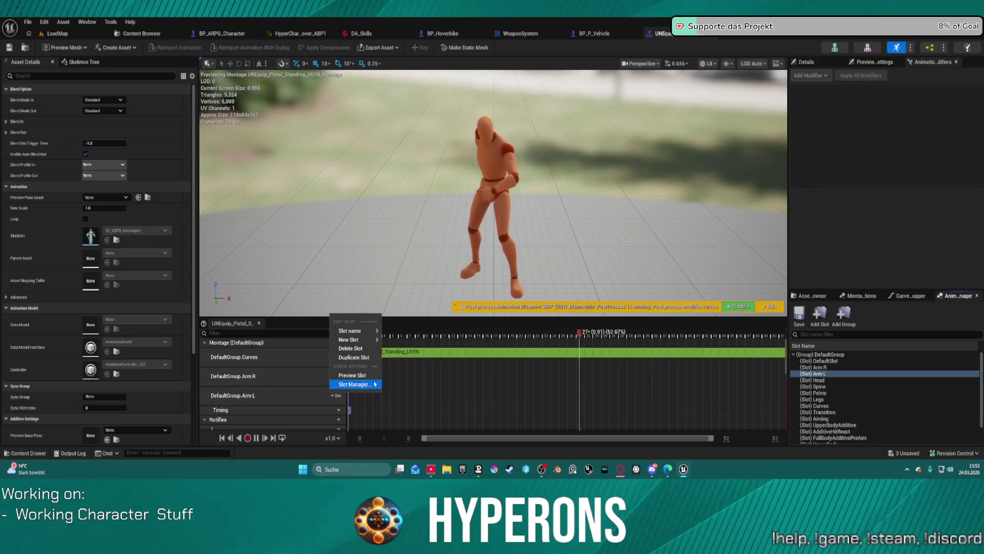
mouse_move(375, 341)
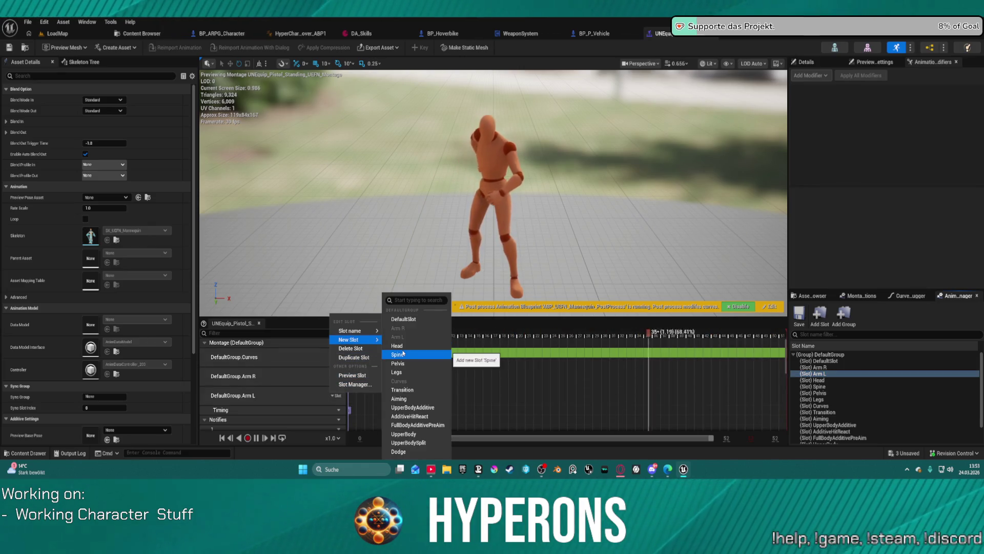
click(409, 348)
scroll(339, 407, down, 3)
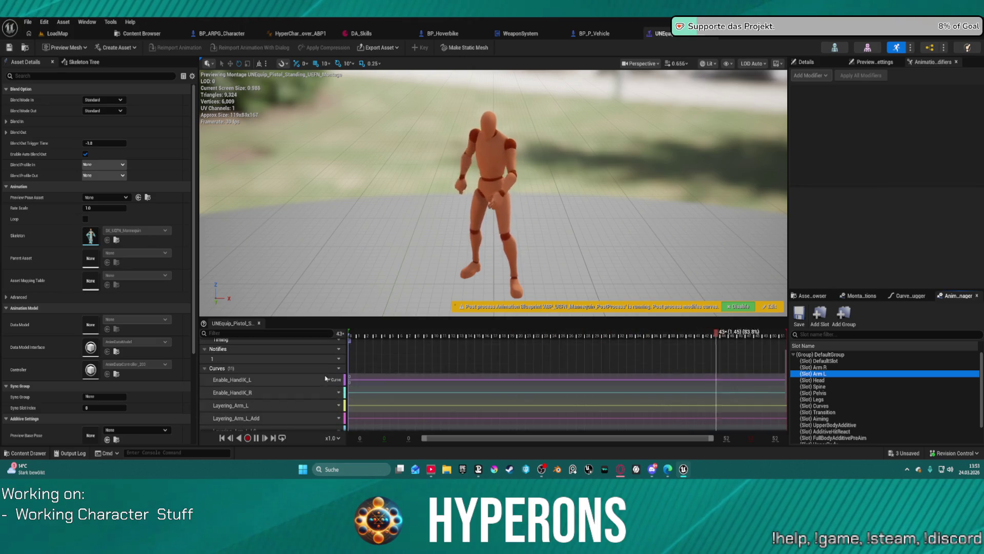
click(337, 352)
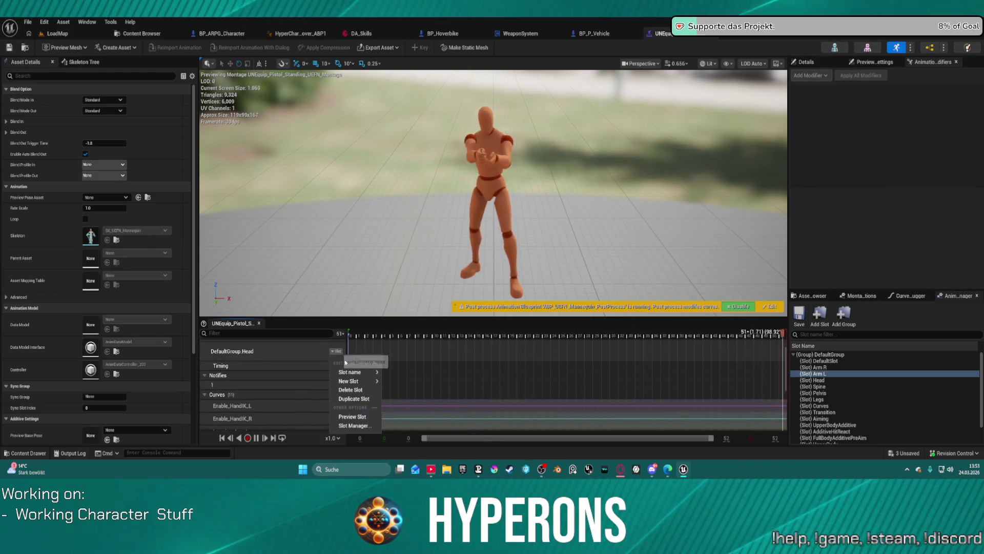
mouse_move(359, 381)
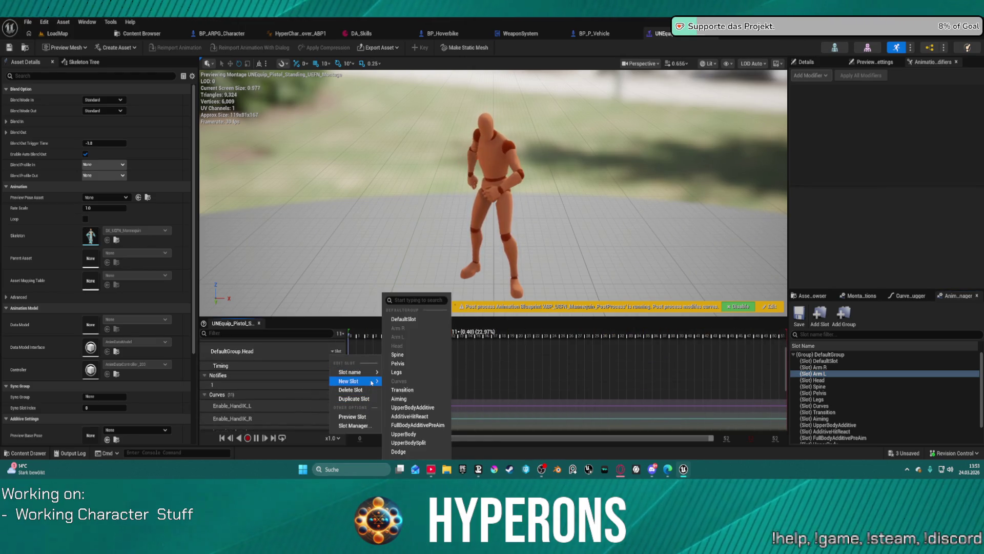
click(397, 355)
scroll(389, 370, up, 5)
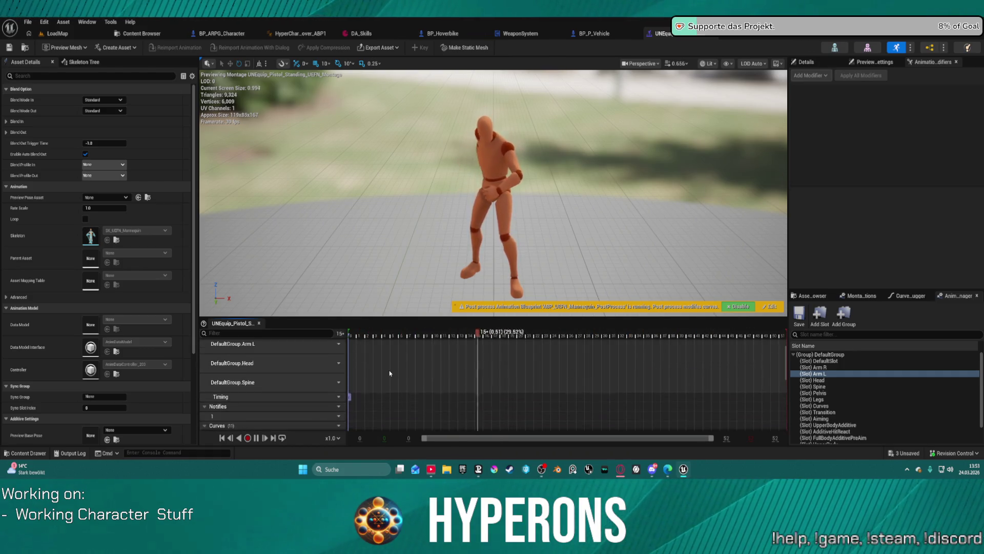
- Drag UNEquip_Pistol_Standing_UEFN onto the Curves, Arm R, Arm L, Head and Spine tracks
click(813, 301)
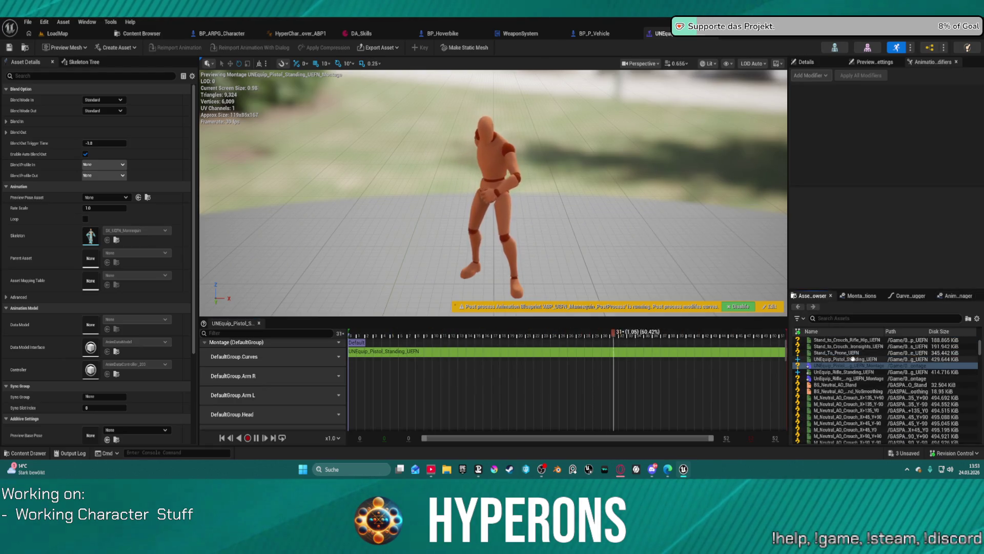
mouse_move(846, 358)
mouse_down()
mouse_move(451, 385)
mouse_move(385, 386)
mouse_move(374, 371)
mouse_up()
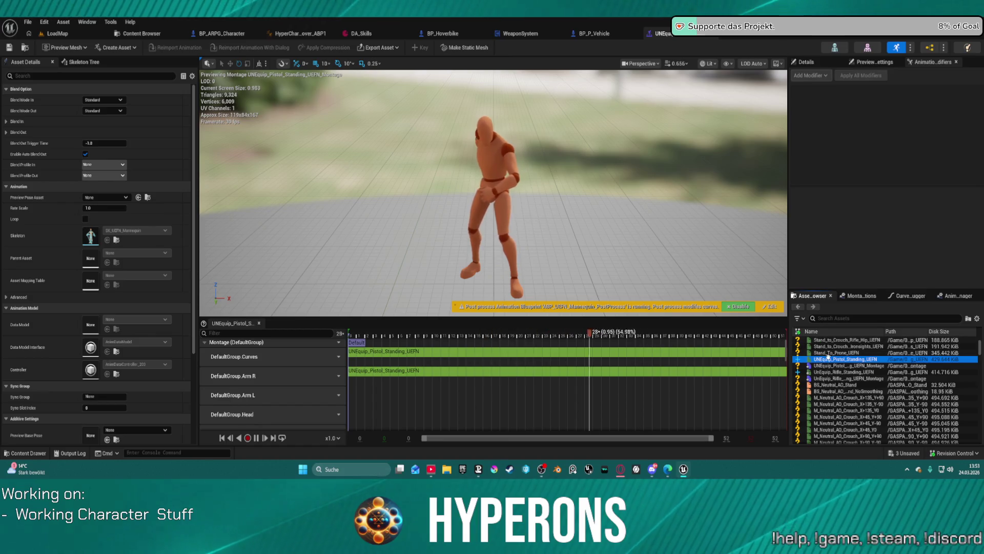
mouse_move(846, 365)
mouse_down()
mouse_move(789, 380)
mouse_move(382, 408)
mouse_move(390, 405)
mouse_up()
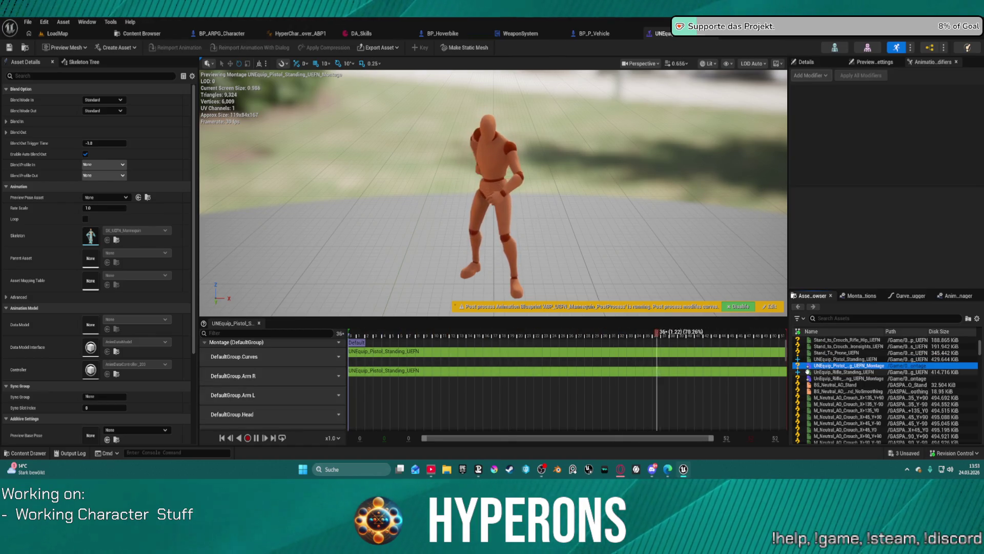
scroll(846, 369, down, 1)
mouse_move(846, 346)
mouse_down()
mouse_move(820, 359)
mouse_move(431, 404)
mouse_move(377, 404)
mouse_move(375, 392)
mouse_up()
mouse_move(844, 347)
mouse_down()
mouse_move(582, 419)
mouse_move(387, 424)
mouse_move(385, 414)
mouse_up()
mouse_move(849, 348)
mouse_down()
mouse_move(435, 418)
mouse_move(359, 407)
mouse_move(369, 415)
mouse_up()
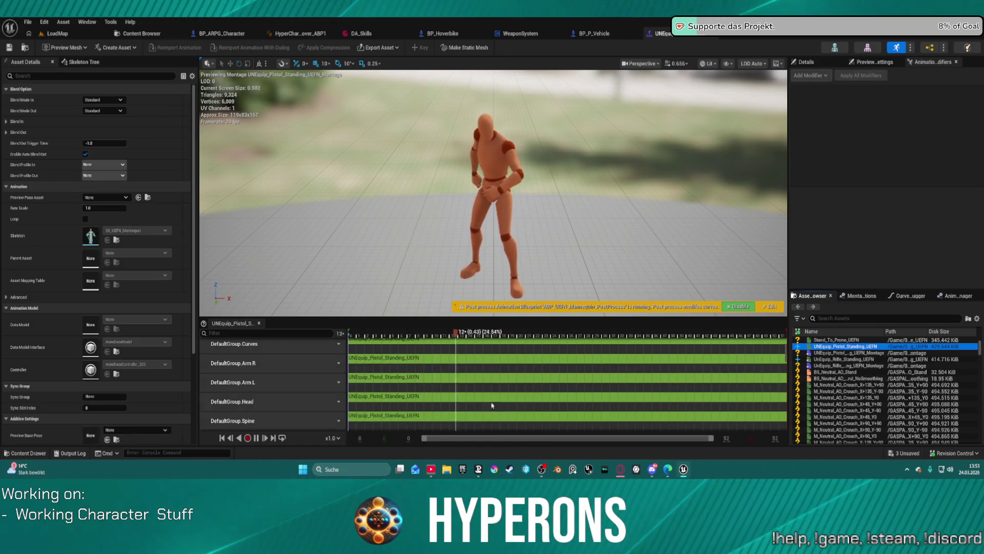
key(ctrl+space)
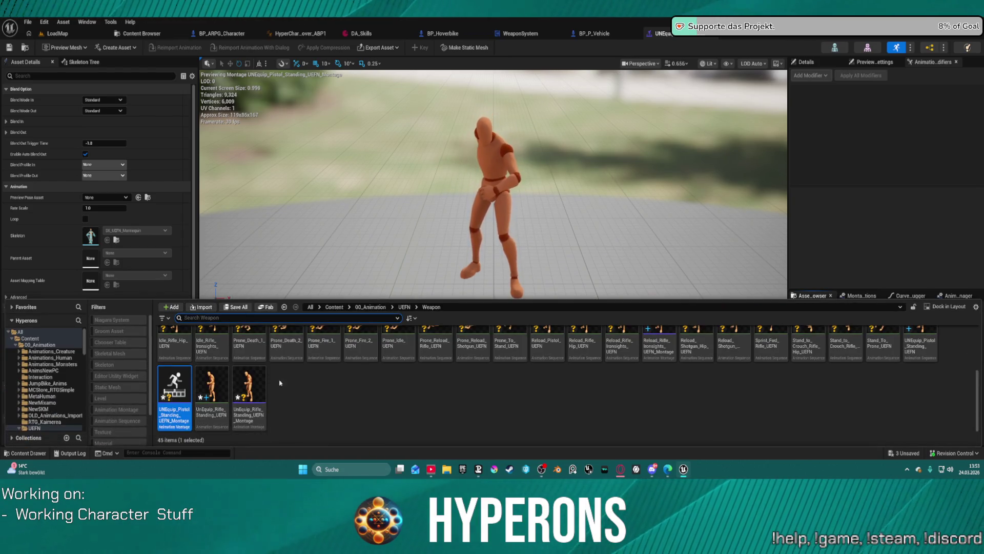
- Open UnEquip_Rifle_Standing_UEFN_Montage and rename its default slot track to Curves
click(259, 388)
double_click(266, 384)
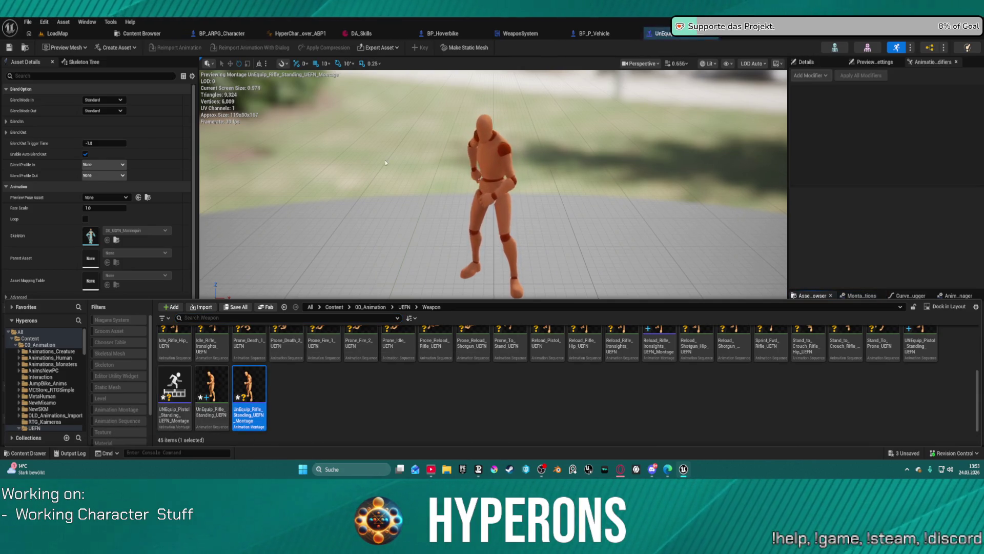
key(ctrl+space)
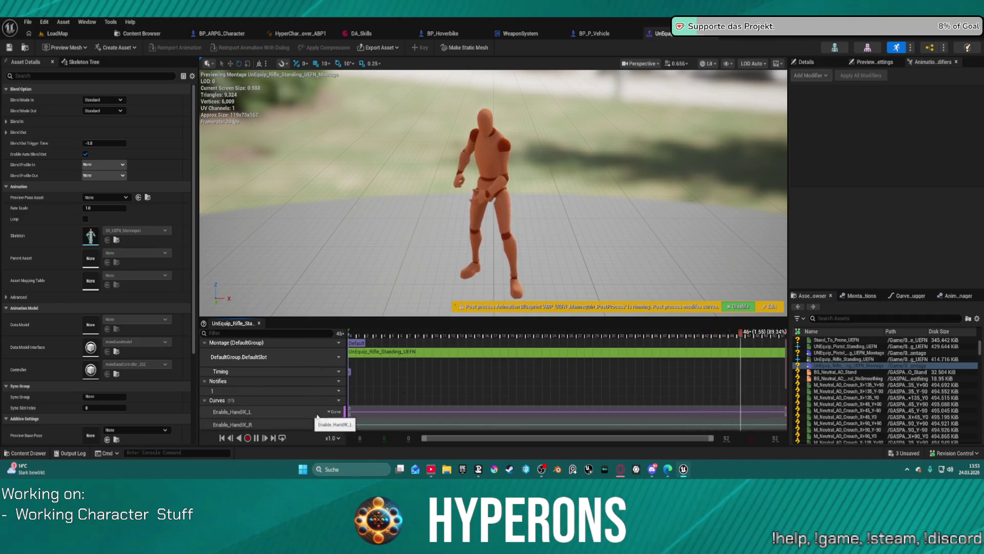
click(337, 357)
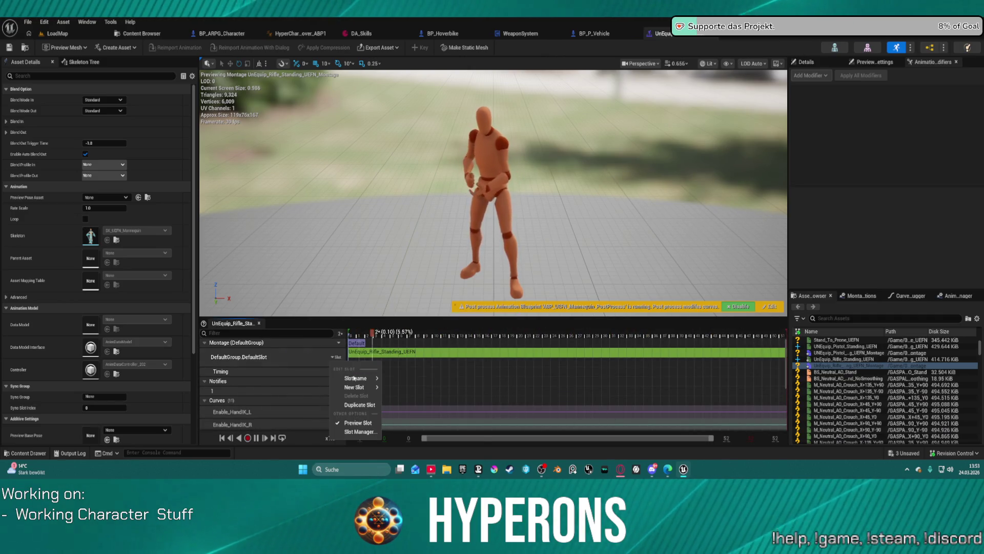
mouse_move(359, 378)
click(436, 381)
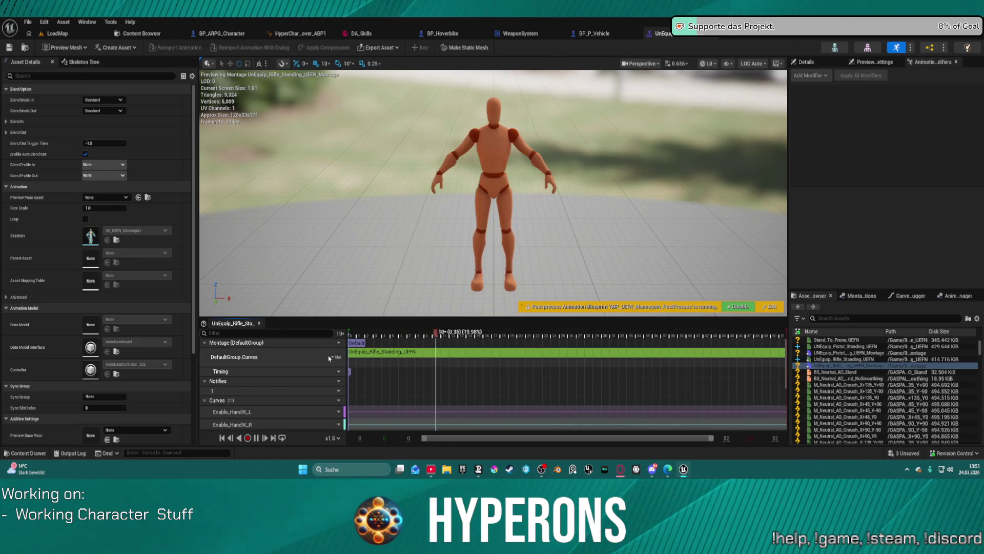
- Add Arm R, Arm L, Head and Spine slot tracks to the rifle montage
click(335, 357)
mouse_move(358, 378)
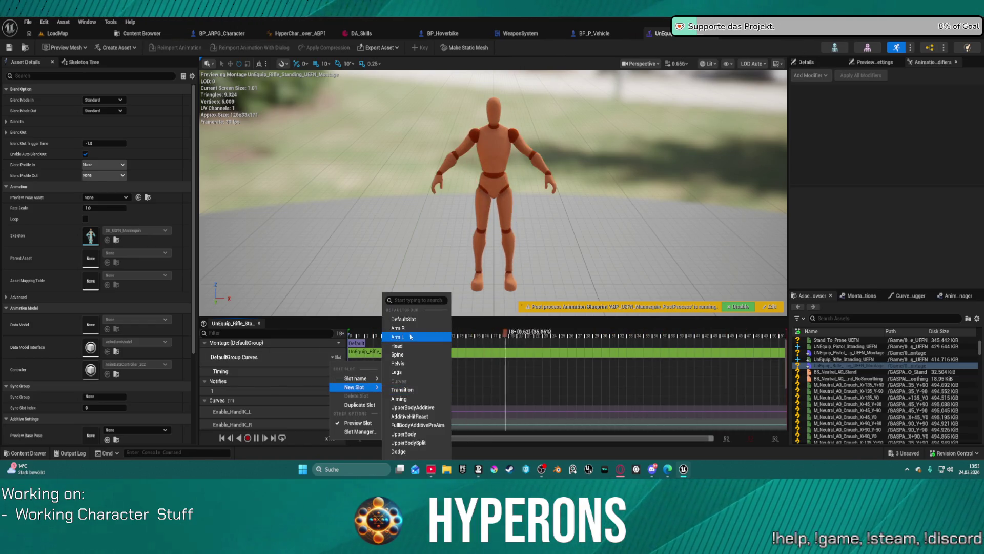
click(392, 333)
click(333, 376)
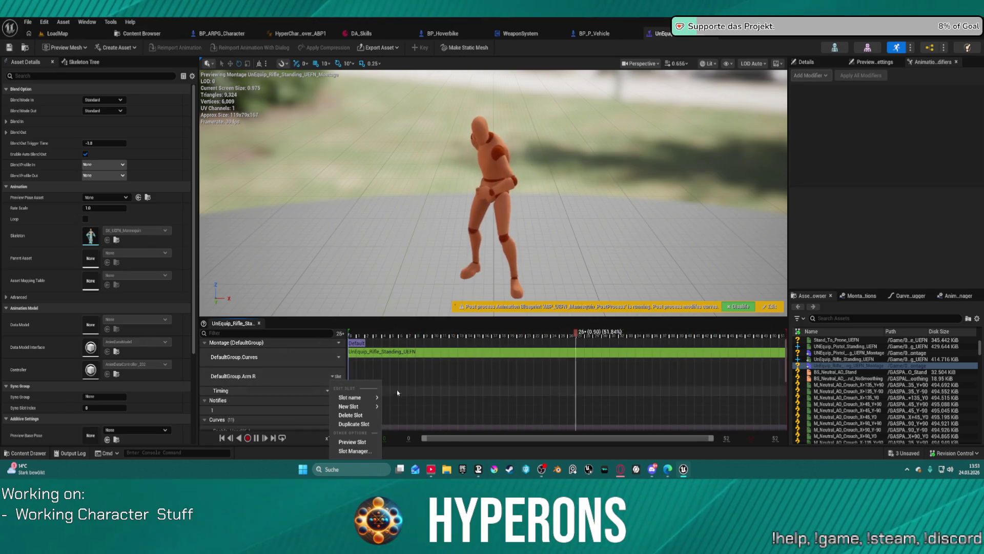
mouse_move(359, 397)
click(397, 337)
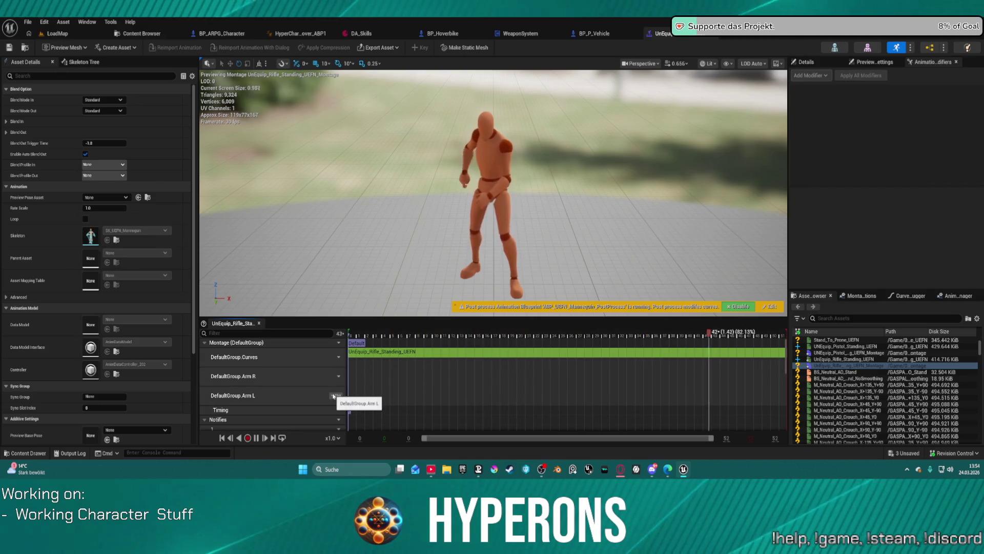
click(339, 395)
mouse_move(359, 331)
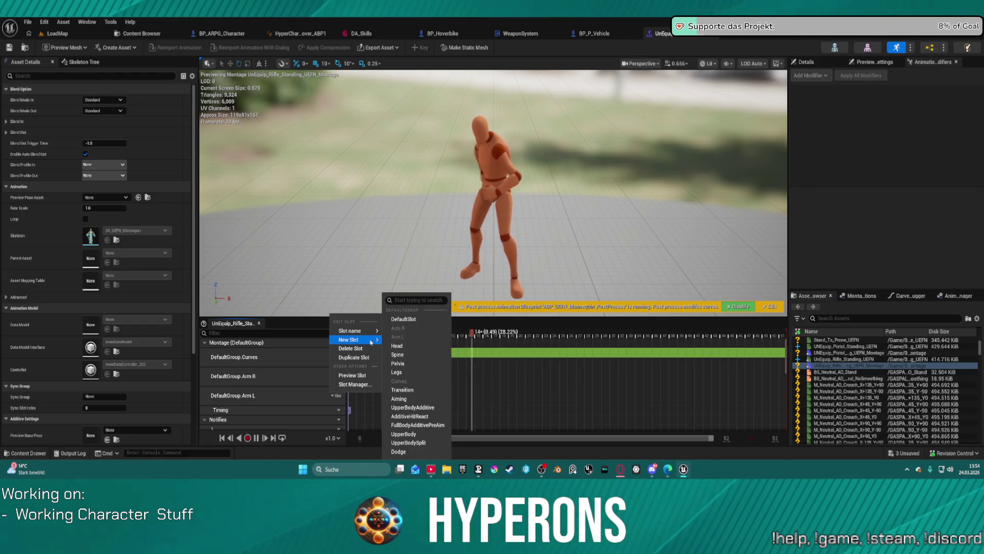
click(416, 345)
click(338, 396)
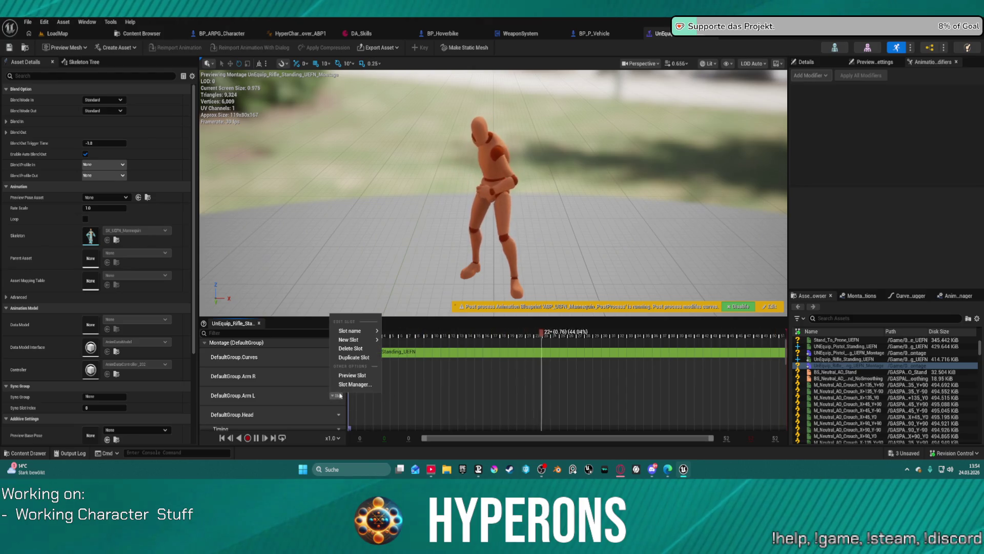
mouse_move(352, 340)
click(407, 355)
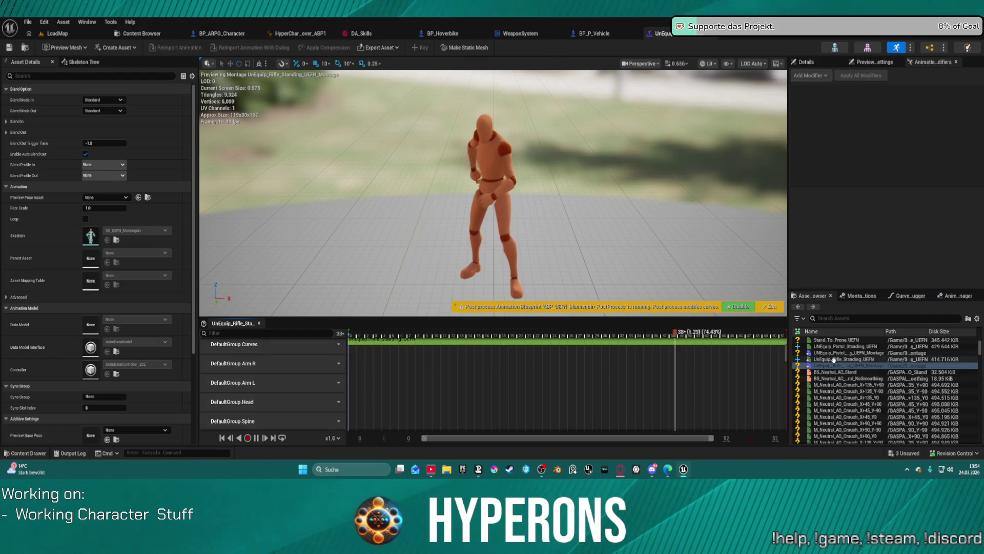
- Place the rifle unequip animation on the slot tracks, save, and switch to WeaponSystem
mouse_move(844, 359)
mouse_down()
mouse_move(369, 364)
mouse_move(405, 379)
mouse_up()
mouse_move(844, 358)
mouse_down()
mouse_move(369, 408)
mouse_move(361, 398)
mouse_move(564, 410)
mouse_move(375, 427)
mouse_move(372, 365)
mouse_up()
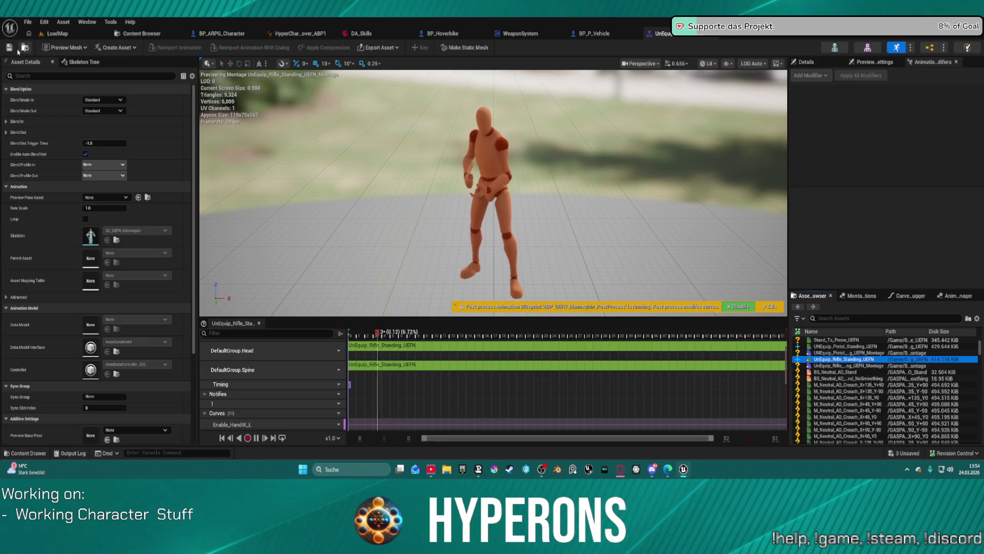
key(ctrl+s)
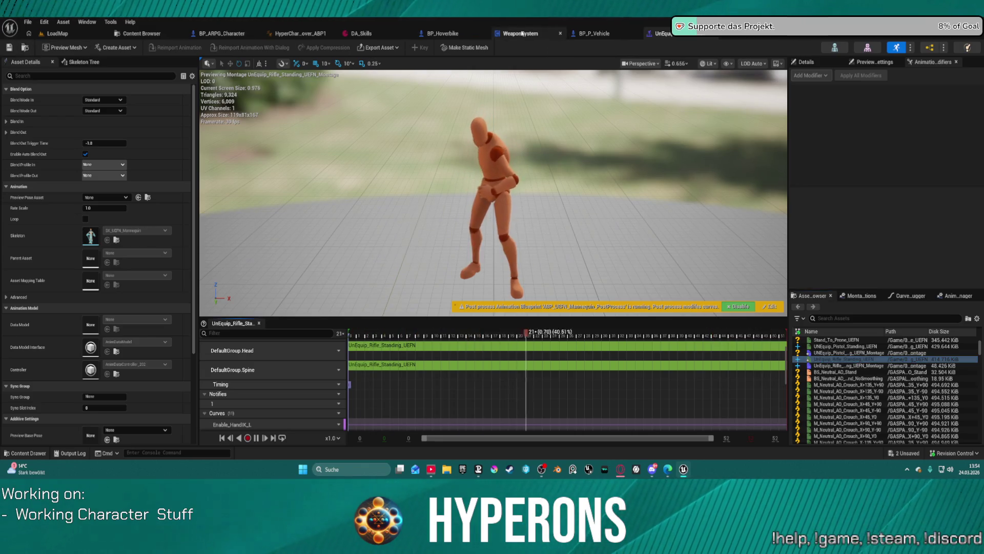
click(521, 33)
scroll(436, 205, up, 1)
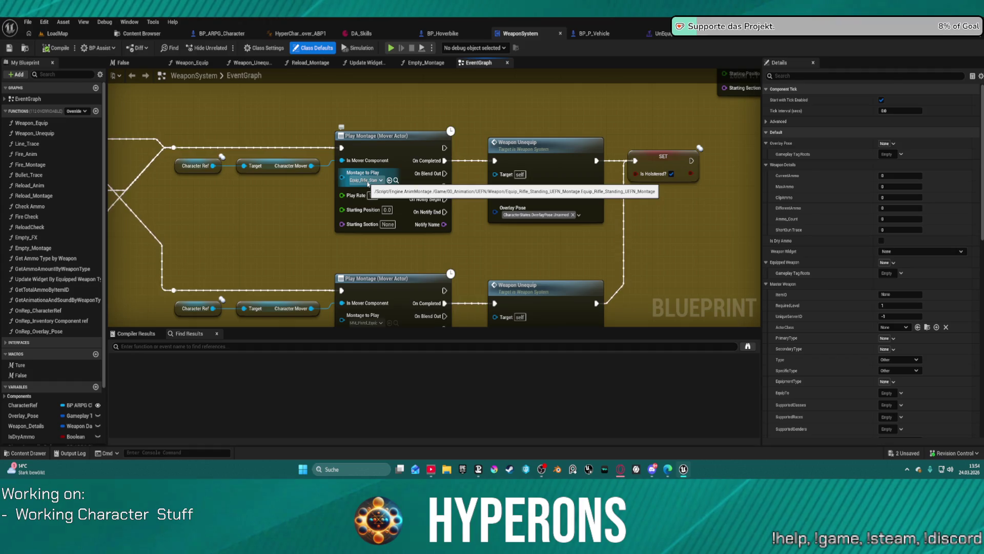
- Locate the unequip Play Montage nodes in the WeaponSystem event graph
scroll(368, 183, down, 3)
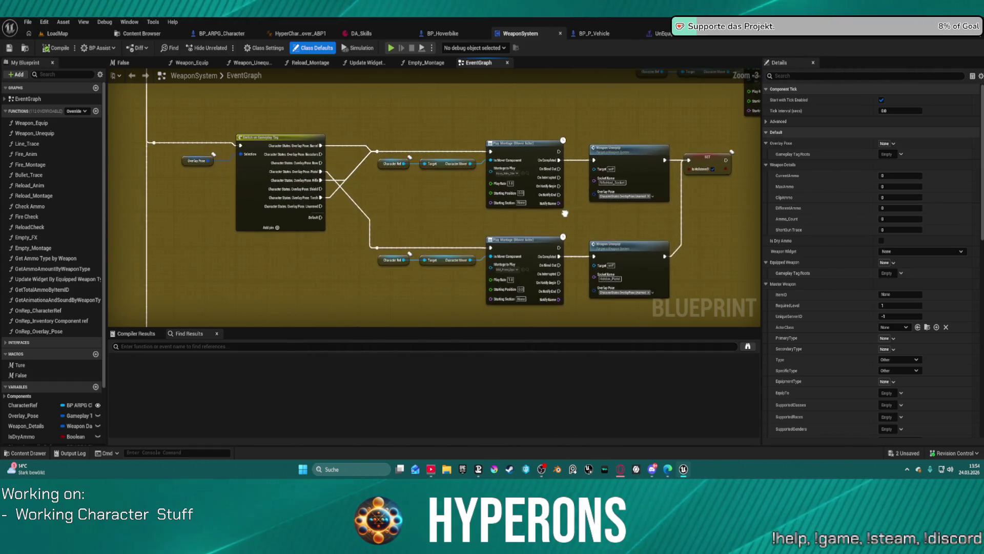
drag(565, 213, 788, 397)
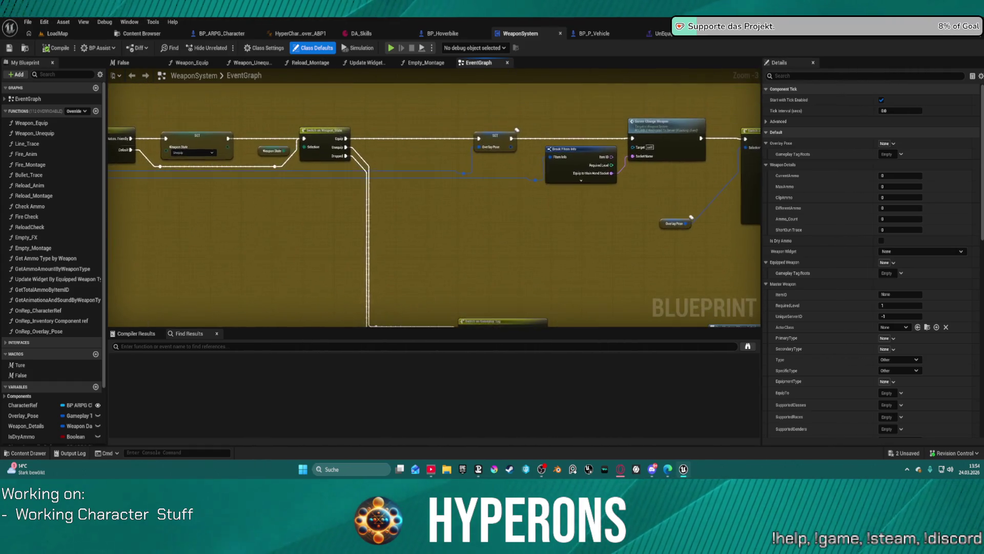
scroll(346, 141, up, 3)
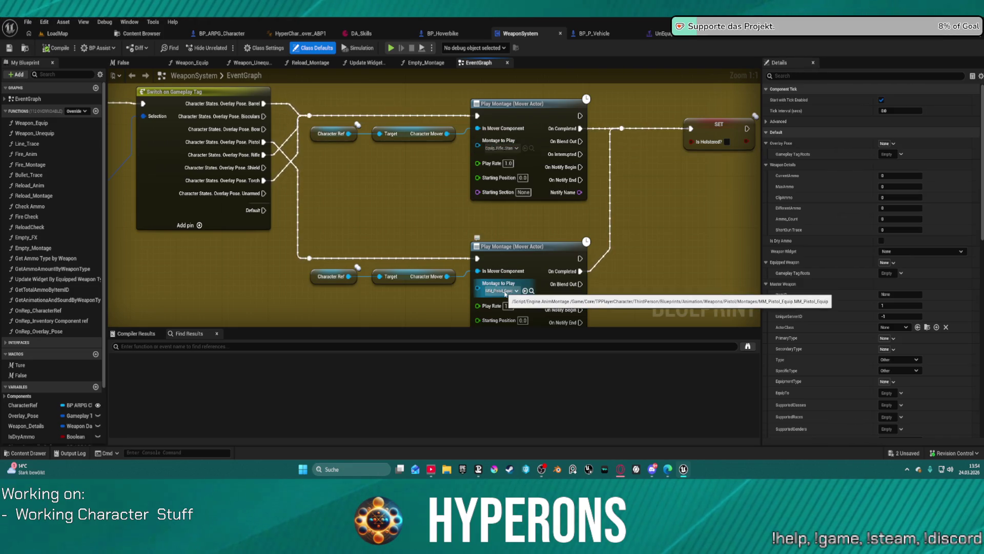
click(533, 154)
click(532, 148)
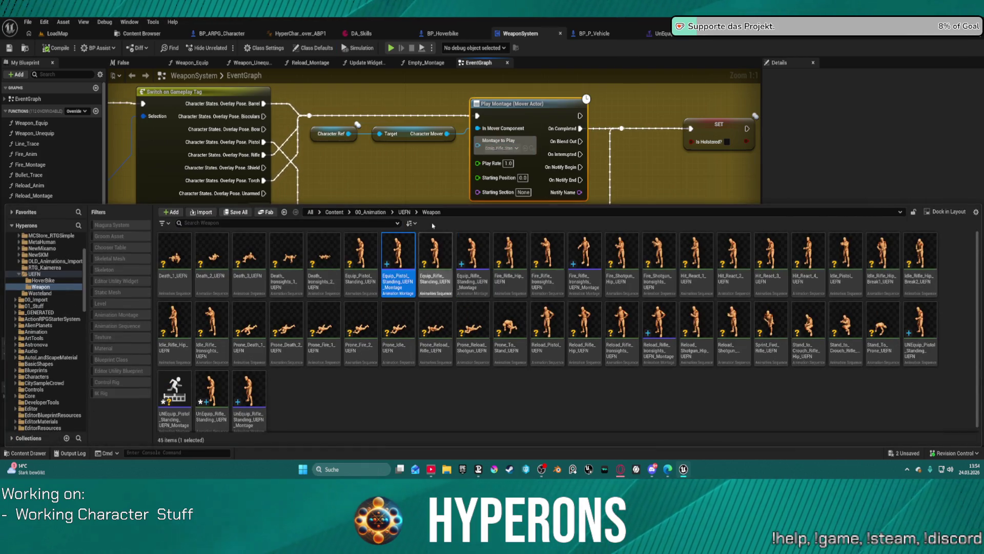
click(493, 200)
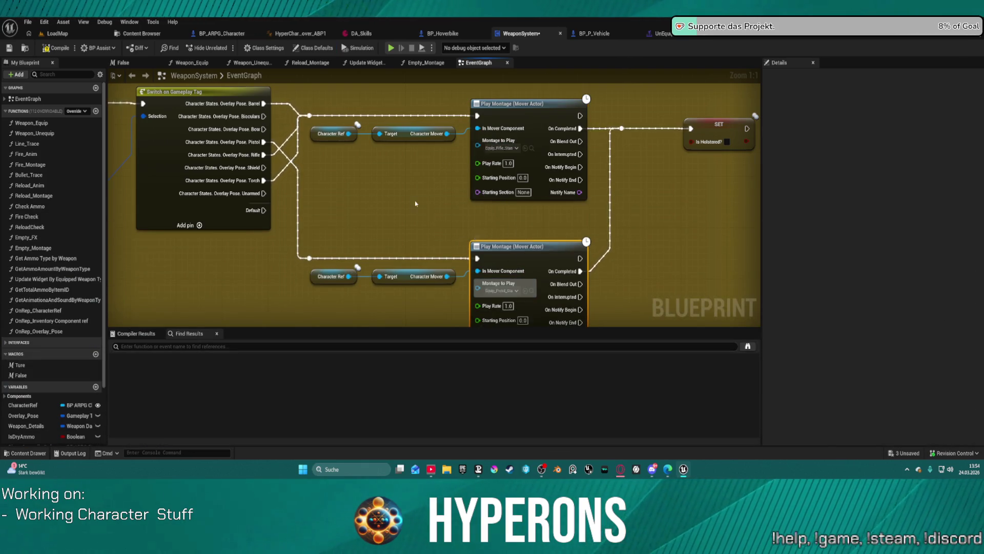
key(ctrl+z)
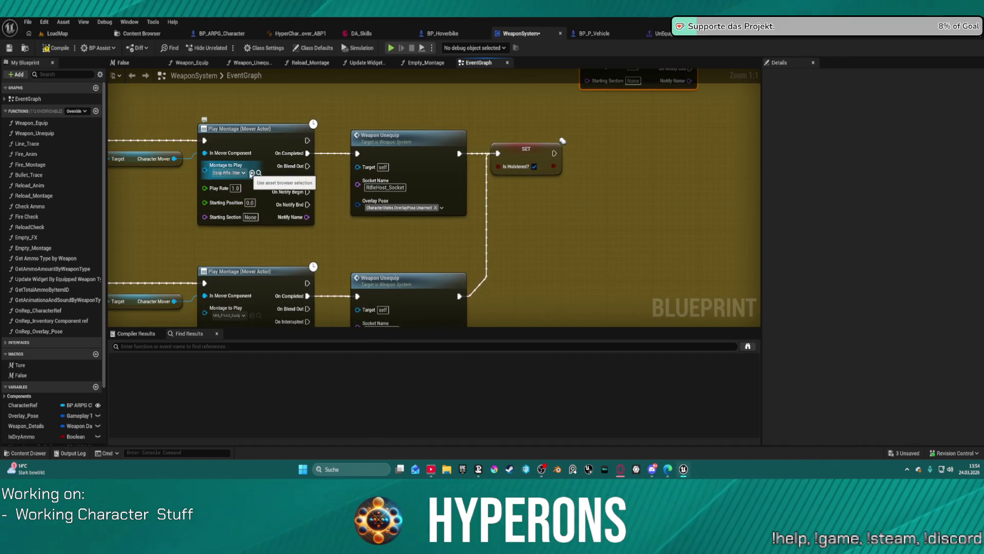
- Assign the rifle and pistol unequip montages to the two Play Montage nodes
click(245, 173)
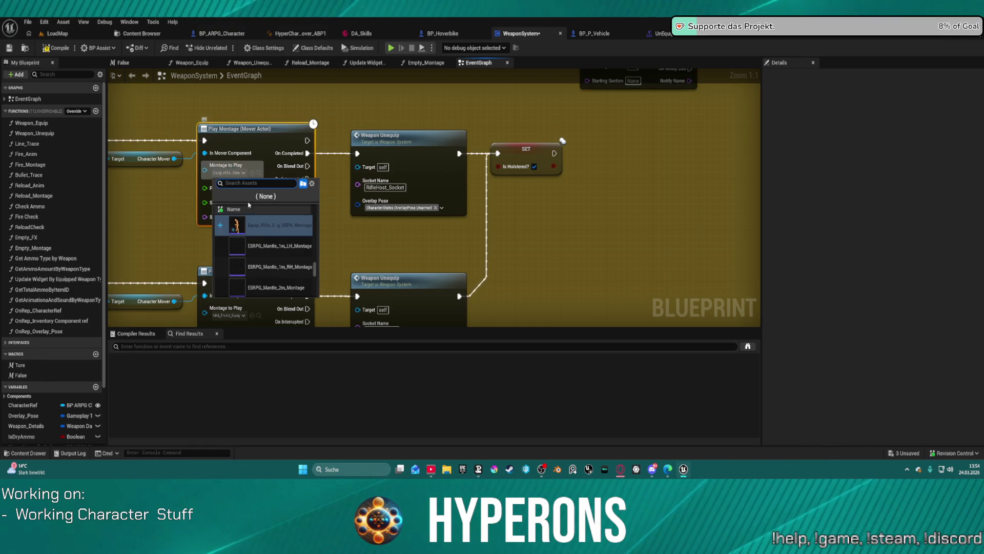
key(Escape)
key(ctrl+space)
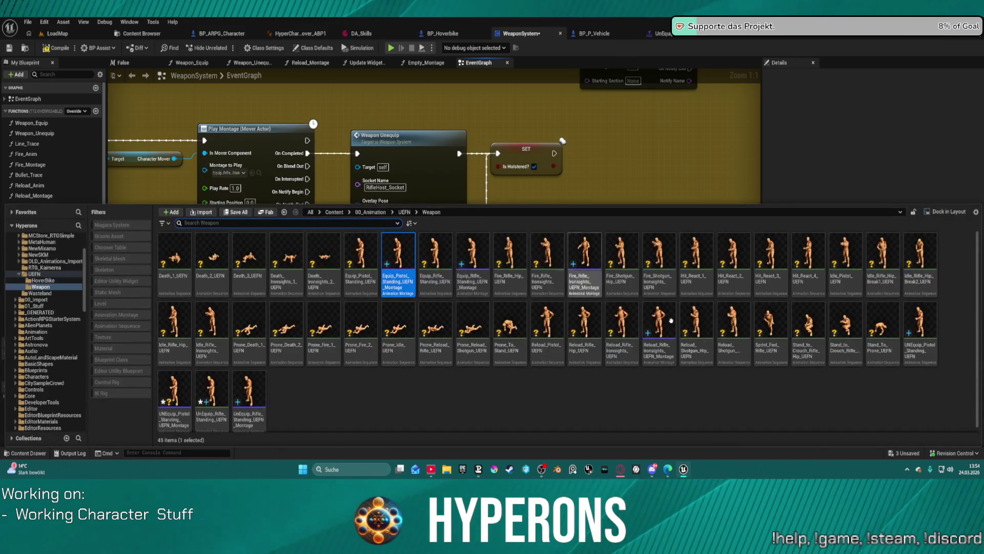
click(174, 400)
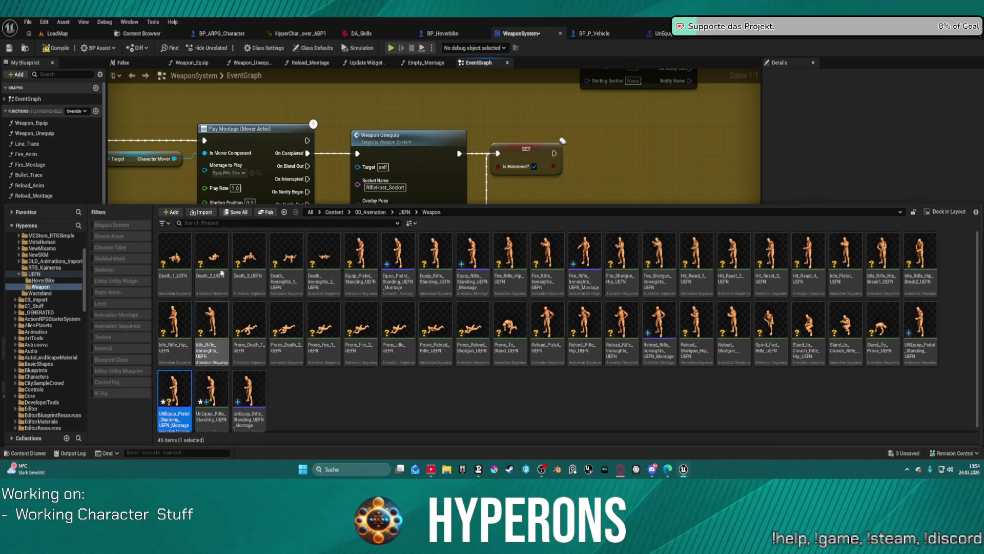
click(249, 400)
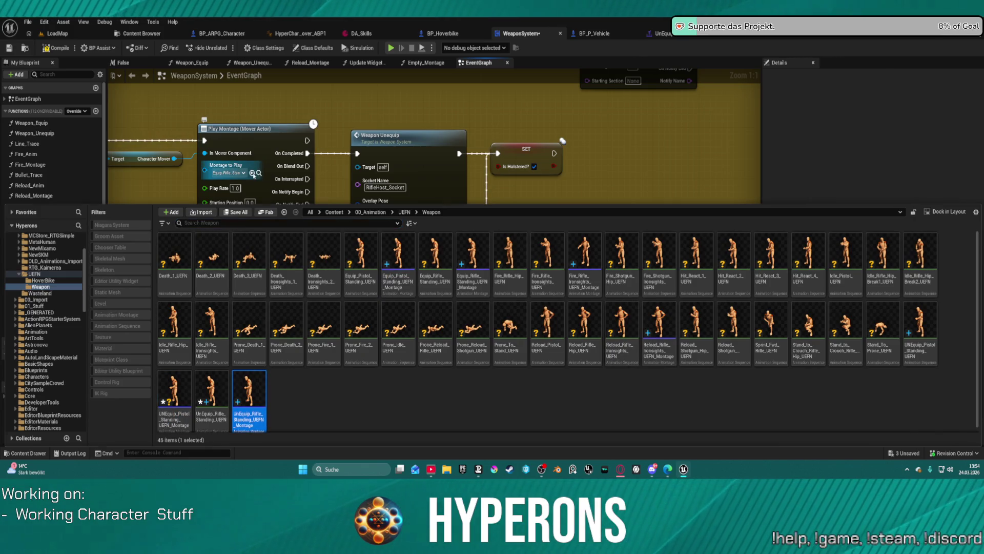
click(254, 175)
scroll(259, 187, down, 3)
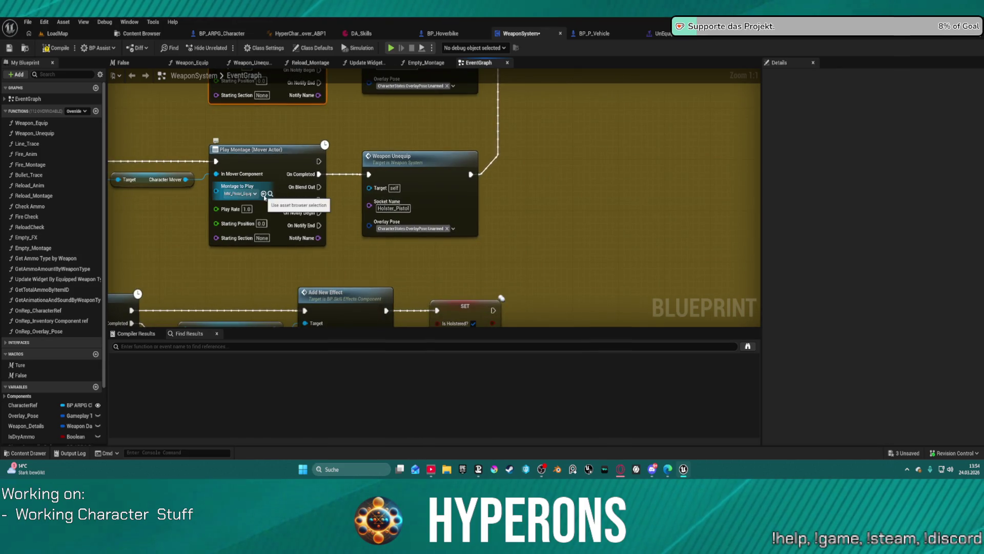
click(270, 194)
click(175, 400)
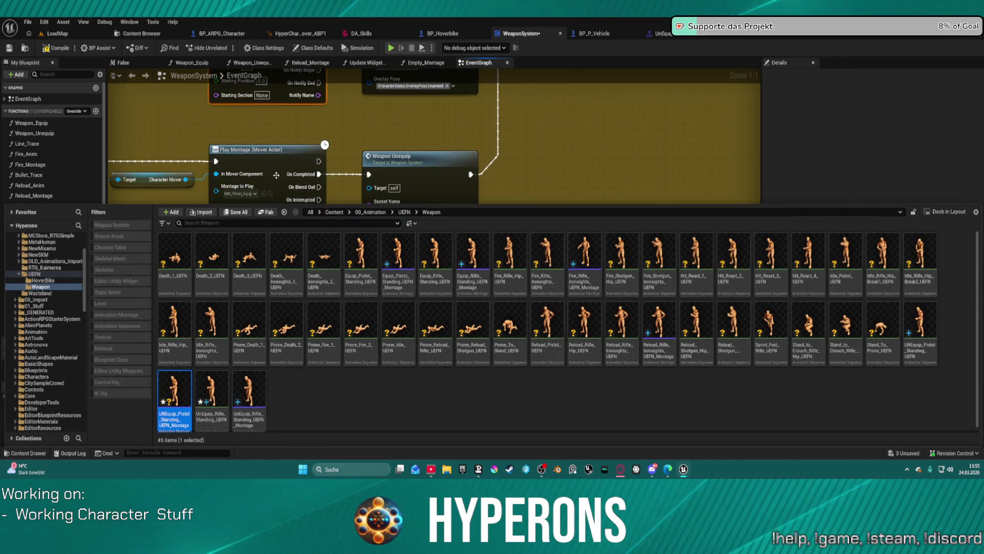
click(276, 175)
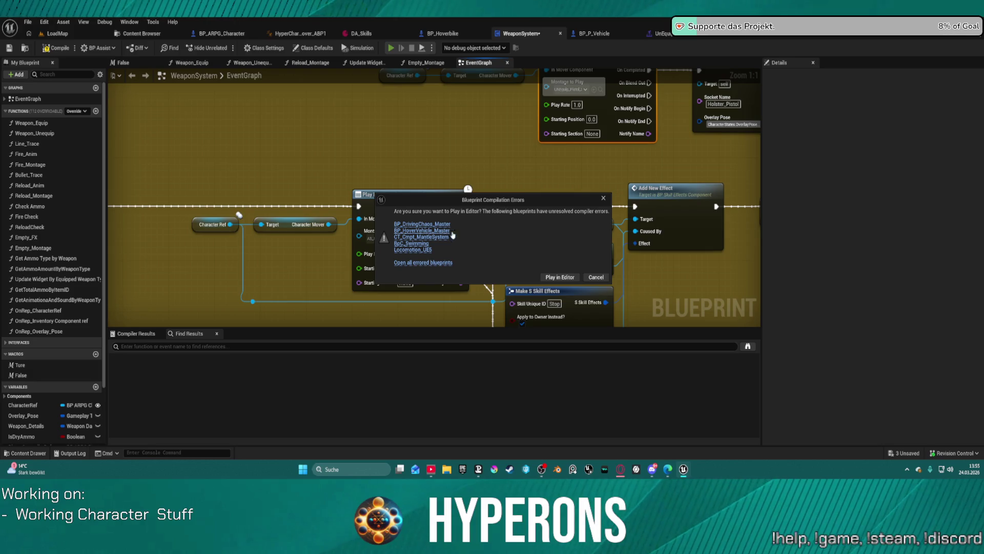
- Play despite compiler errors, equip the MG 01 rifle from the inventory, and sprint forward
click(566, 278)
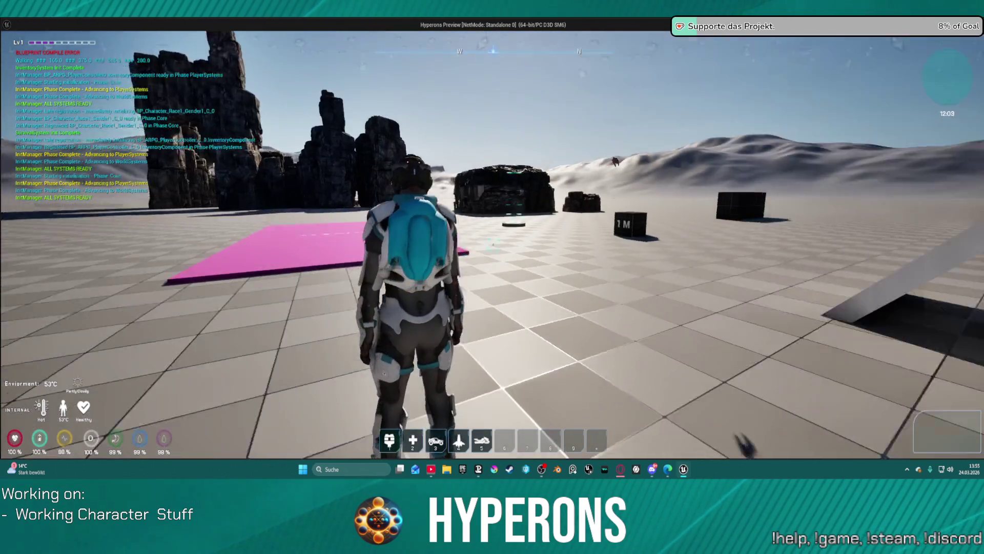
key(i)
mouse_move(880, 290)
mouse_down()
mouse_move(920, 315)
mouse_move(943, 428)
mouse_up()
click(858, 124)
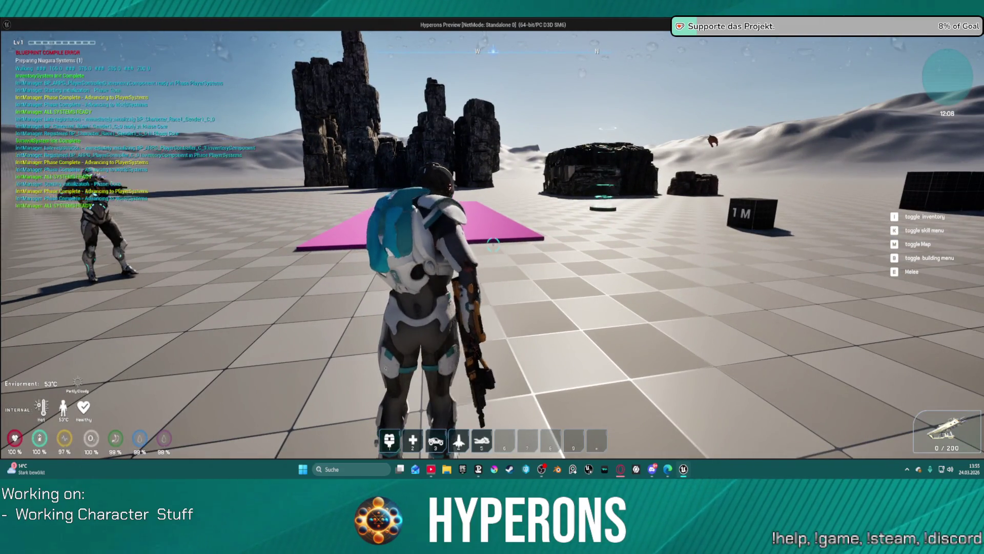
key(shift+w)
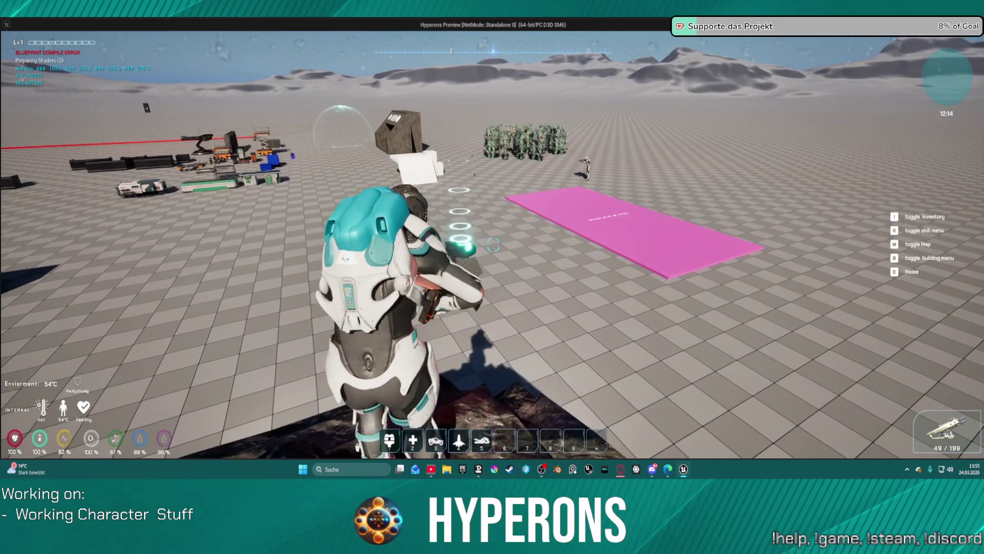
- Fire the rifle while turning and advancing toward the plant cluster
click(493, 244)
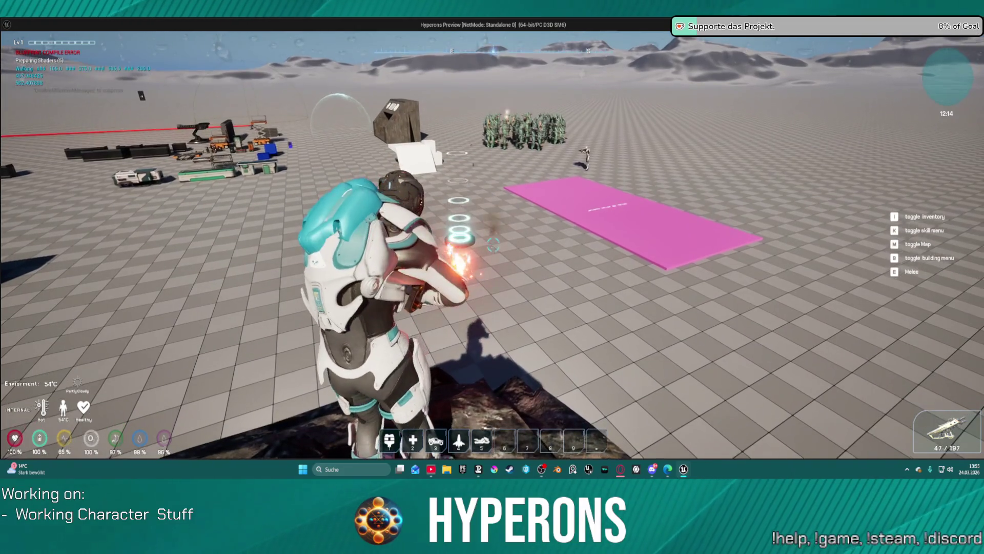
drag(494, 244, 493, 245)
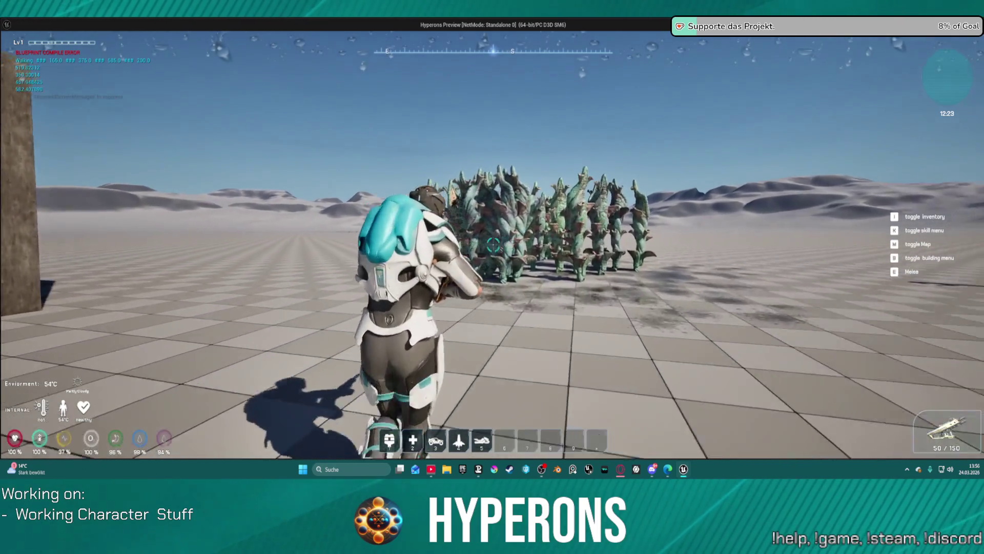
key(w)
click(494, 244)
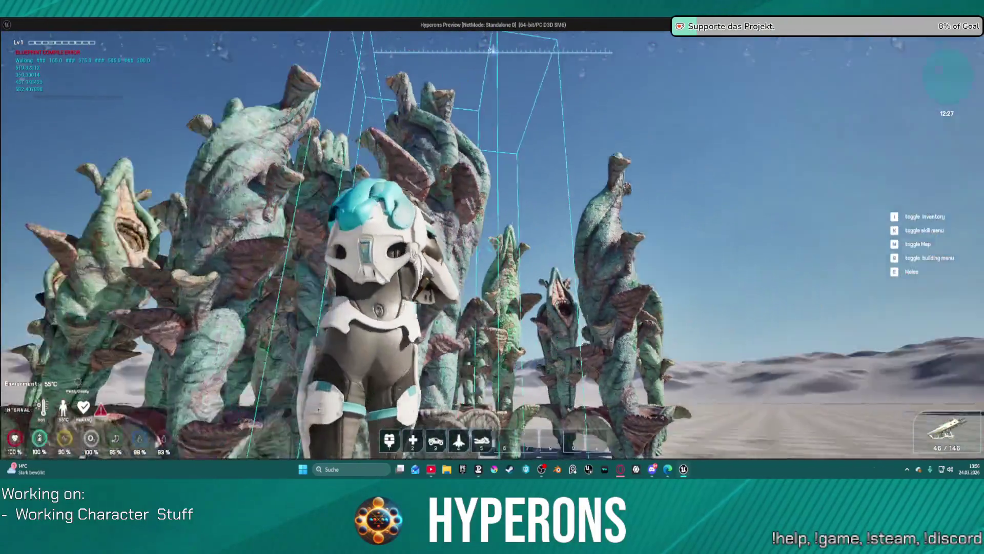
- Walk and sprint among the plants, creatures and rocks, then exit the play session
key(w)
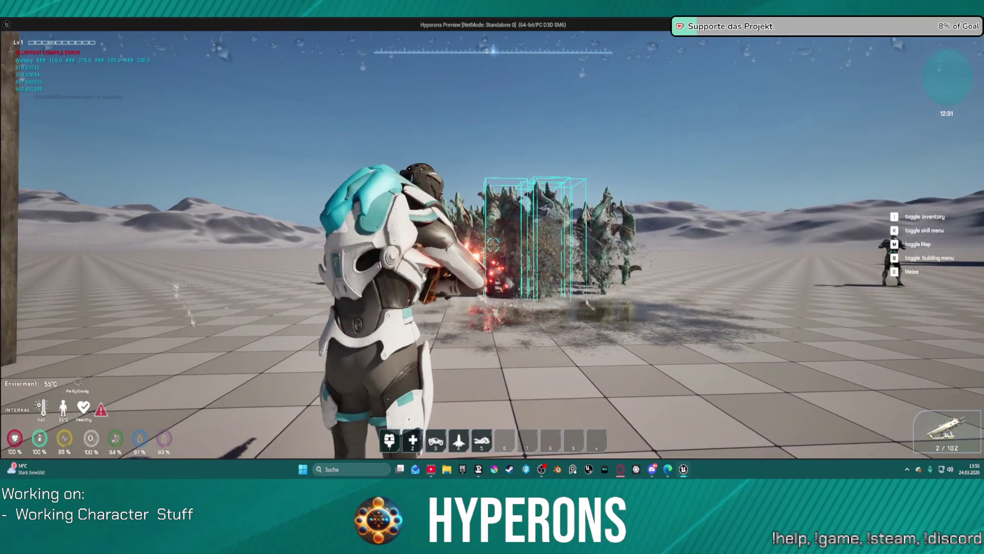
key(shift+w)
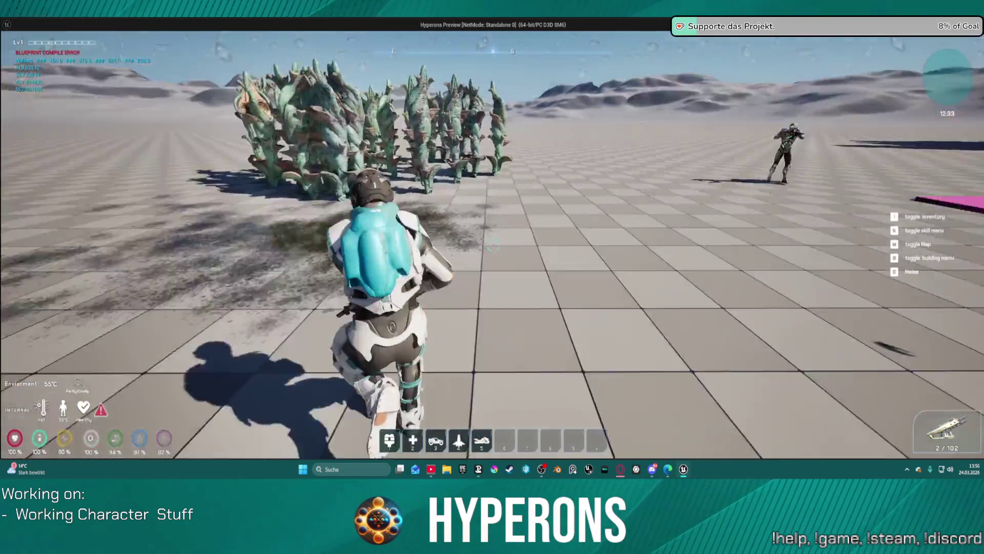
key(shift+w)
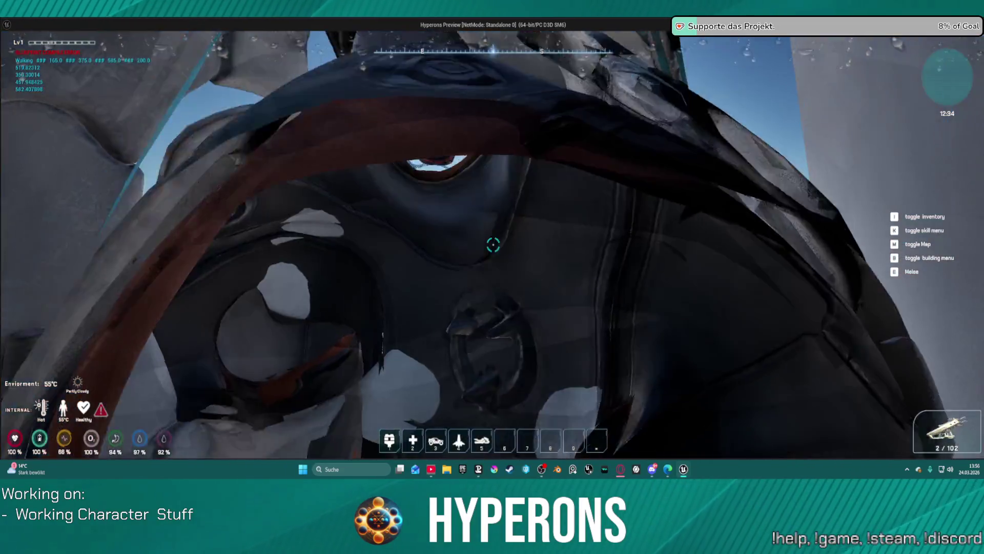
key(w)
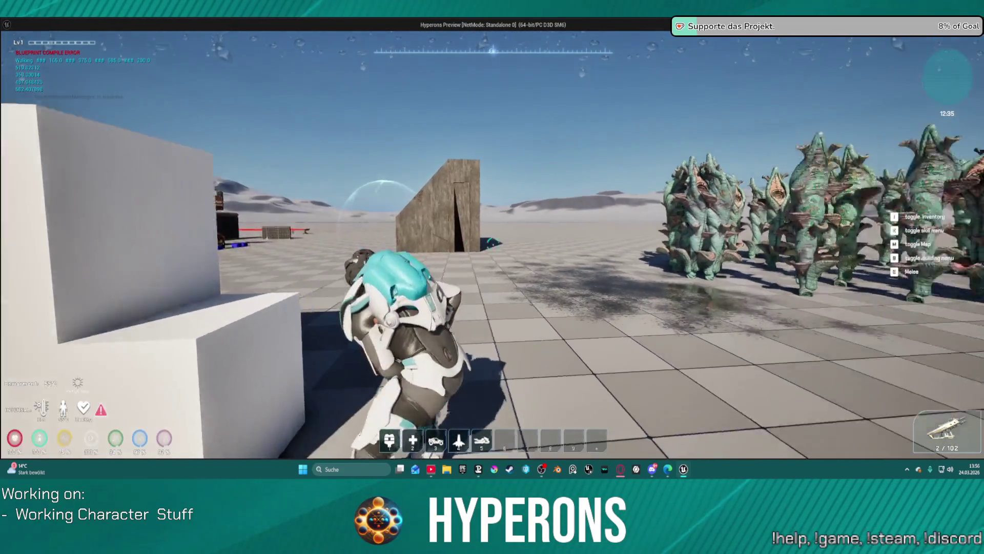
key(shift+w)
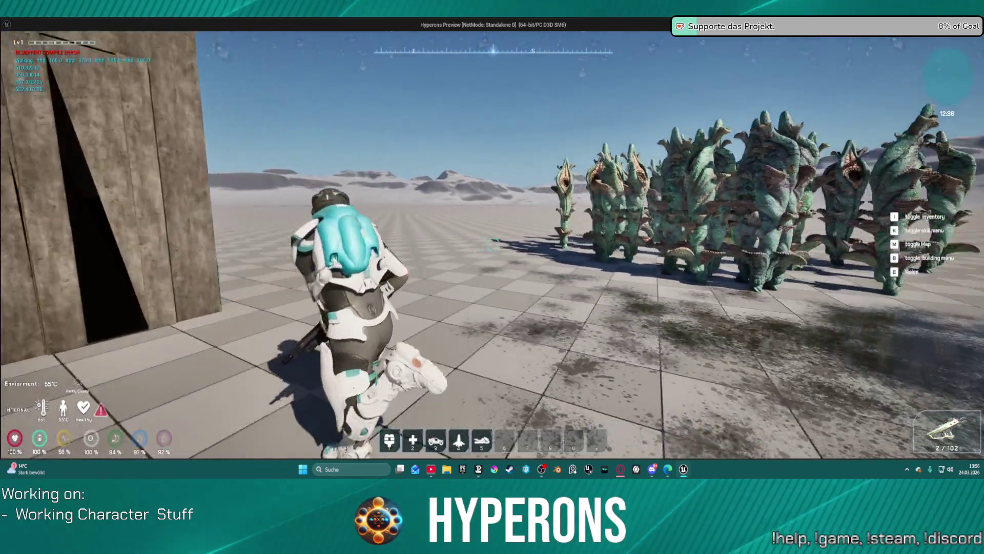
key(s)
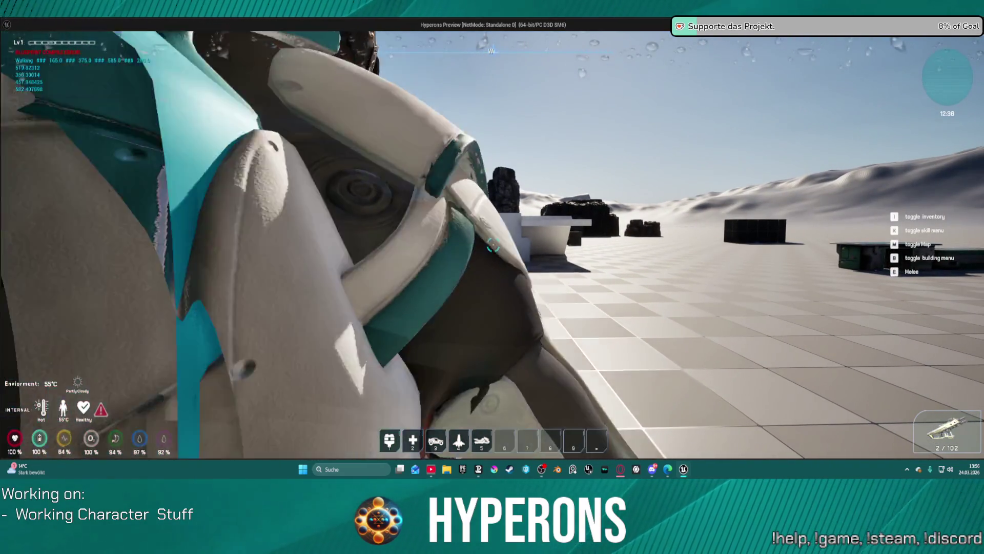
key(Escape)
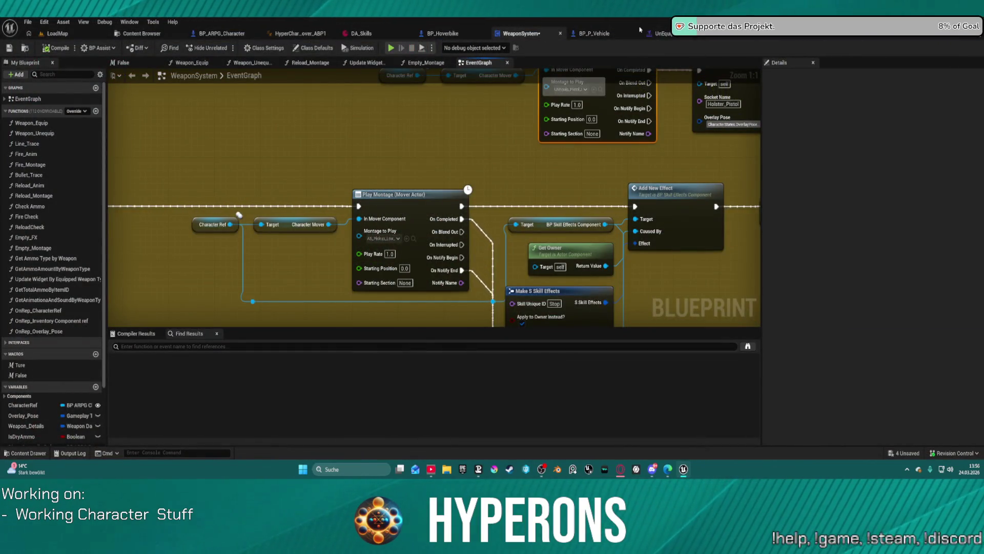
- Open the SetupCamera function graph in BP_ARPG_Character
click(202, 35)
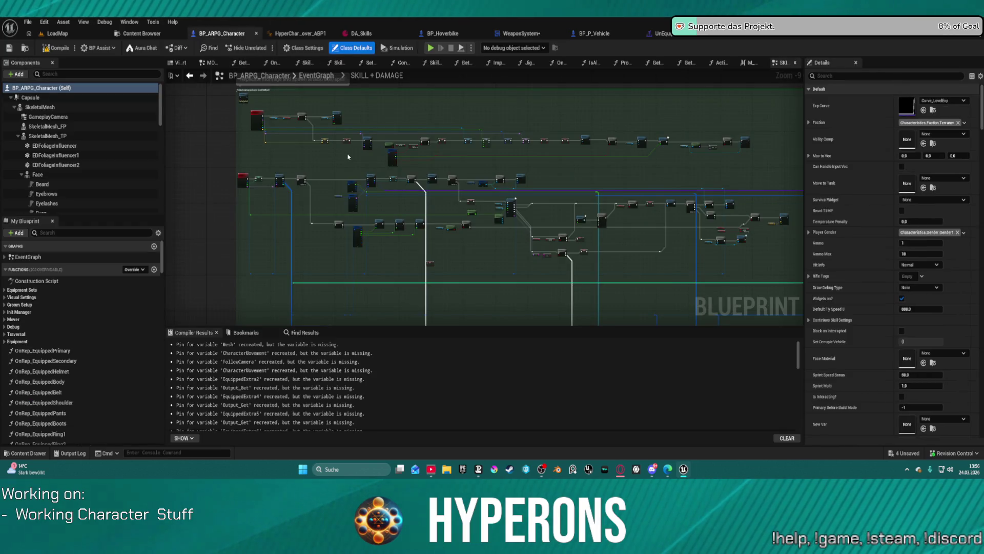
scroll(357, 147, down, 3)
scroll(76, 308, down, 5)
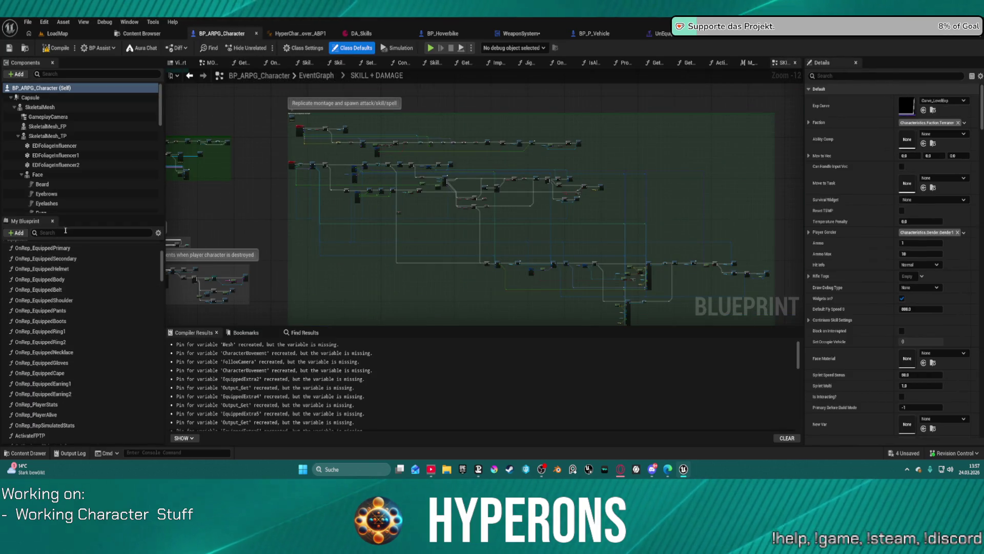
text(swt)
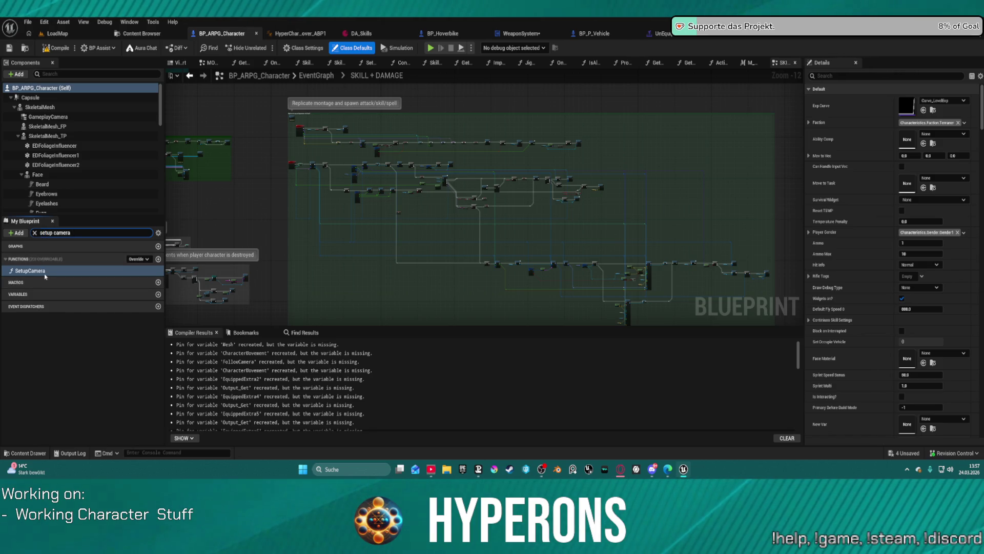
double_click(41, 271)
- Move the Activate Camera node and its inputs up and to the left
scroll(681, 165, up, 4)
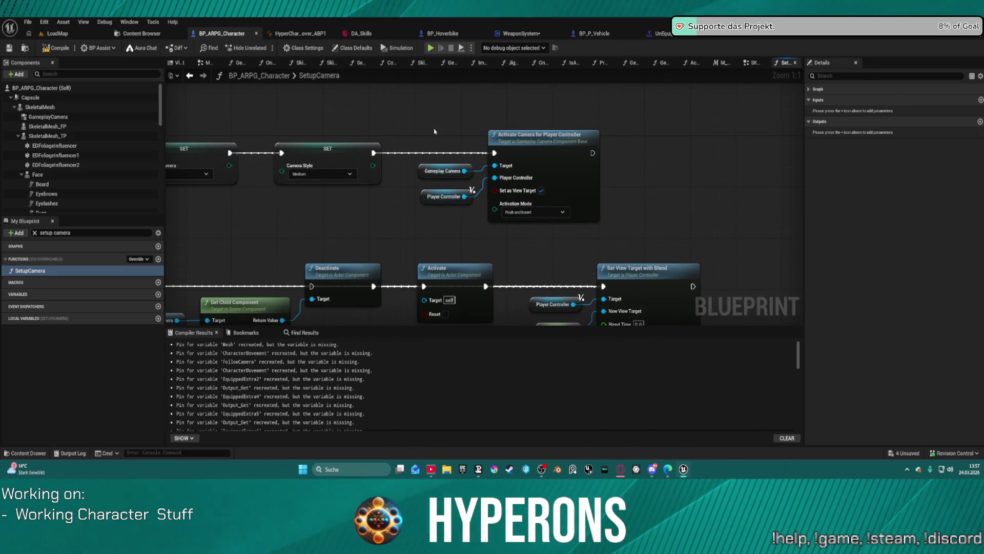
mouse_move(434, 129)
mouse_down()
mouse_move(548, 217)
mouse_move(779, 218)
mouse_up()
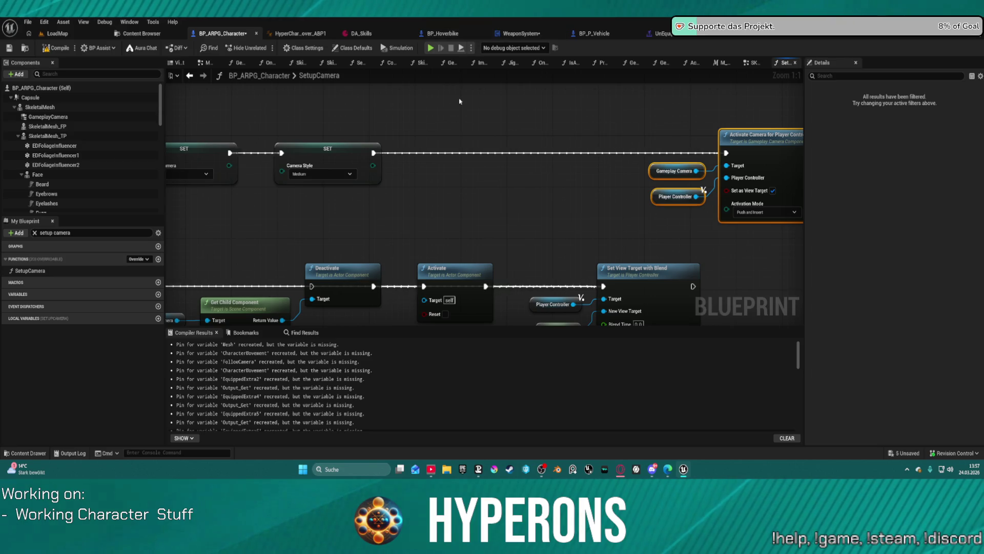
drag(493, 136, 397, 120)
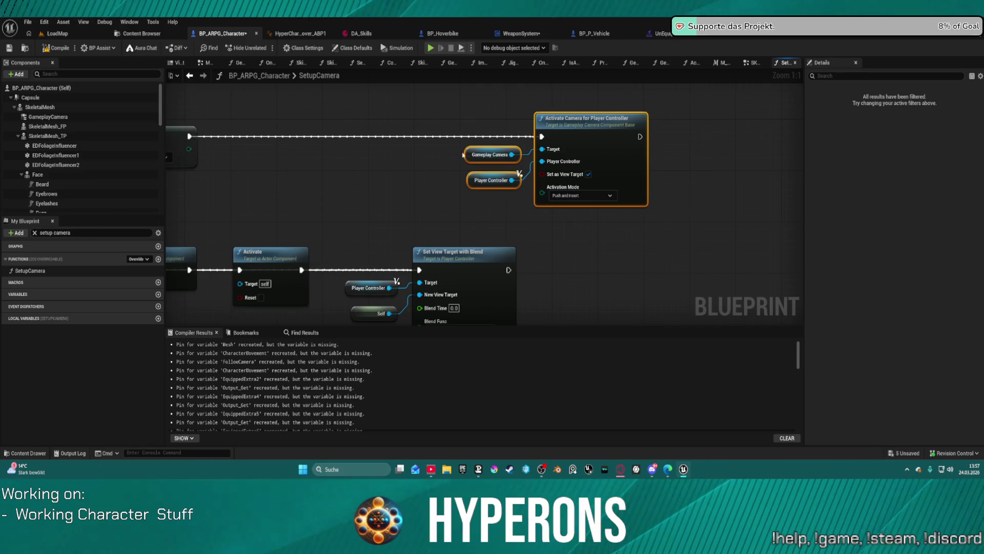
mouse_move(466, 150)
mouse_down()
mouse_move(330, 122)
mouse_move(480, 157)
mouse_move(302, 106)
mouse_move(191, 98)
mouse_move(286, 136)
mouse_move(277, 138)
mouse_up()
- Add an Activate Persistent Global Camera Rig node using CameraRig_CollisionOffset from Gameplay Camera
click(473, 154)
text(a)
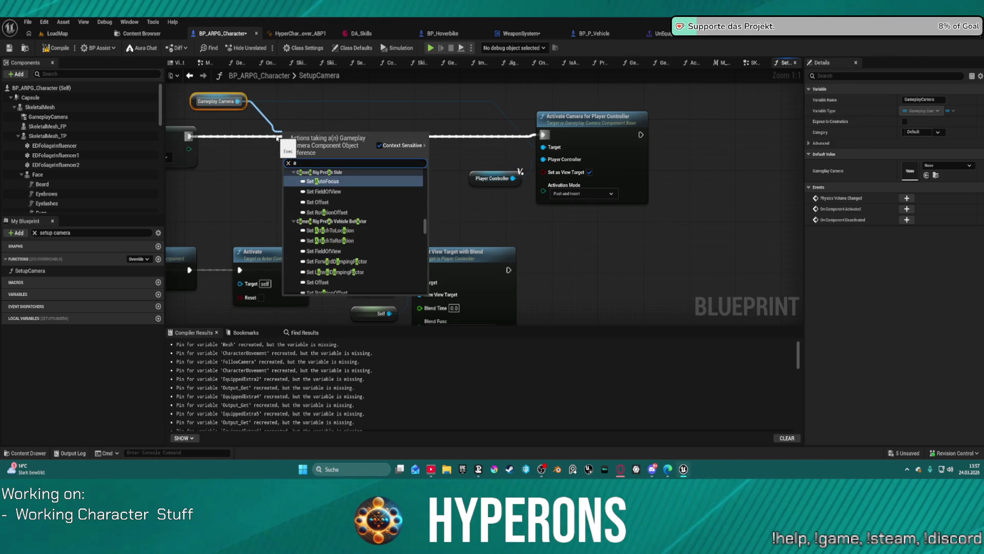
text(mera rig)
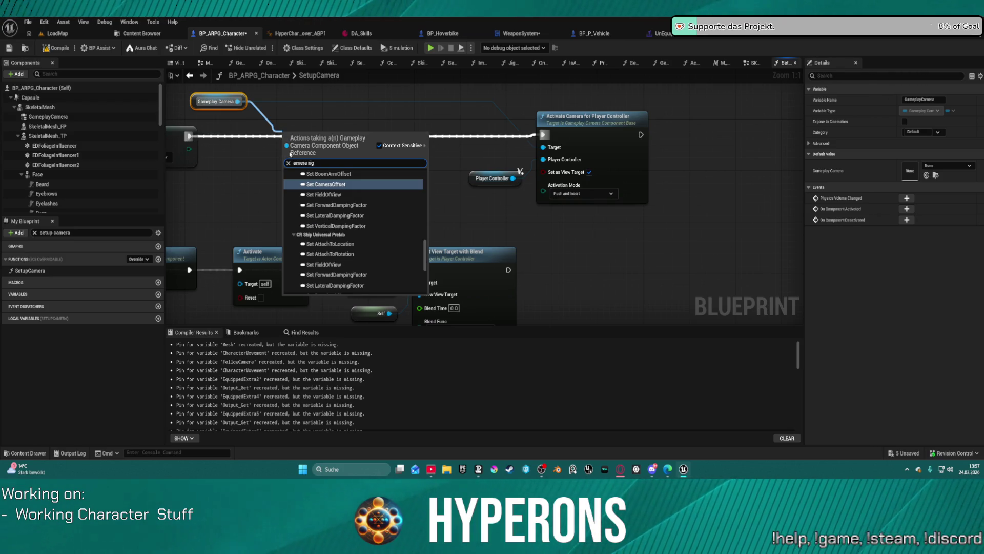
scroll(392, 201, up, 10)
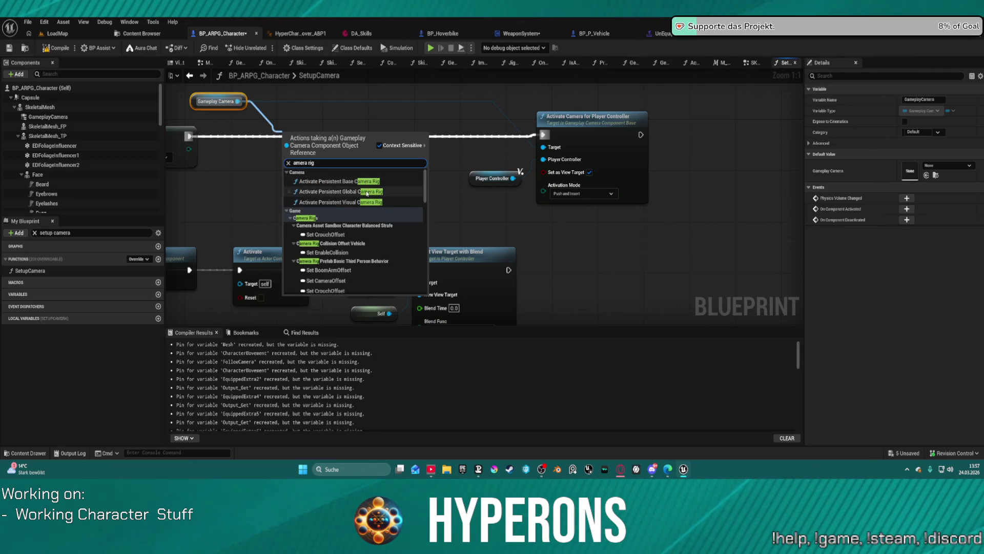
click(353, 191)
click(307, 182)
text(colli)
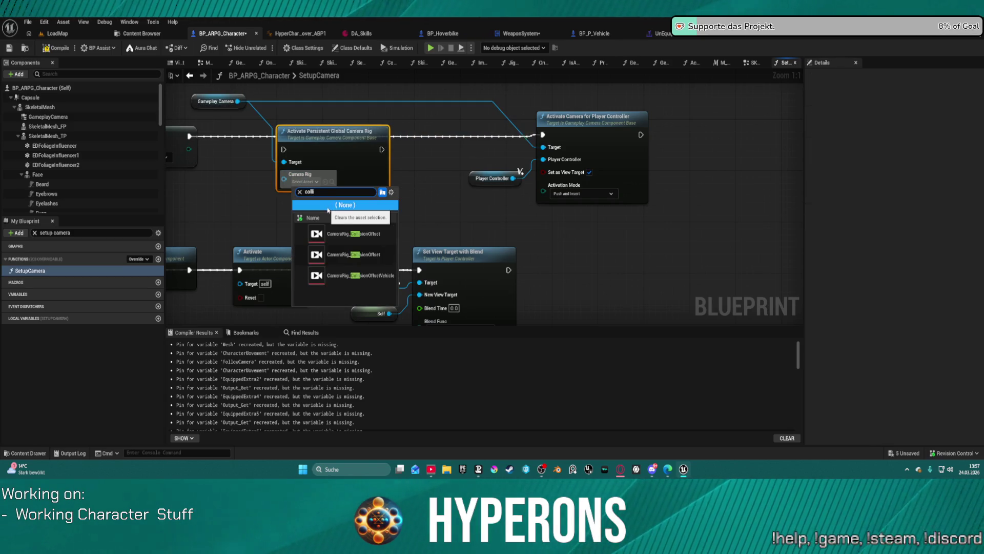
click(368, 252)
- Route execution through the camera rig node into Activate Camera, then cancel play
drag(285, 149, 190, 137)
mouse_move(387, 153)
mouse_down()
mouse_move(376, 140)
mouse_move(543, 135)
mouse_up()
click(513, 126)
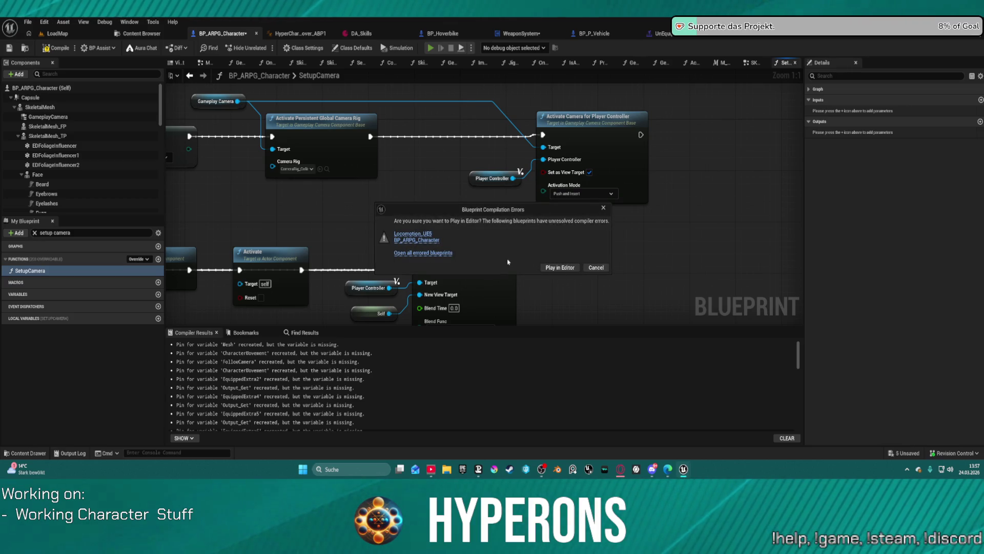
click(596, 268)
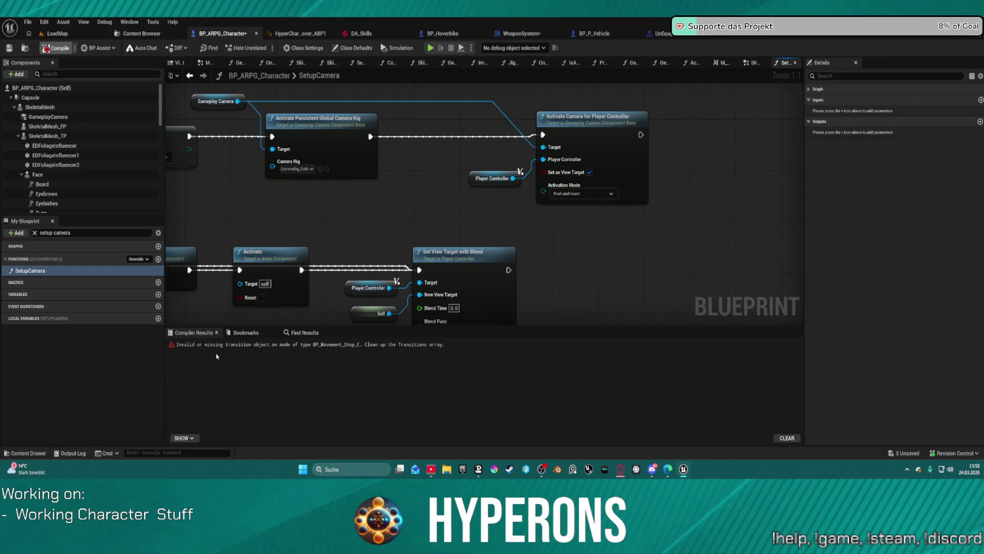
- Connect the second SET node to Activate Camera and recompile the character blueprint
click(383, 345)
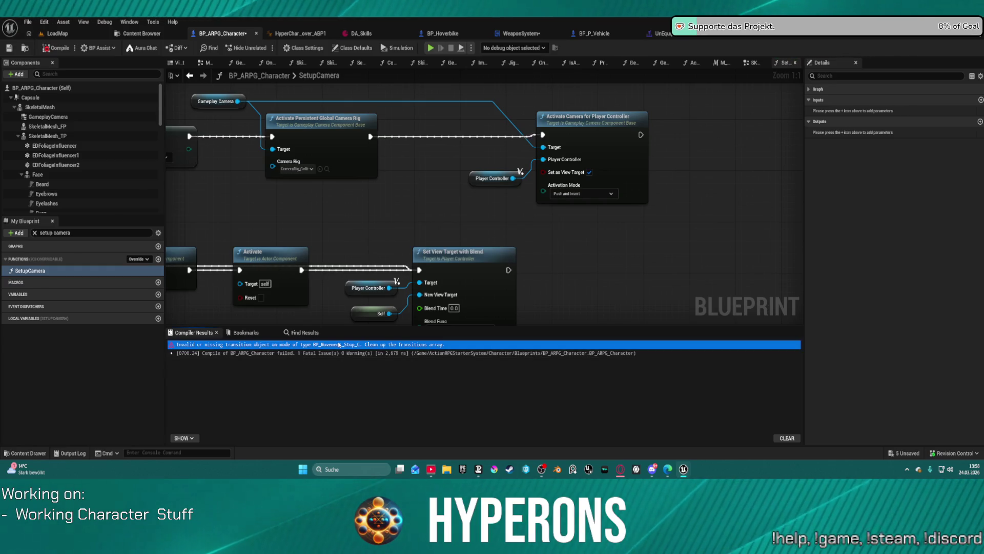
scroll(513, 220, down, 2)
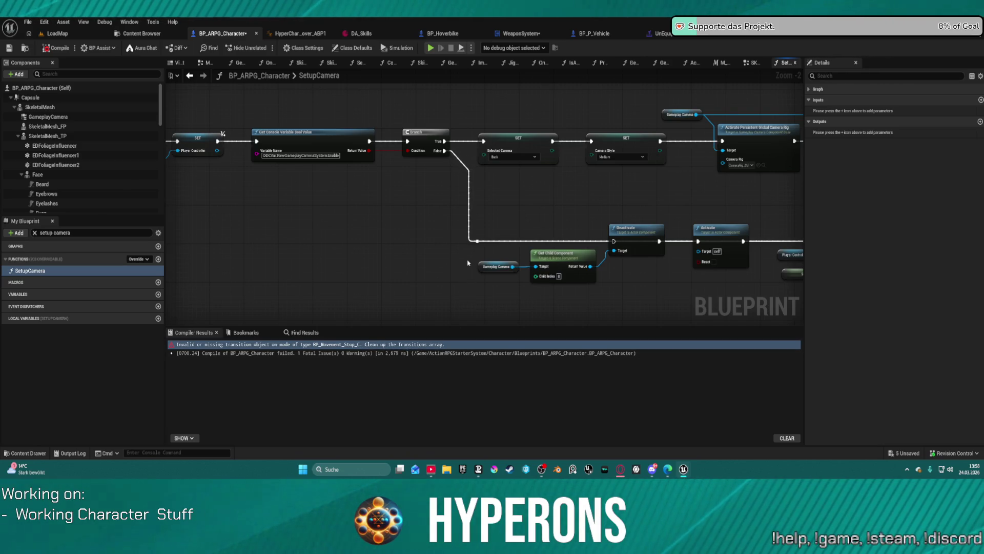
mouse_move(525, 270)
mouse_down()
mouse_move(542, 275)
mouse_move(342, 294)
mouse_up()
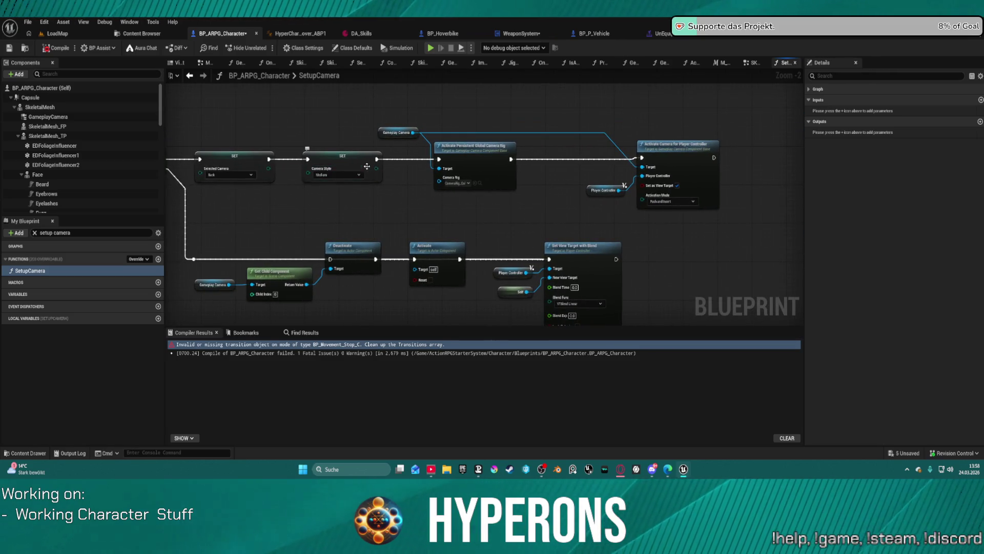
mouse_move(377, 159)
mouse_down()
mouse_move(641, 160)
mouse_move(675, 170)
mouse_up()
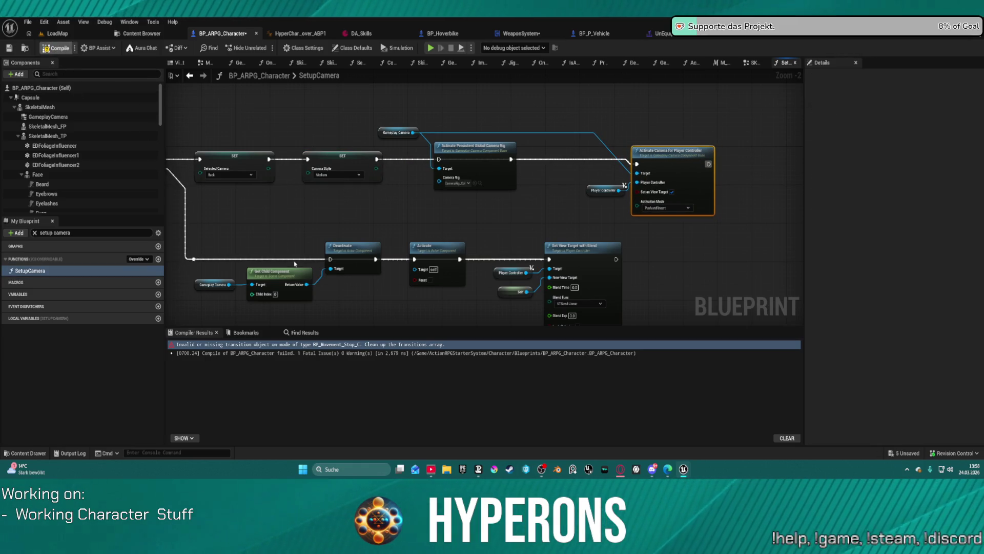
key(F7)
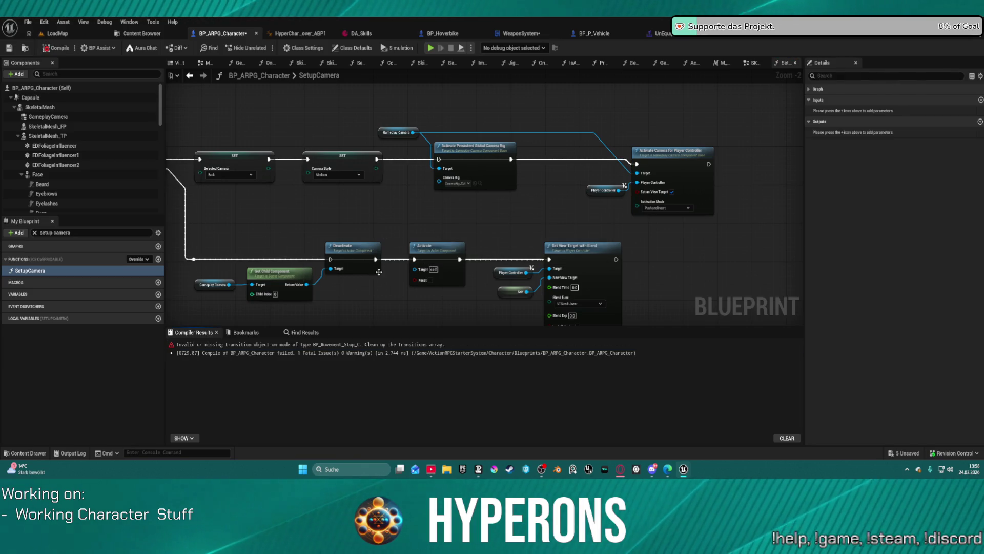
- Inspect the transition object error, select the camera rig node, and open the Content Drawer
click(392, 344)
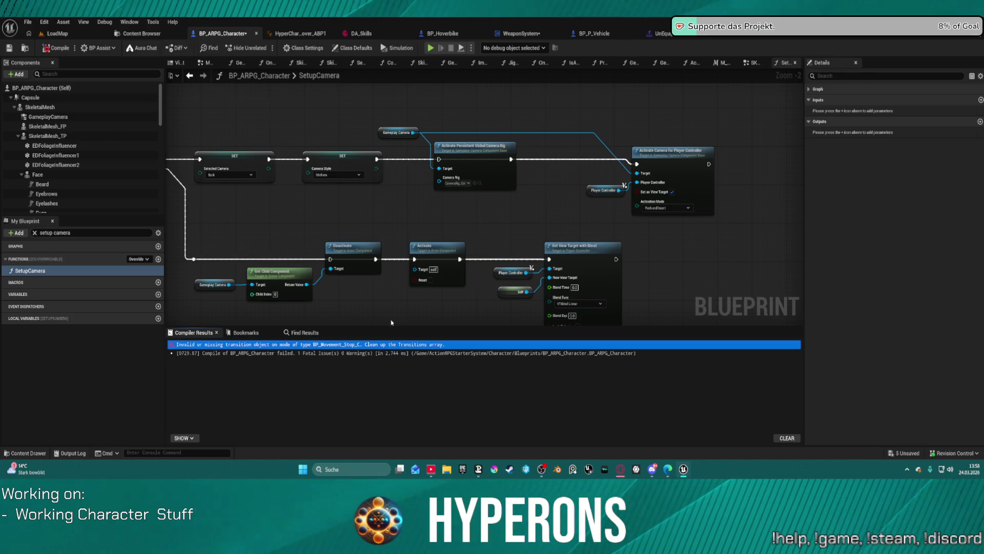
click(381, 159)
click(474, 154)
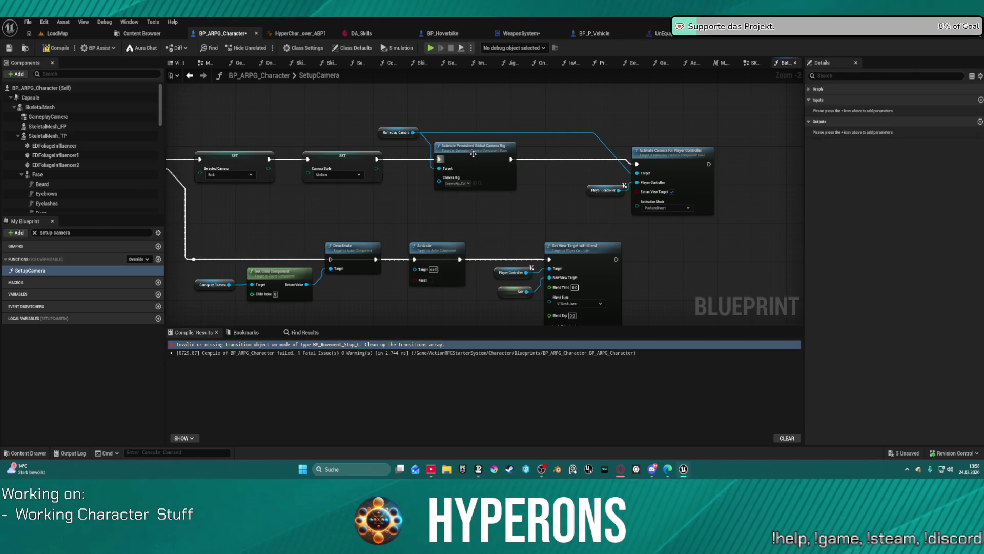
key(ctrl+space)
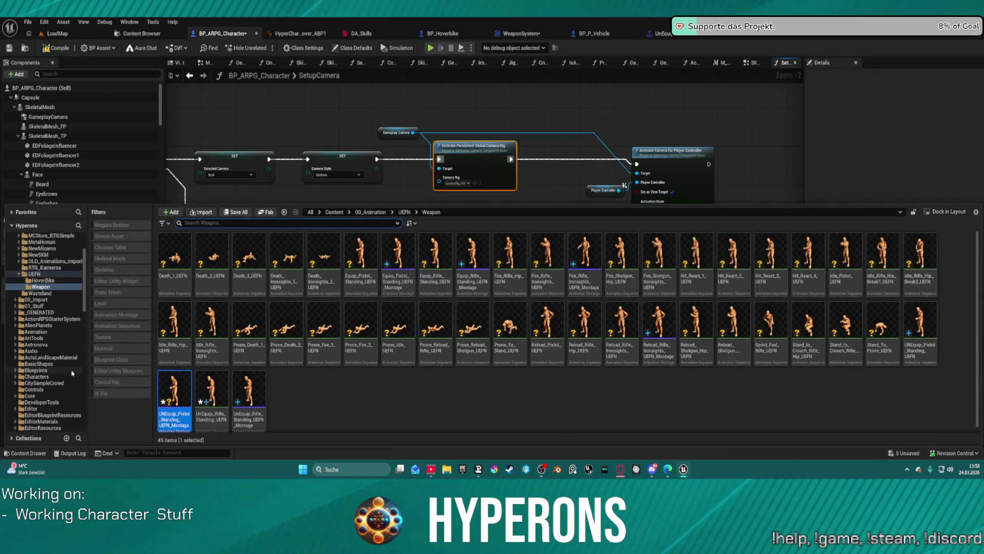
- Open BP_Movement_Stop from Plugins > MoverWithWeapons > Blueprints > MovementModes
scroll(65, 352, down, 5)
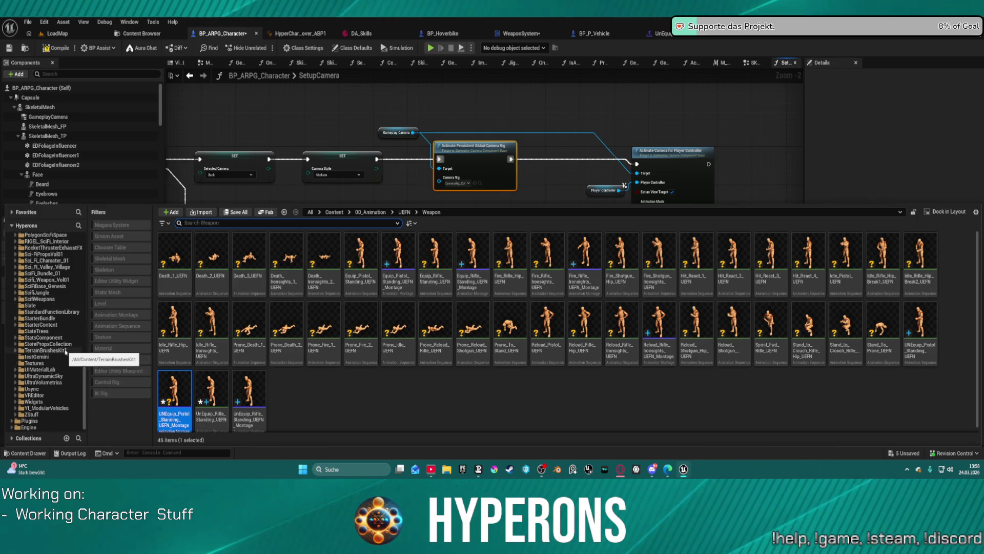
scroll(67, 348, down, 5)
click(12, 421)
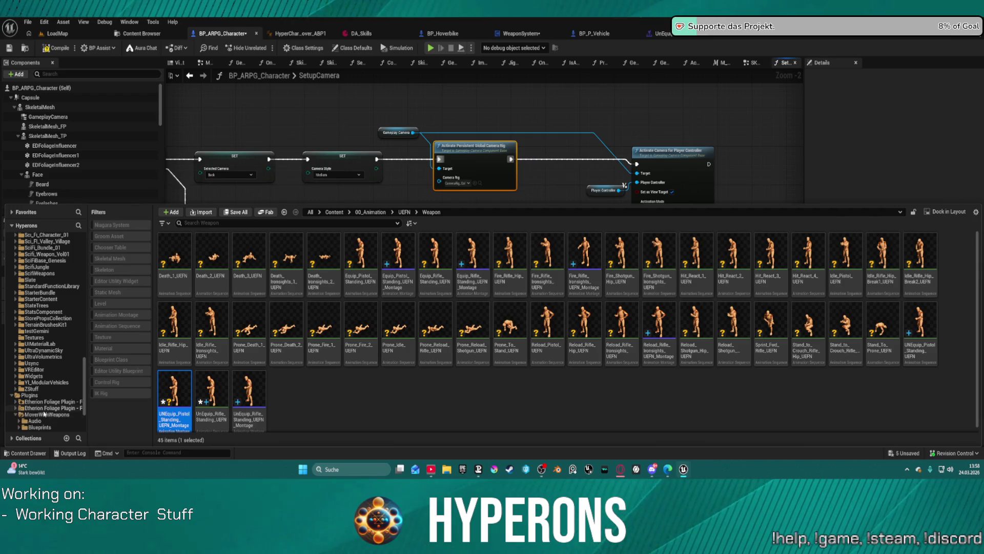
click(16, 414)
click(39, 363)
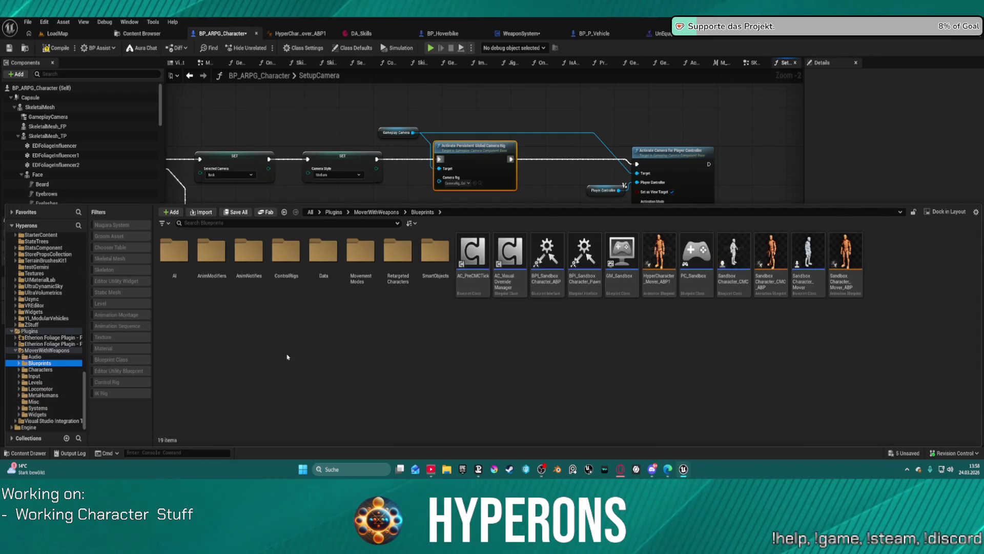
double_click(360, 256)
double_click(222, 281)
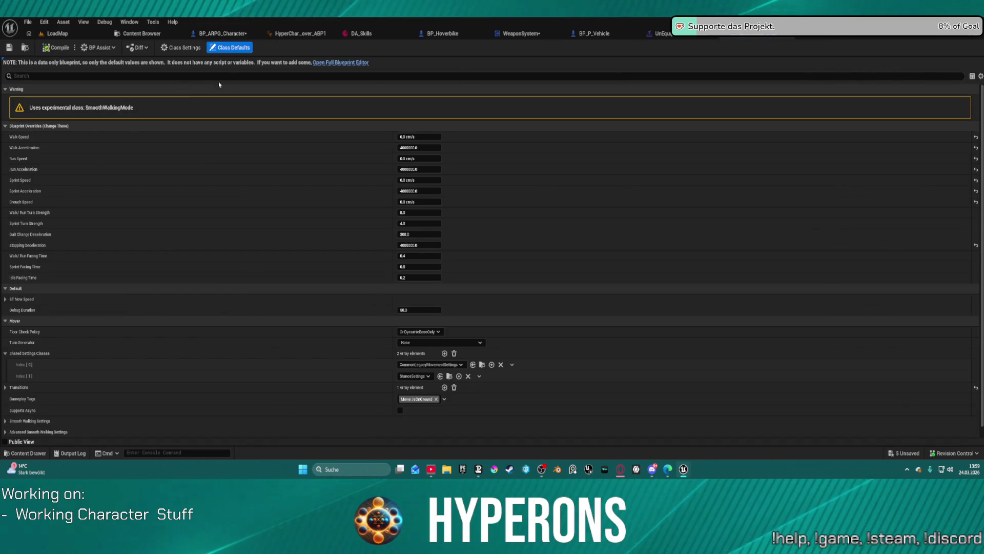
- View BP_Movement_Stop in the full blueprint editor, then return to LoadMap
click(341, 62)
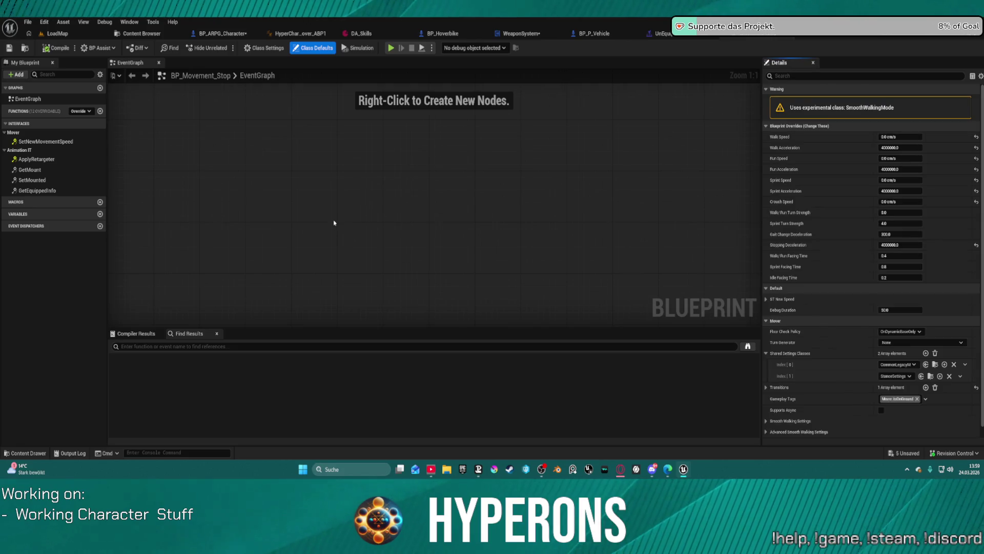
scroll(437, 210, down, 6)
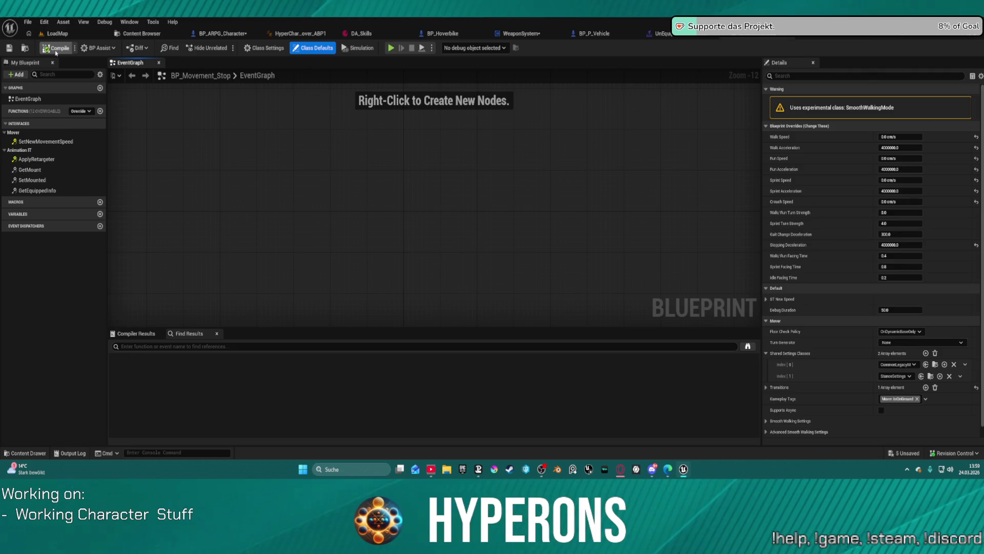
click(58, 34)
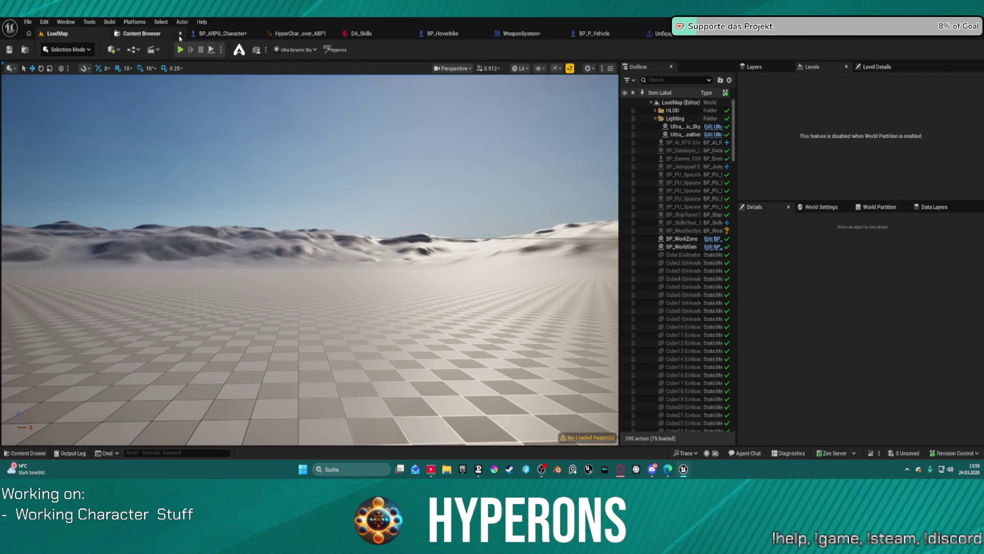
- Play LoadMap in editor despite errors, stop it, and return to BP_ARPG_Character's SetupCamera graph
click(180, 50)
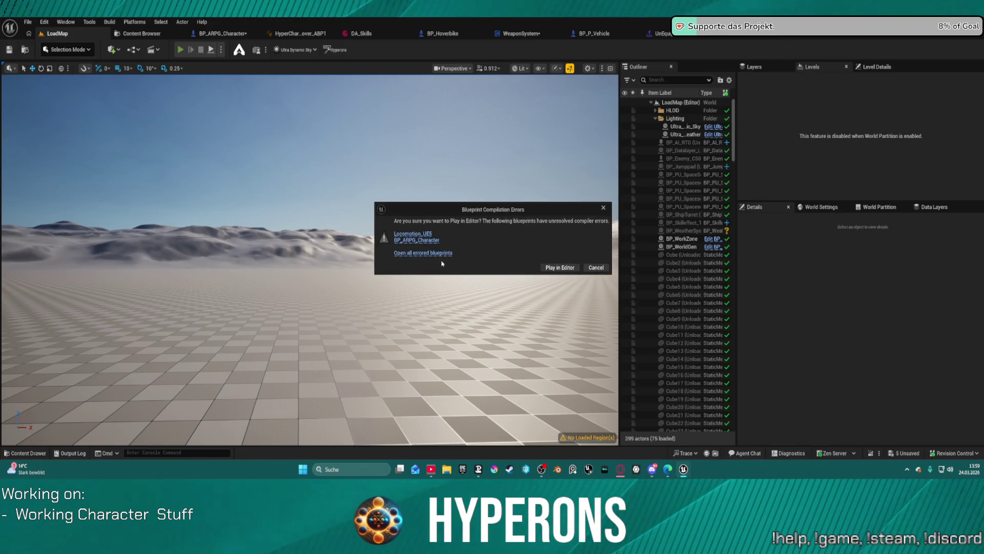
click(549, 267)
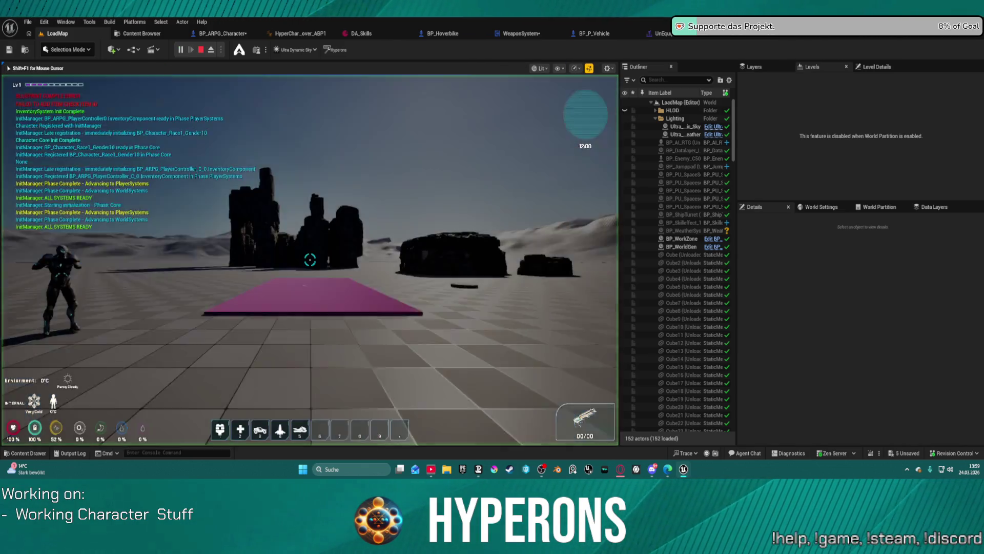
key(Escape)
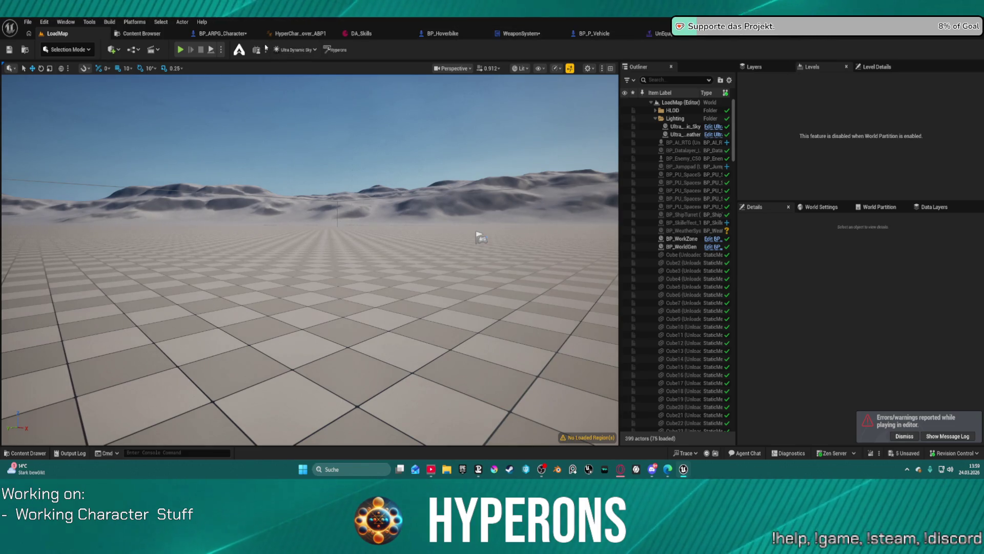
click(232, 36)
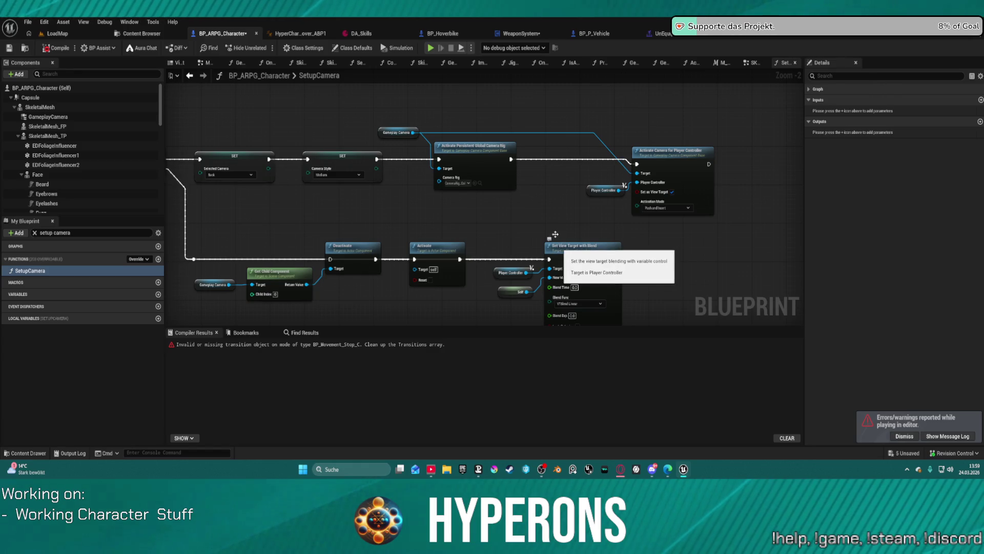
- Undo the camera rig edits to restore SetupCamera without the camera rig node
key(ctrl+z)
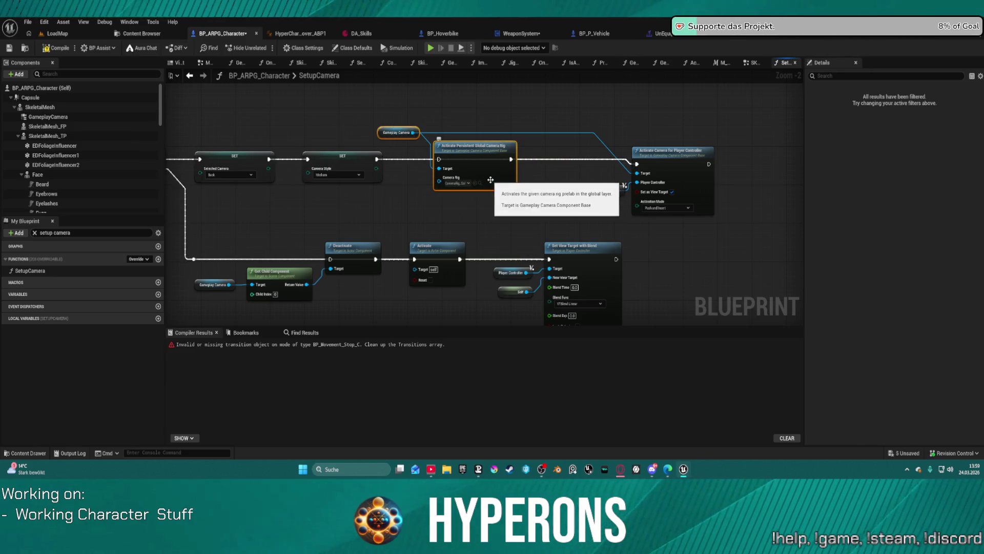
key(Delete)
key(ctrl+z)
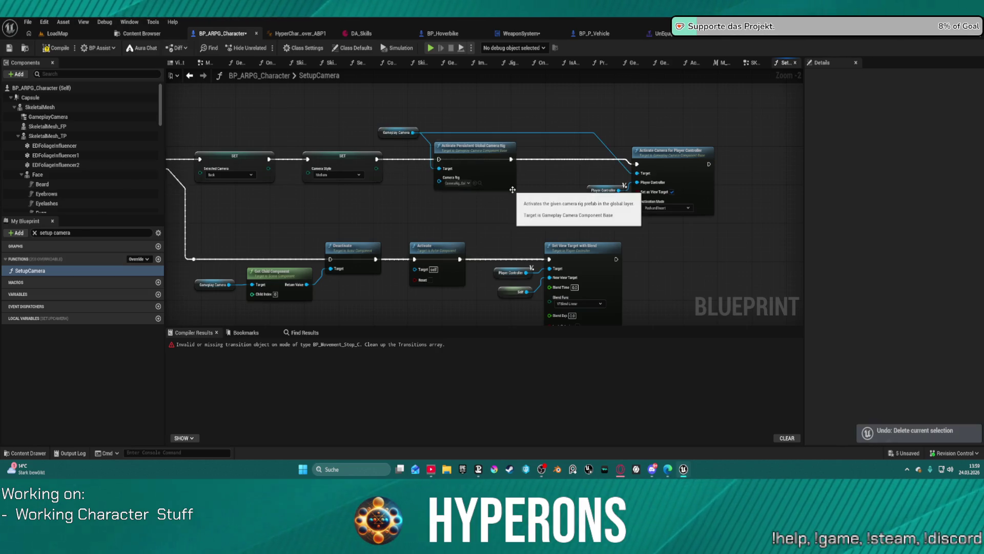
key(ctrl+z)
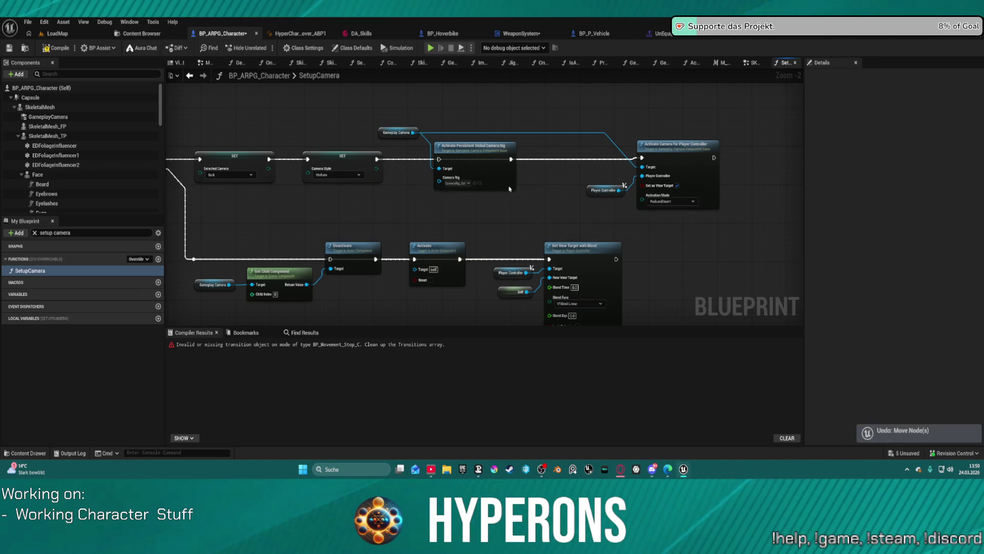
key(ctrl+z)
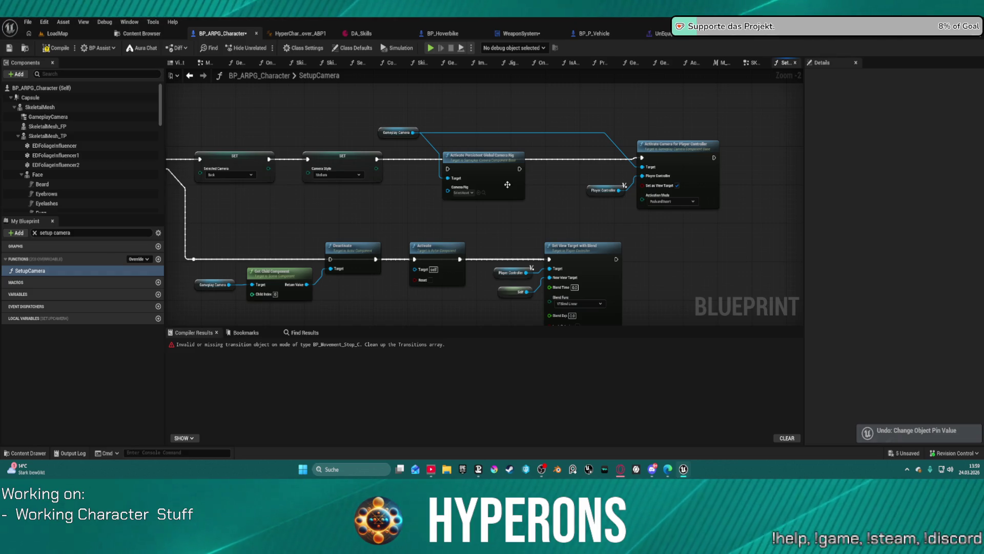
key(ctrl+z)
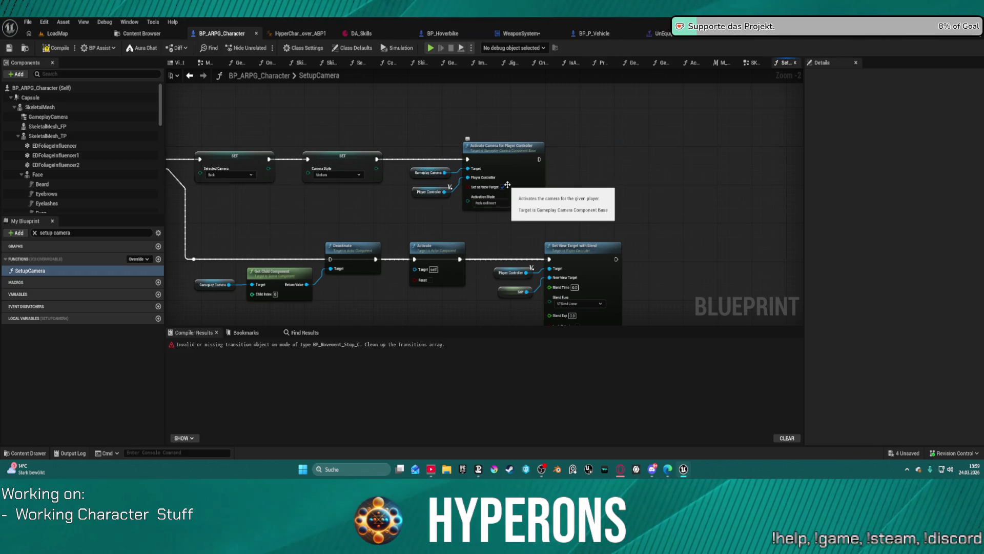
- Recompile BP_ARPG_Character, undo one more pin change, and view the UnEquip_Rifle_Standing_UEFN_Montage
click(59, 48)
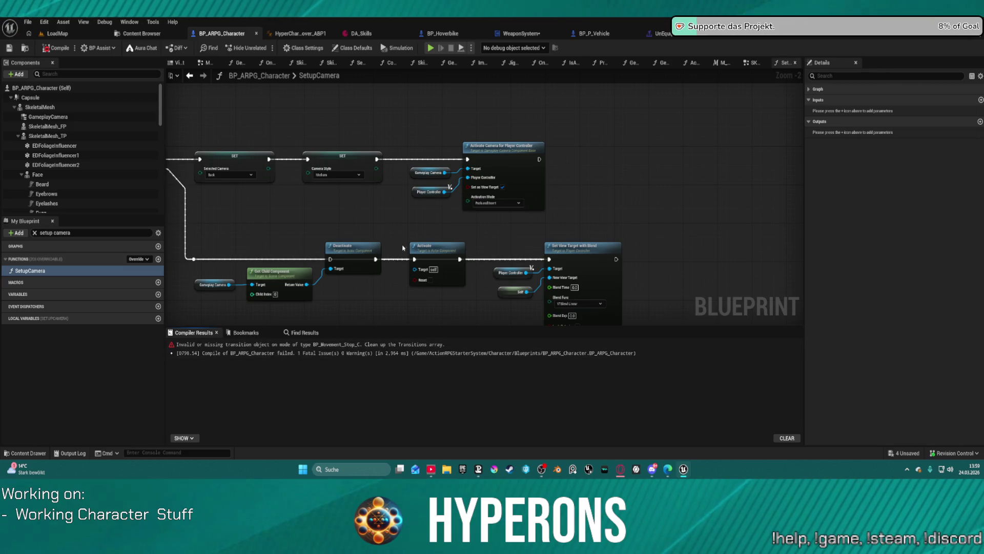
key(ctrl+z)
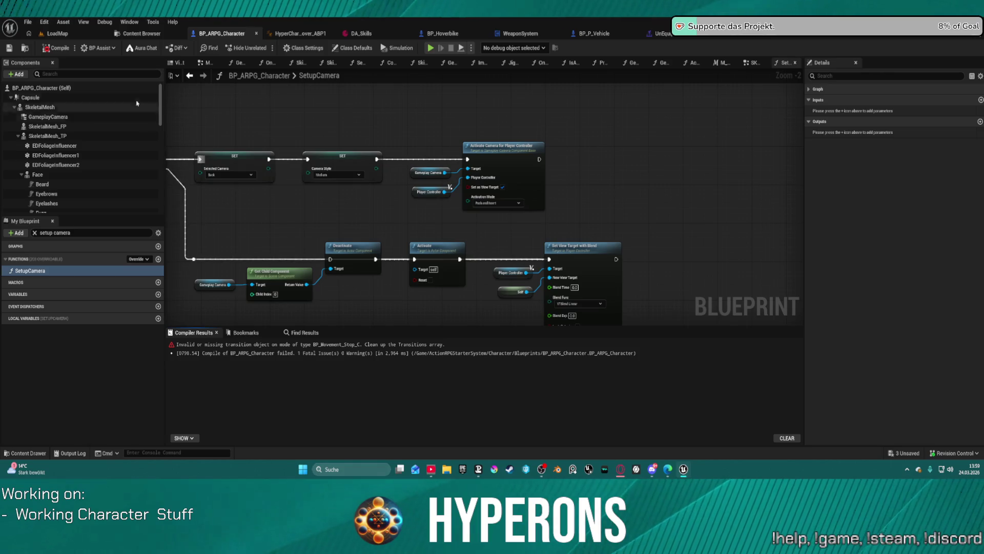
click(661, 33)
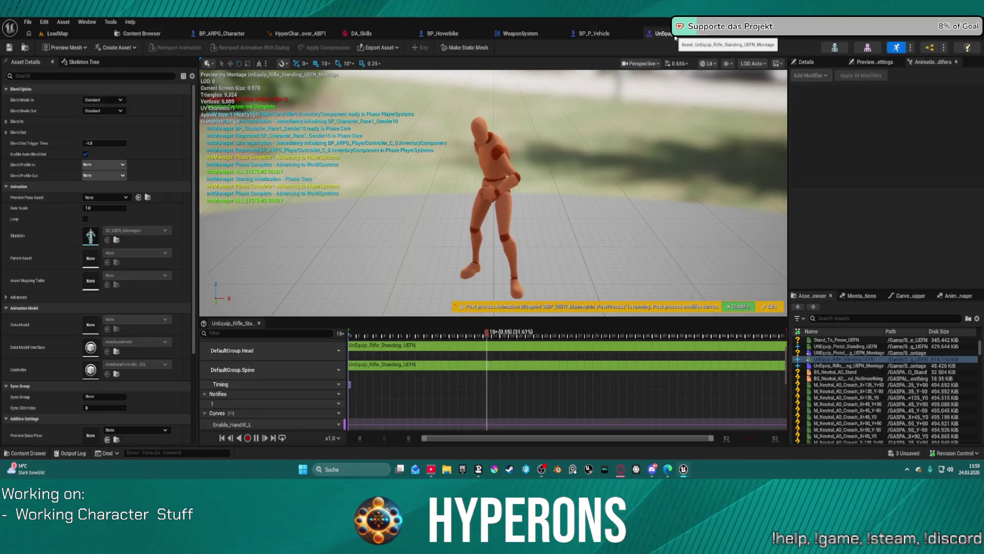
- Inspect the pistol unequip Play Montage nodes in WeaponSystem's EventGraph, then return to BP_ARPG_Character
click(503, 35)
scroll(435, 197, down, 2)
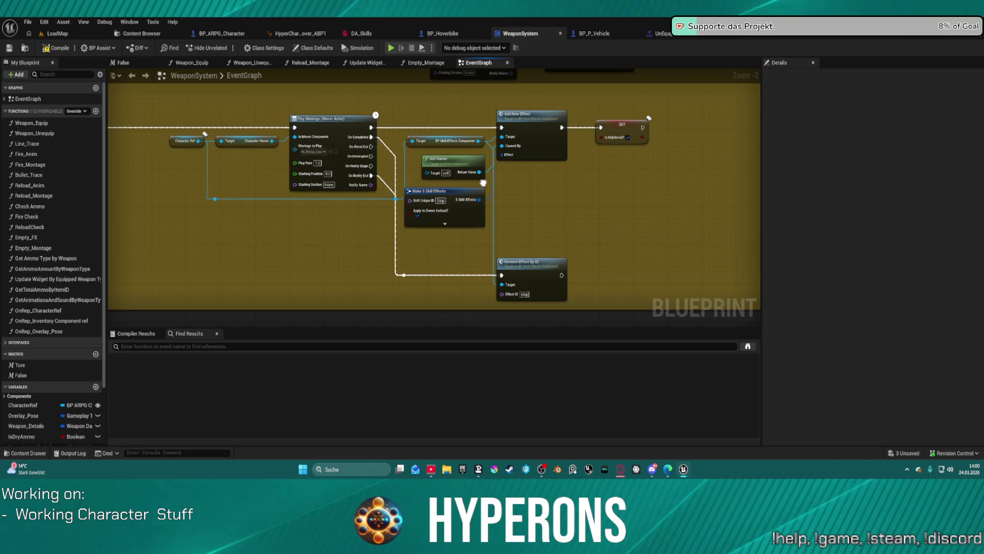
drag(482, 183, 462, 298)
scroll(484, 196, up, 1)
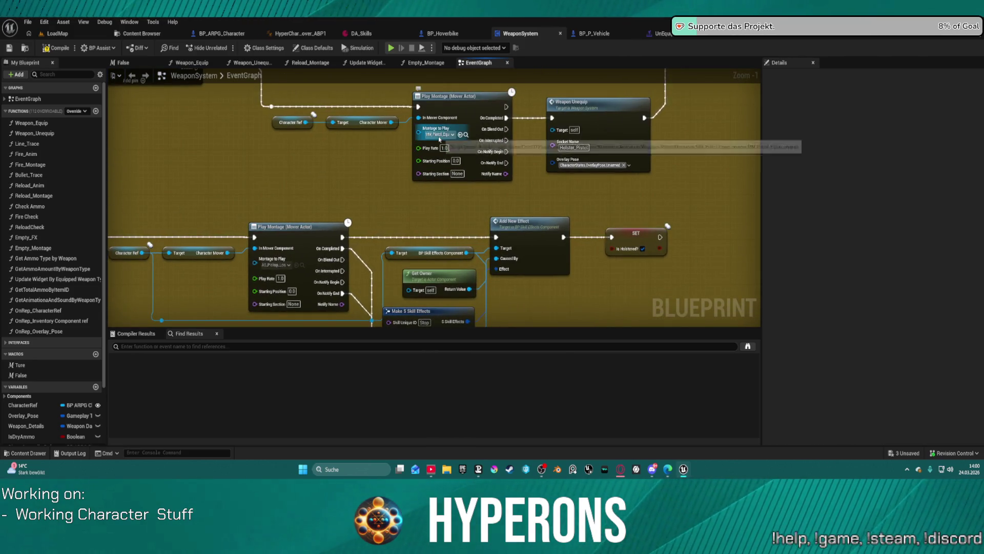
drag(433, 152, 454, 270)
click(456, 273)
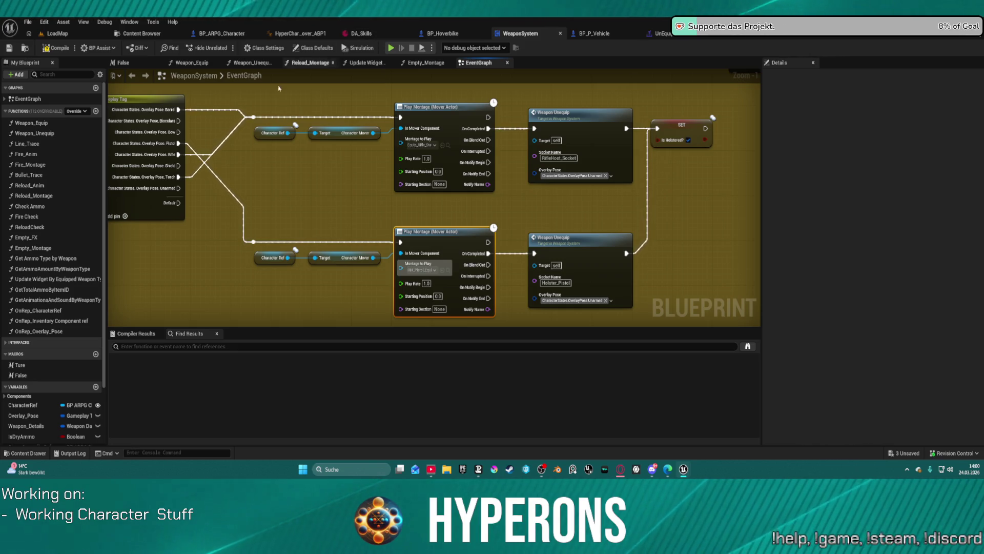
click(219, 33)
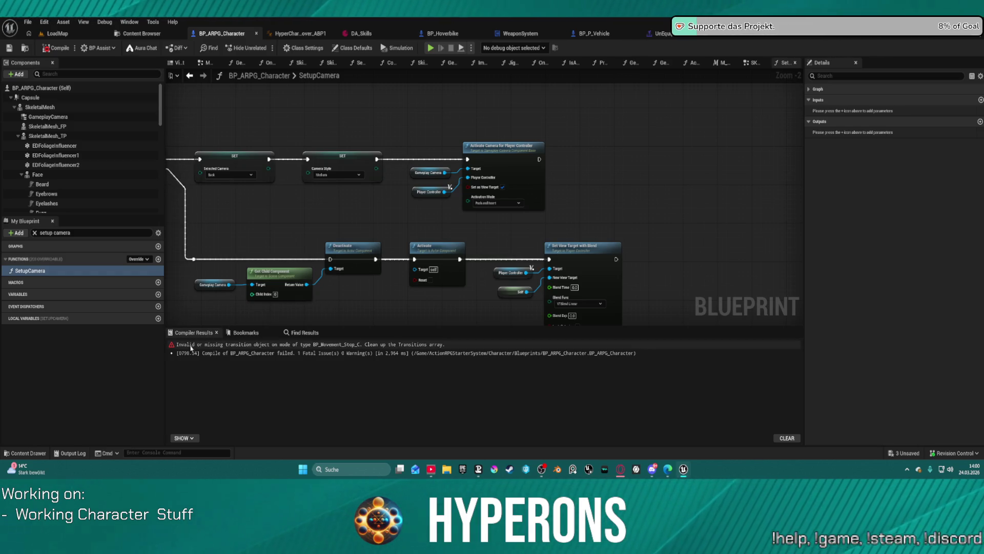
- Recompile, check the transition object error, and paste the camera rig nodes back before Activate Camera
click(59, 48)
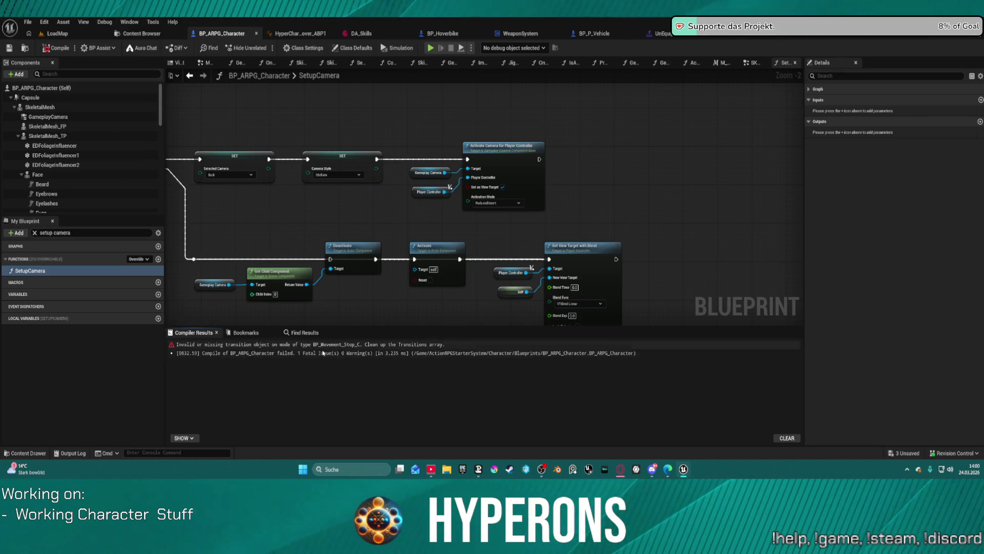
click(411, 344)
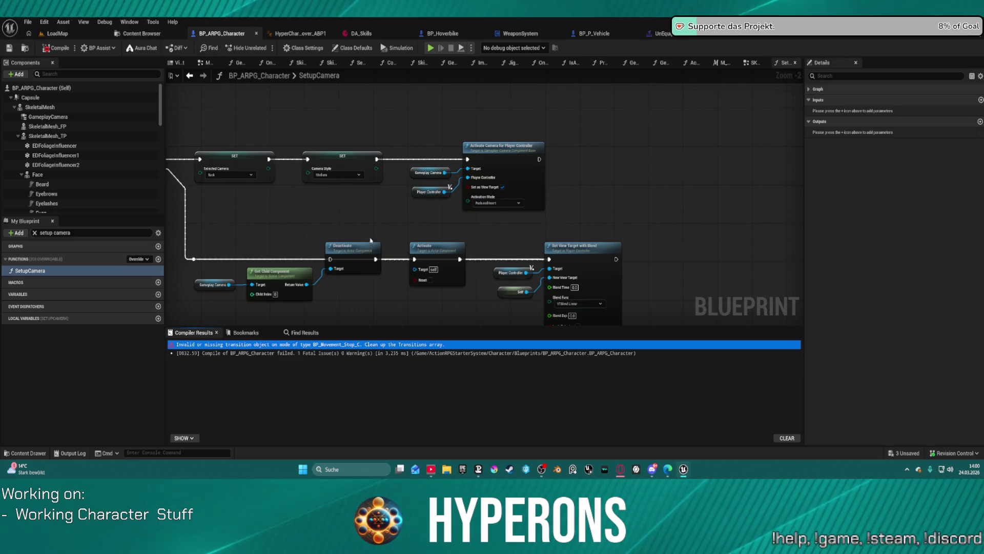
drag(484, 129, 536, 156)
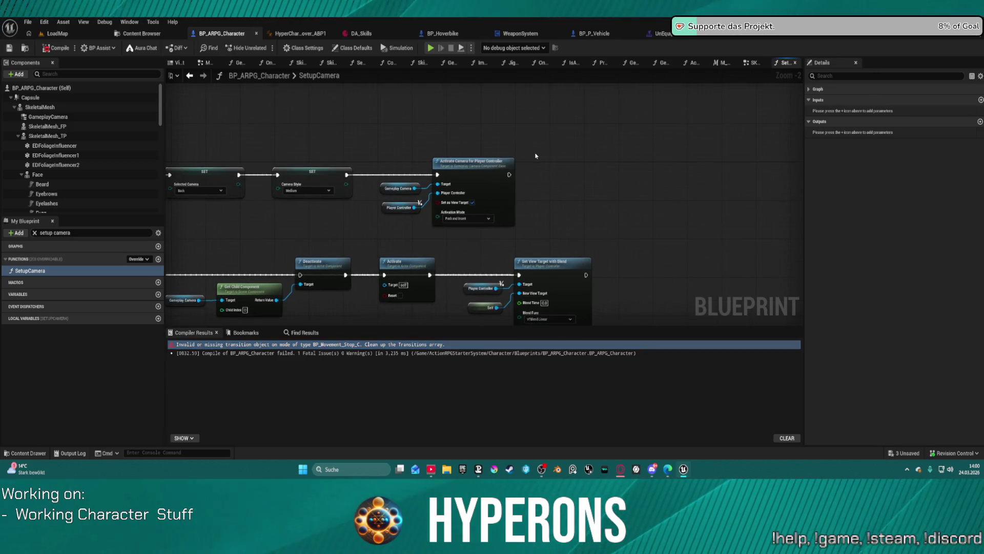
key(ctrl+v)
drag(472, 161, 572, 161)
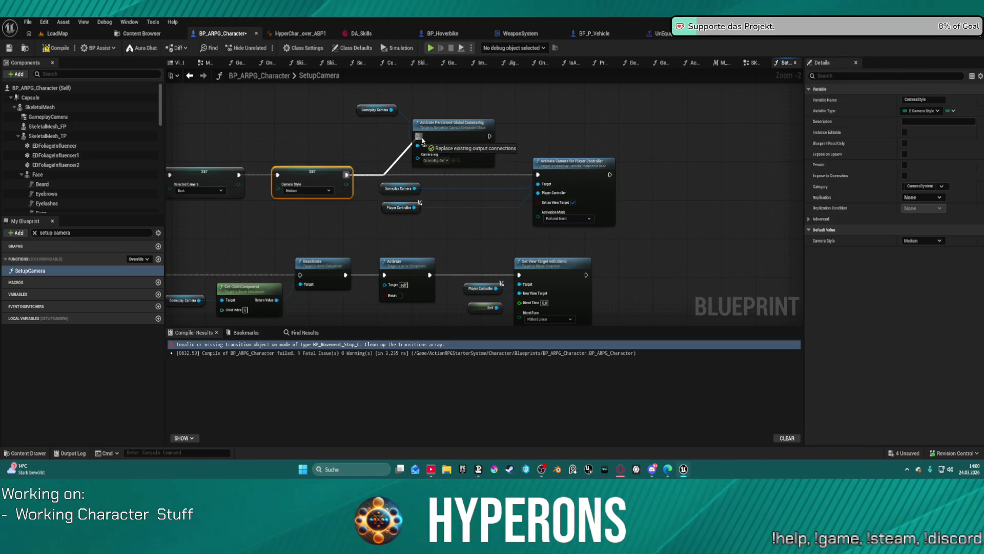